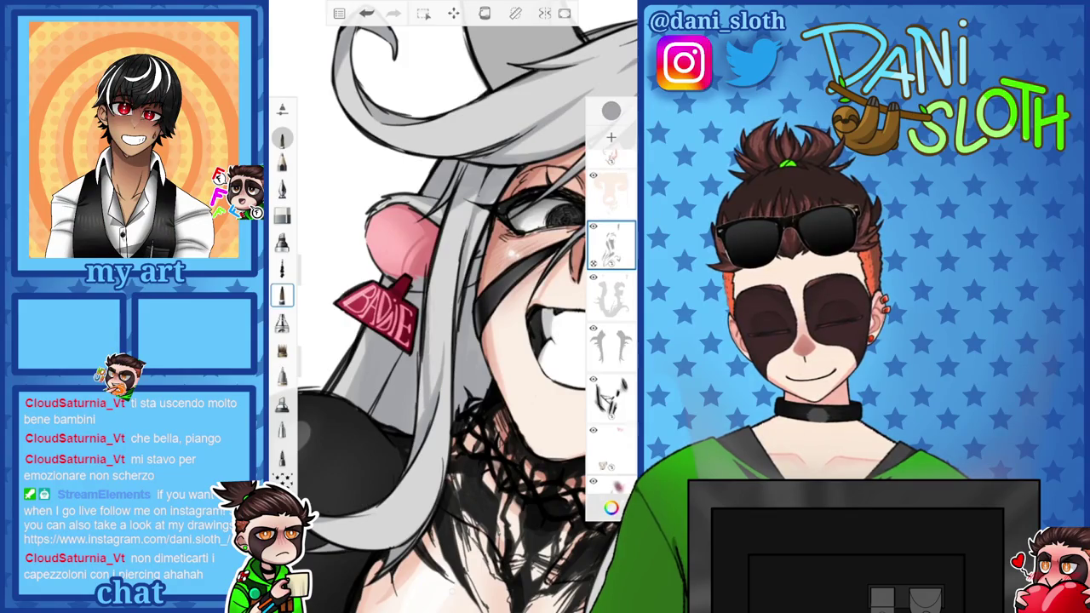
Paint a darker grey shading stroke down the grey crescent beside the black eye band
scroll(451, 307, down, 5)
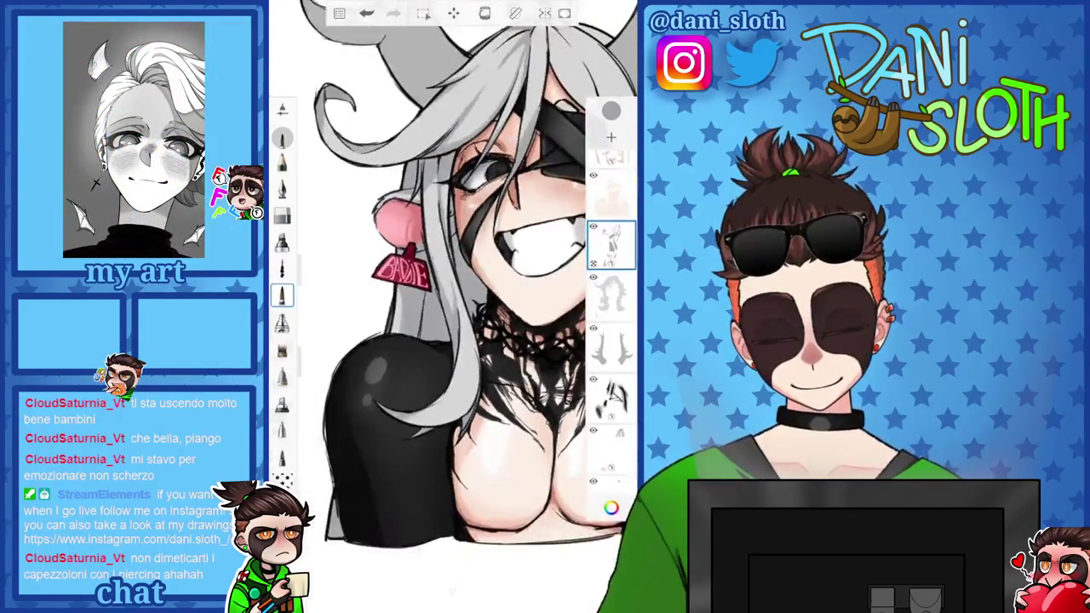
scroll(511, 213, up, 10)
scroll(451, 306, up, 2)
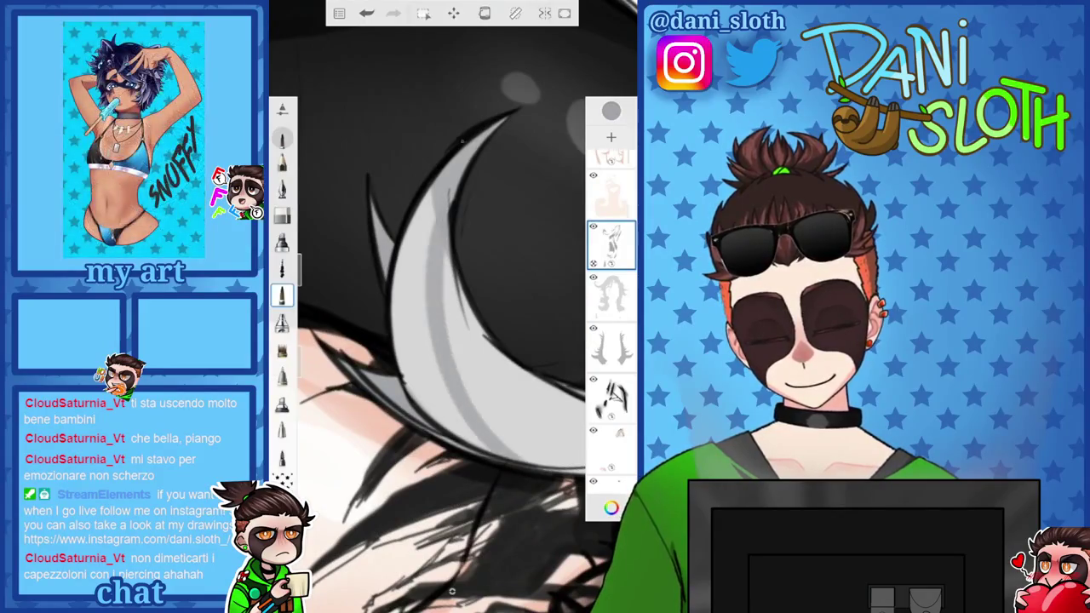
drag(422, 418, 413, 187)
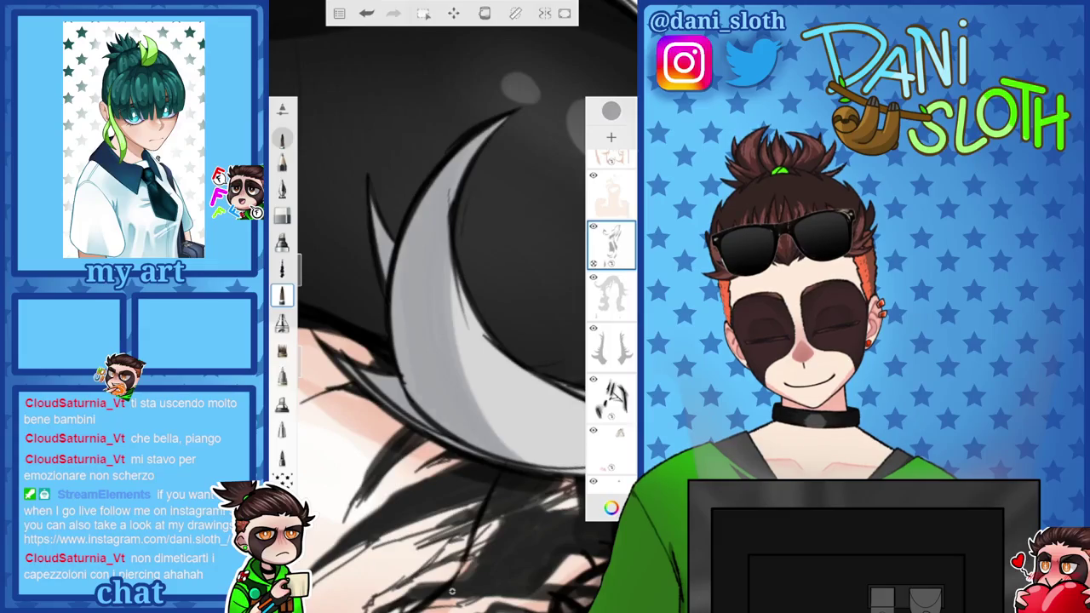
scroll(451, 306, down, 5)
scroll(451, 306, down, 3)
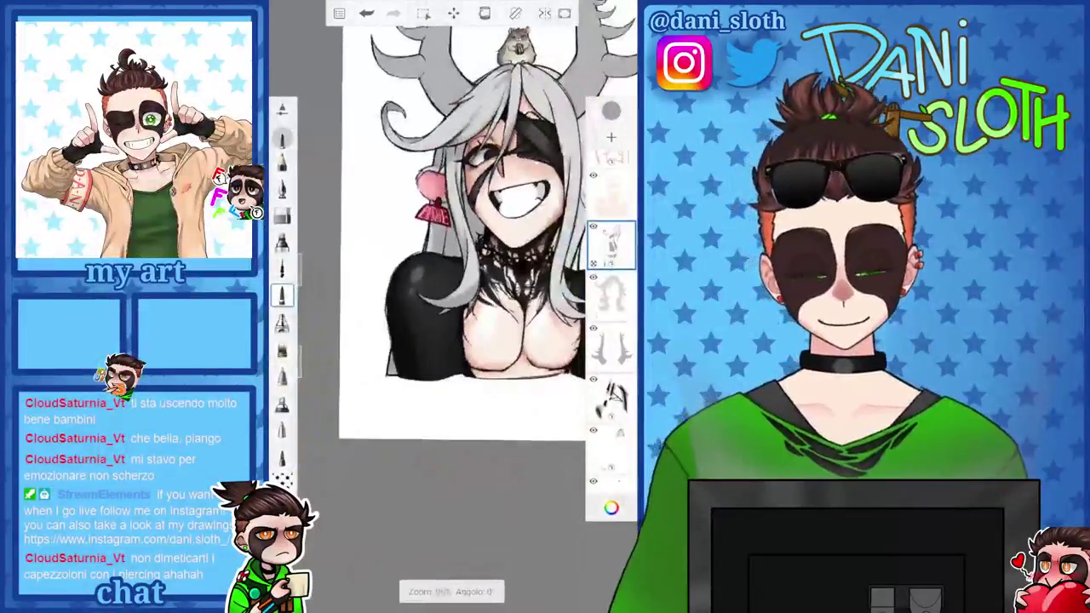
scroll(451, 255, up, 2)
scroll(451, 256, up, 2)
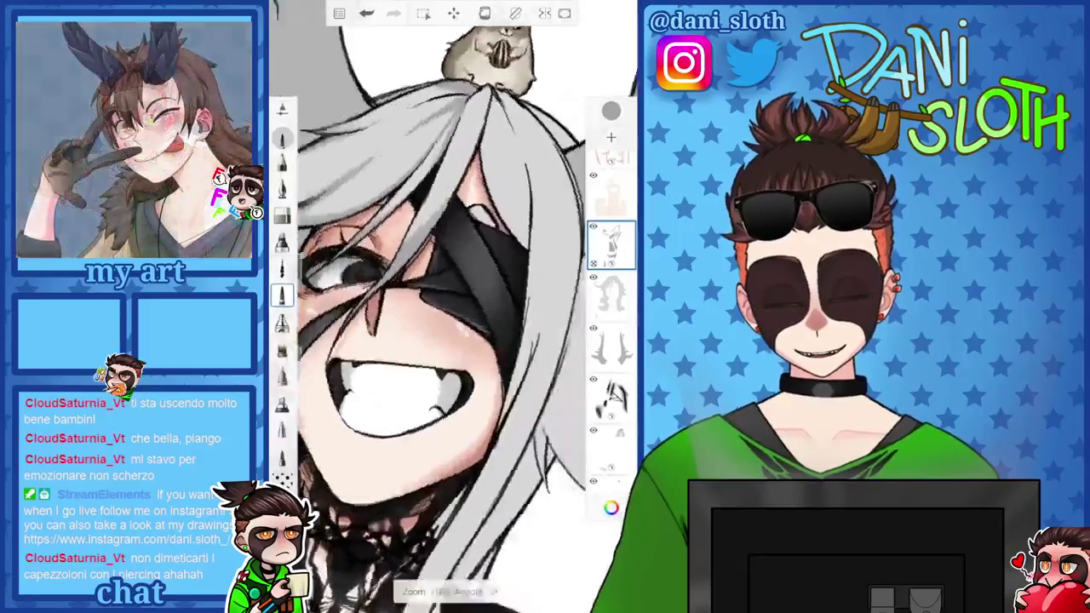
scroll(452, 255, up, 2)
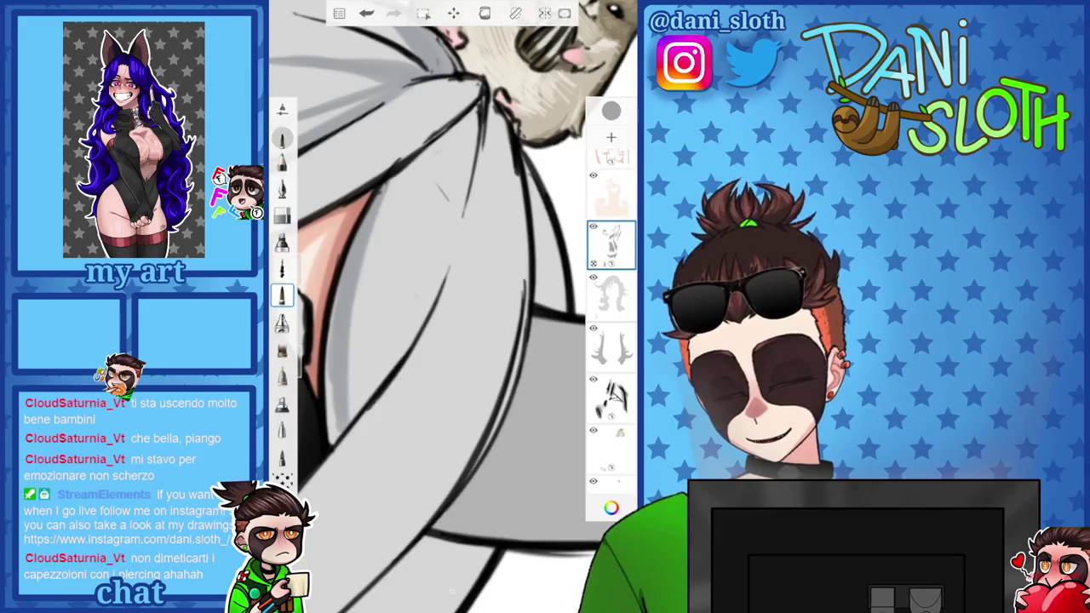
scroll(451, 307, down, 3)
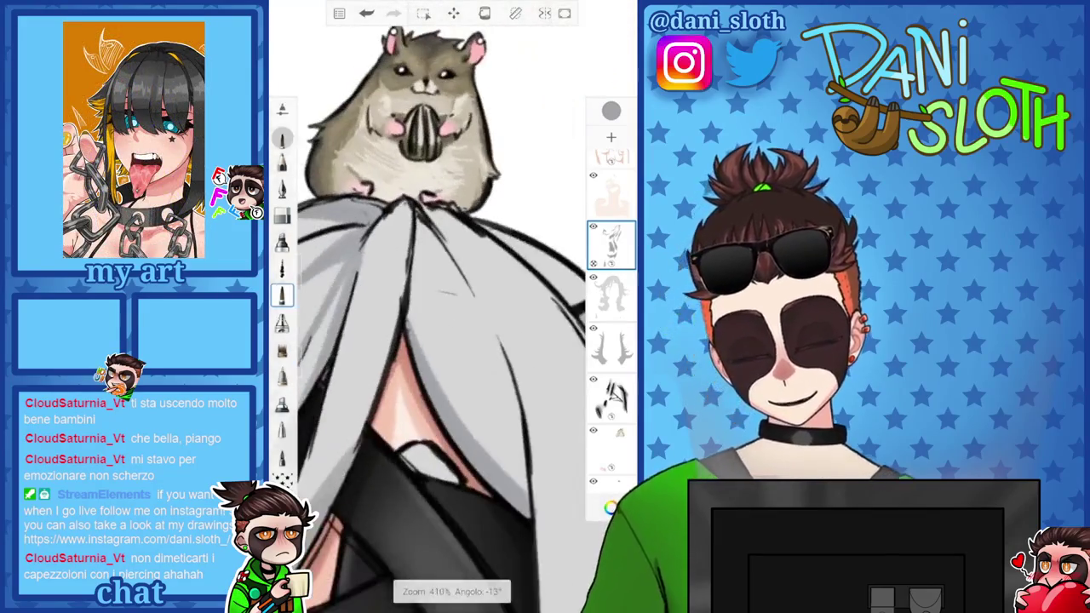
scroll(451, 307, up, 3)
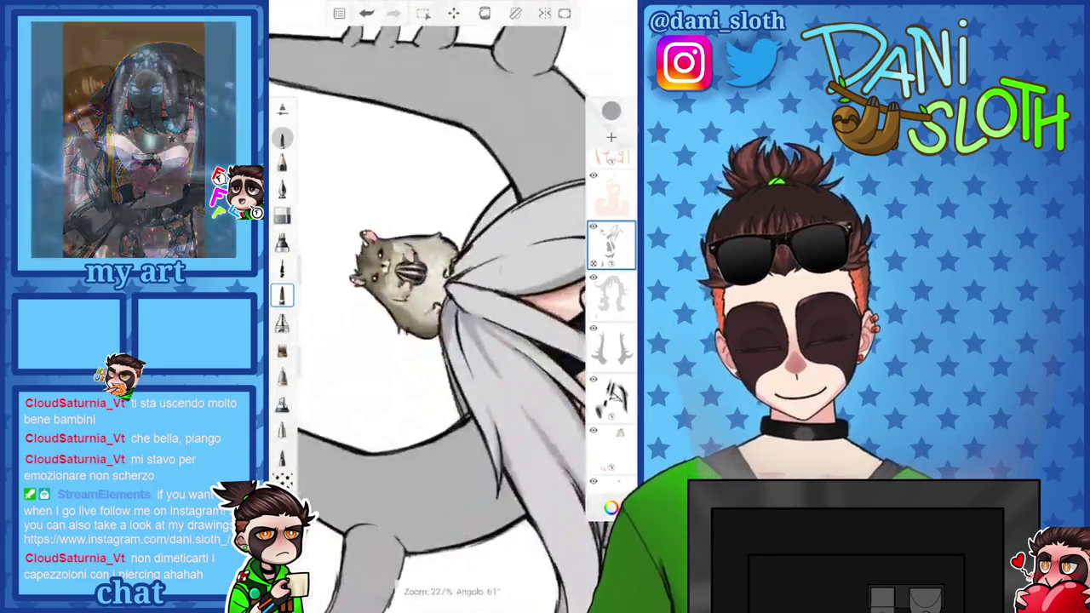
scroll(451, 306, up, 2)
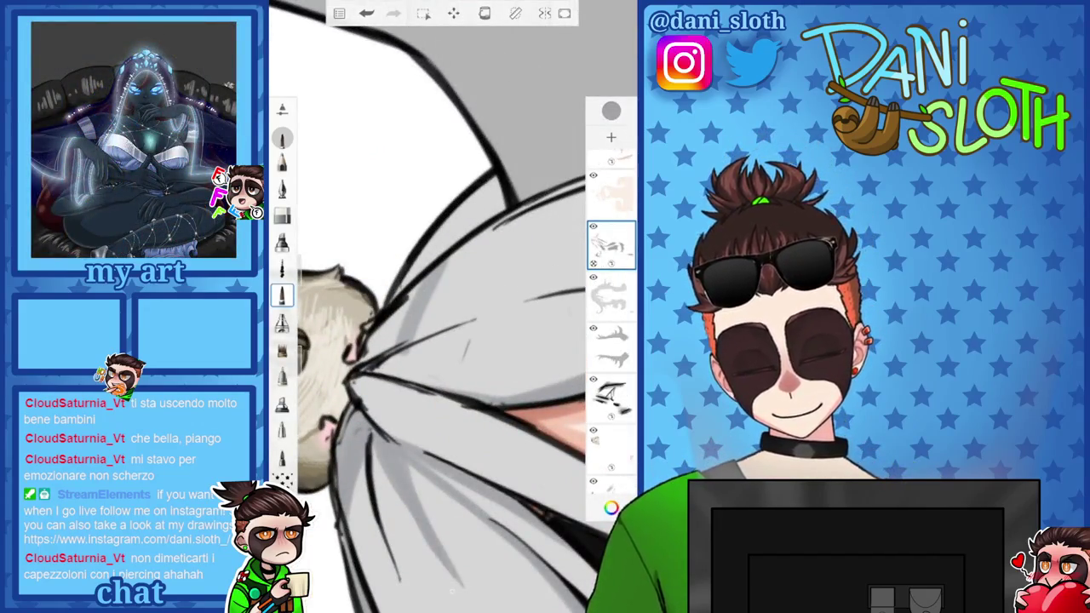
Undo the last stroke, then try a test stroke on the hair and undo it
key(ctrl+z)
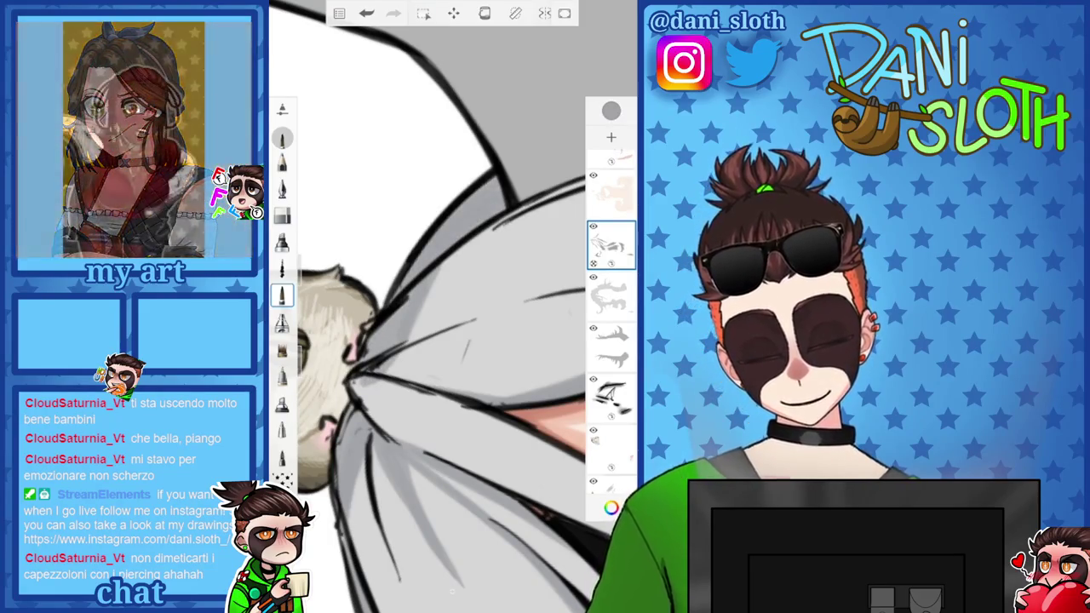
scroll(425, 307, up, 5)
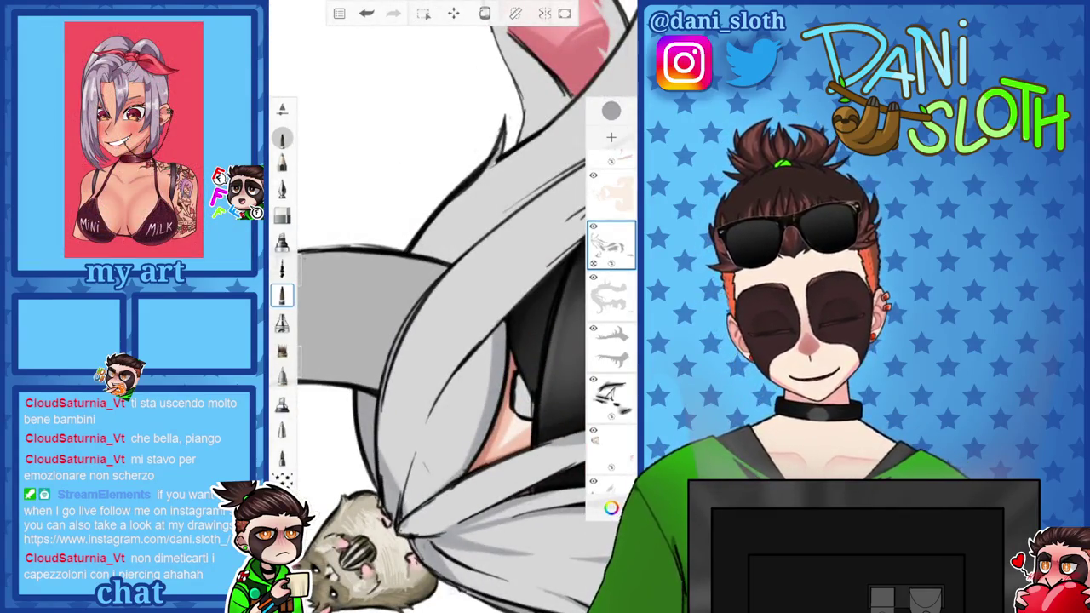
scroll(451, 306, up, 3)
scroll(452, 307, up, 3)
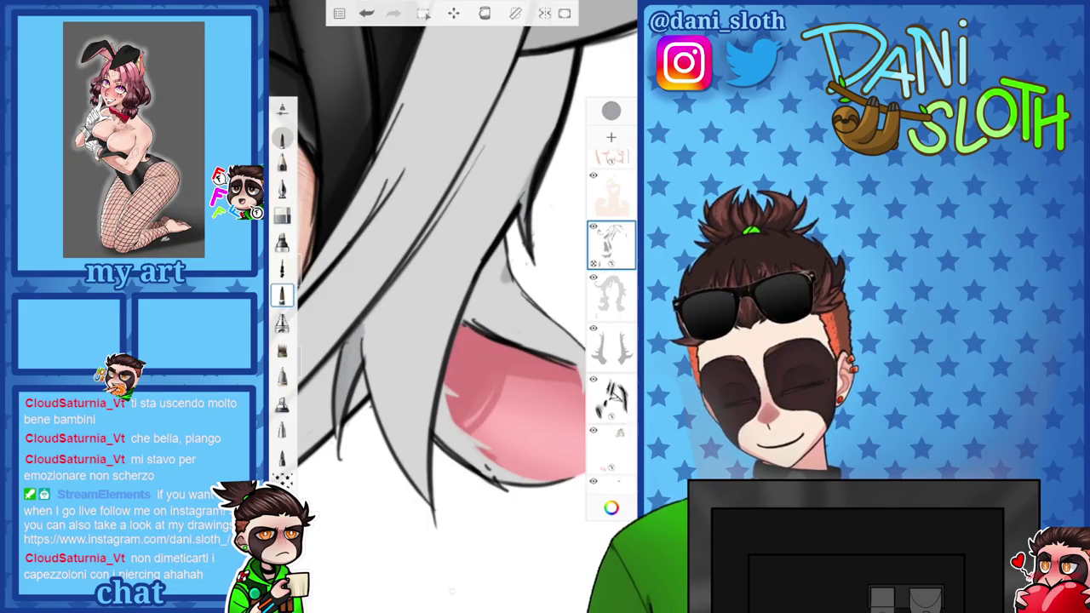
drag(431, 247, 380, 502)
key(ctrl+z)
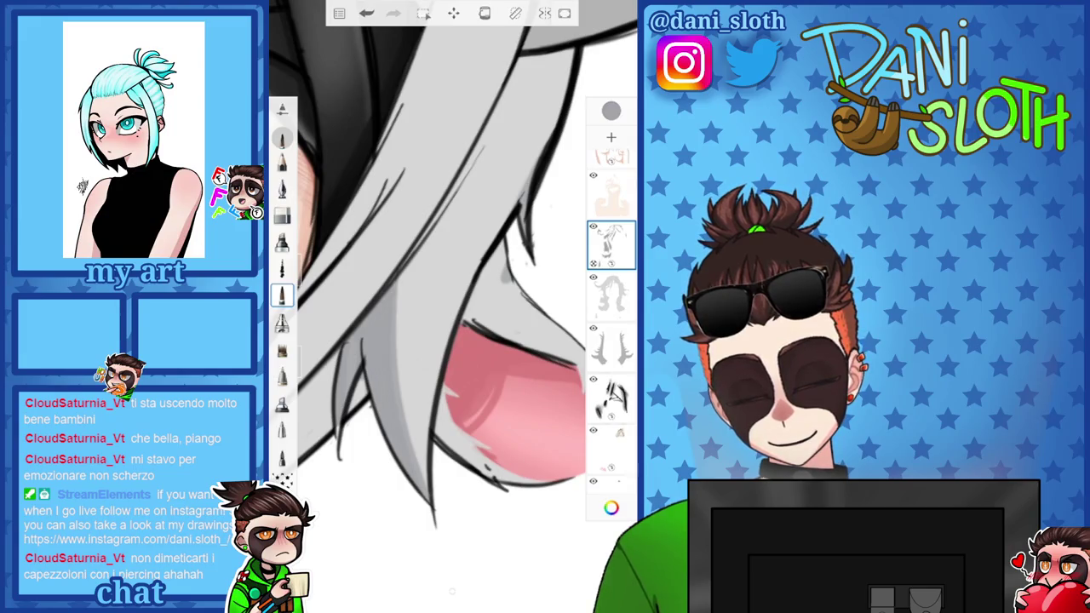
Rotate and zoom around the pink ear, undo a small stroke, then view the whole character
scroll(451, 307, down, 5)
scroll(451, 306, up, 5)
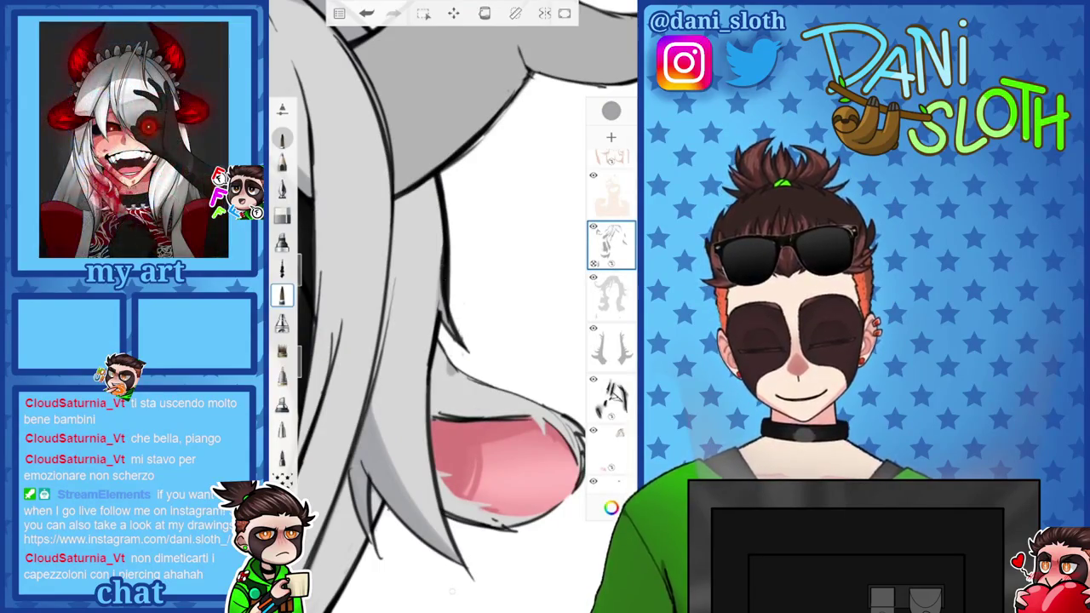
drag(451, 383, 383, 256)
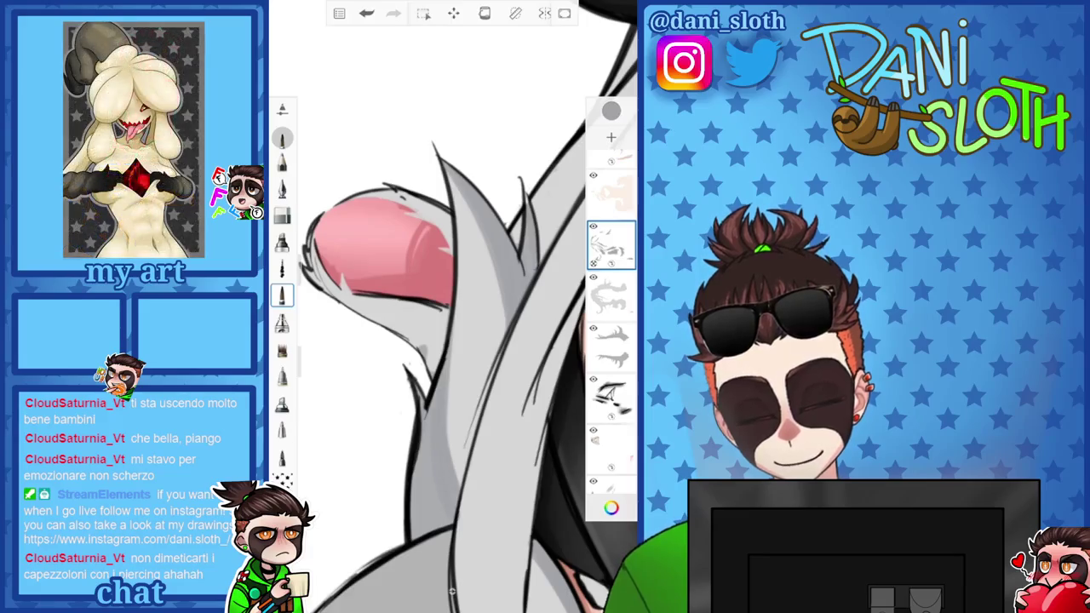
mouse_move(383, 246)
mouse_down()
mouse_move(559, 231)
mouse_move(576, 389)
mouse_move(455, 401)
mouse_up()
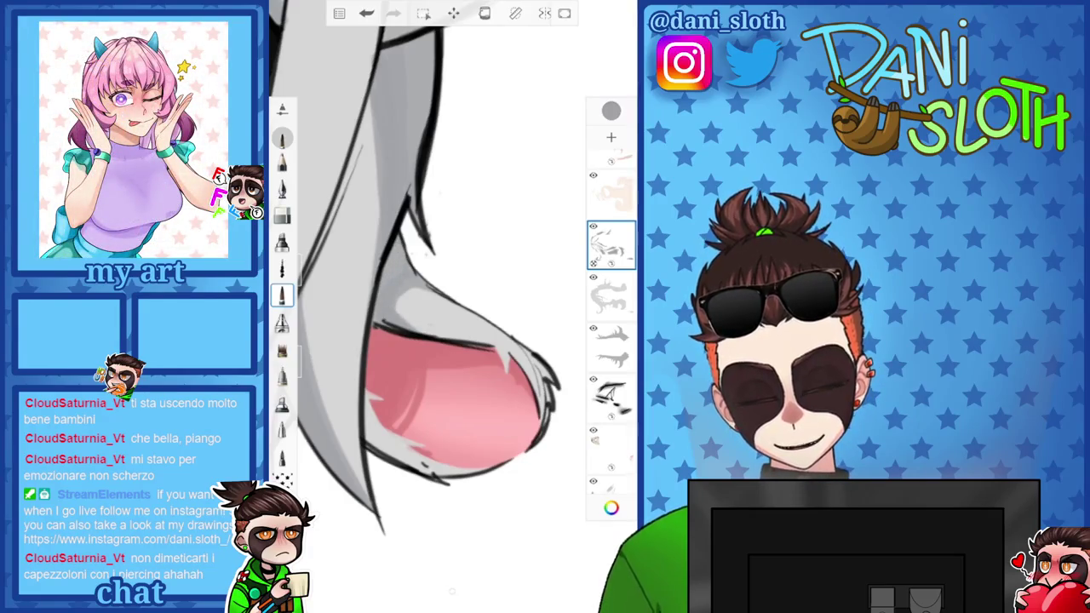
drag(511, 383, 442, 341)
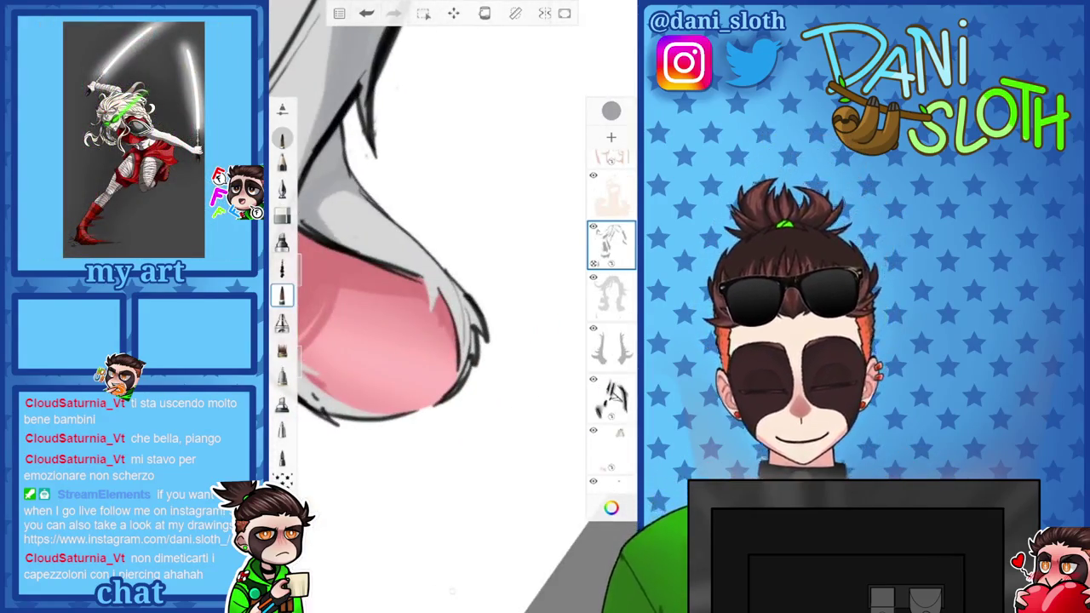
click(366, 13)
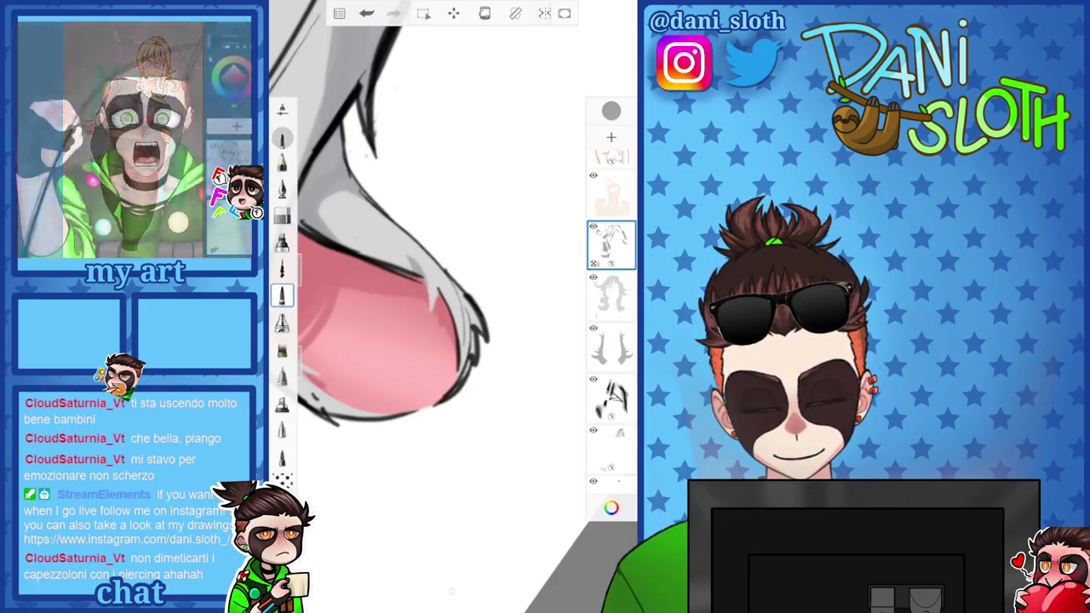
mouse_move(383, 323)
mouse_down()
mouse_move(425, 307)
mouse_move(510, 340)
mouse_up()
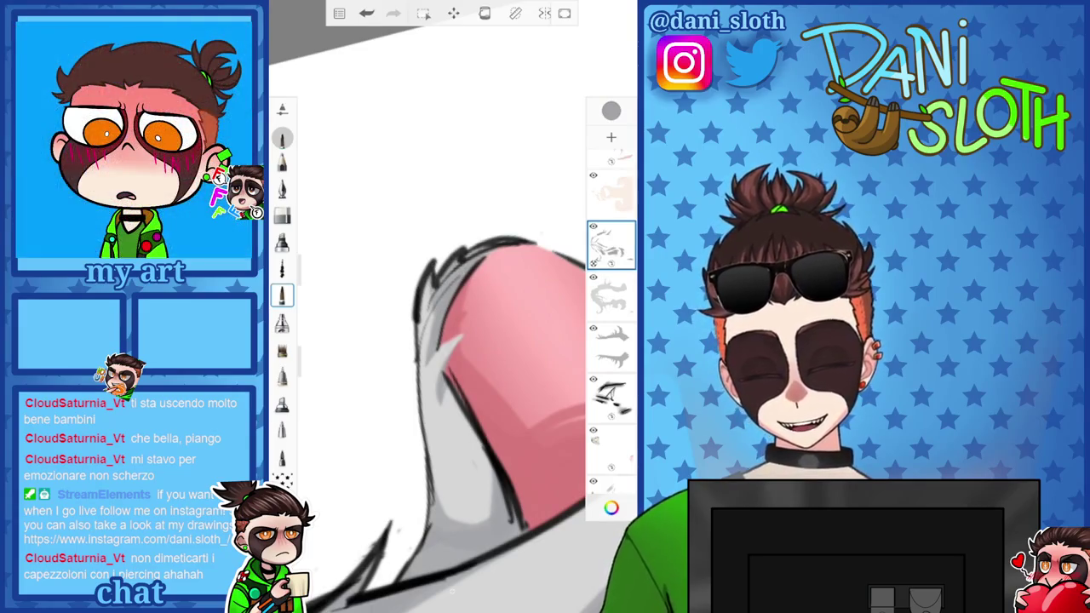
drag(442, 340, 477, 323)
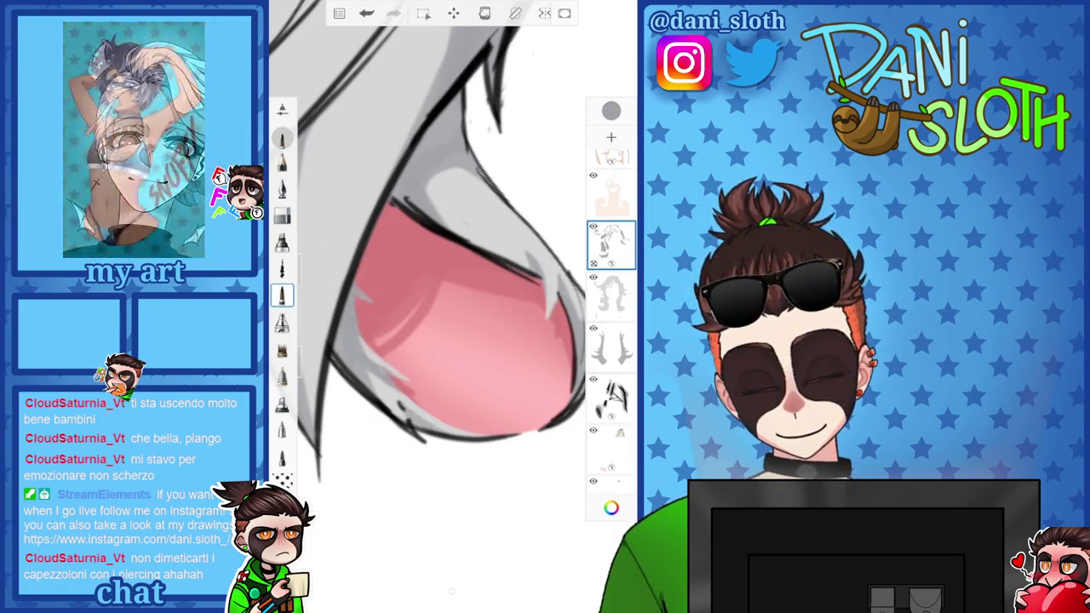
drag(442, 323, 409, 289)
Brush faint grey shading strokes onto the hair beside the pink ear
scroll(408, 281, up, 5)
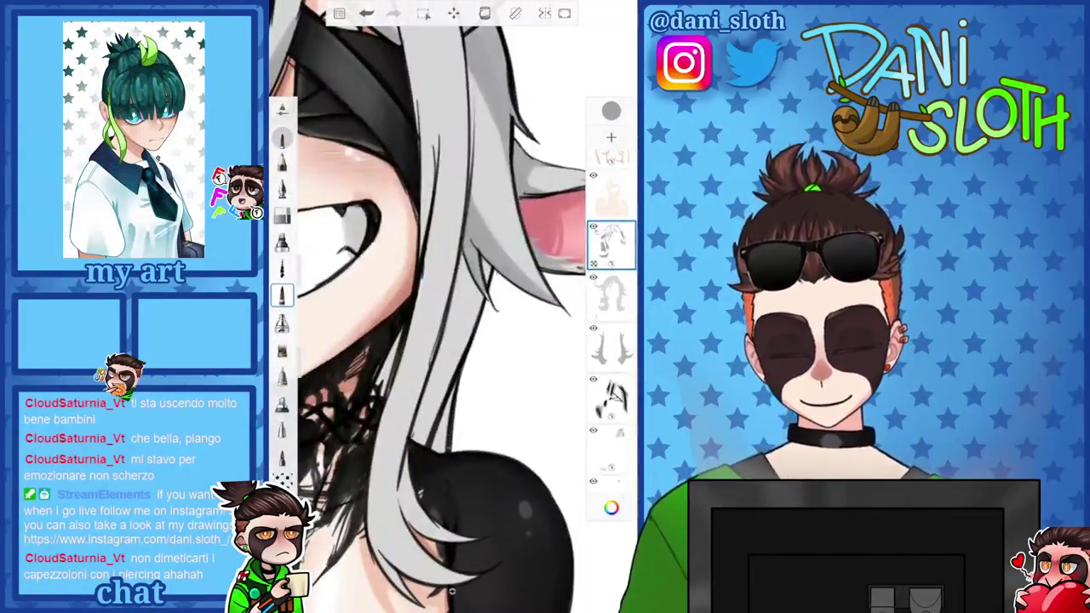
drag(443, 366, 436, 327)
drag(455, 281, 459, 361)
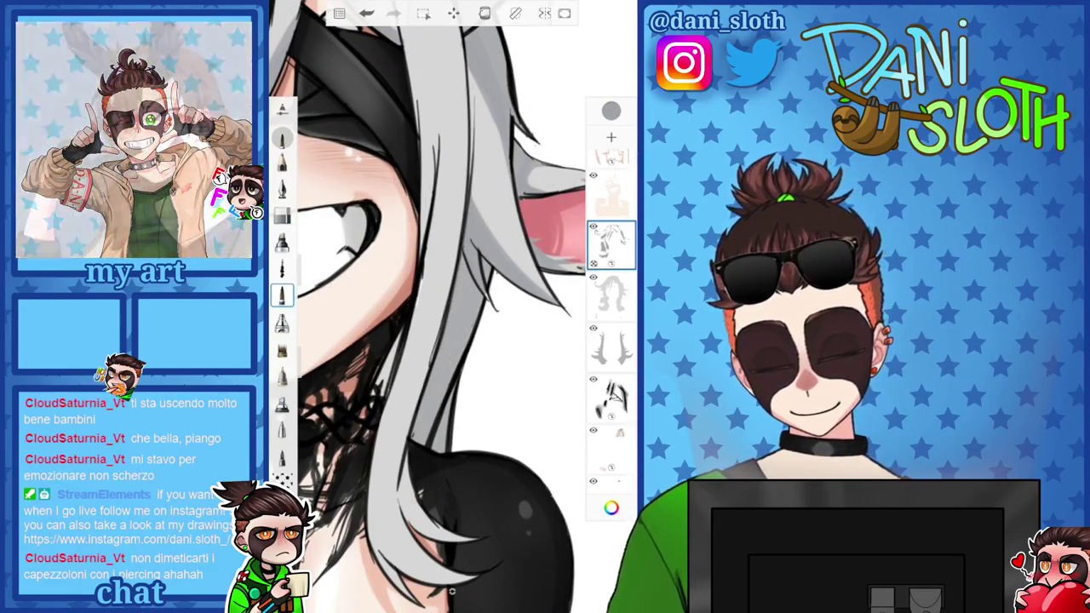
Eyedrop the grey from the hair, then return to the shading layer after checking the hair layer
click(610, 111)
click(450, 280)
click(611, 294)
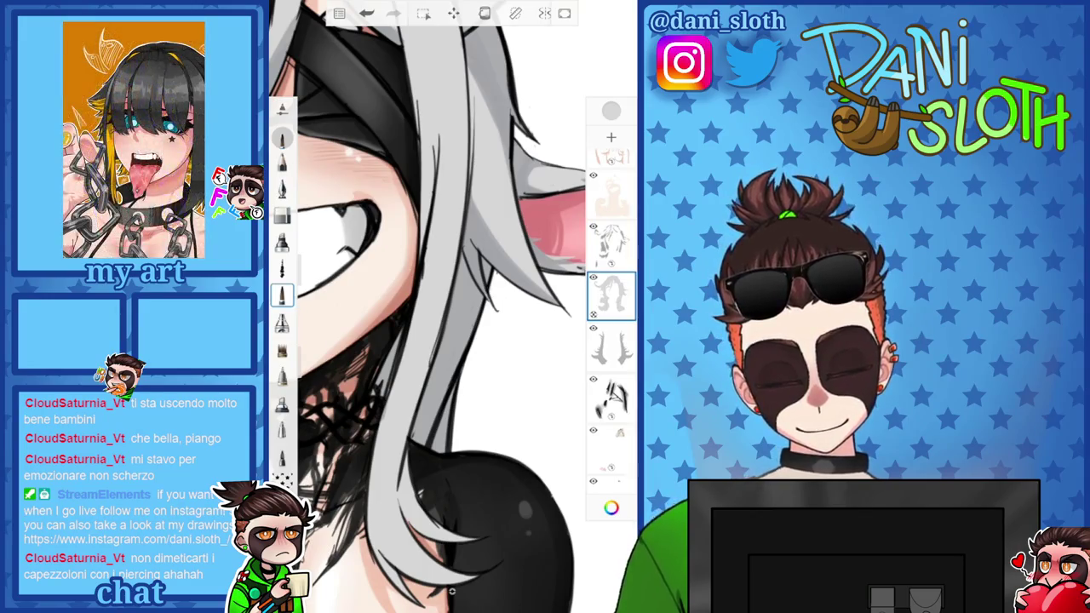
click(610, 110)
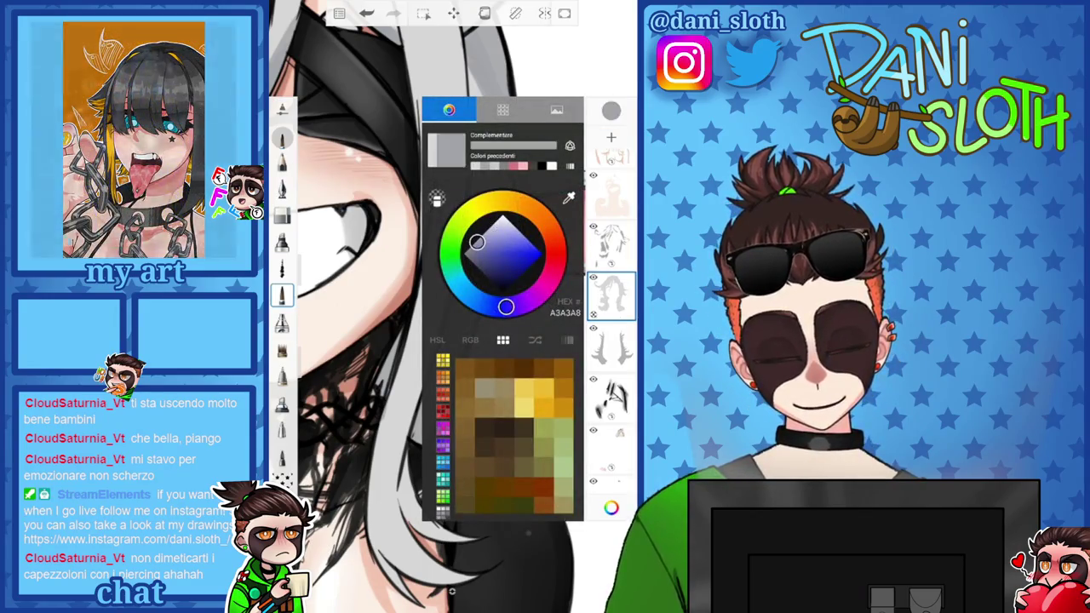
click(610, 244)
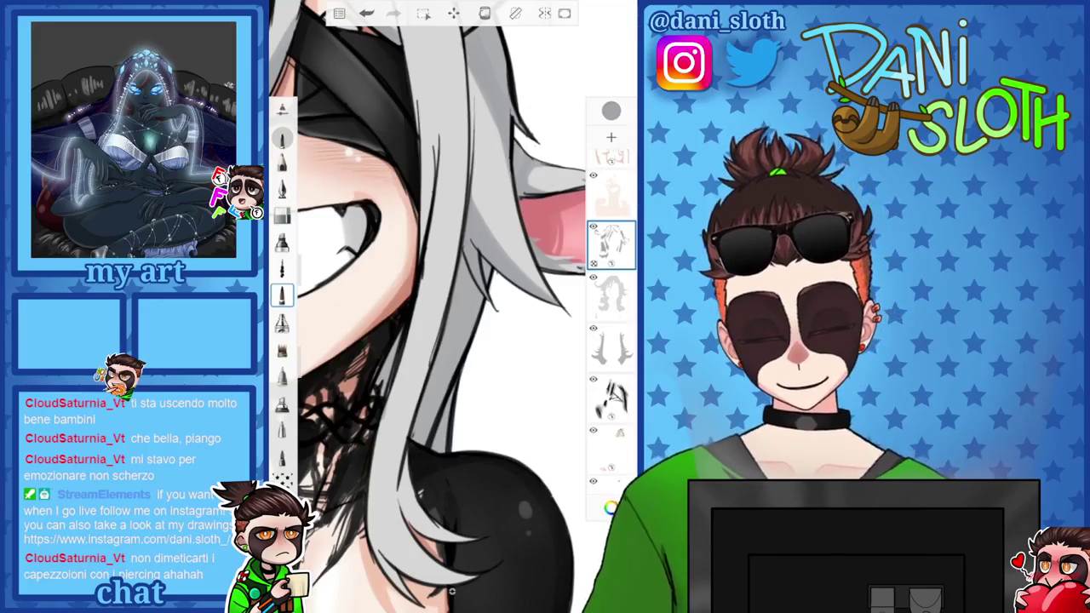
scroll(451, 307, up, 5)
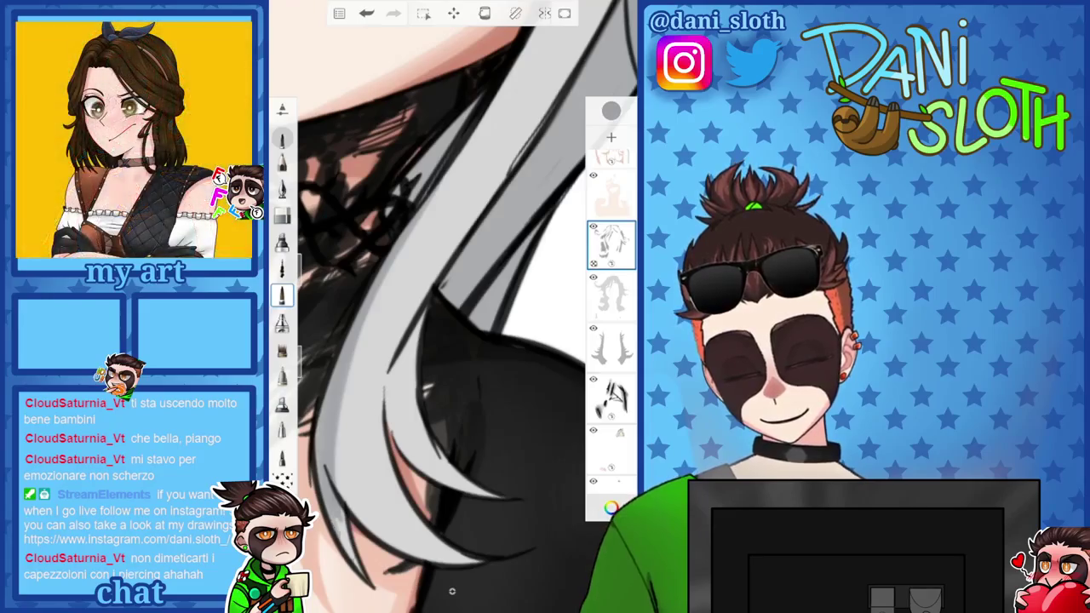
scroll(451, 590, down, 2)
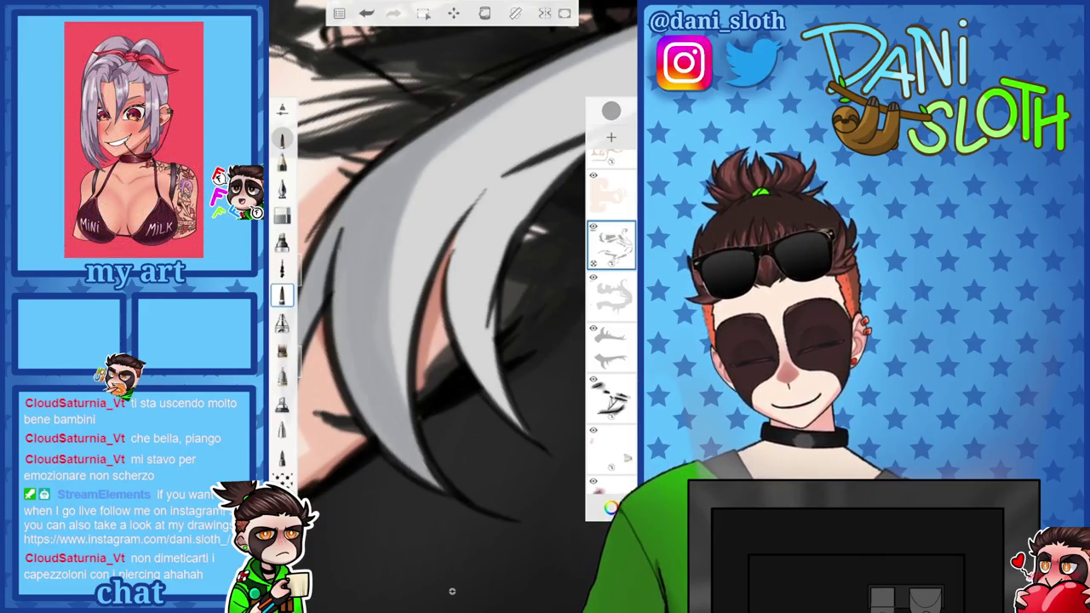
scroll(452, 590, up, 2)
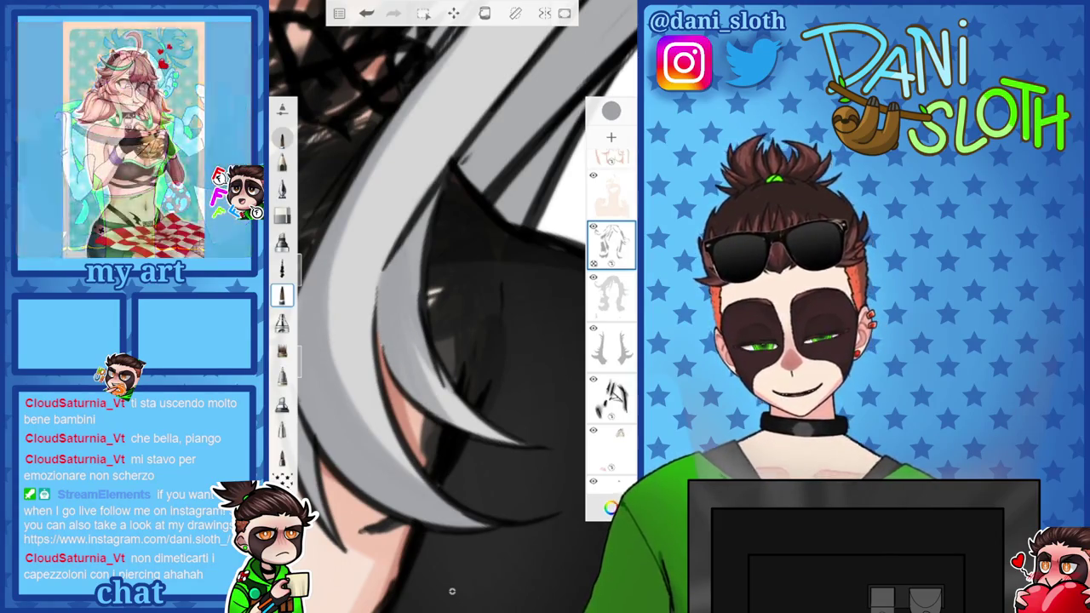
scroll(452, 590, down, 3)
scroll(426, 306, up, 3)
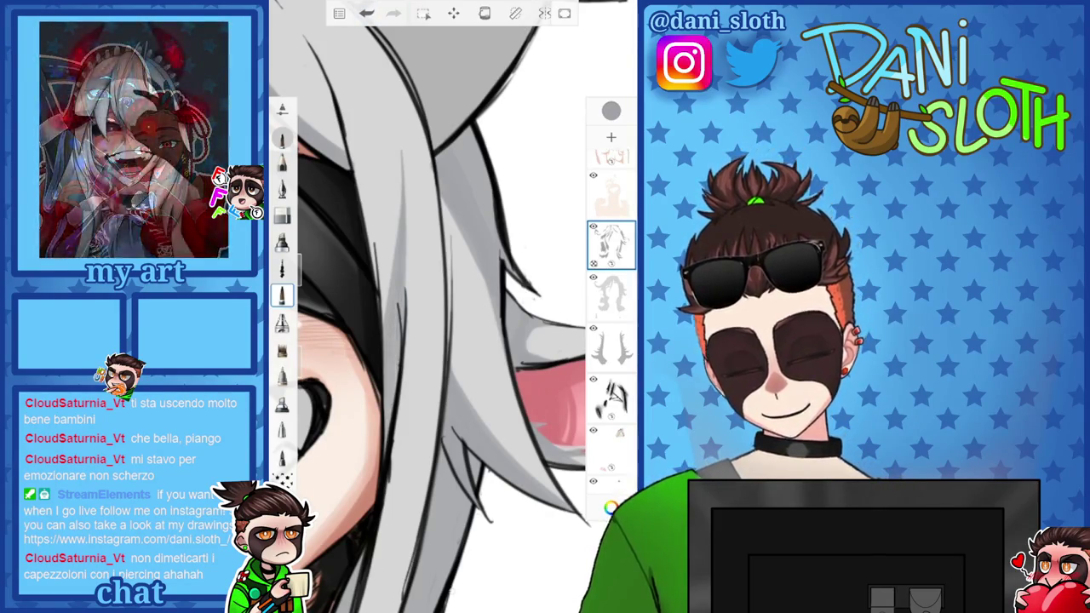
scroll(430, 307, down, 3)
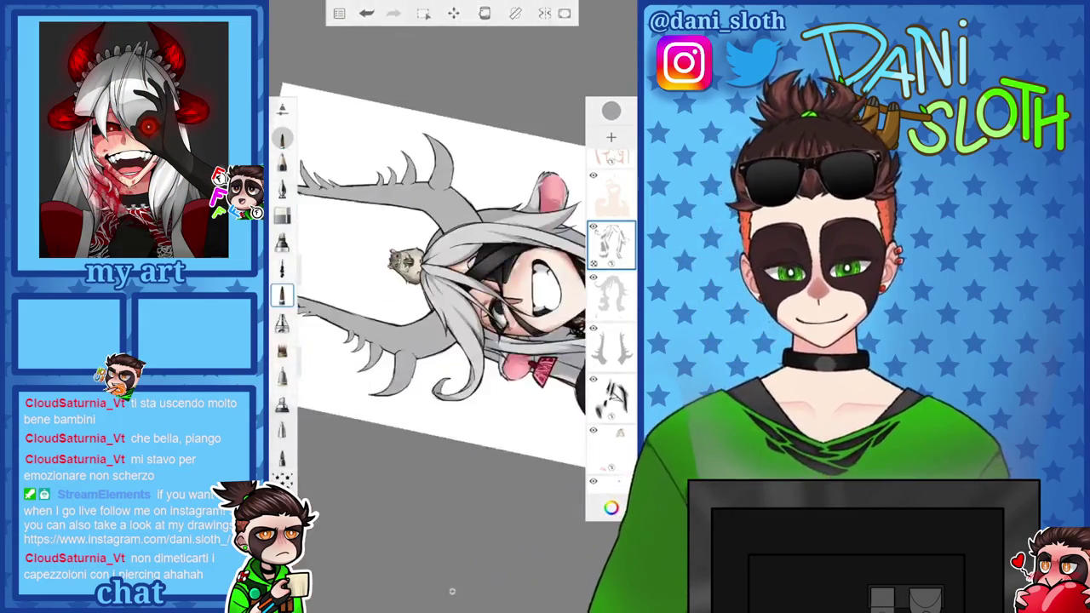
Undo the last three strokes on the grey hair around the eye band
scroll(451, 306, up, 5)
key(ctrl+z)
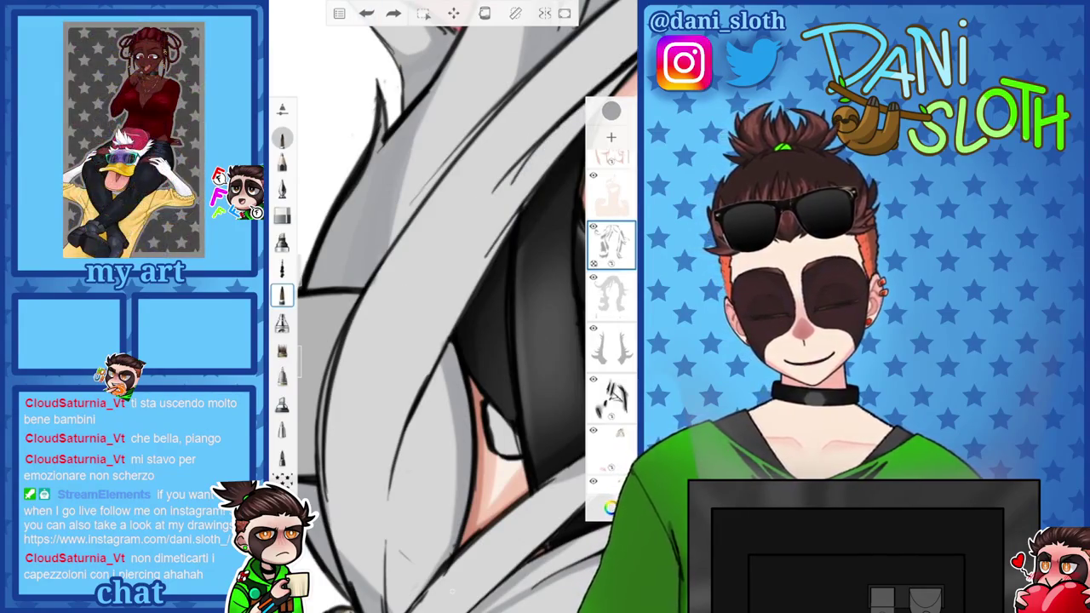
key(ctrl+z)
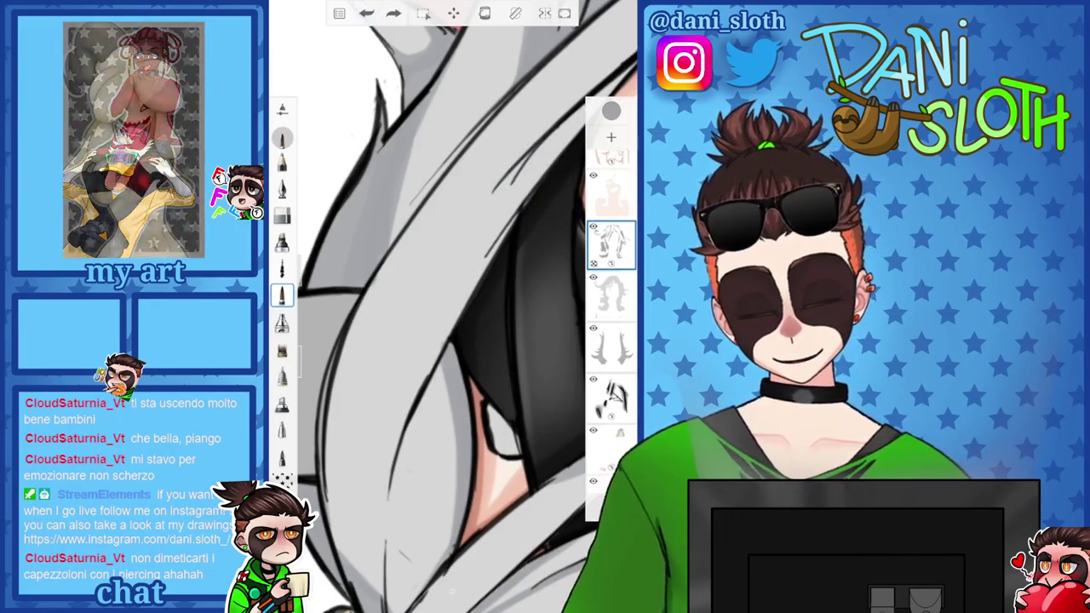
key(ctrl+z)
scroll(451, 306, up, 3)
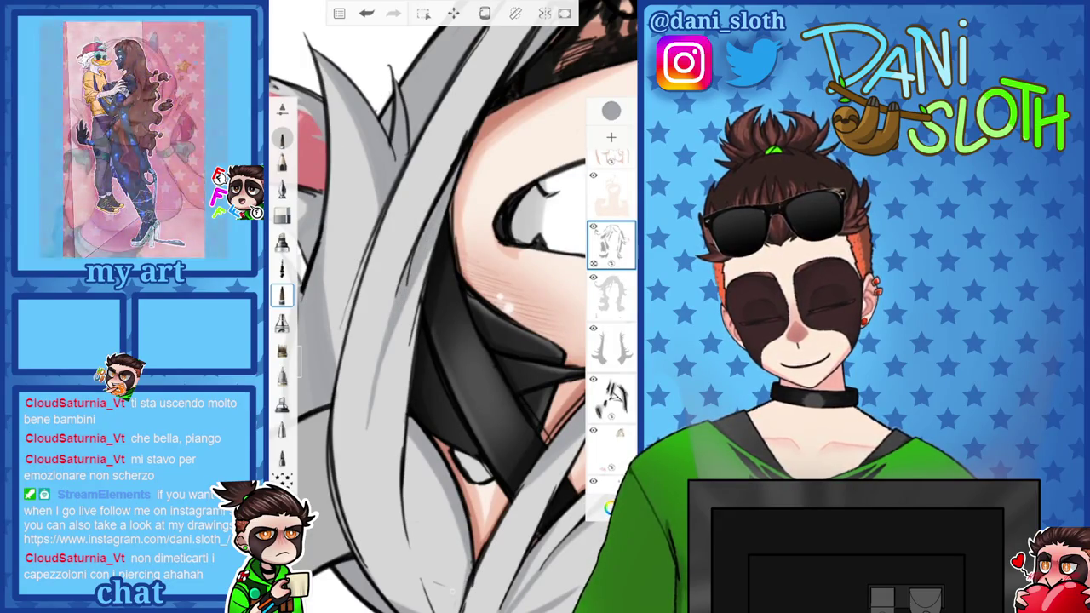
scroll(451, 307, down, 3)
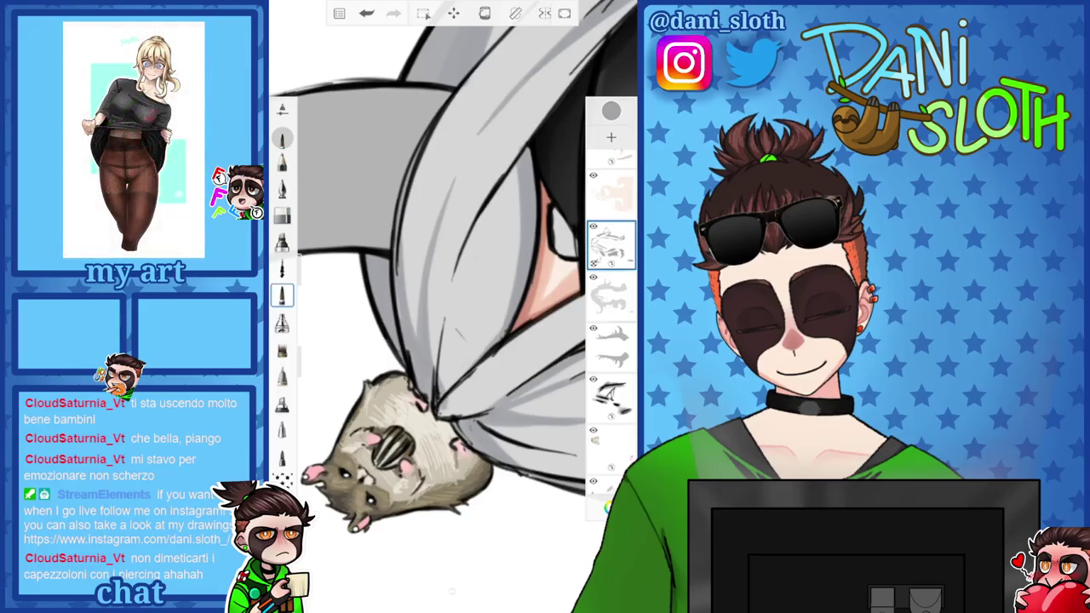
scroll(425, 383, up, 3)
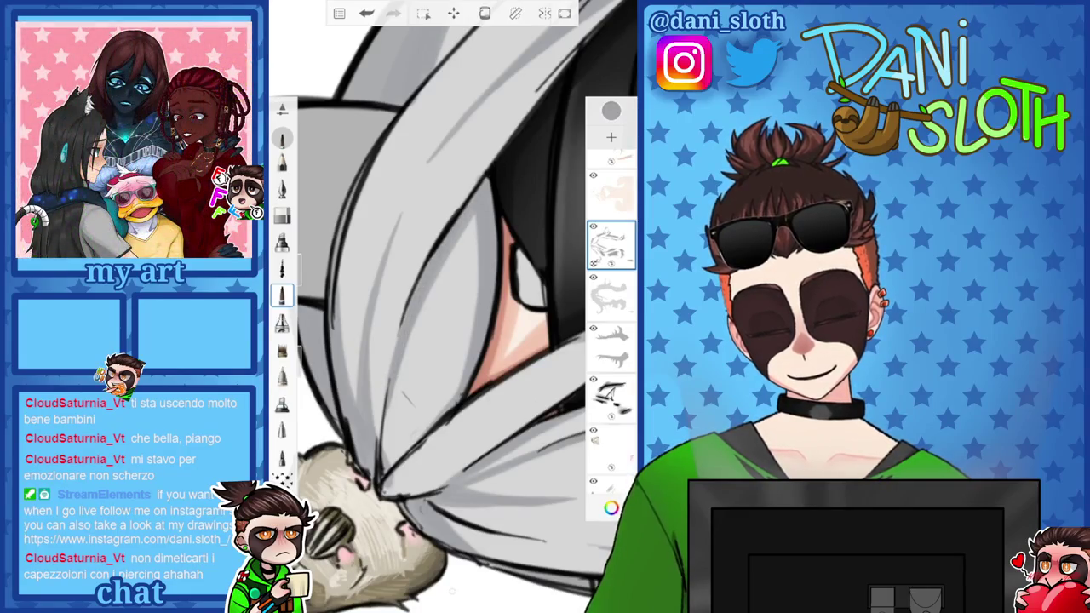
Erase a vertical stroke through the hair, then return to the inking pen
key(e)
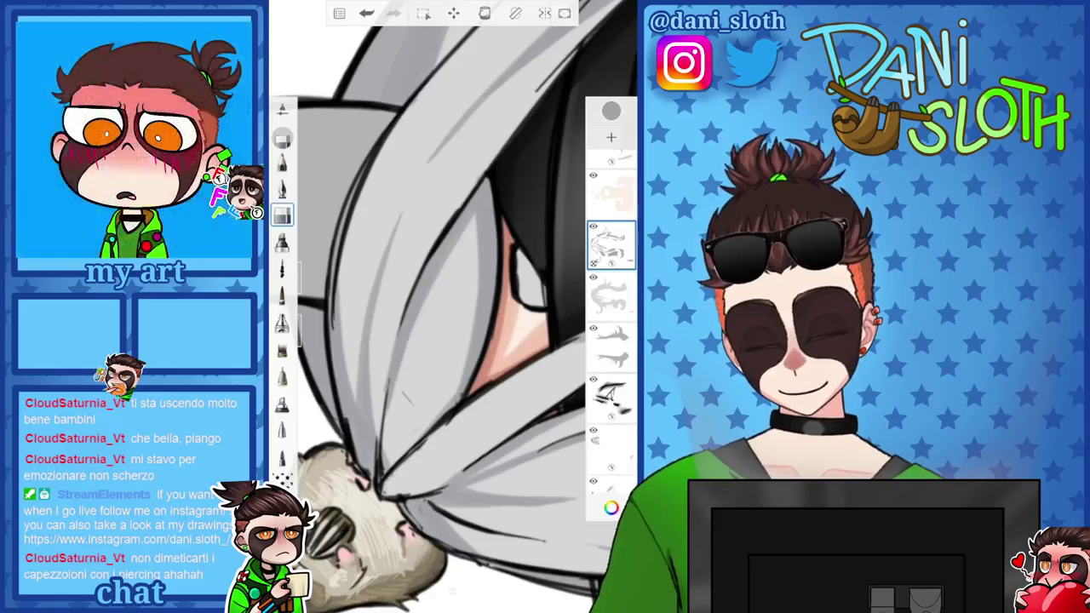
drag(426, 511, 425, 136)
key(b)
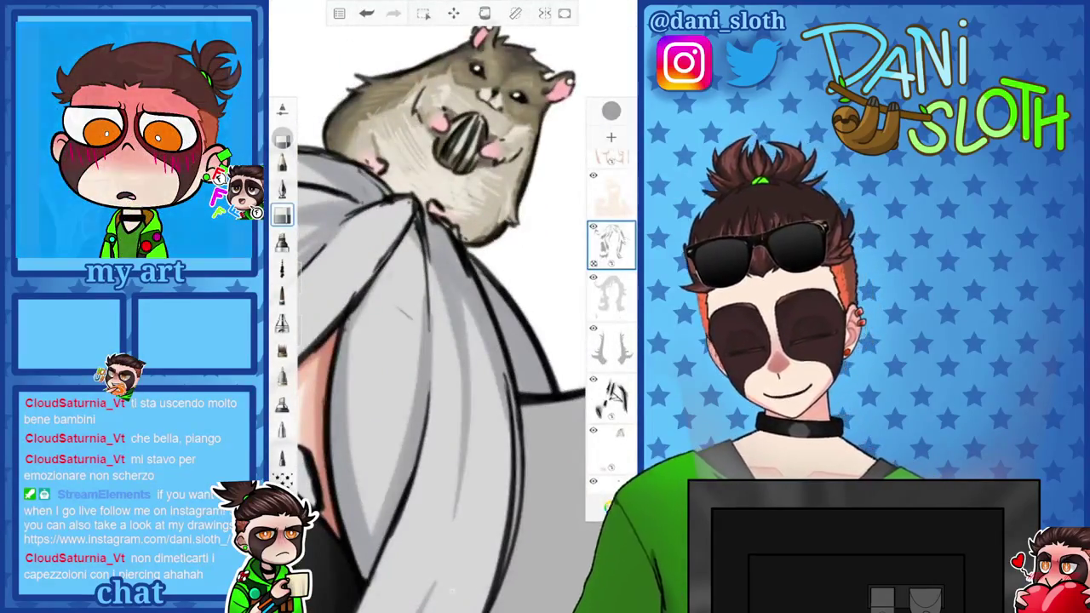
scroll(452, 306, down, 5)
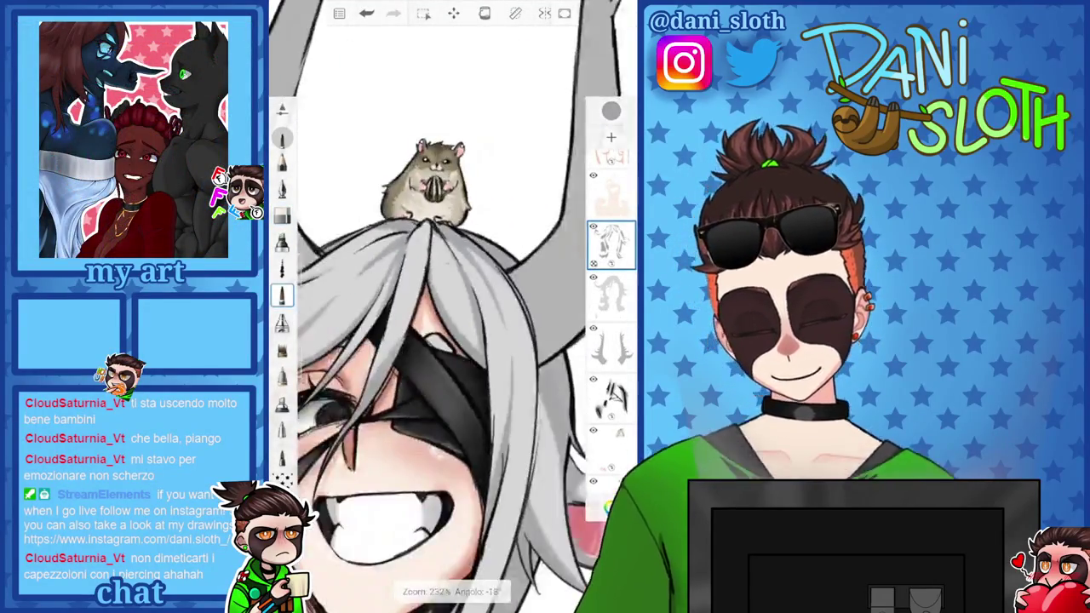
scroll(451, 306, down, 3)
scroll(451, 307, up, 2)
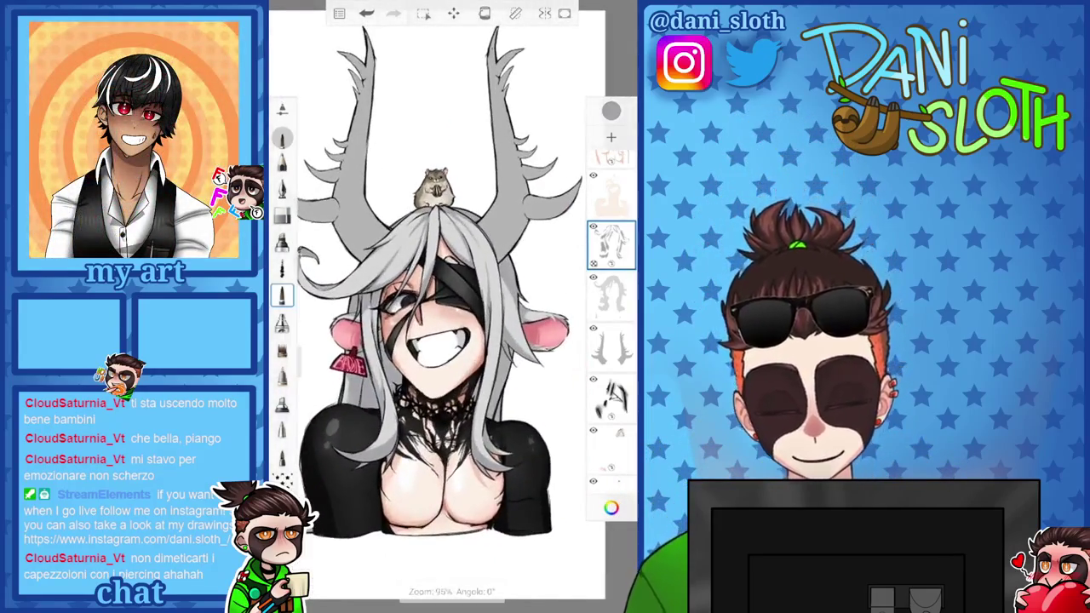
Switch to a shading brush and make it much larger
click(282, 322)
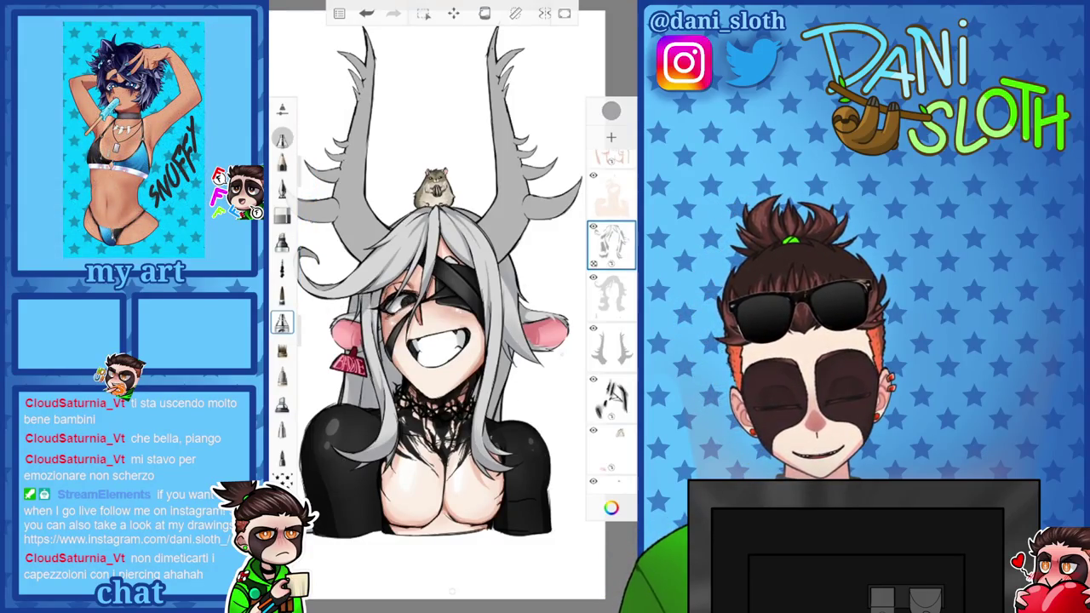
scroll(426, 255, up, 3)
drag(306, 256, 306, 145)
scroll(451, 307, down, 3)
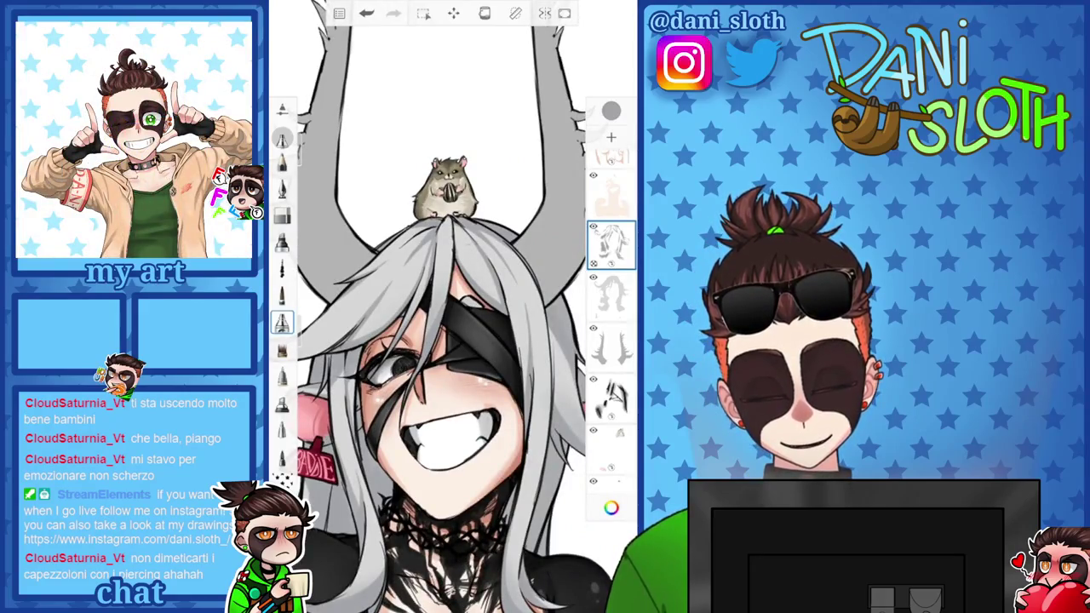
Pick a pale cool grey in the colour picker and add a new blank layer
click(610, 110)
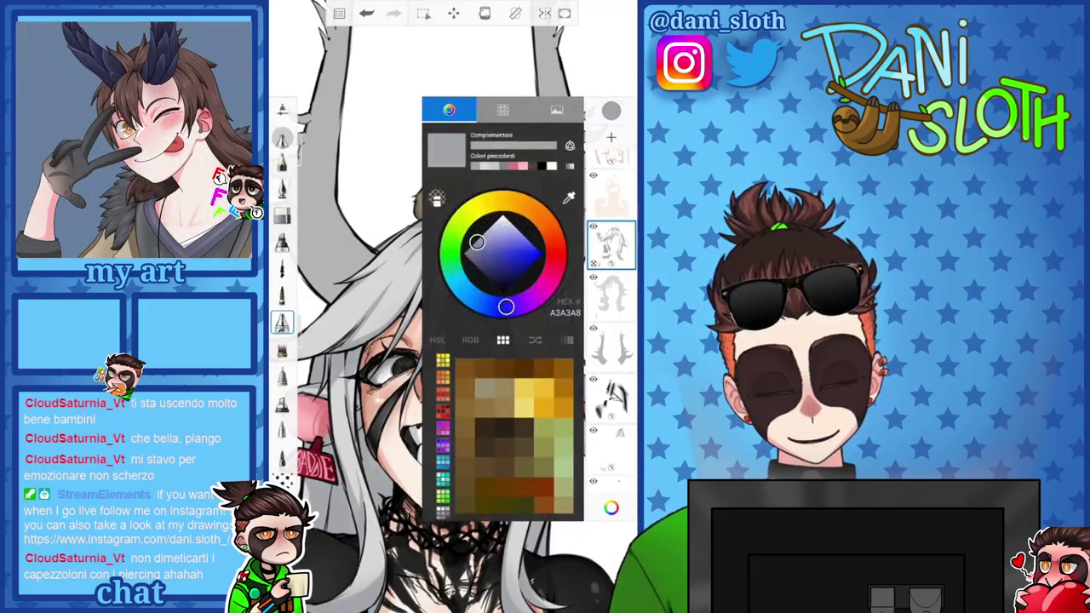
drag(471, 246, 463, 253)
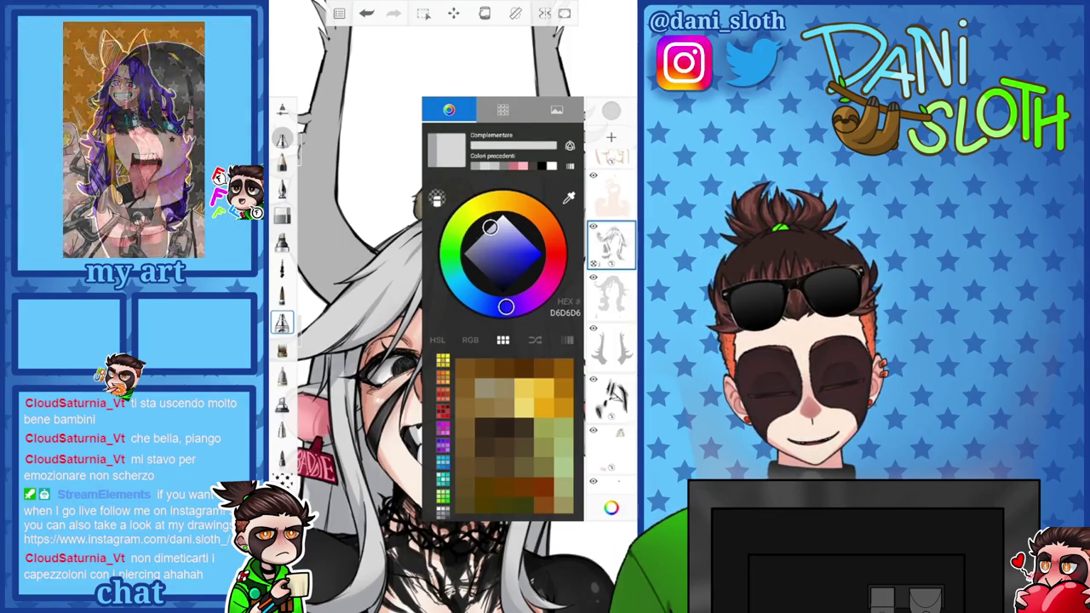
drag(489, 226, 481, 239)
click(611, 136)
click(611, 507)
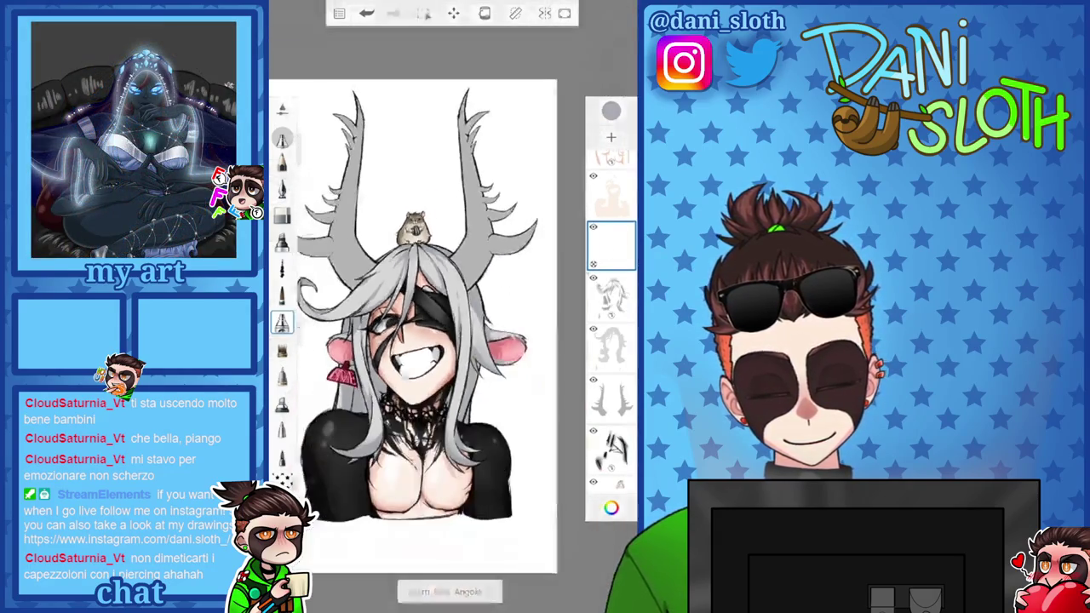
click(611, 507)
drag(481, 239, 484, 235)
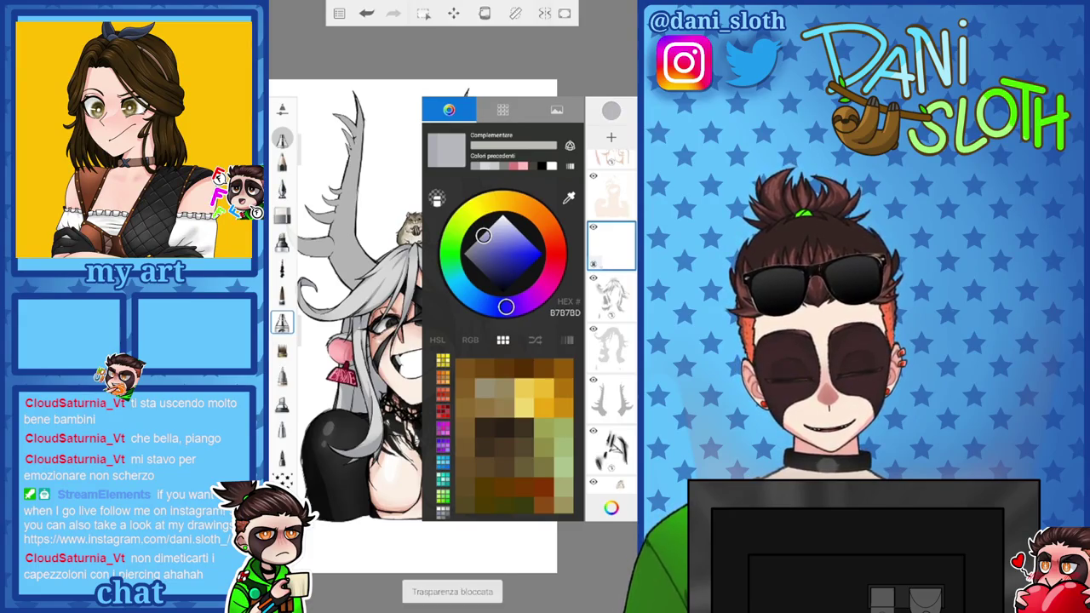
Make the sketch layer active, sample the hair's light grey and darken it slightly
click(611, 295)
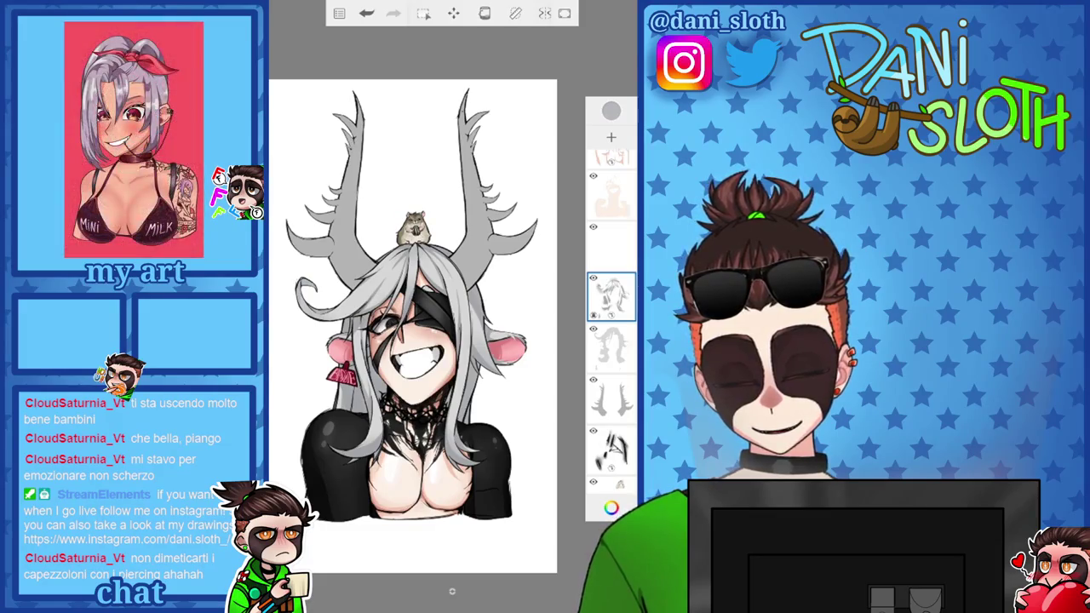
click(610, 507)
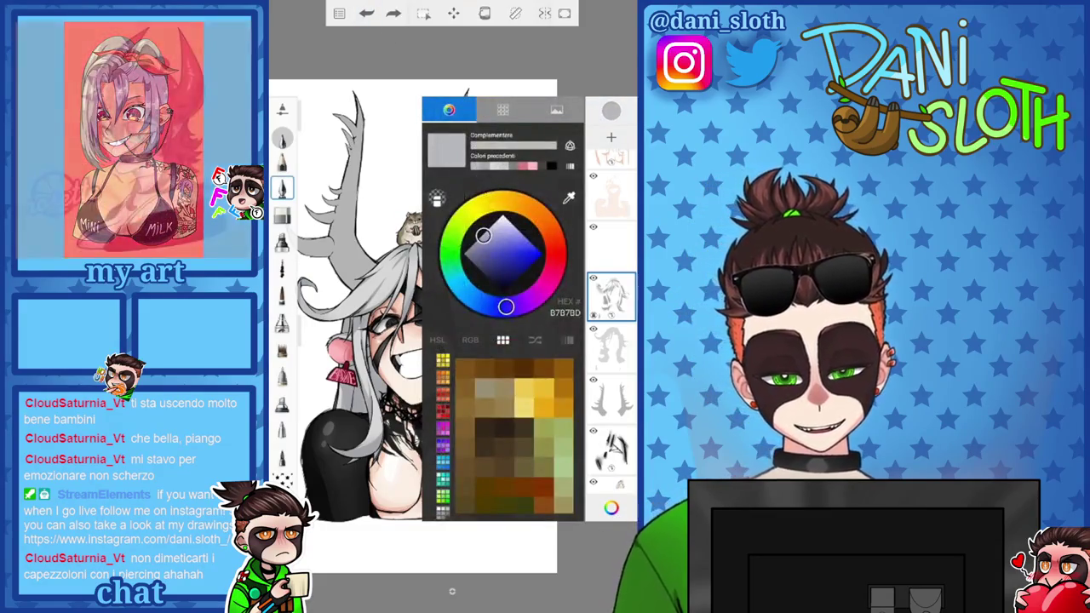
click(568, 197)
click(466, 322)
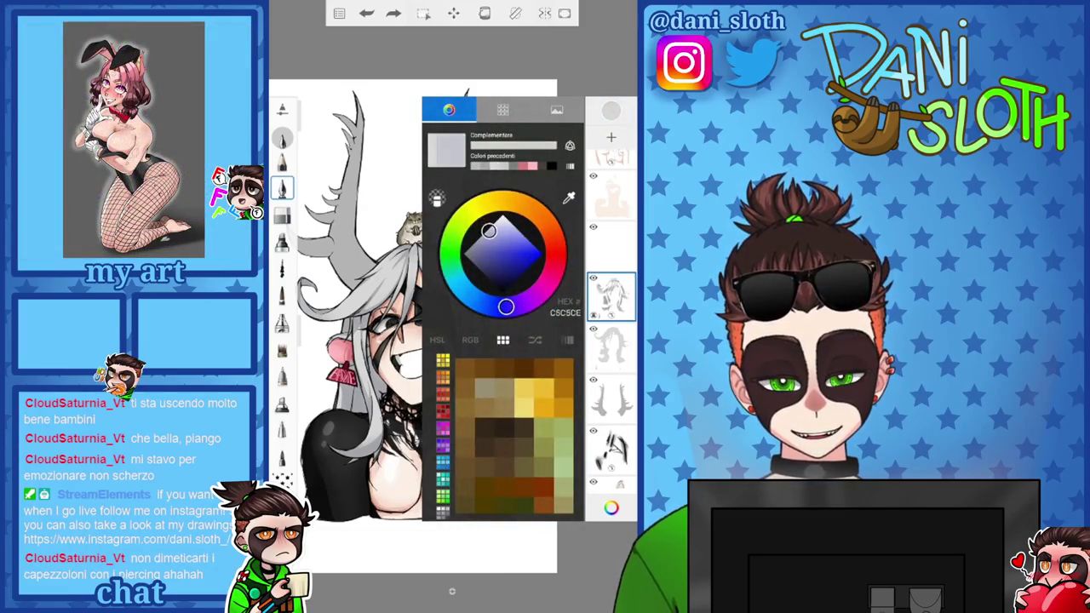
drag(483, 236, 480, 240)
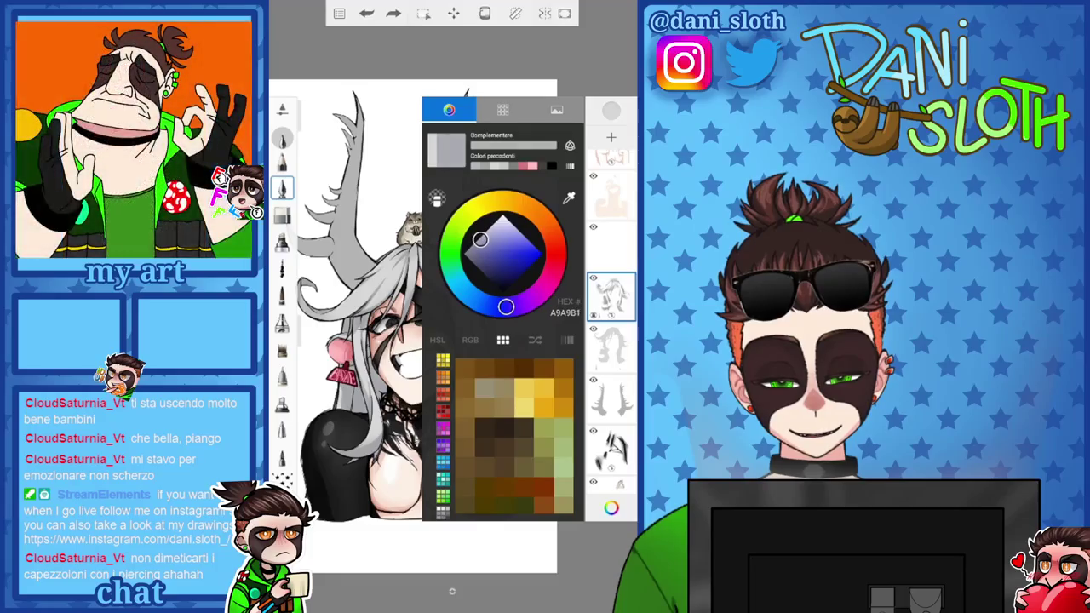
click(611, 507)
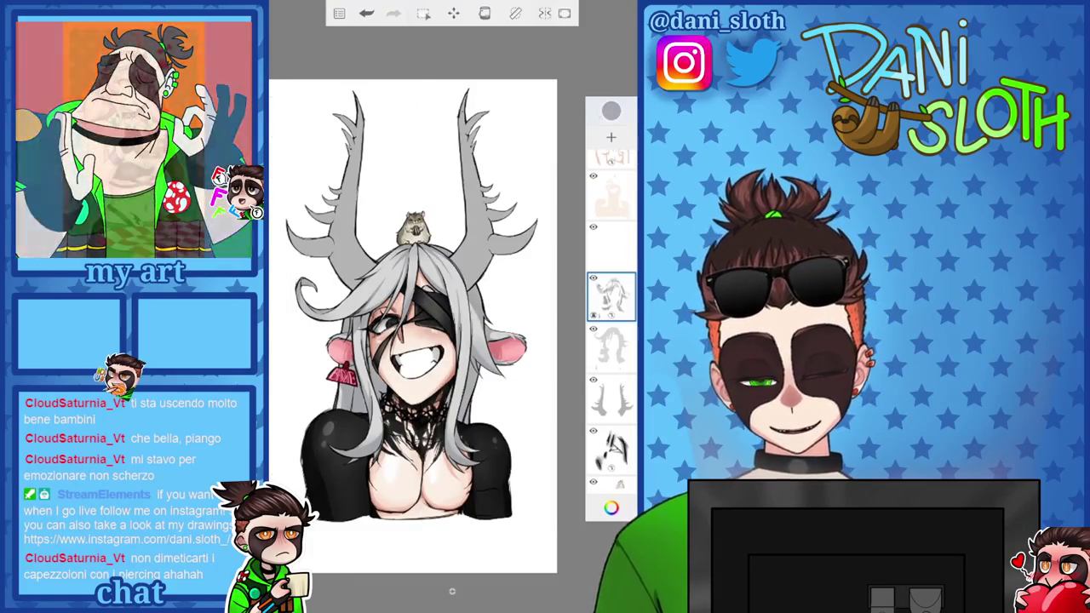
click(612, 508)
drag(480, 240, 477, 242)
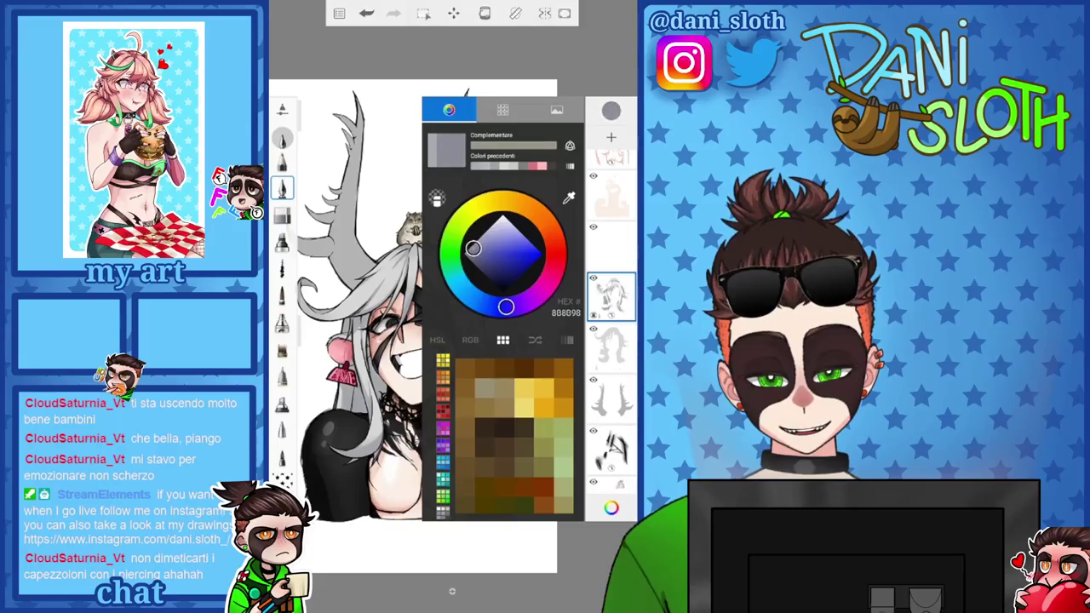
click(611, 507)
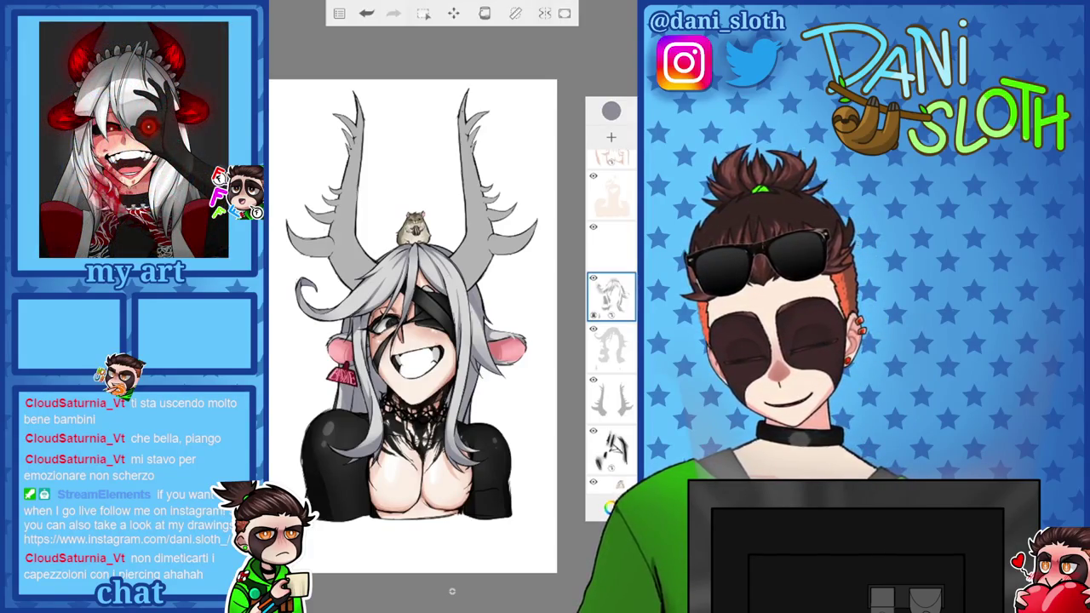
Raise Layer40's opacity back to 100
click(611, 295)
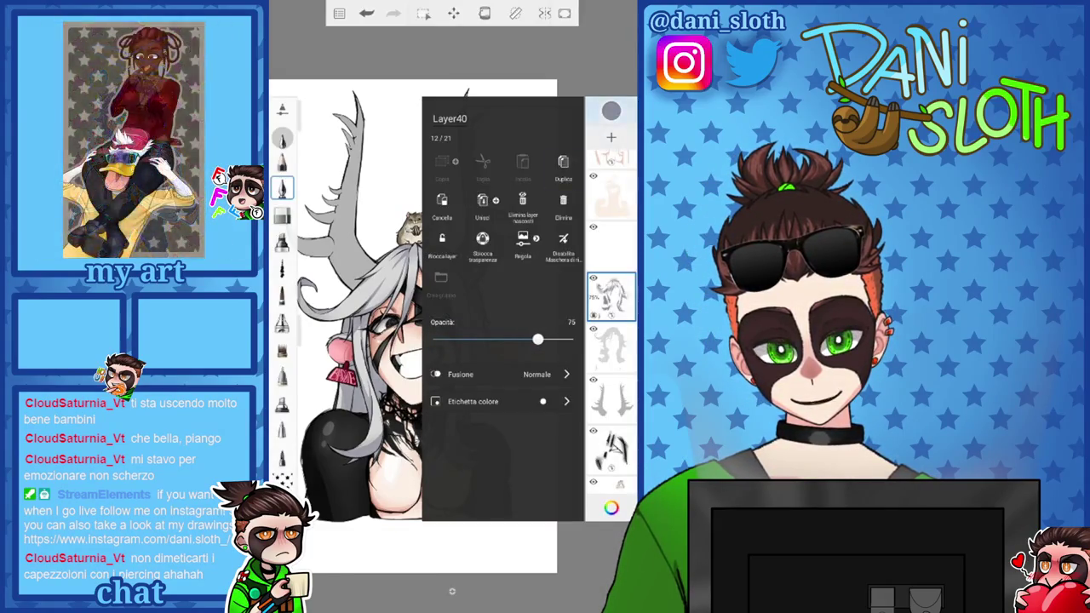
click(469, 294)
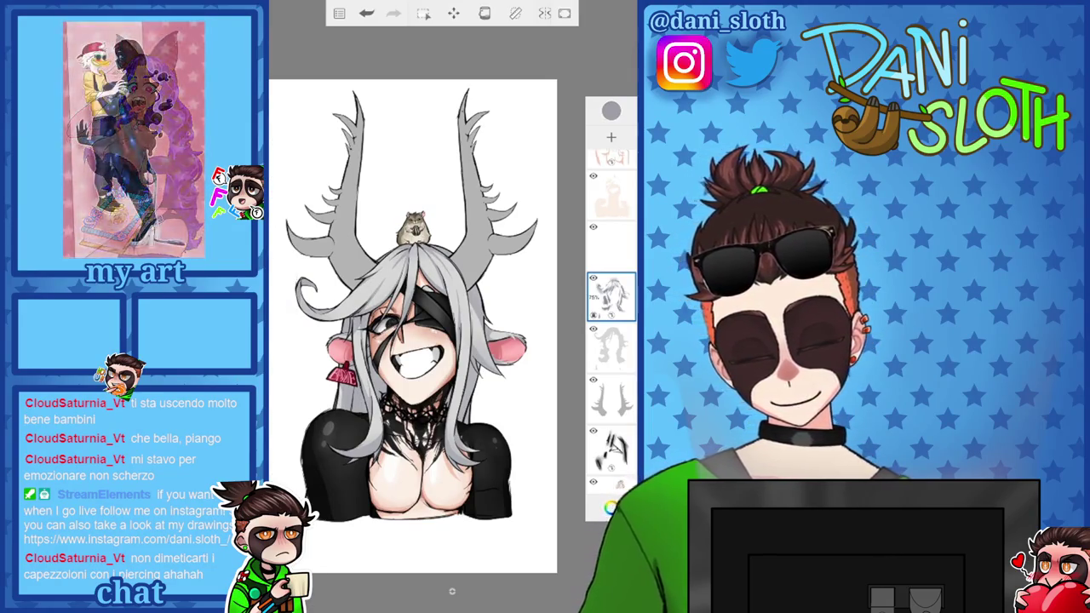
click(610, 295)
drag(537, 339, 572, 338)
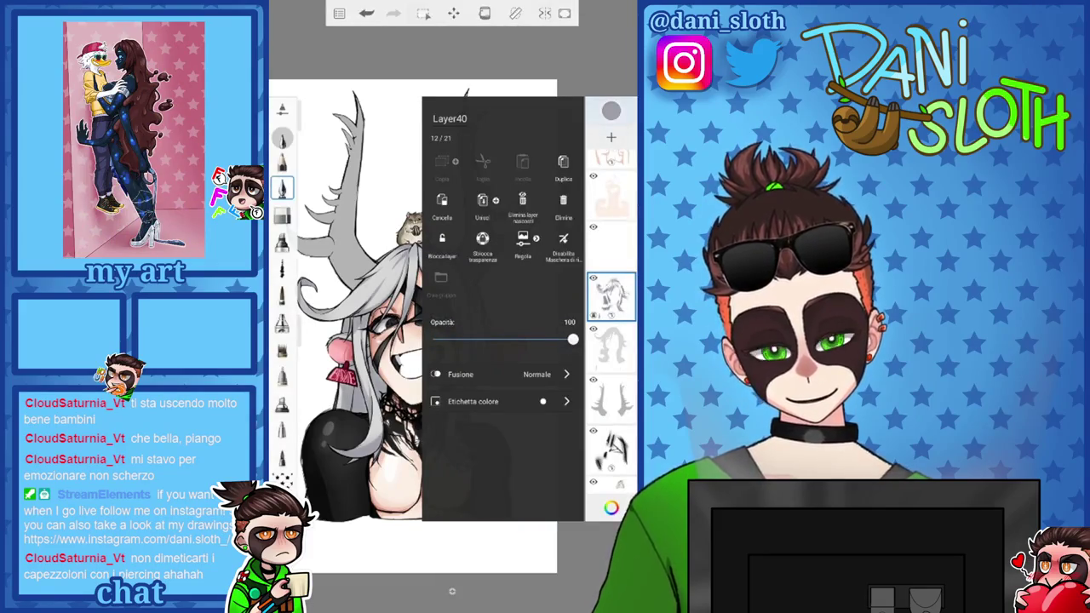
Choose a darker blue-grey brush colour and add another blank layer
click(610, 507)
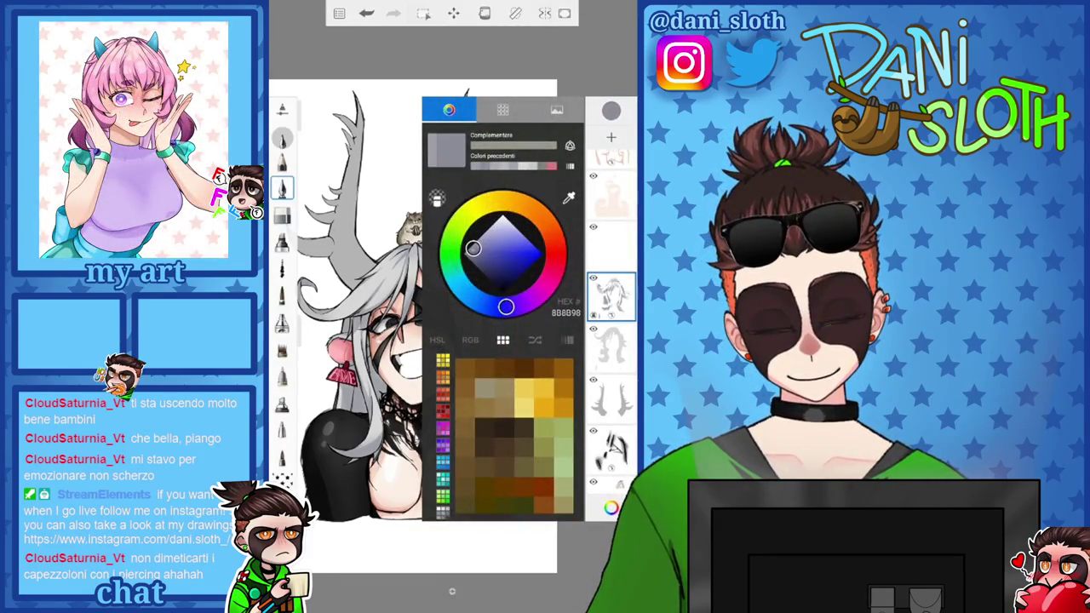
drag(470, 253, 467, 254)
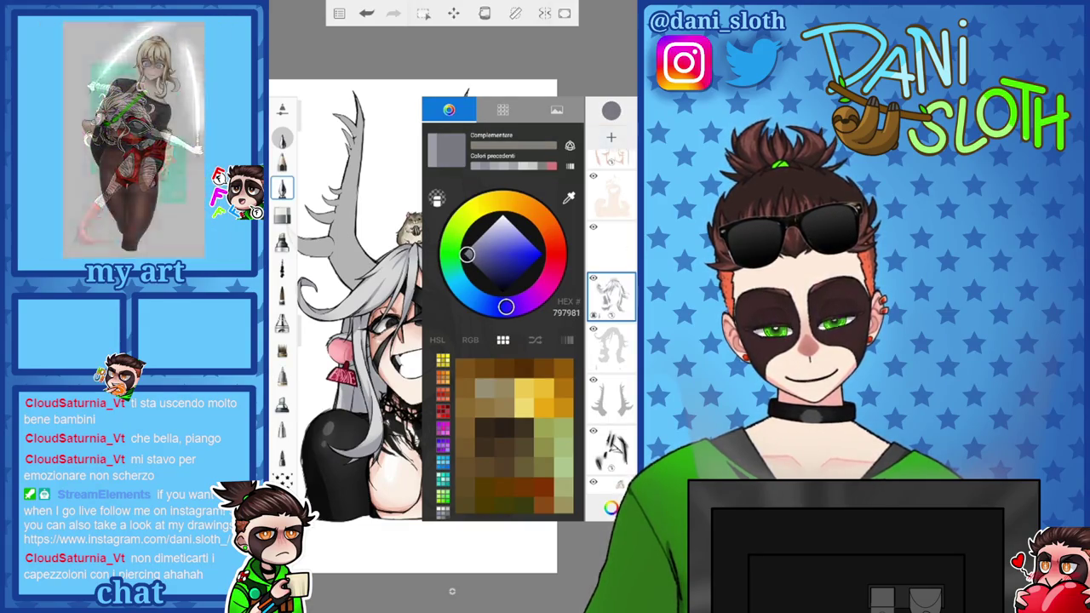
click(610, 137)
click(610, 508)
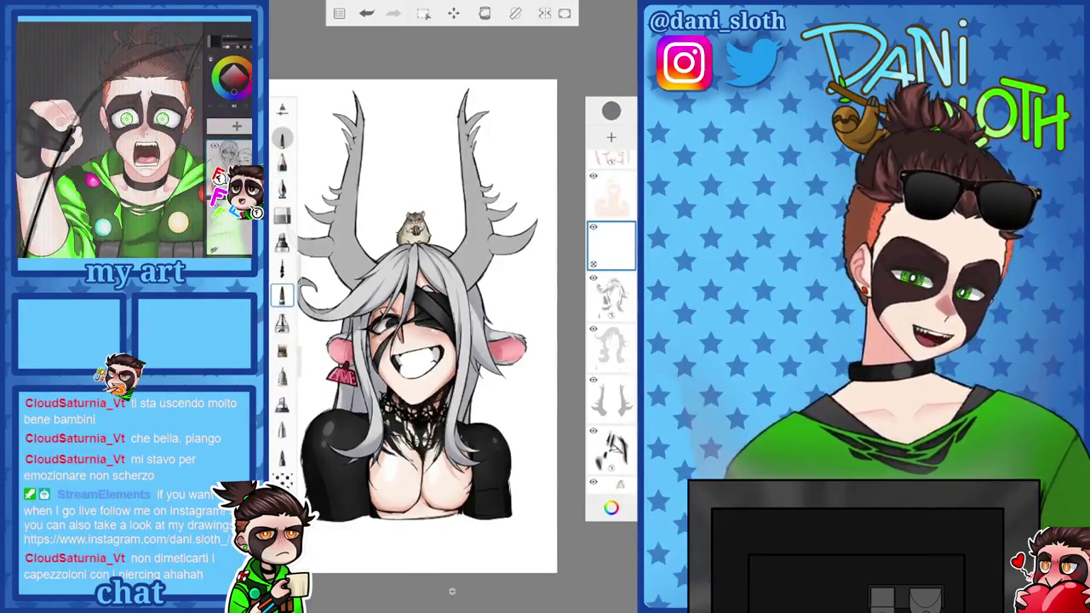
scroll(417, 341, up, 5)
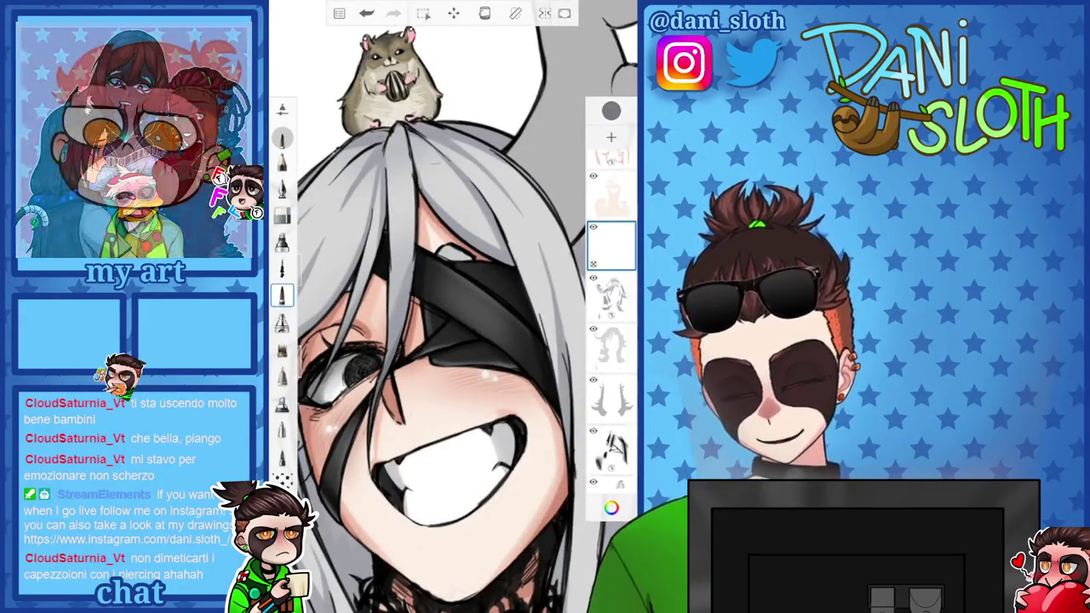
Select another layer to paint on and zoom around the hair near the hamster and ear
scroll(443, 306, up, 3)
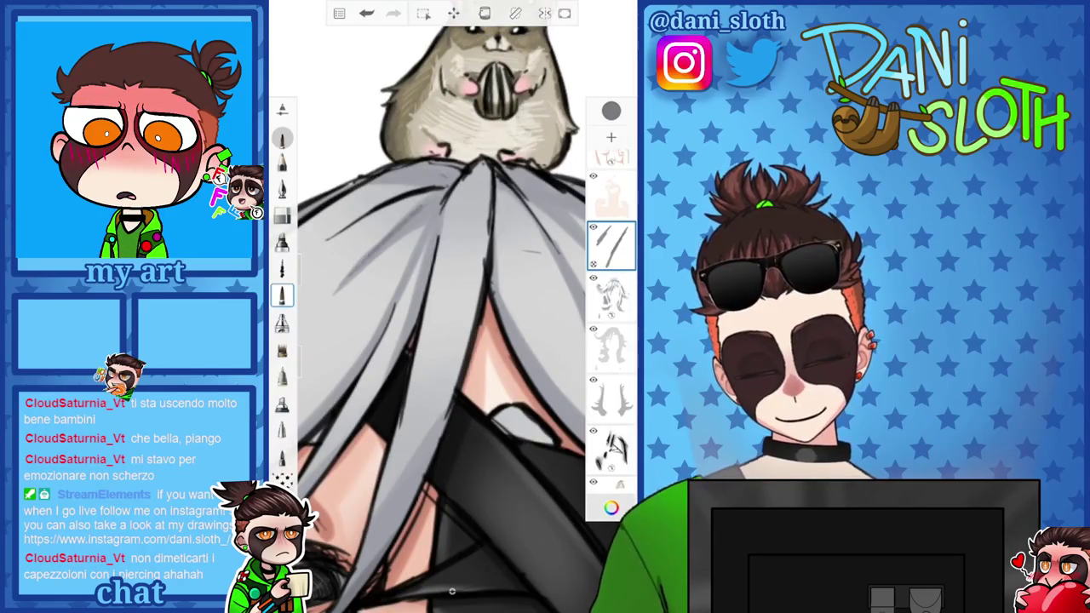
scroll(451, 307, up, 2)
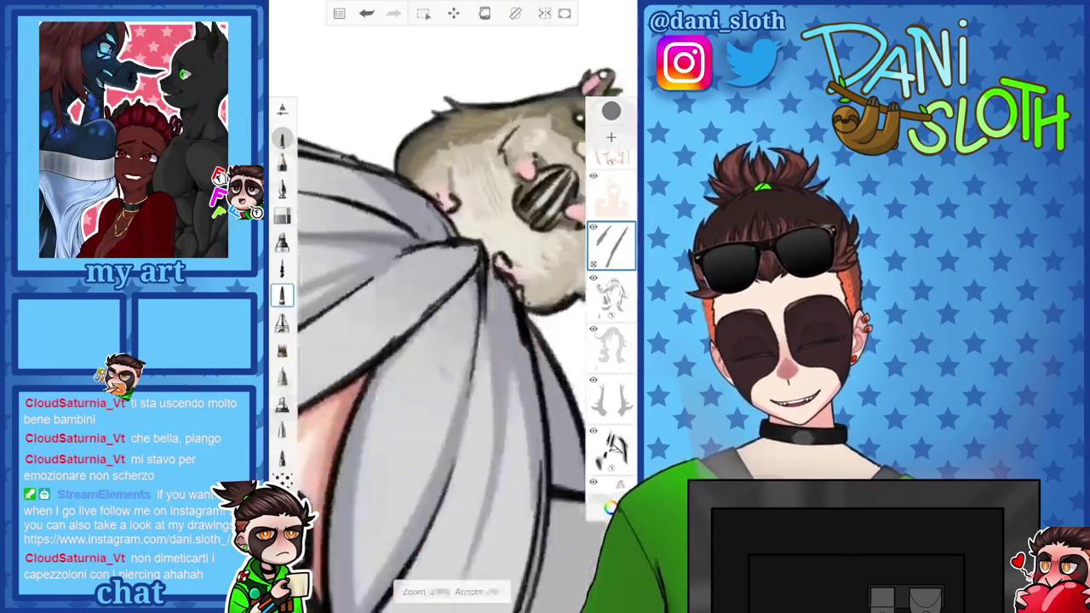
scroll(442, 306, up, 2)
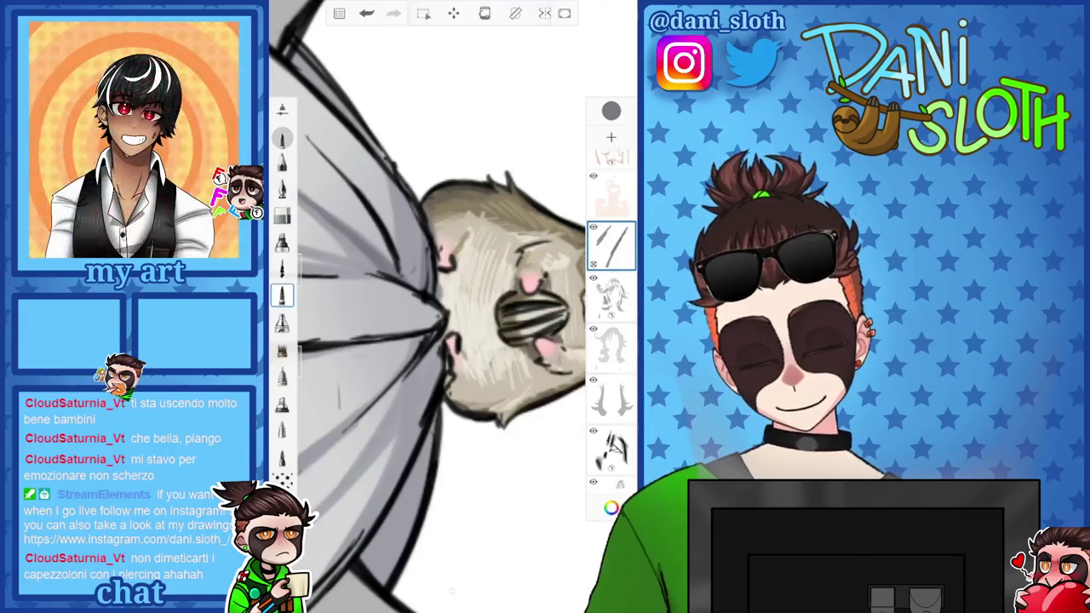
click(610, 245)
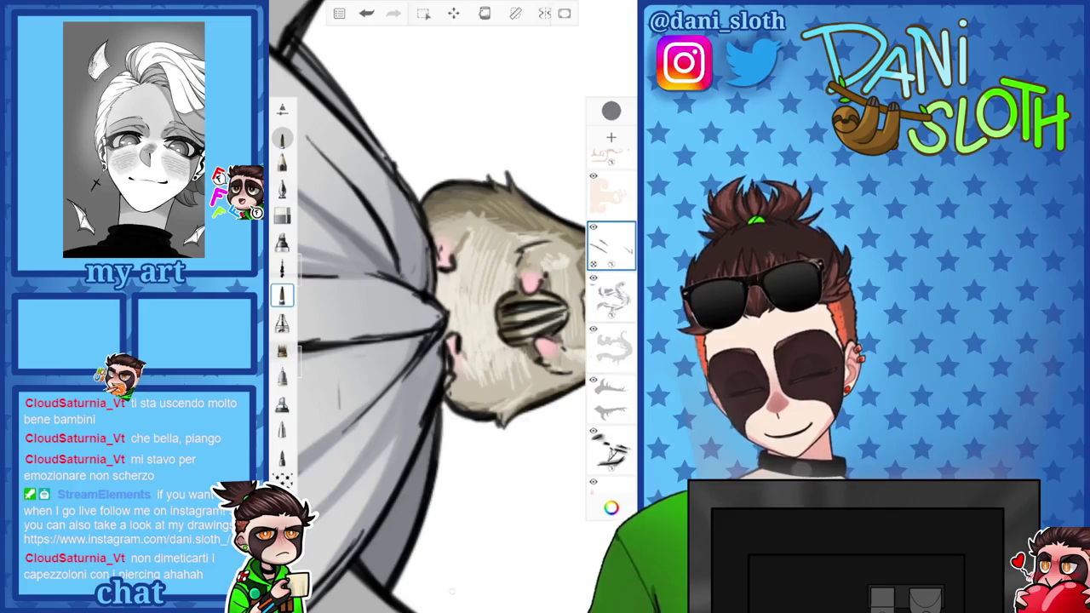
scroll(442, 306, up, 2)
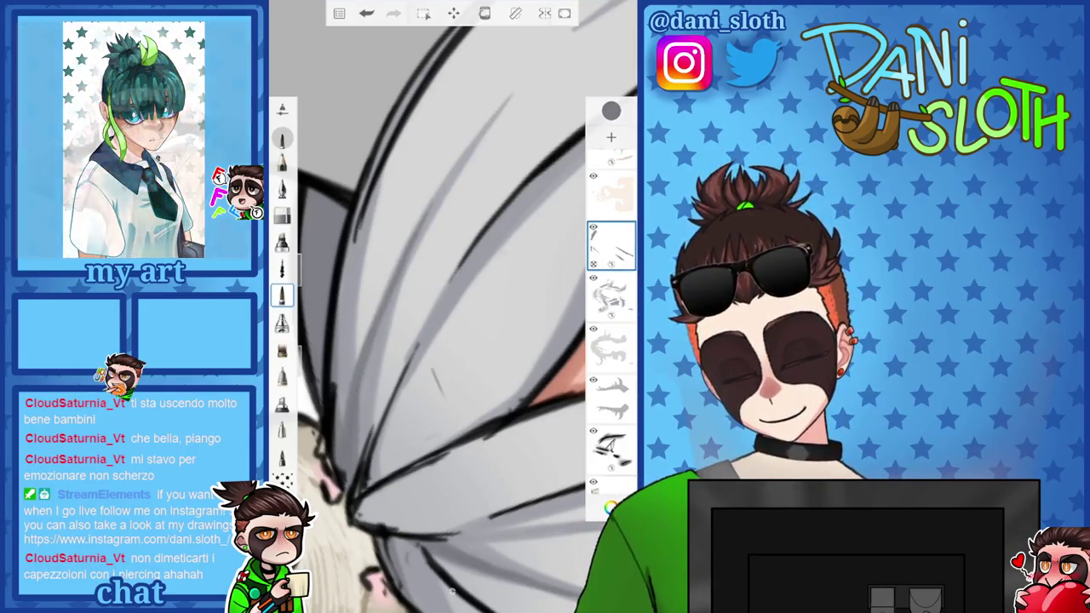
scroll(451, 306, down, 3)
scroll(451, 307, down, 2)
scroll(451, 306, up, 3)
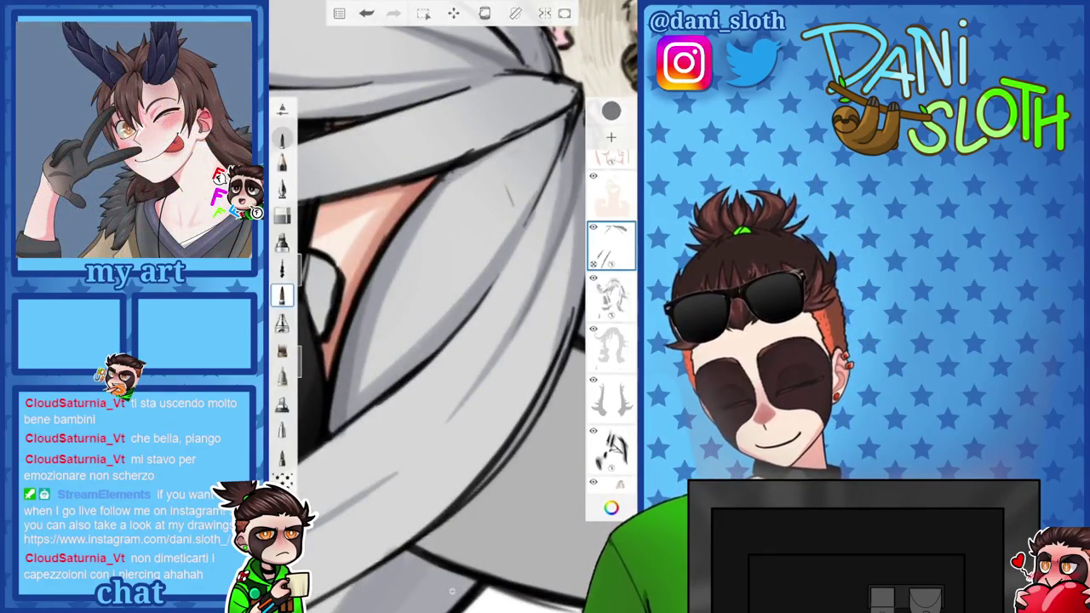
scroll(451, 307, down, 3)
scroll(451, 307, down, 2)
scroll(452, 306, up, 3)
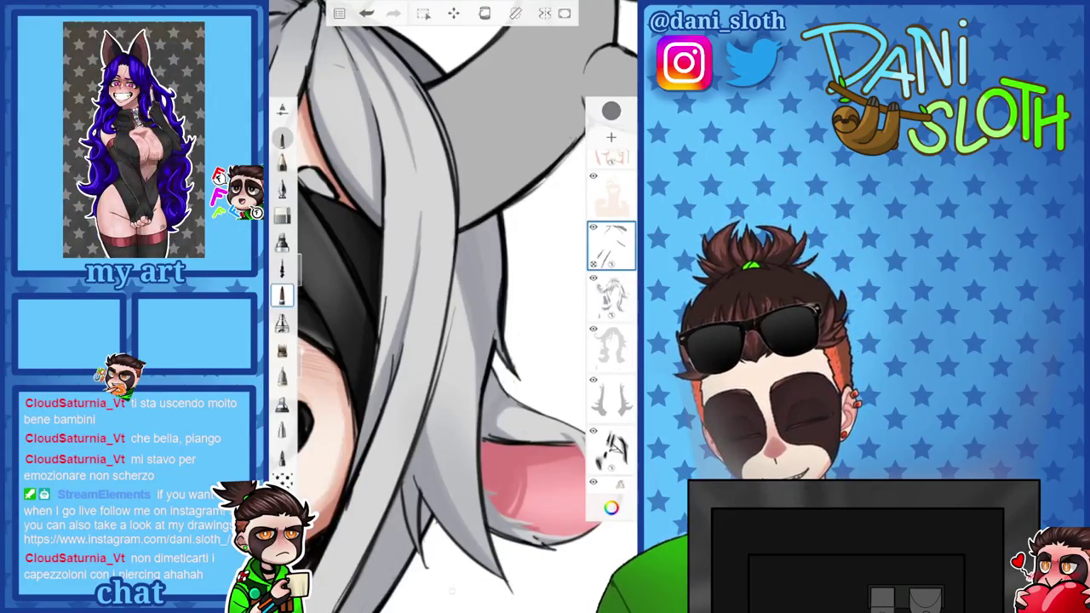
scroll(451, 306, up, 2)
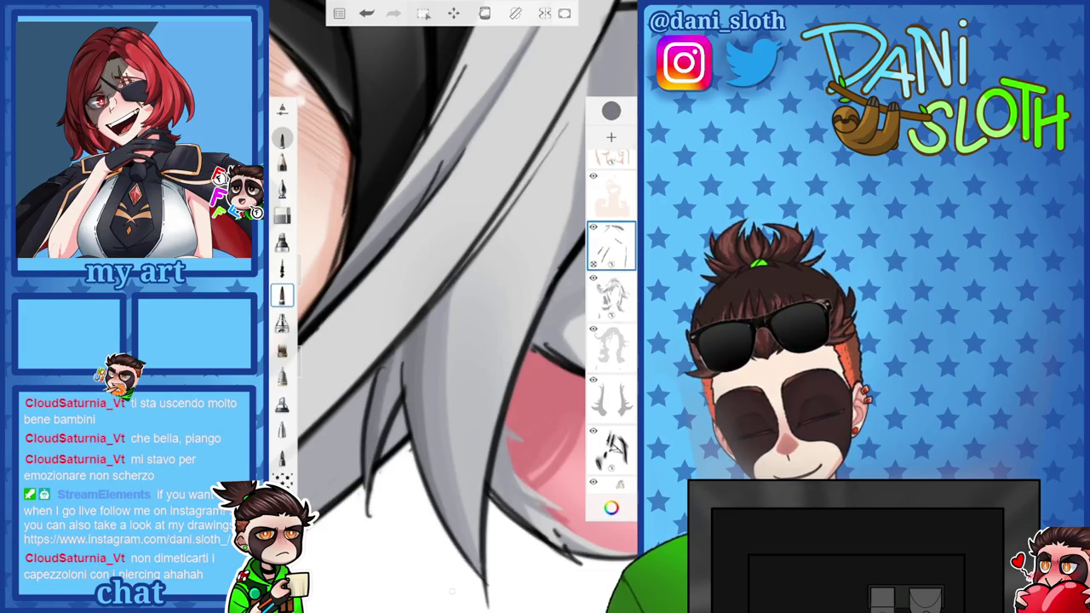
scroll(451, 306, down, 2)
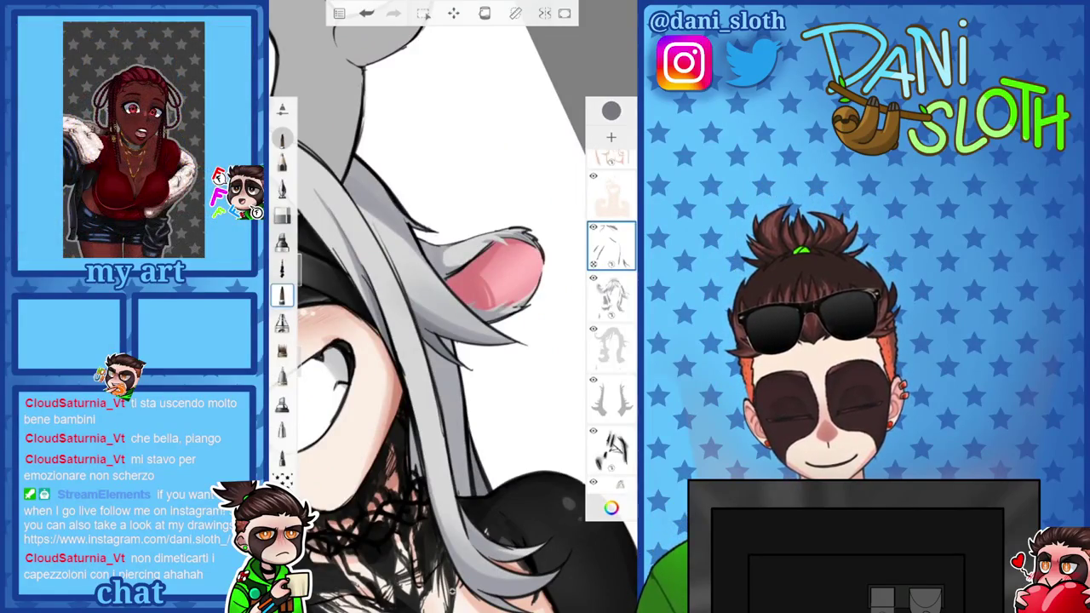
scroll(451, 307, down, 3)
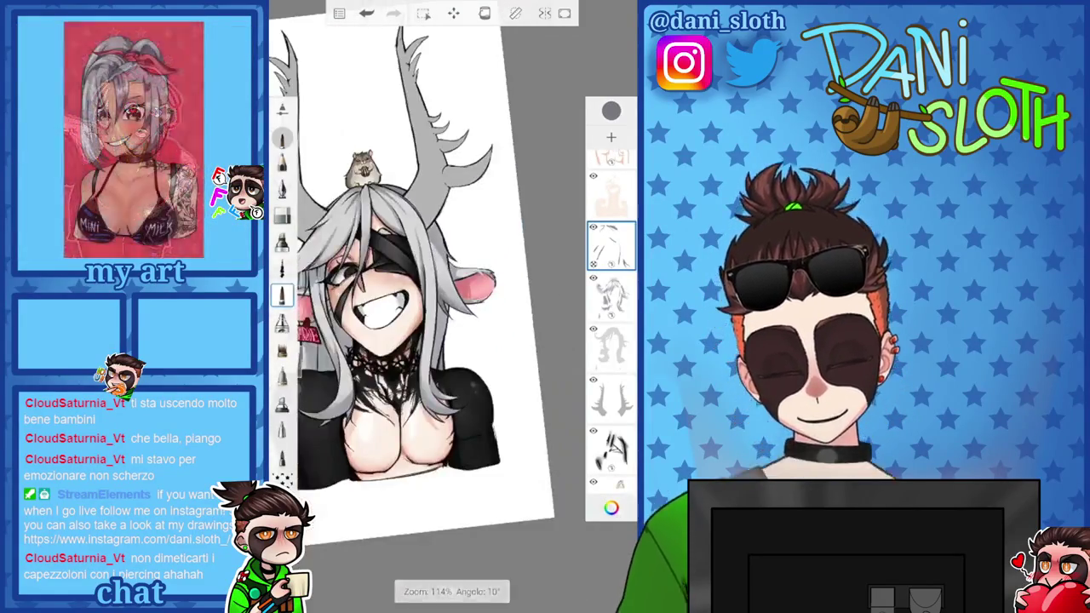
Zoom and rotate the view onto the eye band and the hair strands crossing it
scroll(451, 307, up, 3)
scroll(451, 307, down, 2)
scroll(451, 307, up, 3)
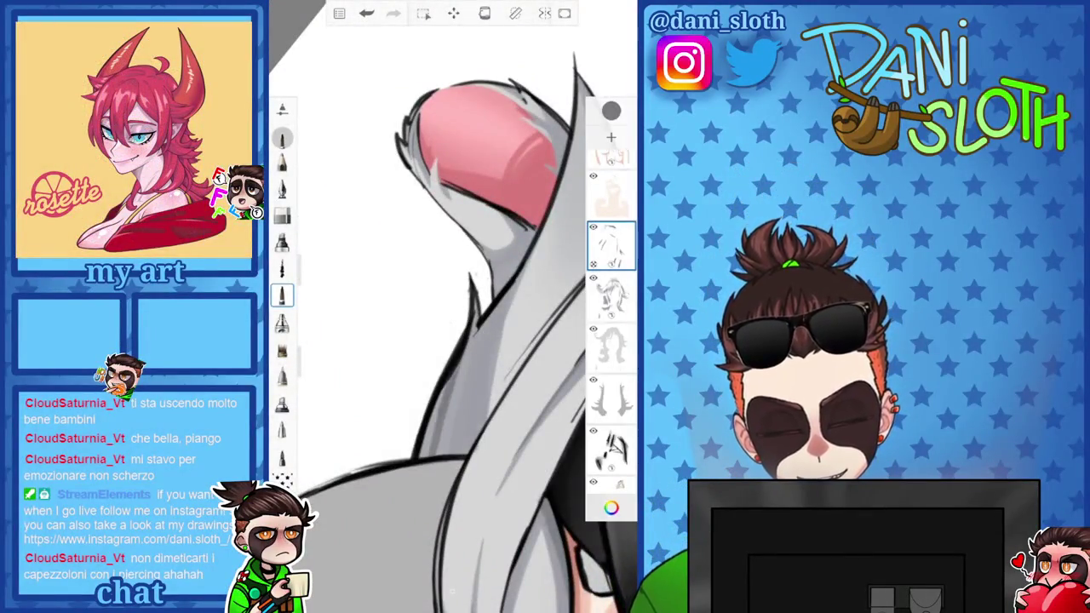
scroll(451, 307, down, 3)
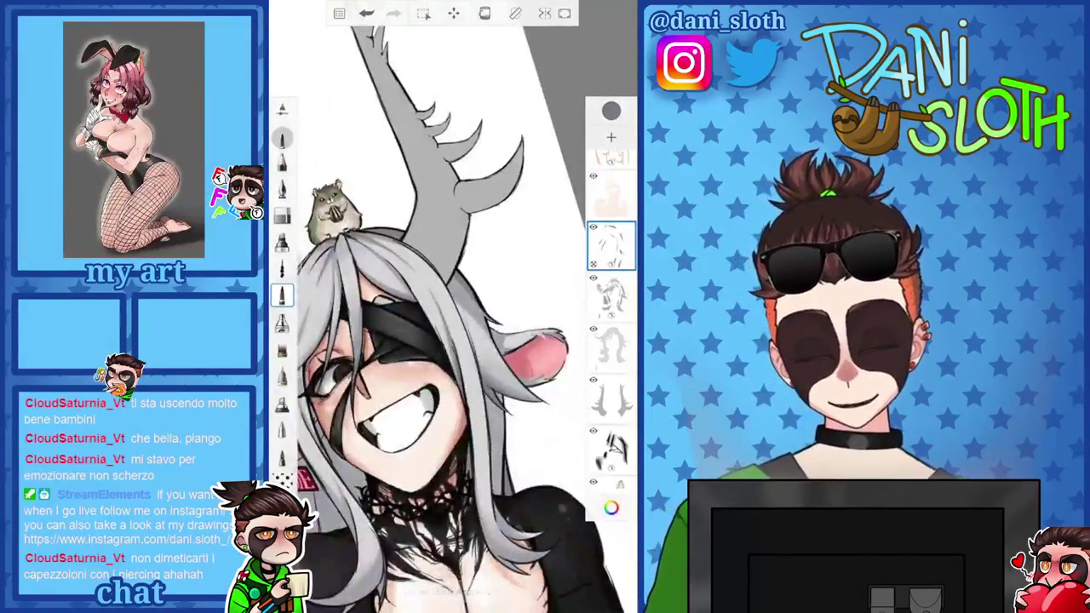
scroll(451, 307, up, 3)
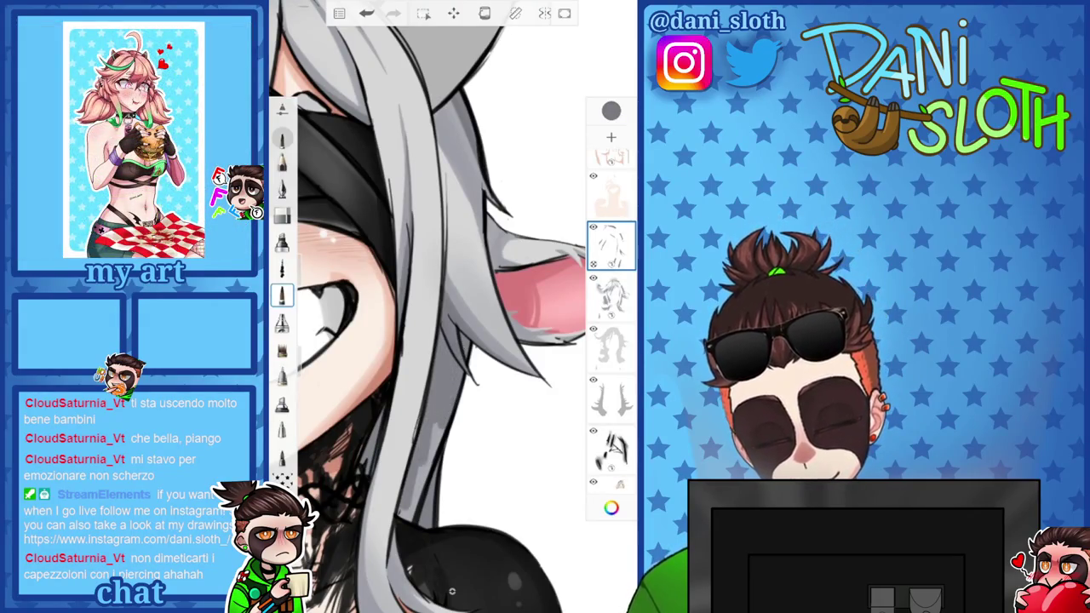
scroll(451, 306, up, 3)
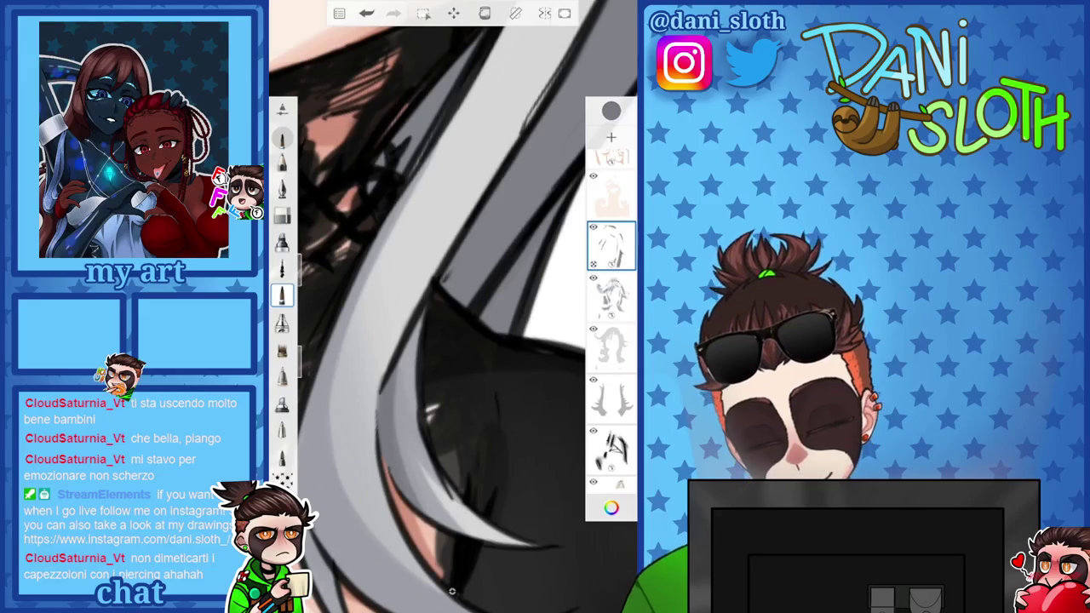
drag(425, 383, 485, 290)
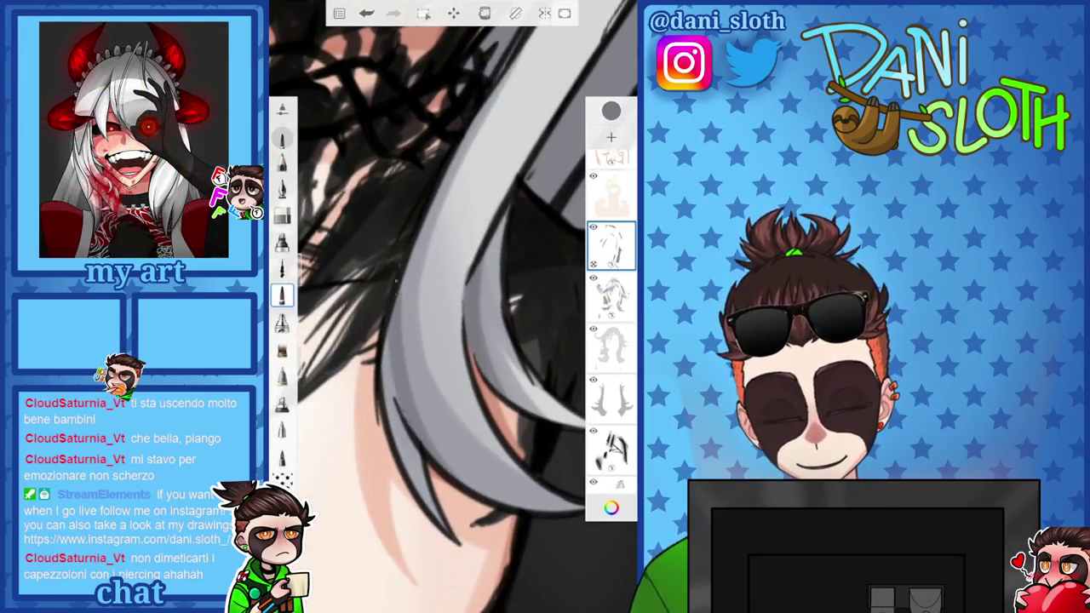
drag(443, 341, 477, 281)
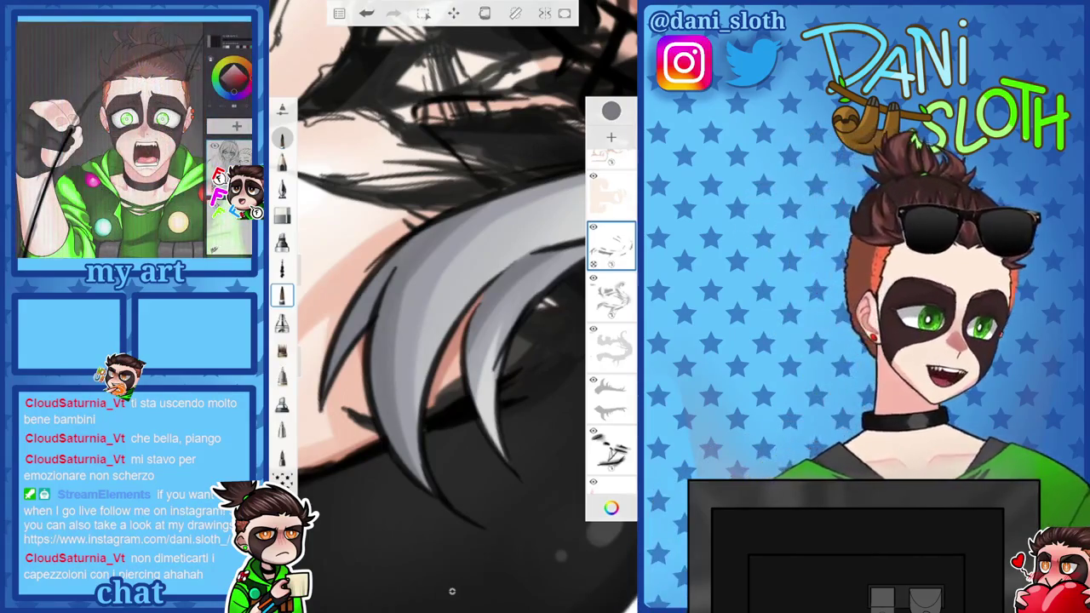
scroll(451, 307, down, 5)
scroll(451, 307, up, 1)
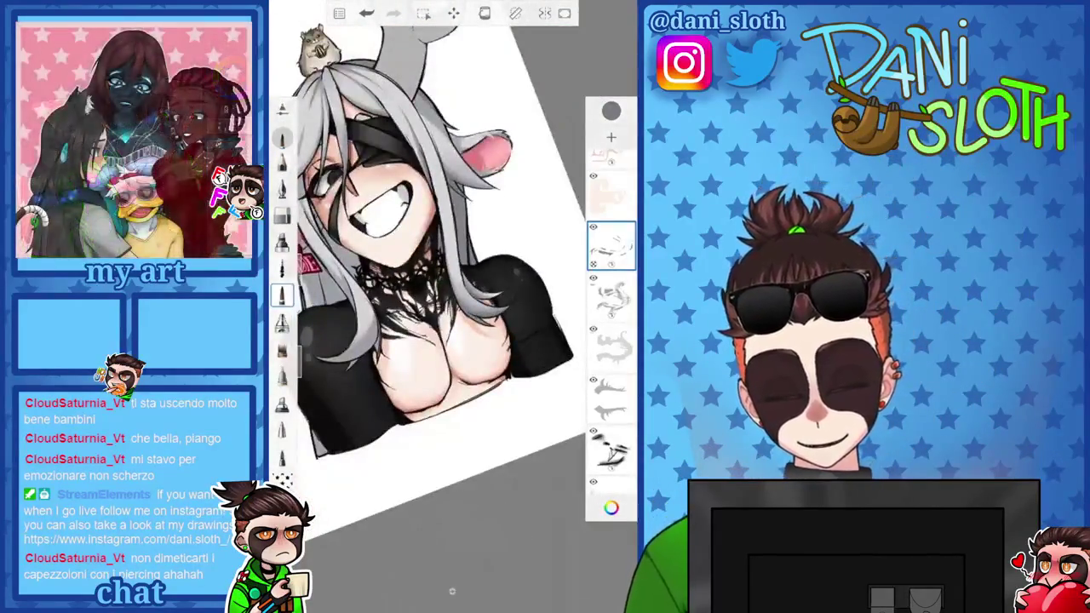
Darken the hair line work near the collar with a dark stroke
scroll(451, 306, up, 2)
scroll(451, 306, up, 3)
scroll(451, 307, up, 2)
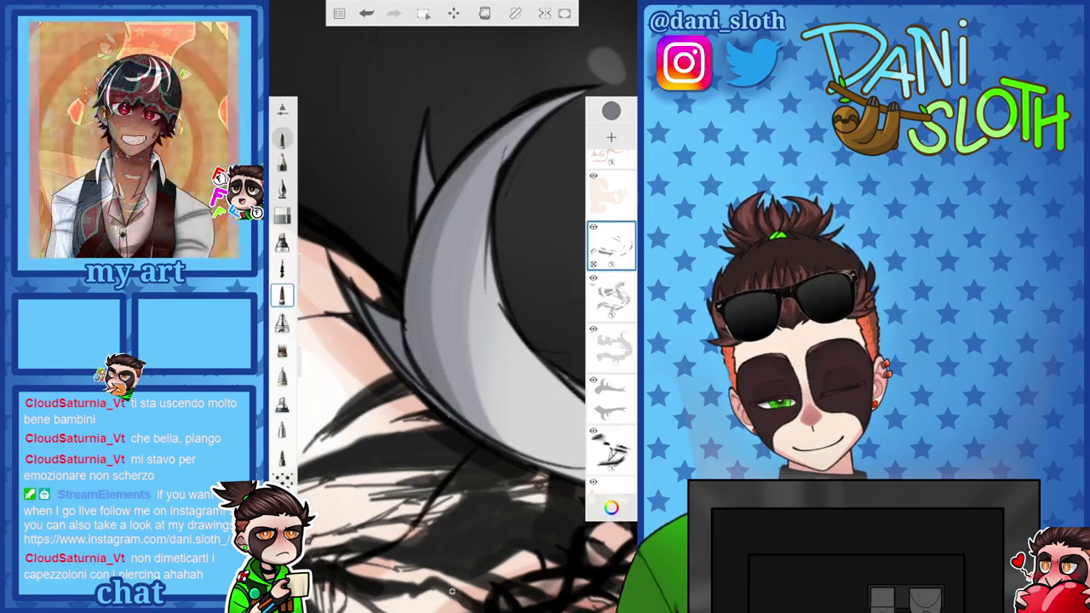
scroll(451, 307, down, 2)
scroll(451, 306, down, 2)
scroll(451, 340, up, 1)
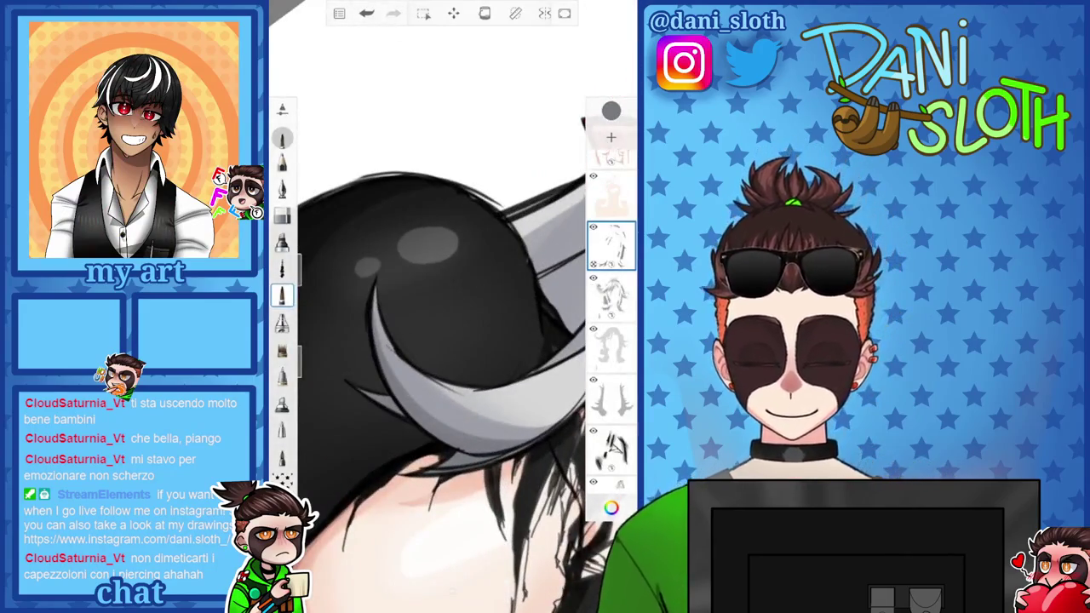
scroll(451, 306, down, 3)
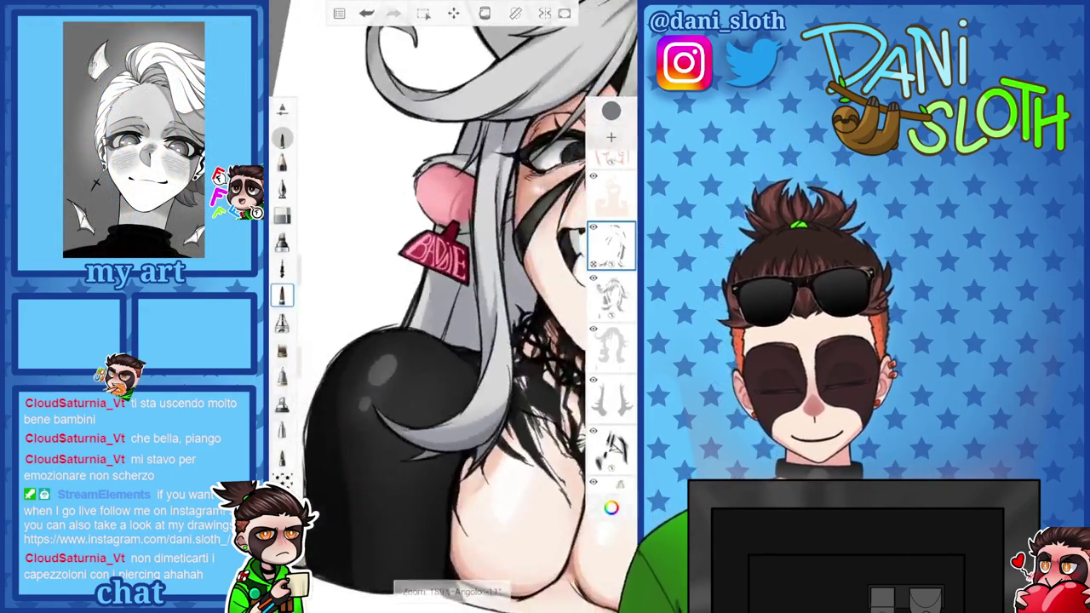
scroll(451, 306, up, 2)
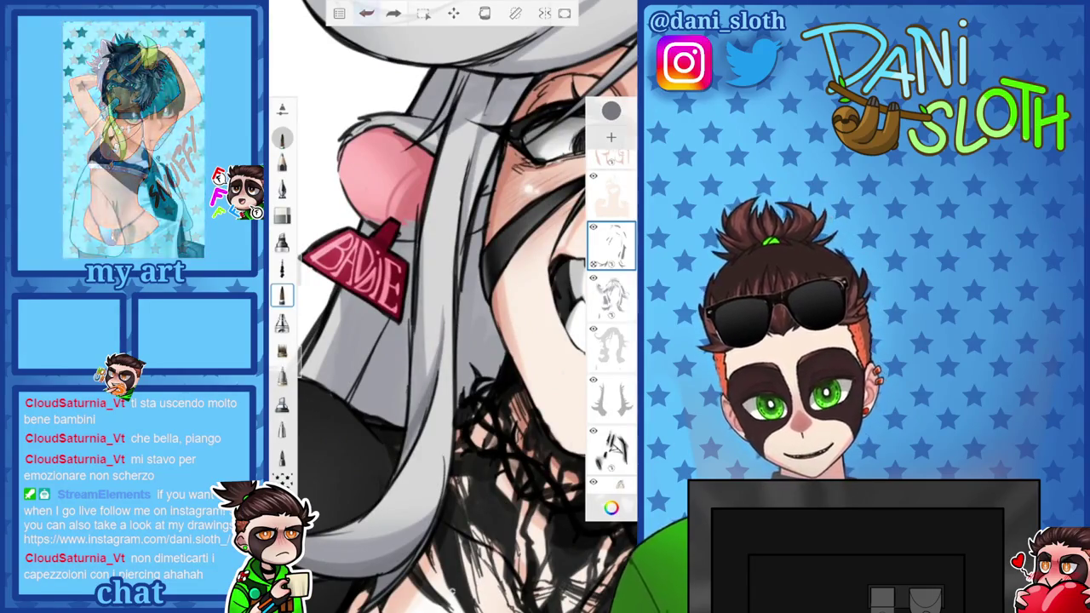
scroll(451, 307, up, 2)
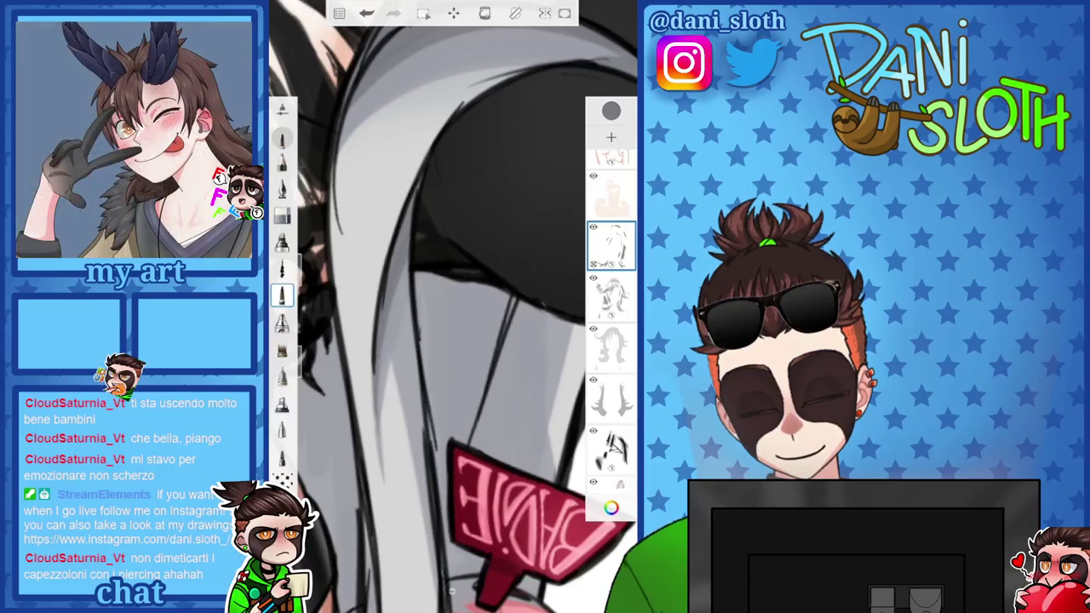
scroll(453, 307, down, 5)
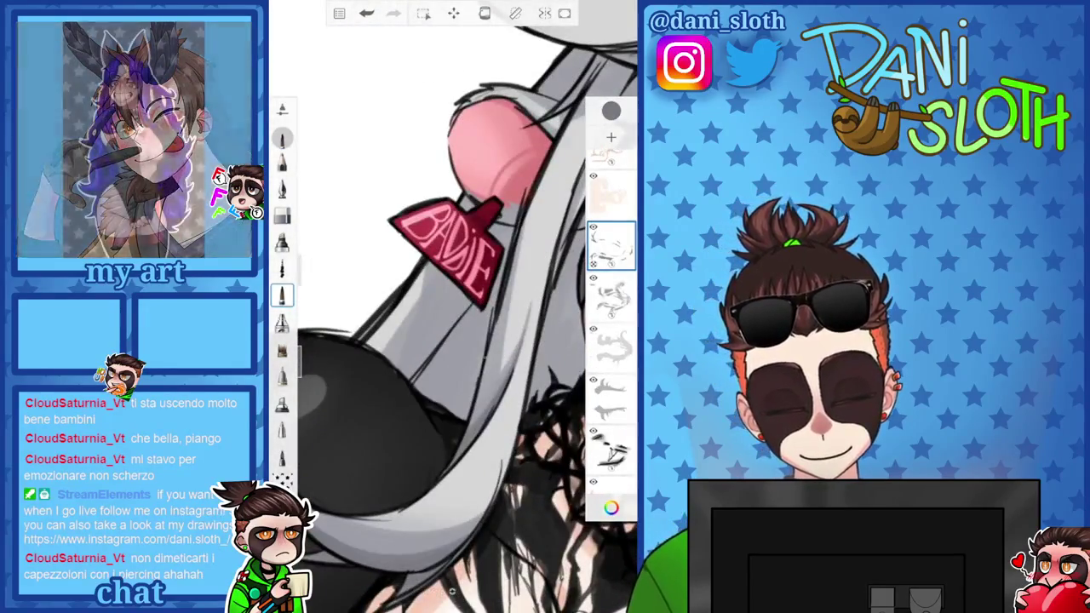
scroll(452, 307, up, 5)
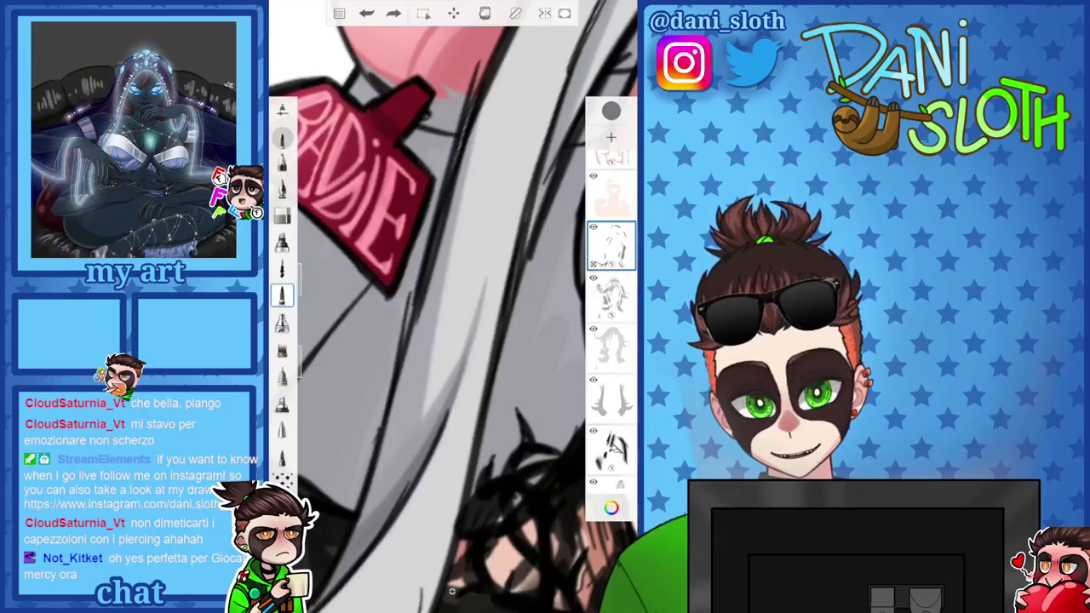
drag(396, 400, 368, 515)
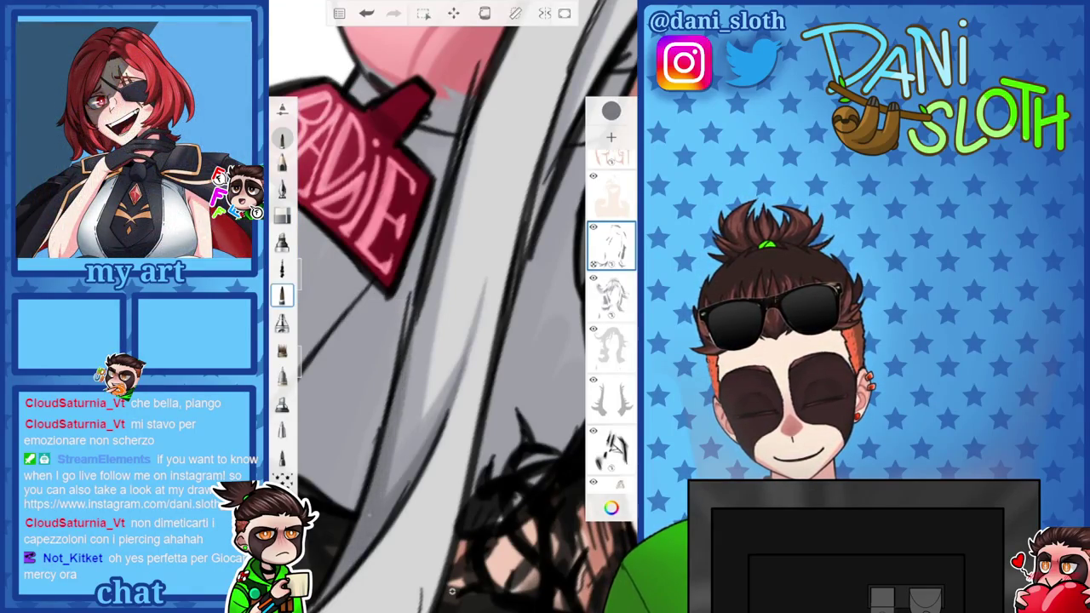
Add a thin dark stroke along the hair and a small one beside the eye
scroll(453, 306, down, 2)
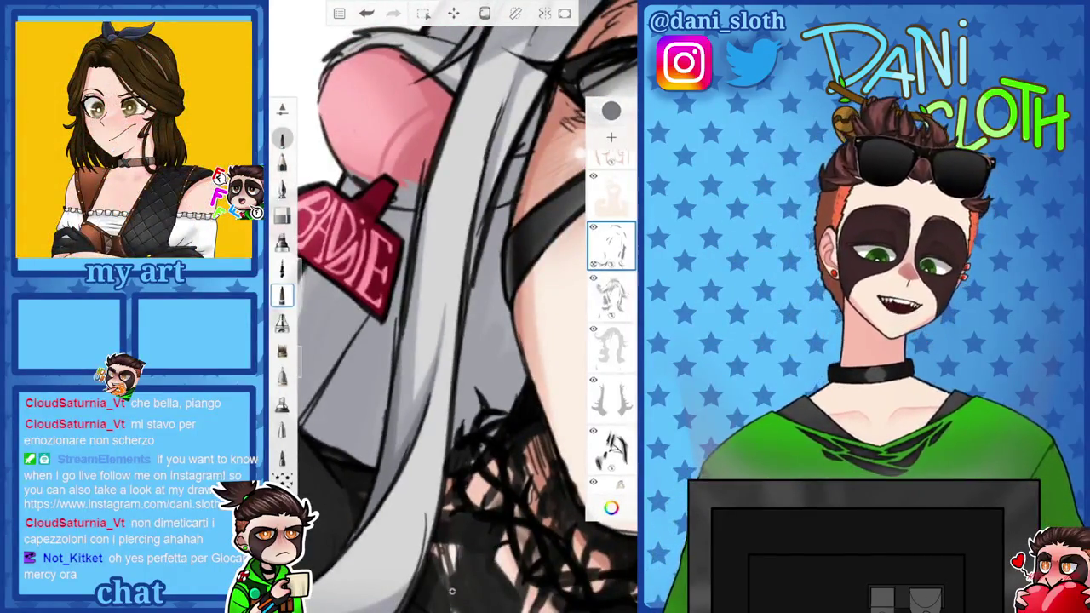
scroll(453, 307, up, 2)
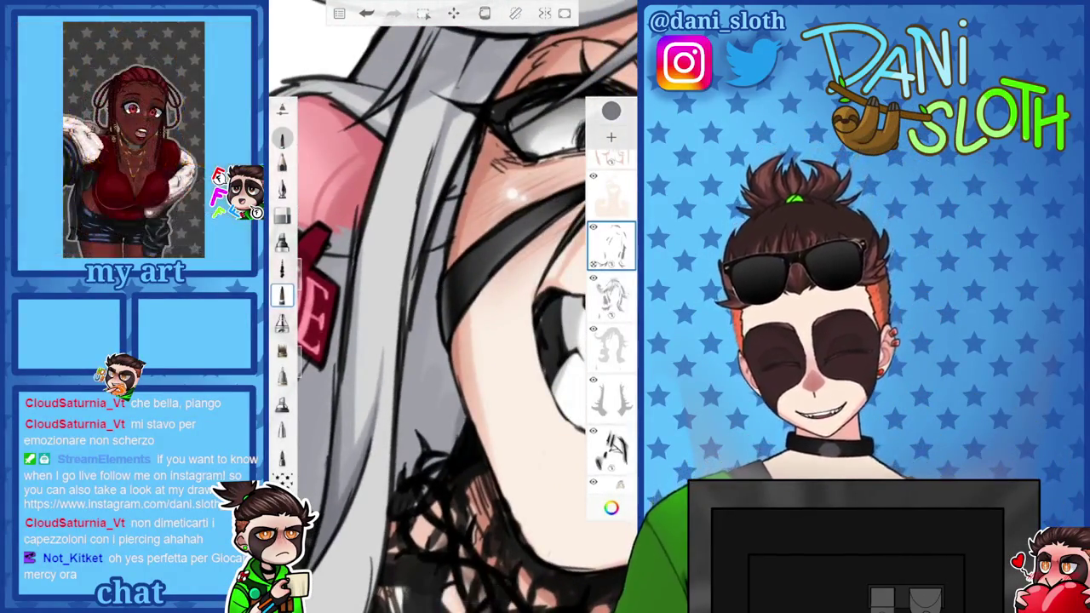
drag(410, 333, 396, 496)
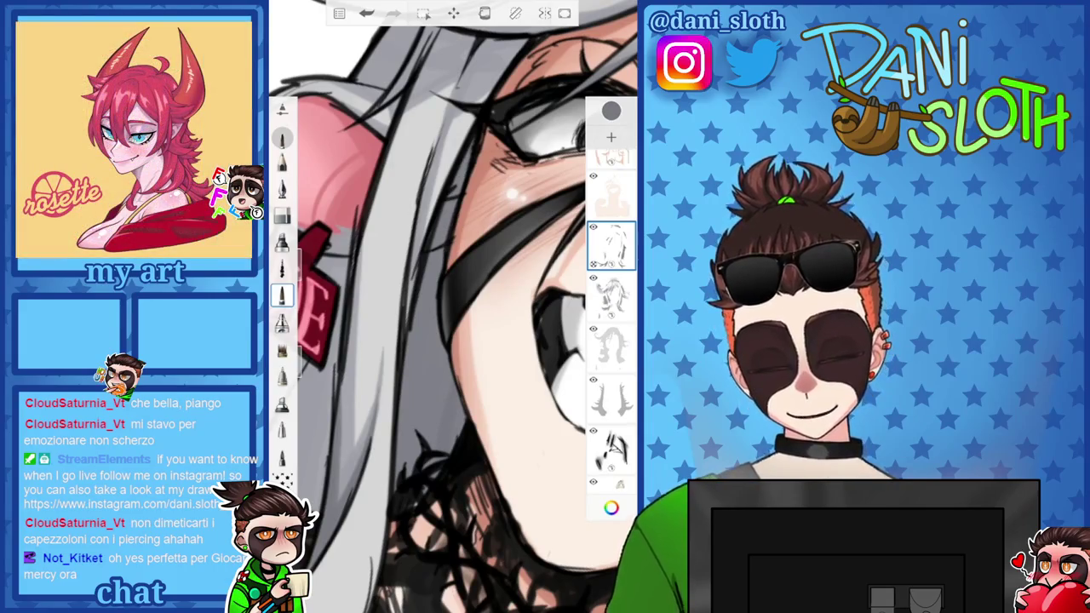
drag(477, 213, 442, 374)
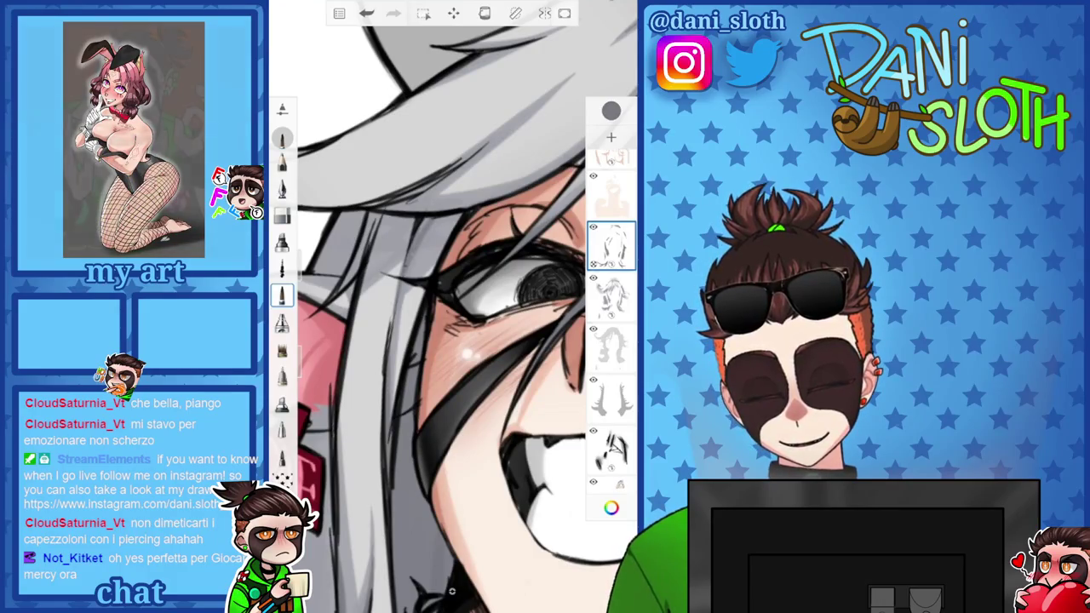
scroll(451, 306, up, 2)
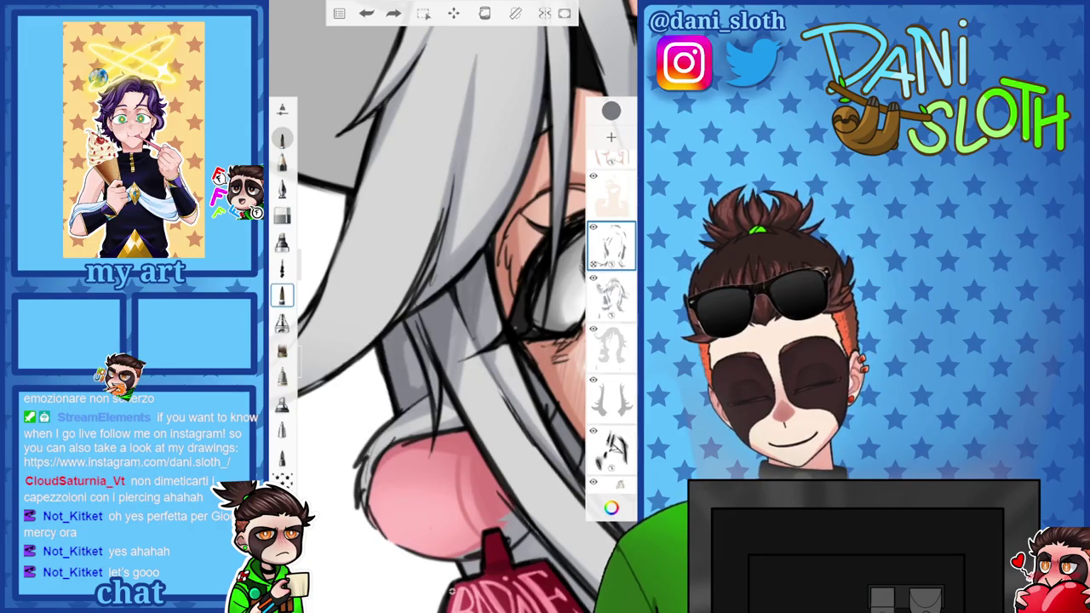
drag(415, 341, 407, 387)
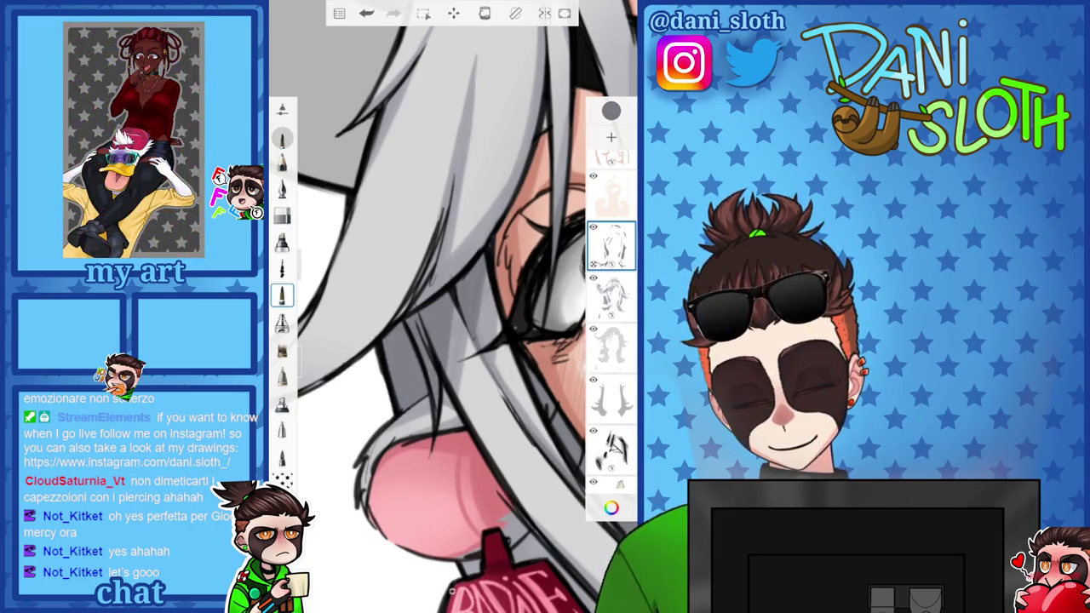
Undo the last dark stroke drawn on the grey hair
scroll(453, 306, up, 5)
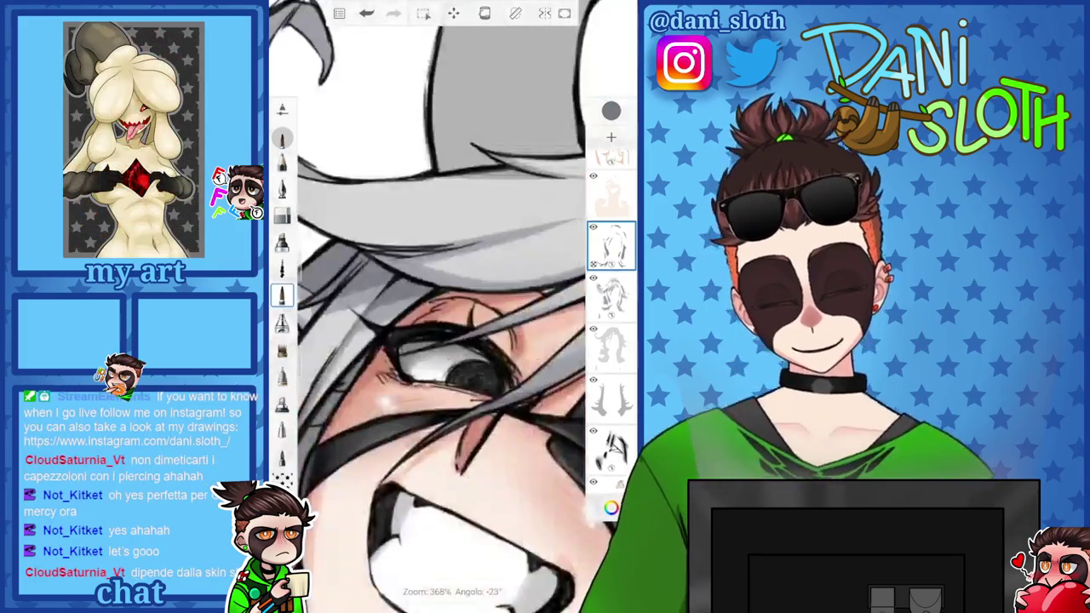
scroll(452, 307, up, 2)
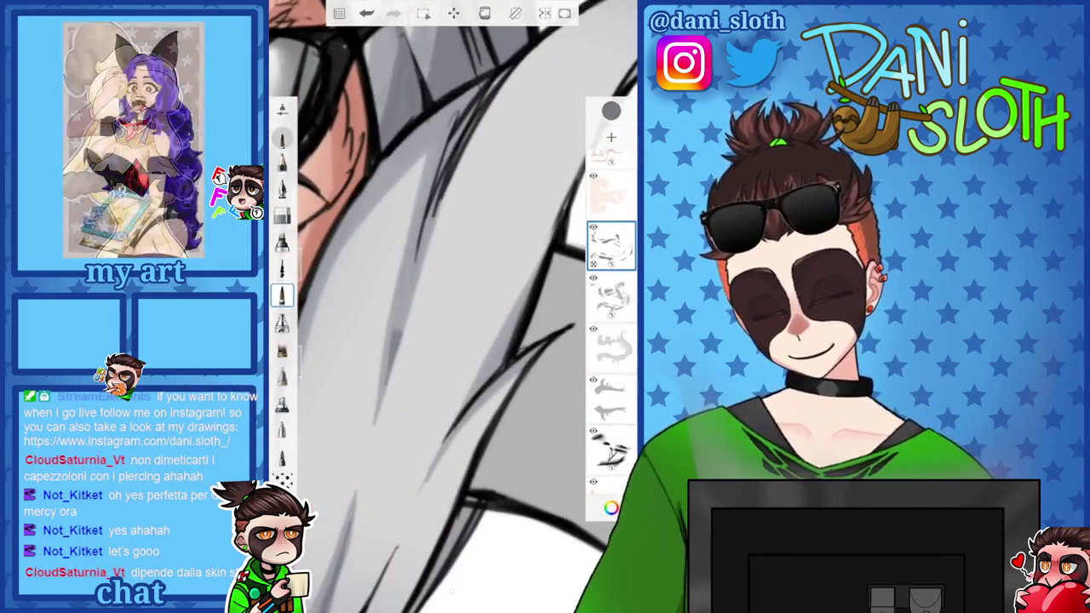
key(ctrl+z)
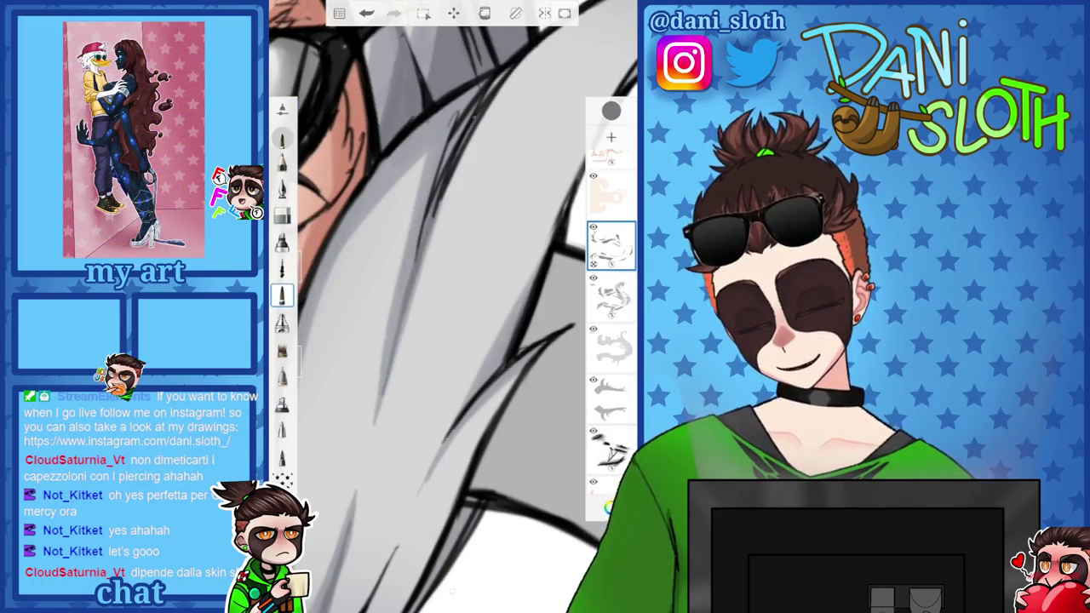
Zoom around the face, horns and BADDIE tag to review the drawing
scroll(453, 306, up, 3)
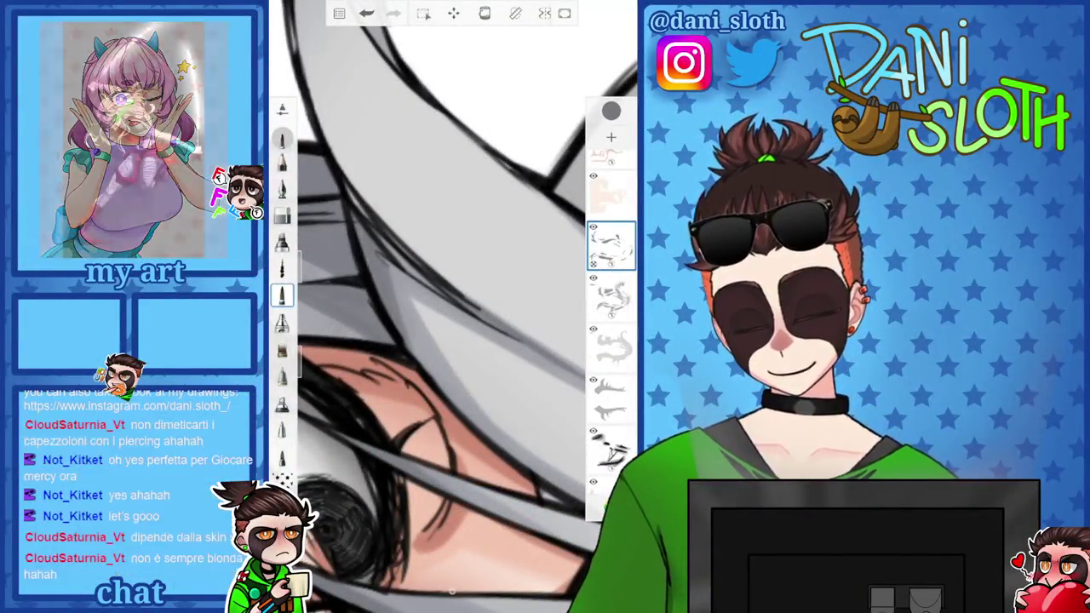
scroll(453, 306, down, 2)
scroll(453, 307, down, 2)
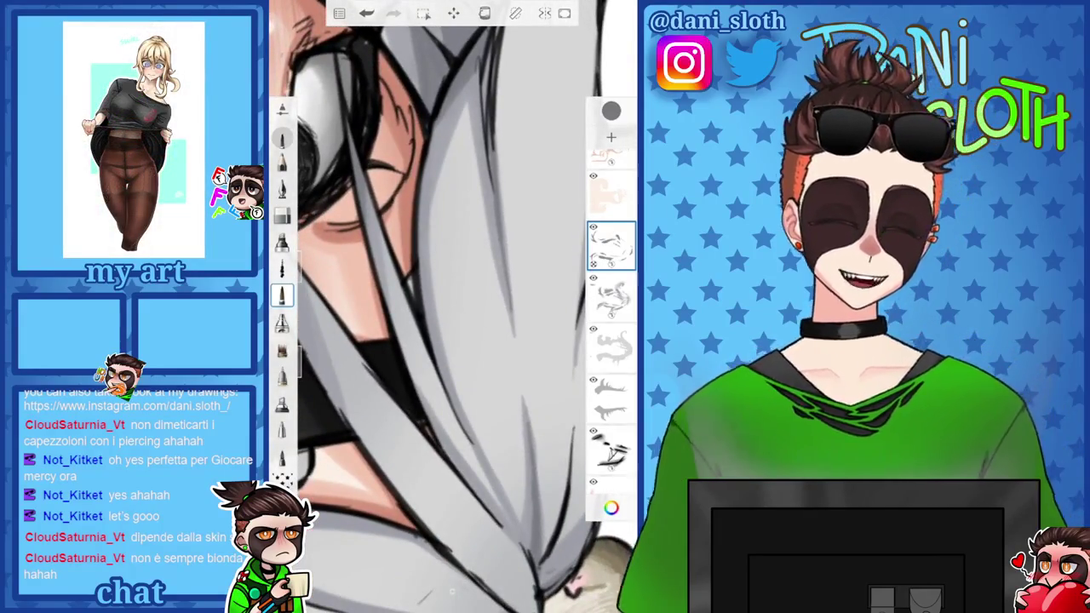
scroll(453, 307, down, 2)
scroll(453, 307, down, 2)
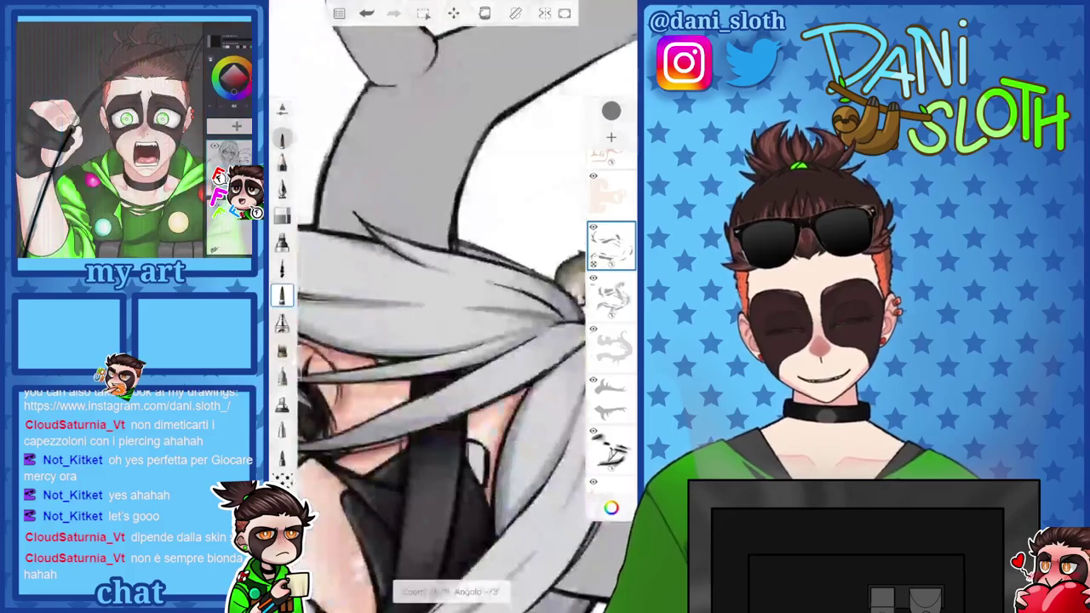
scroll(453, 306, down, 2)
scroll(453, 307, down, 2)
scroll(452, 306, down, 2)
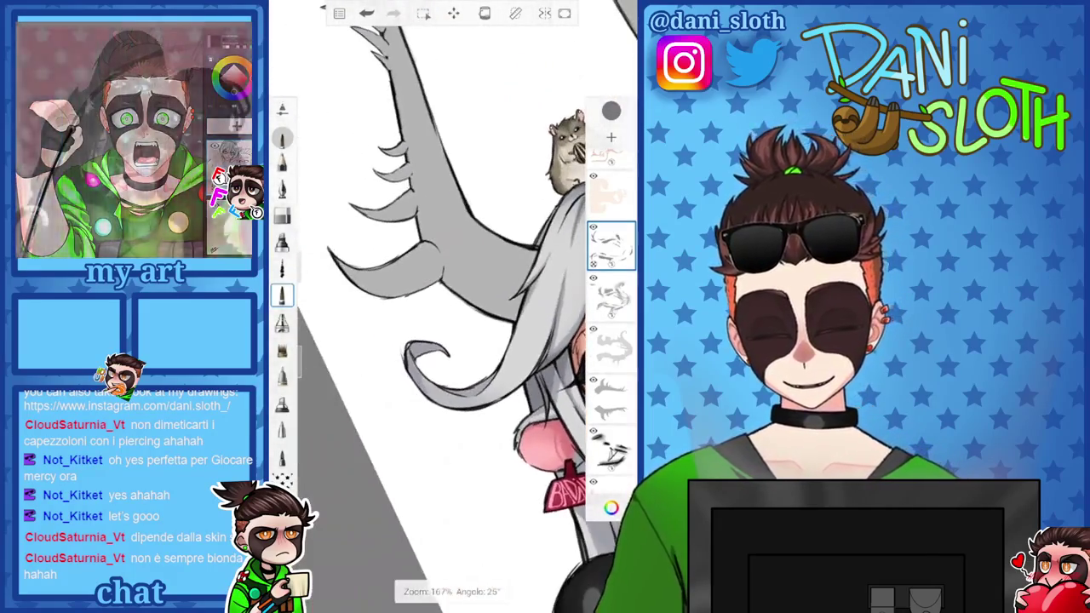
scroll(453, 306, up, 2)
scroll(453, 306, up, 2)
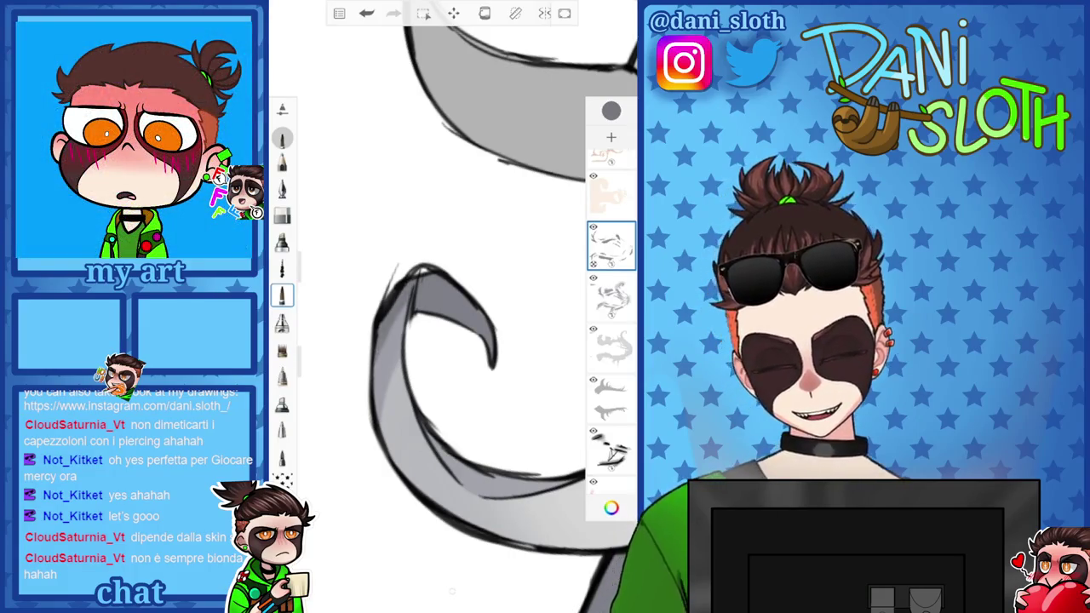
scroll(453, 306, up, 2)
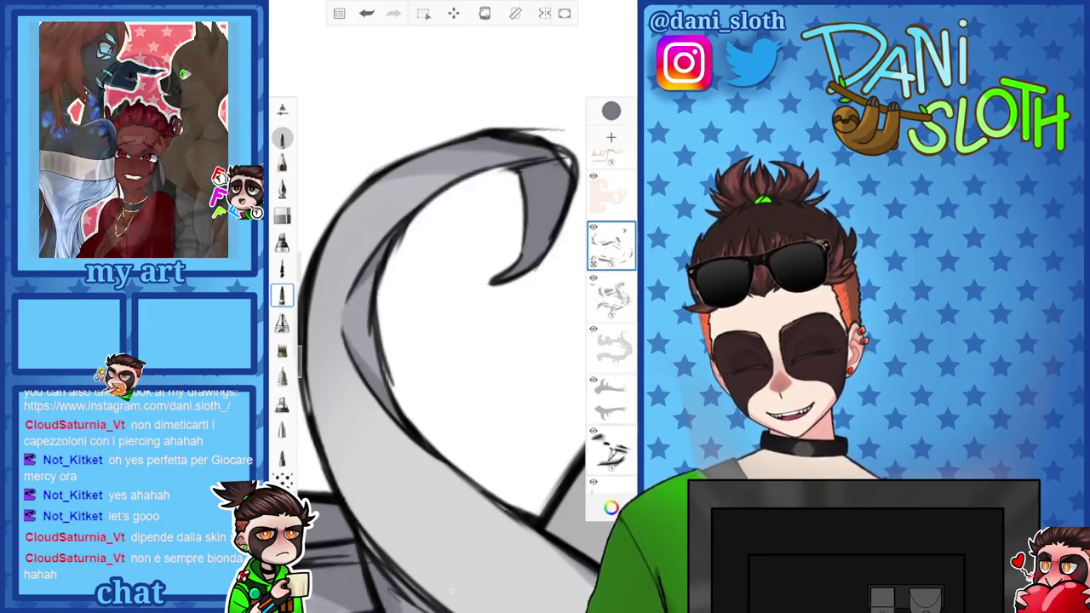
scroll(452, 306, down, 3)
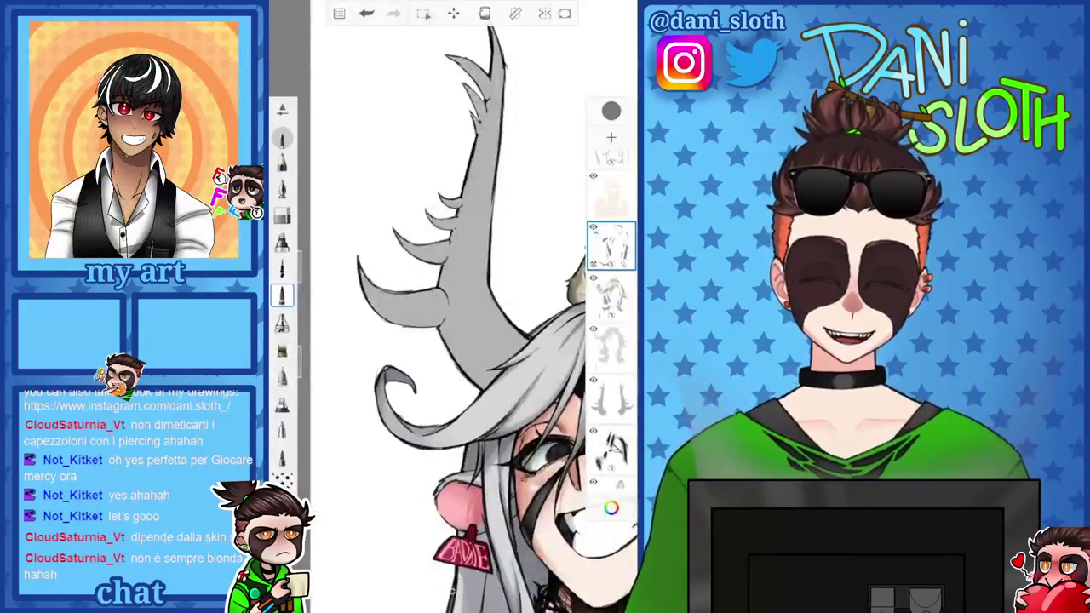
scroll(453, 306, down, 3)
scroll(453, 306, up, 1)
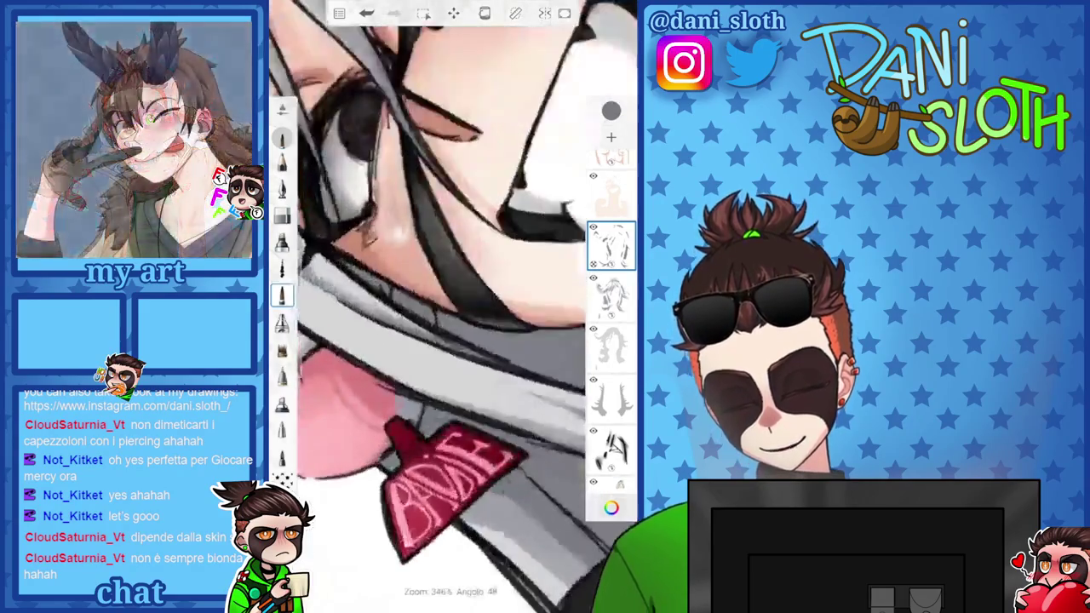
scroll(452, 306, up, 5)
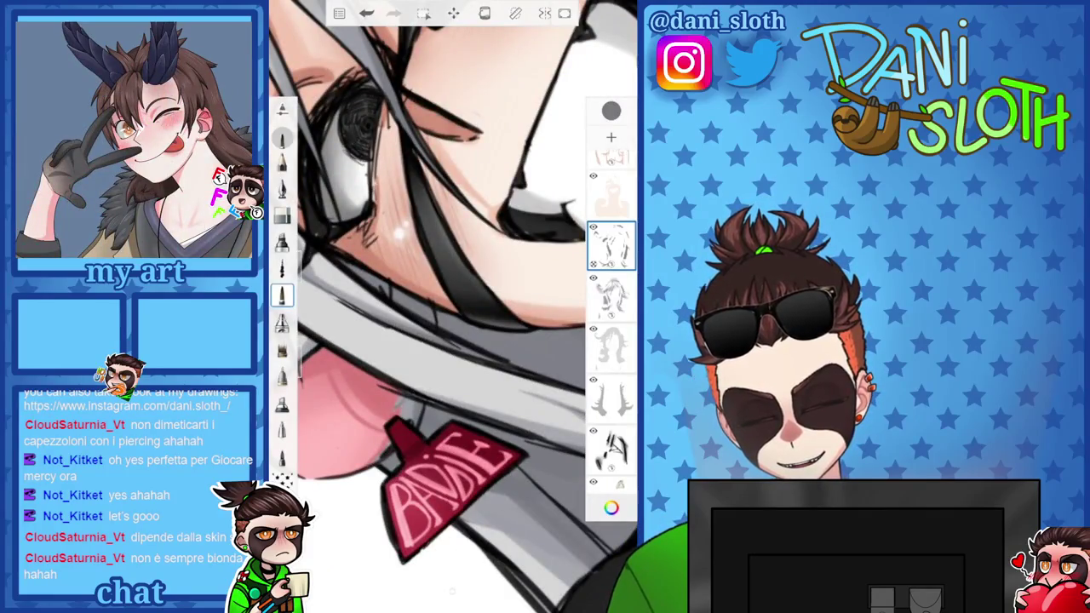
scroll(451, 306, down, 3)
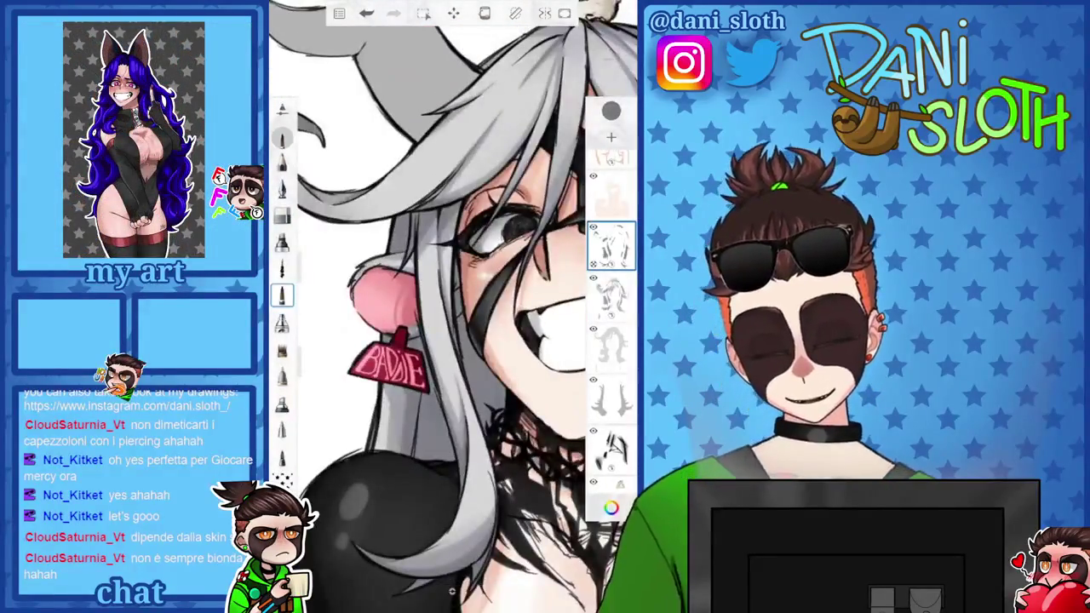
scroll(403, 359, up, 5)
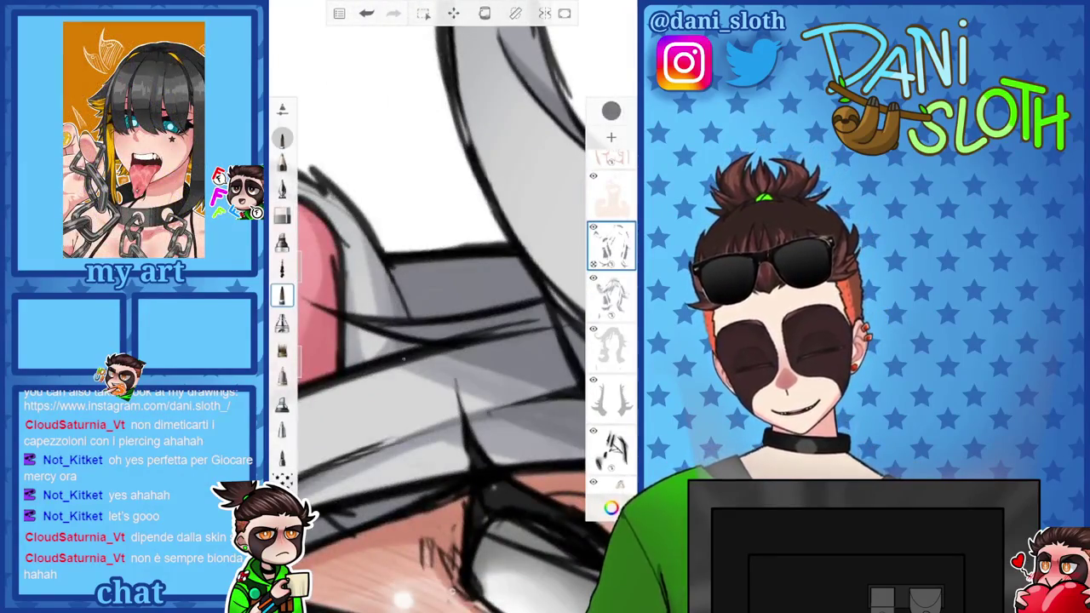
scroll(451, 307, down, 3)
scroll(451, 307, down, 2)
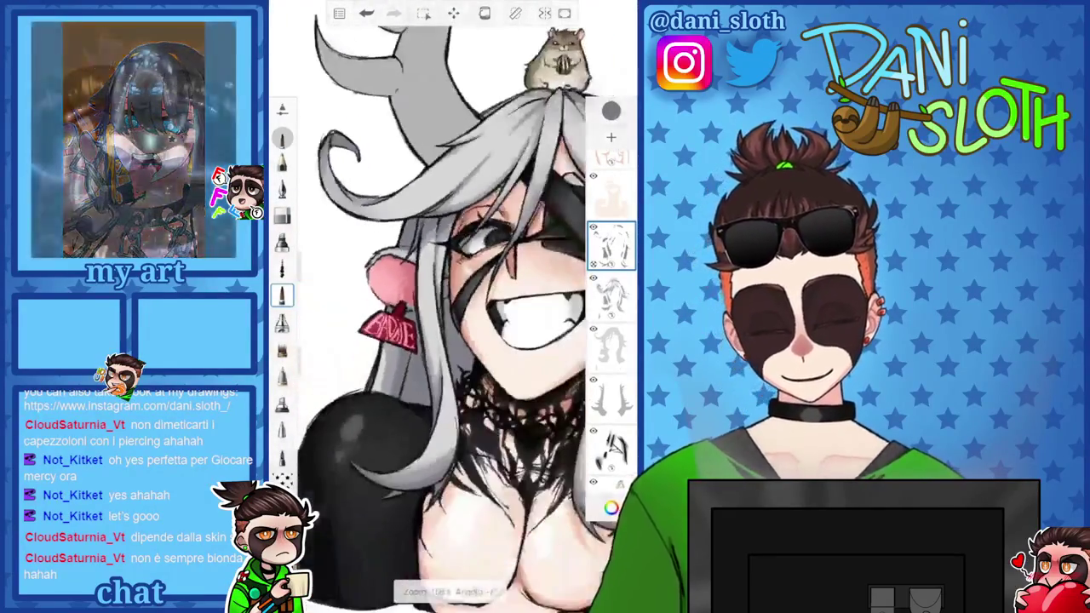
scroll(417, 341, up, 3)
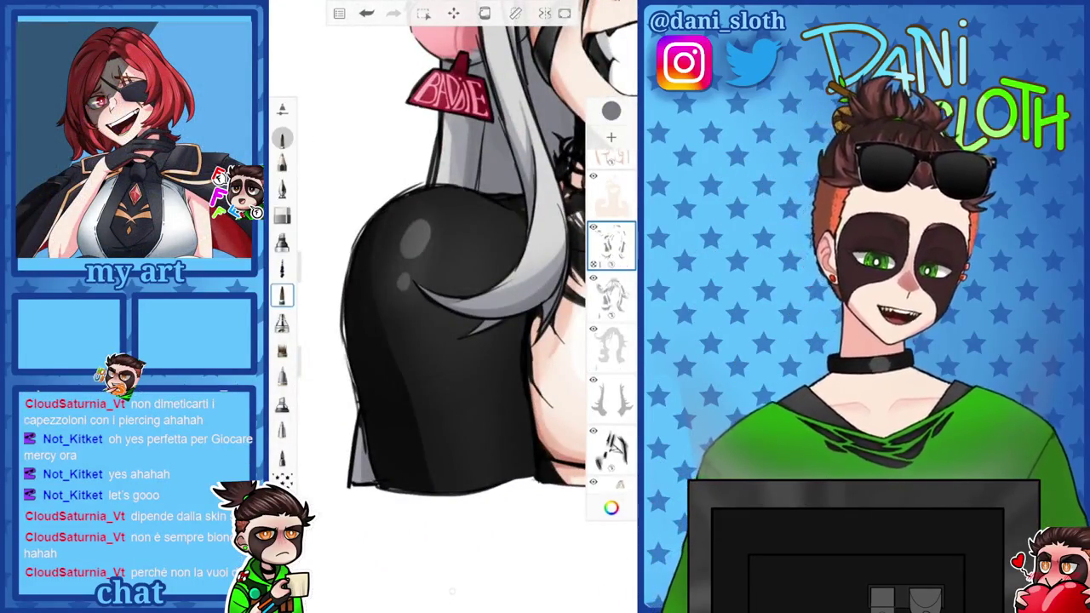
scroll(451, 255, down, 4)
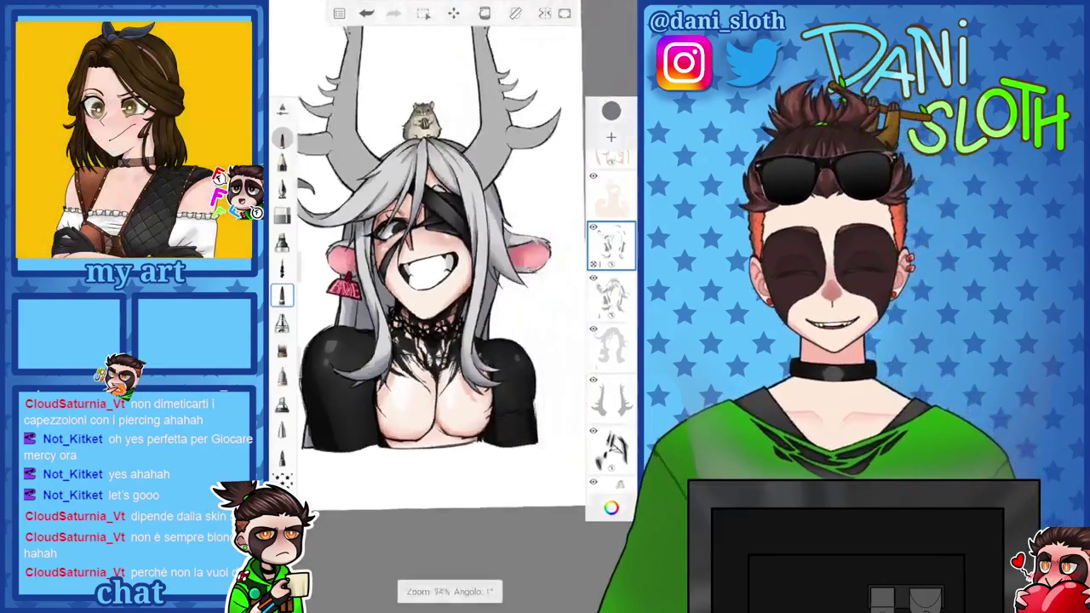
scroll(426, 255, up, 1)
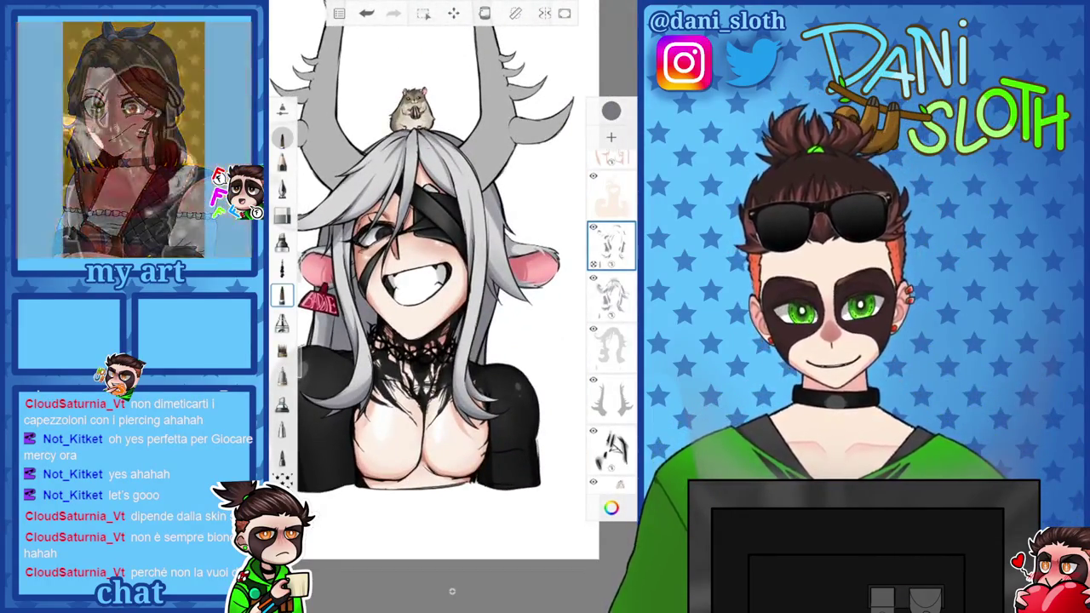
scroll(425, 255, up, 2)
scroll(408, 222, up, 2)
scroll(409, 221, up, 2)
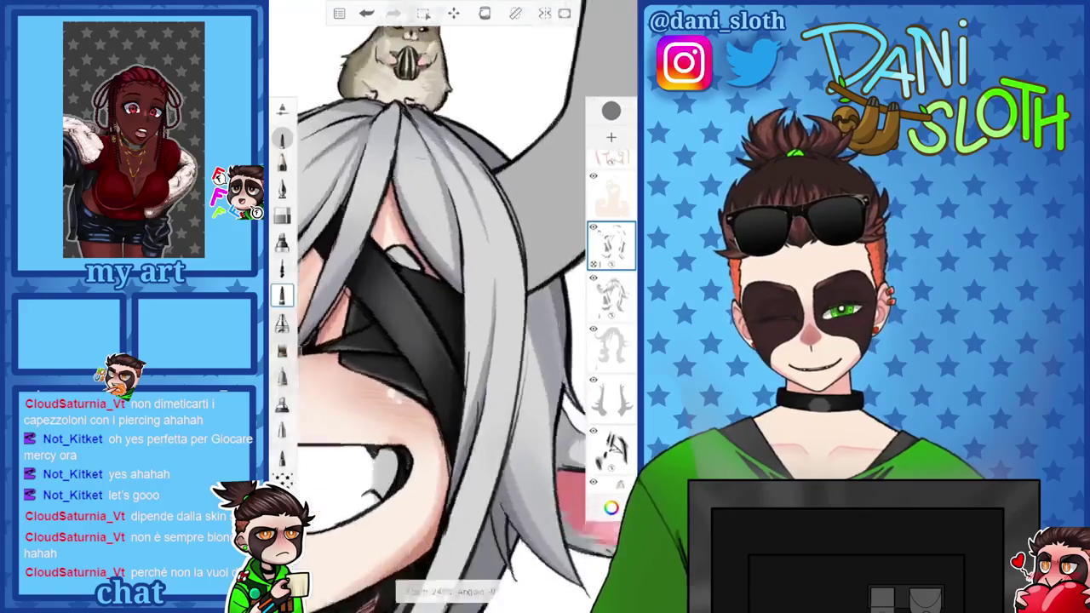
scroll(409, 221, up, 2)
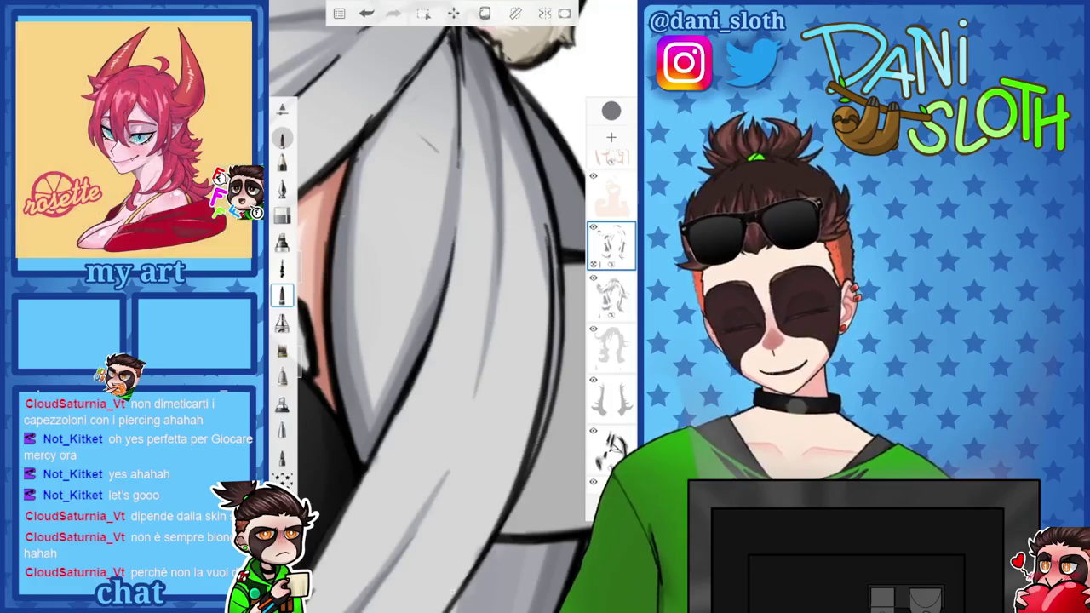
scroll(434, 306, down, 3)
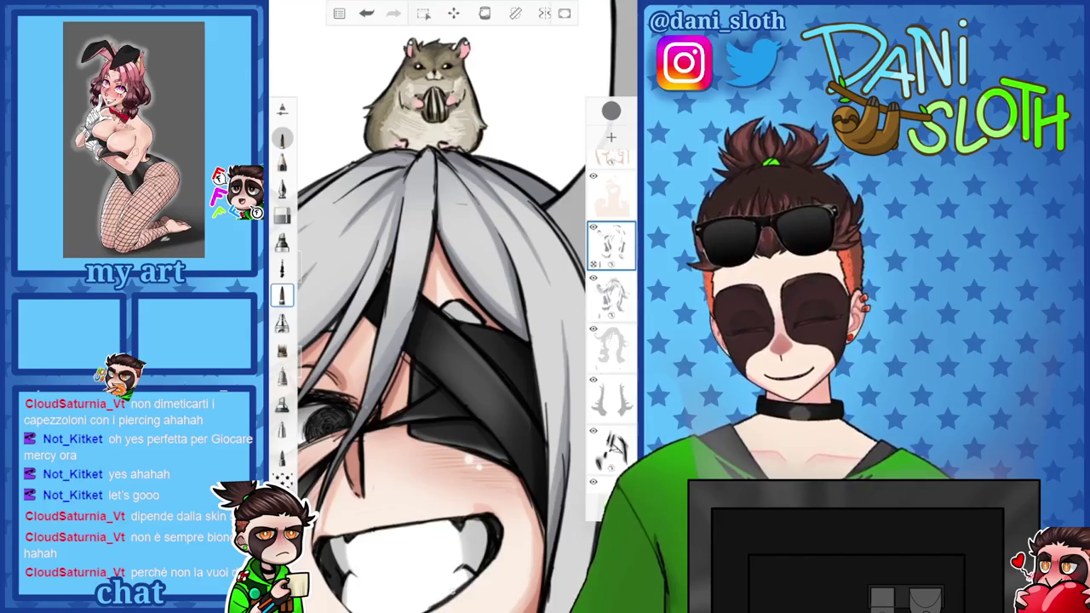
scroll(434, 306, down, 3)
Set the painting colour to white and switch to a different brush
click(610, 110)
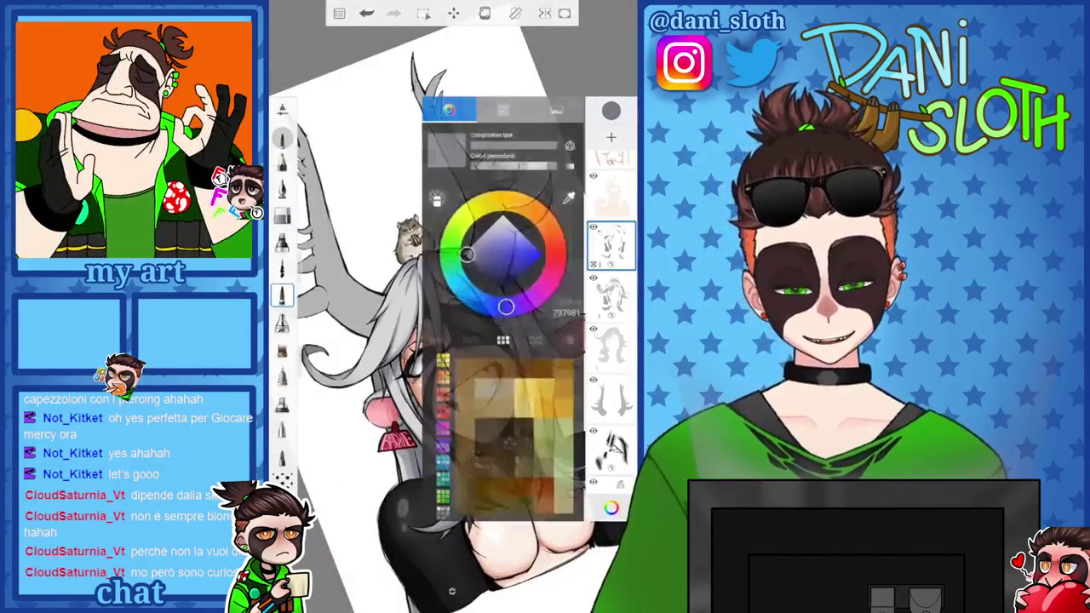
click(503, 217)
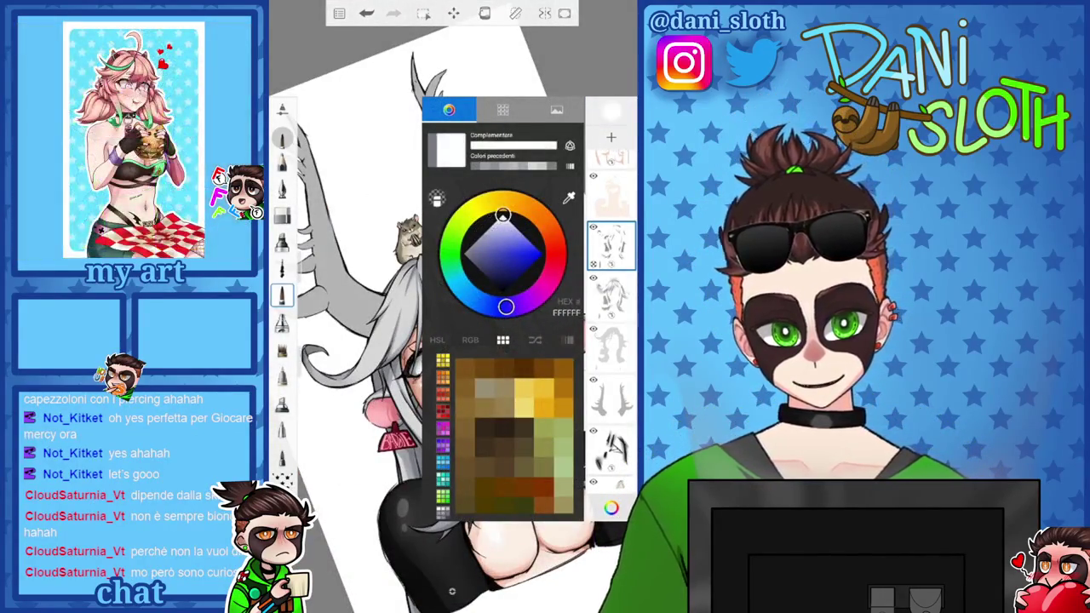
click(610, 110)
click(281, 322)
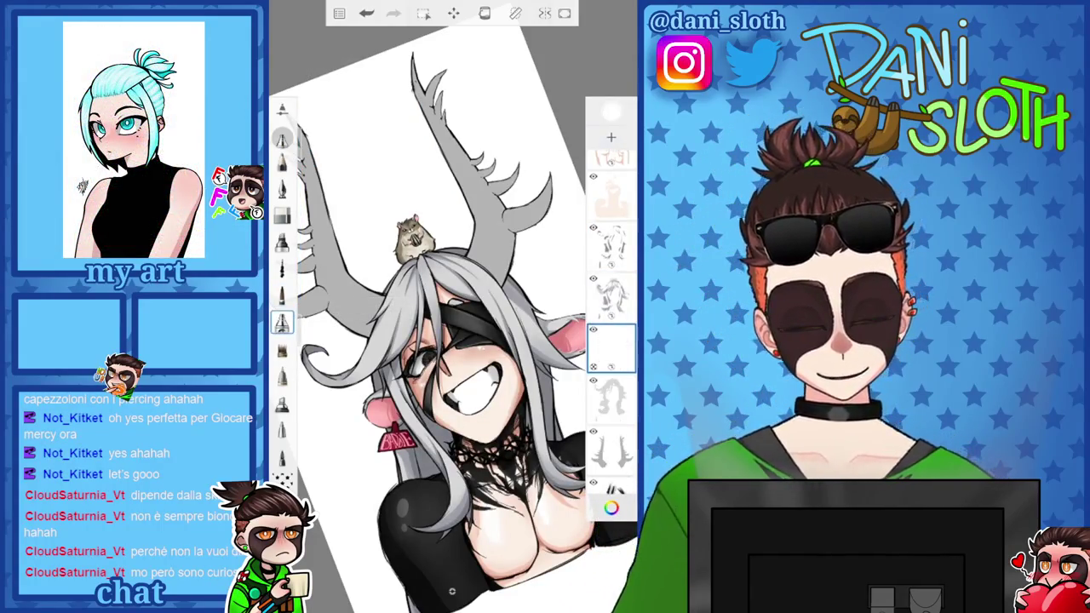
Add a new layer at 69% opacity and close its properties panel
click(610, 136)
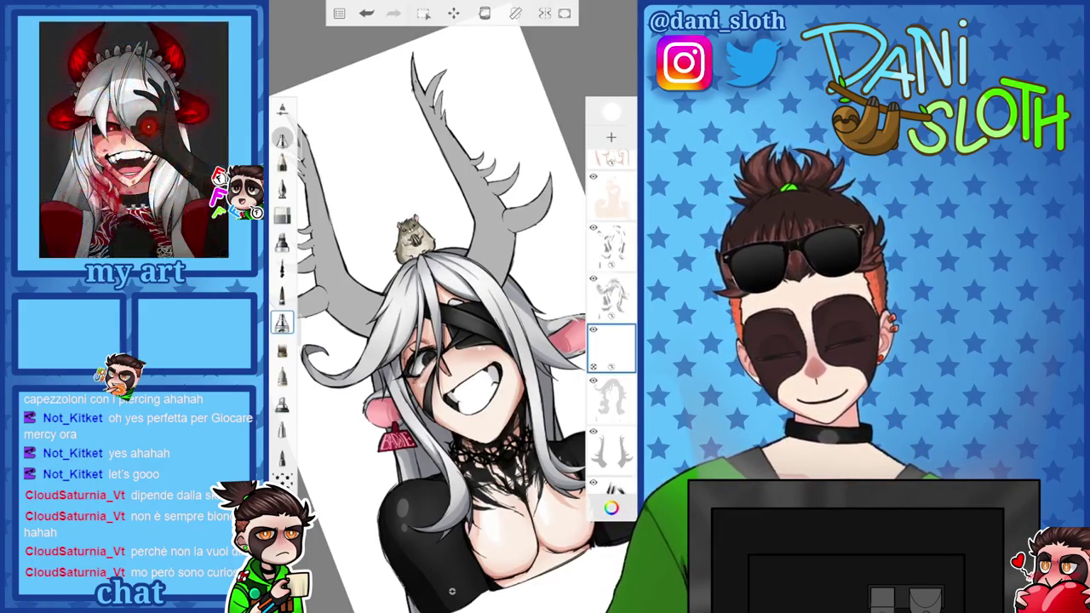
scroll(451, 314, down, 3)
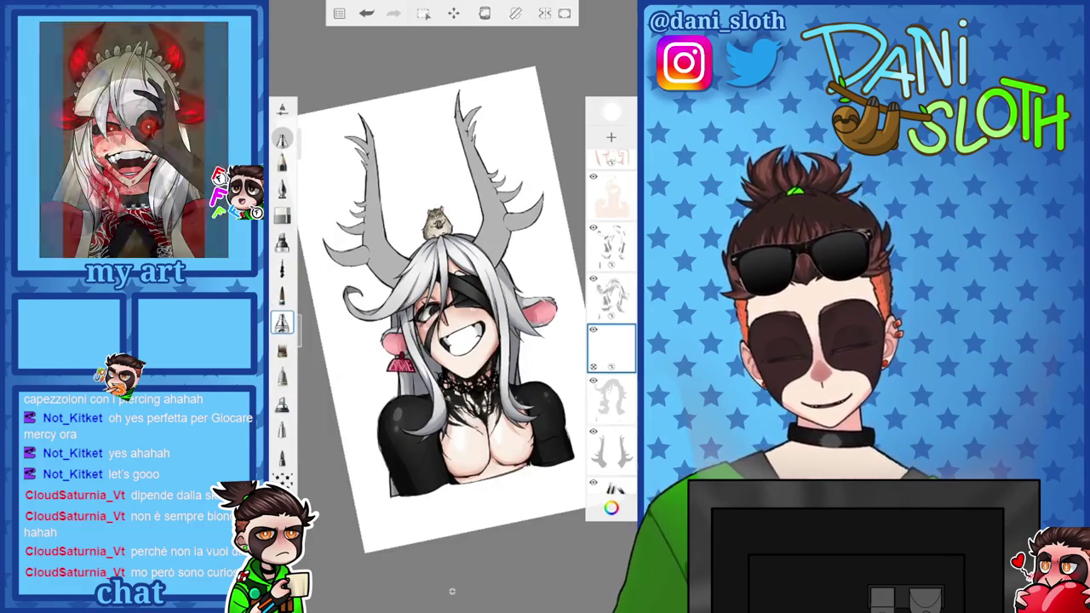
scroll(452, 315, up, 3)
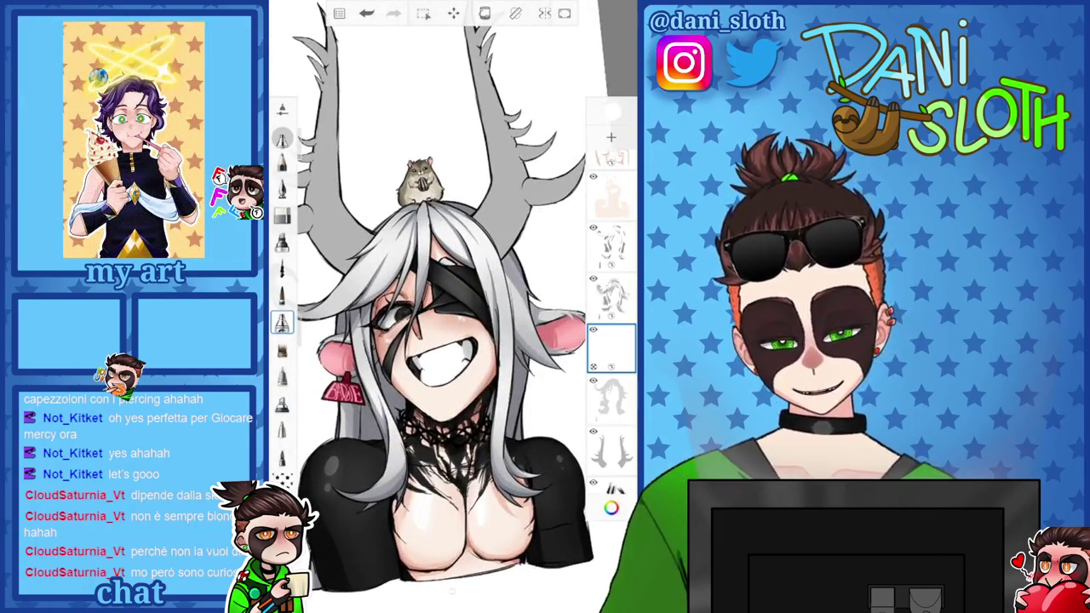
scroll(451, 315, down, 3)
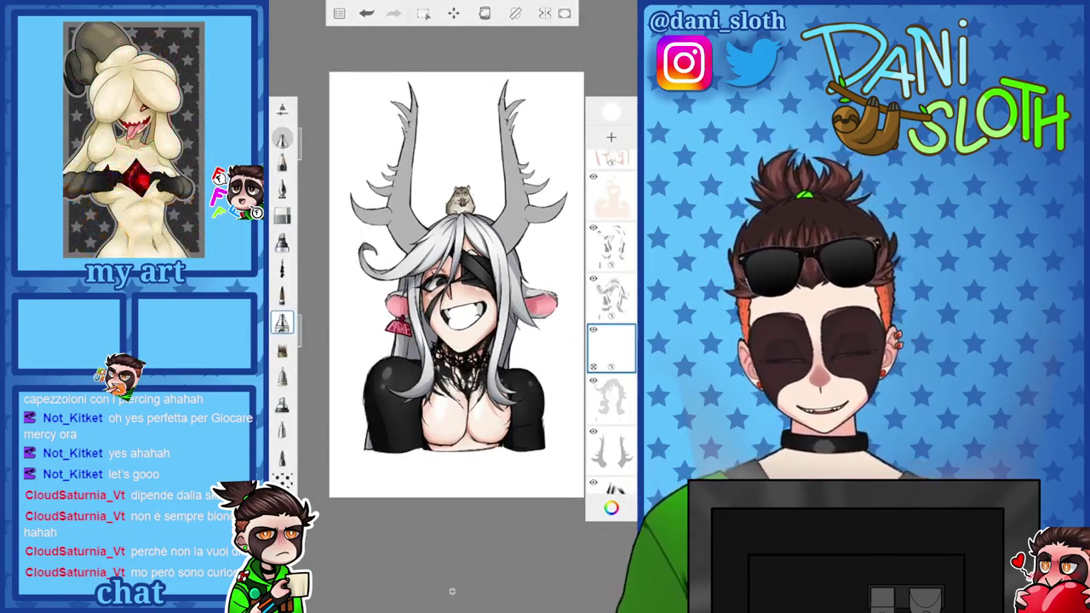
click(611, 347)
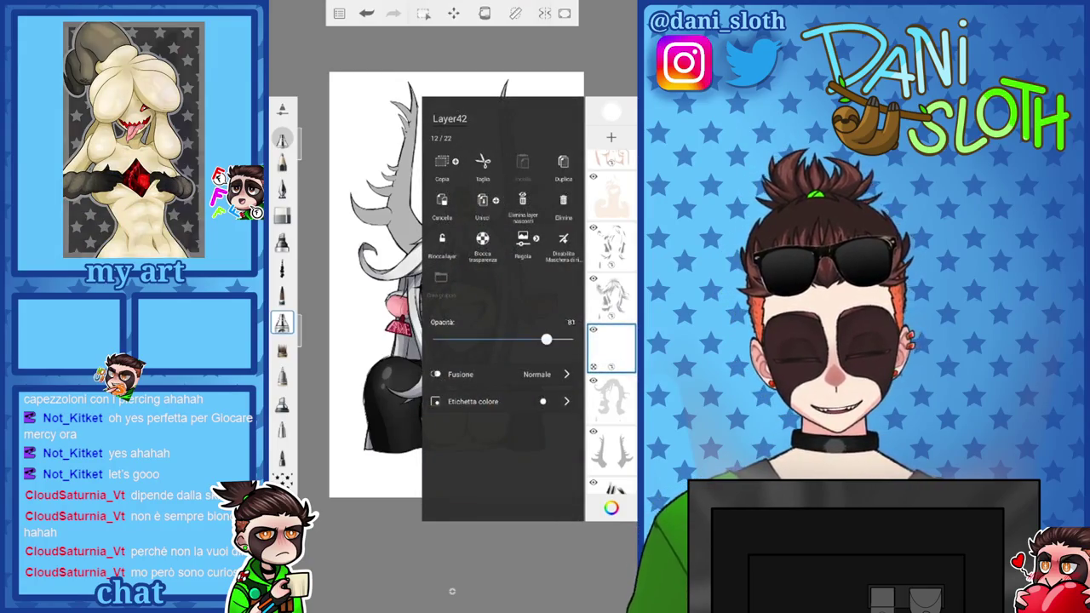
drag(573, 339, 530, 339)
key(Escape)
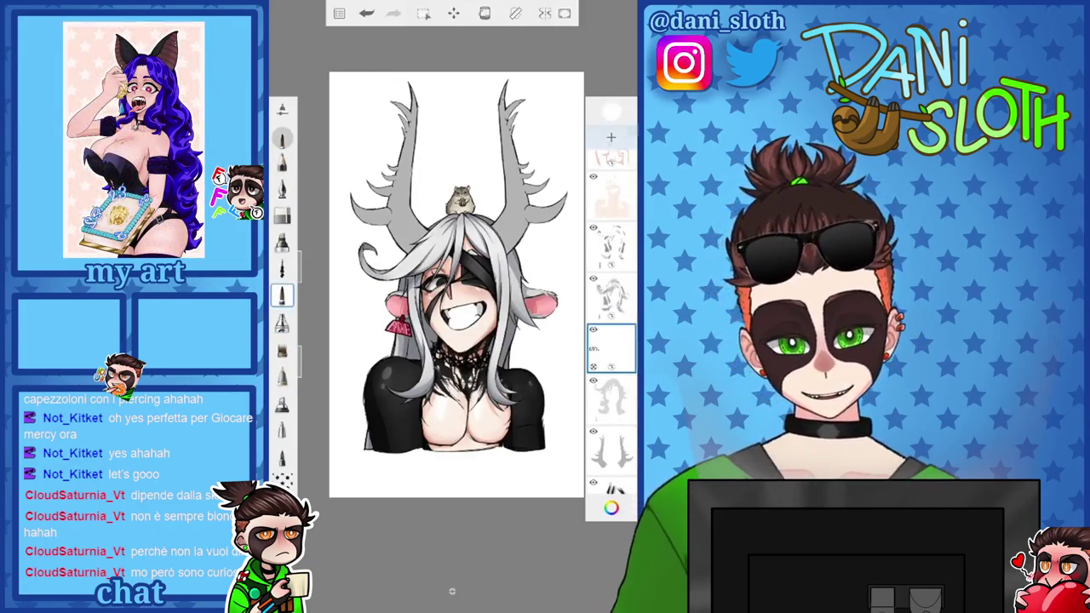
scroll(451, 315, up, 5)
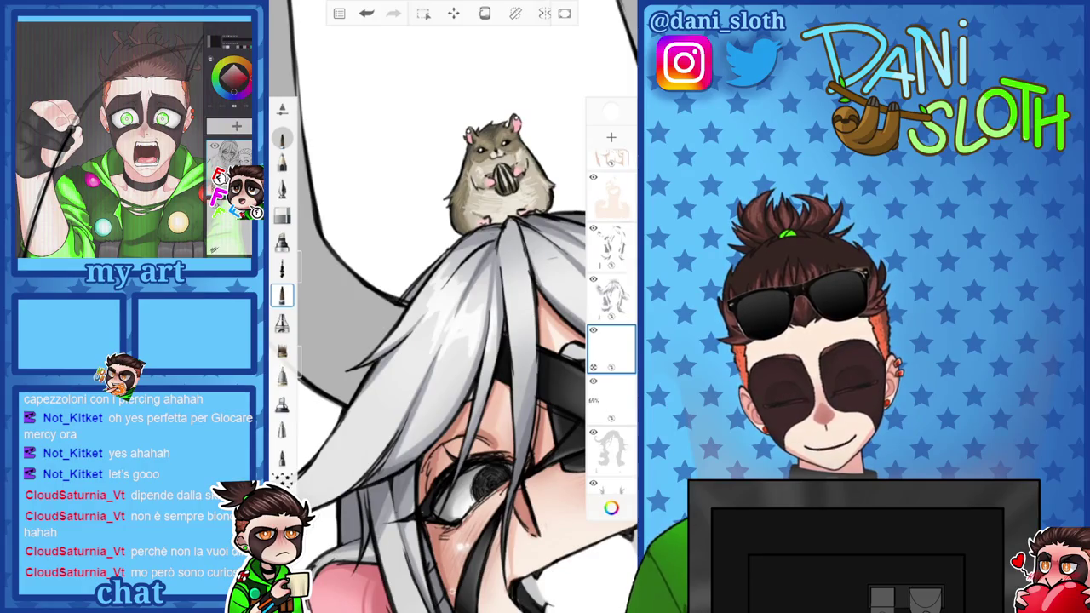
scroll(452, 306, up, 3)
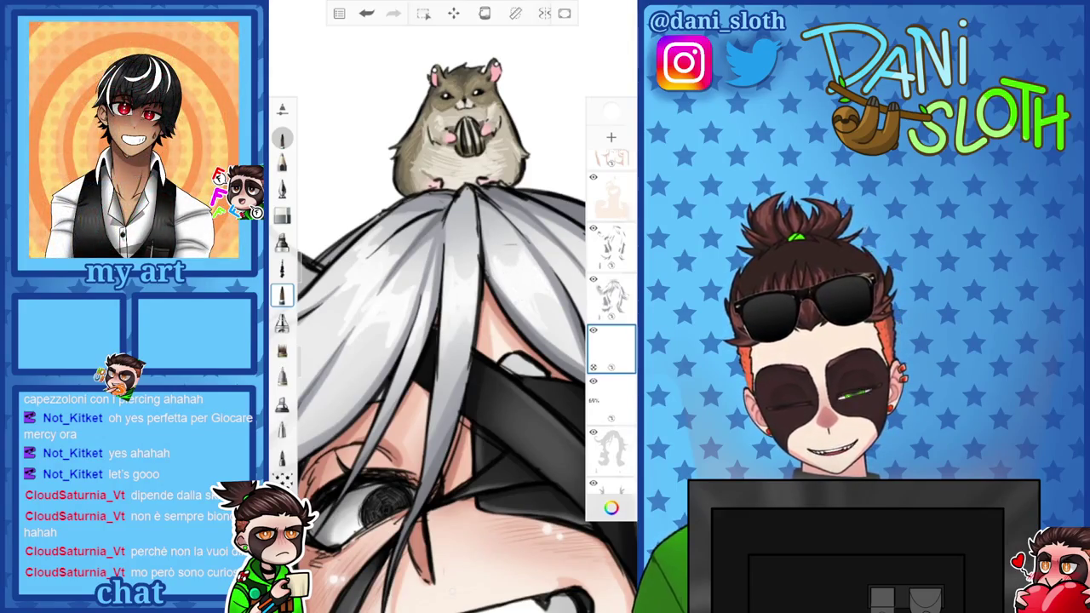
drag(464, 255, 418, 273)
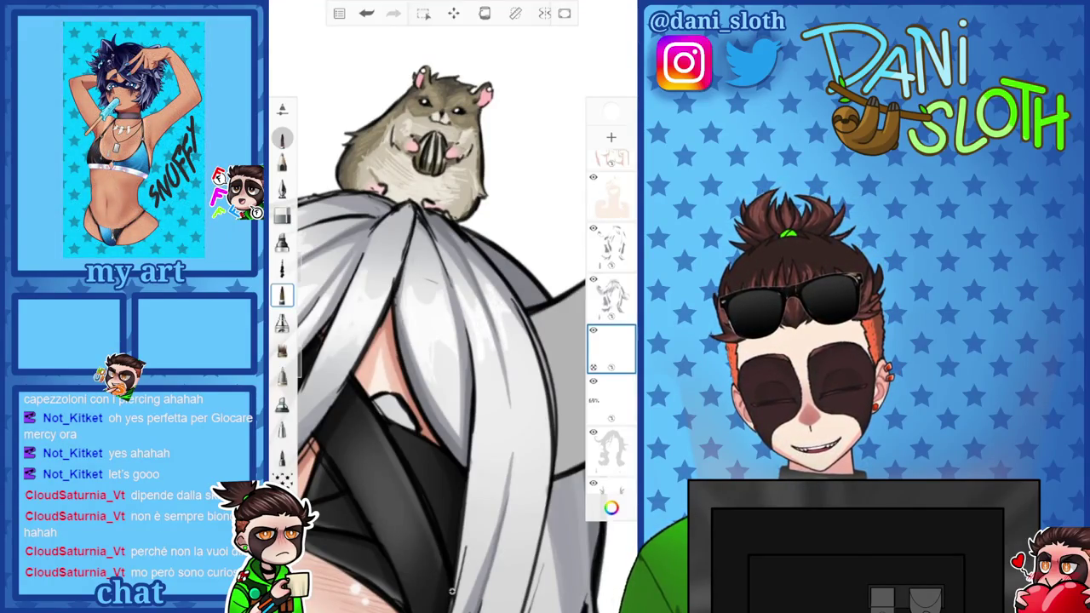
drag(443, 425, 409, 255)
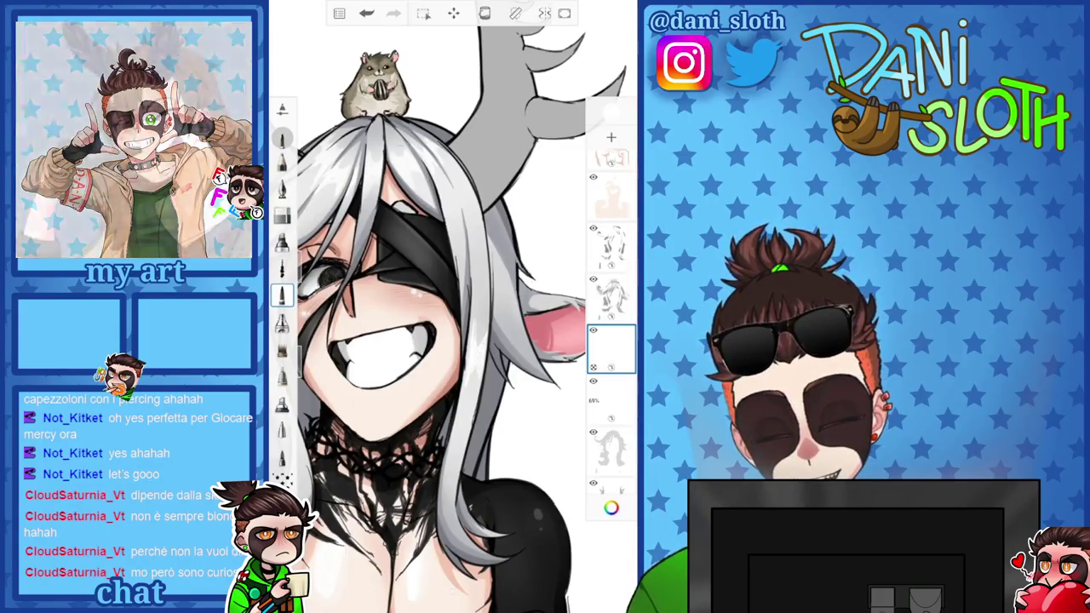
drag(384, 341, 490, 327)
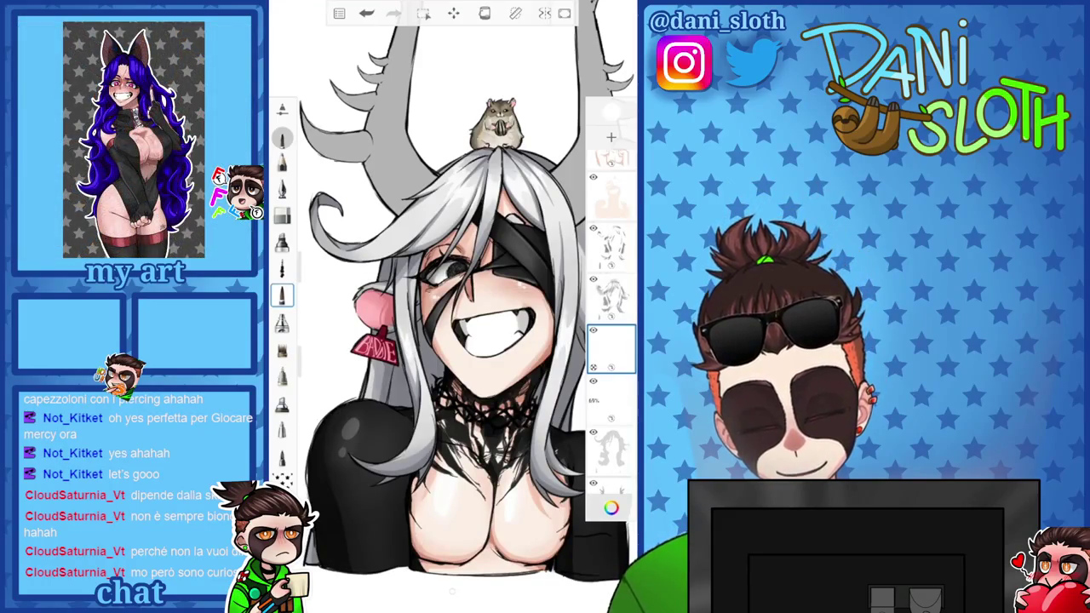
scroll(451, 306, down, 5)
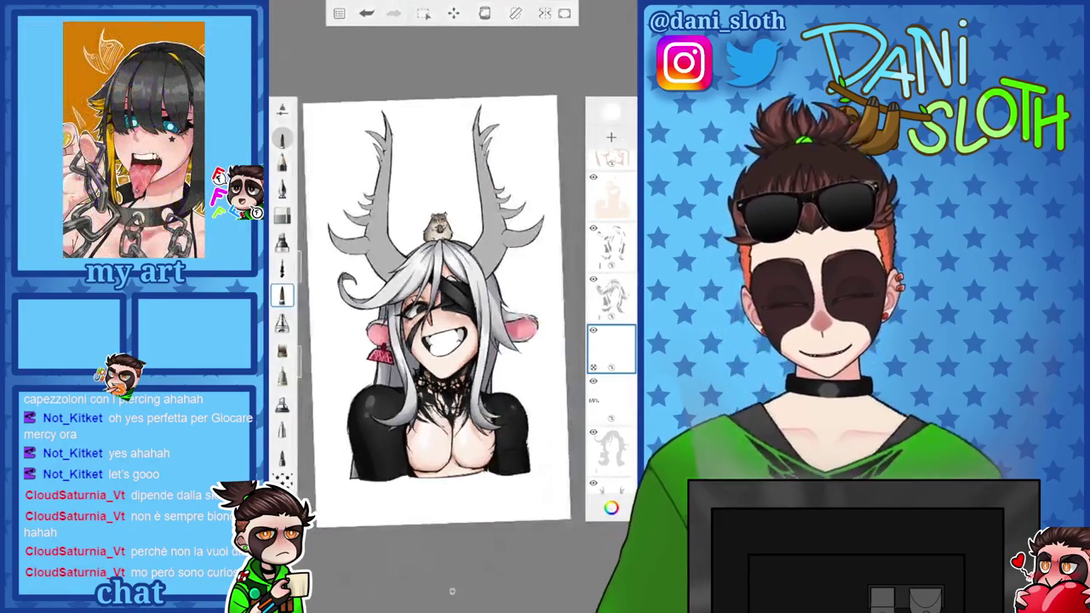
scroll(374, 281, up, 10)
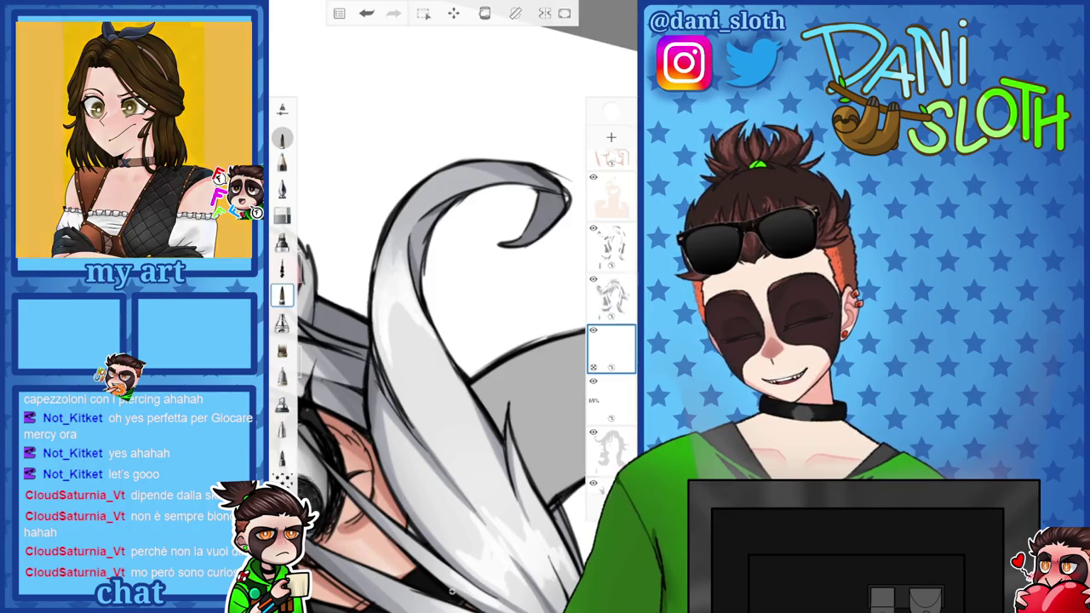
scroll(451, 306, down, 10)
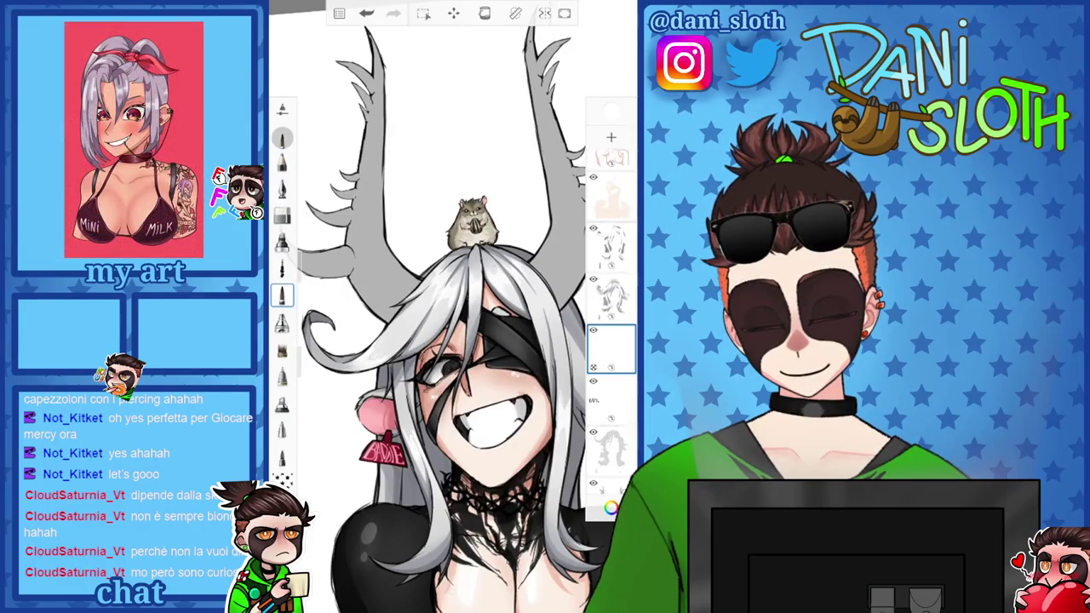
scroll(425, 307, down, 5)
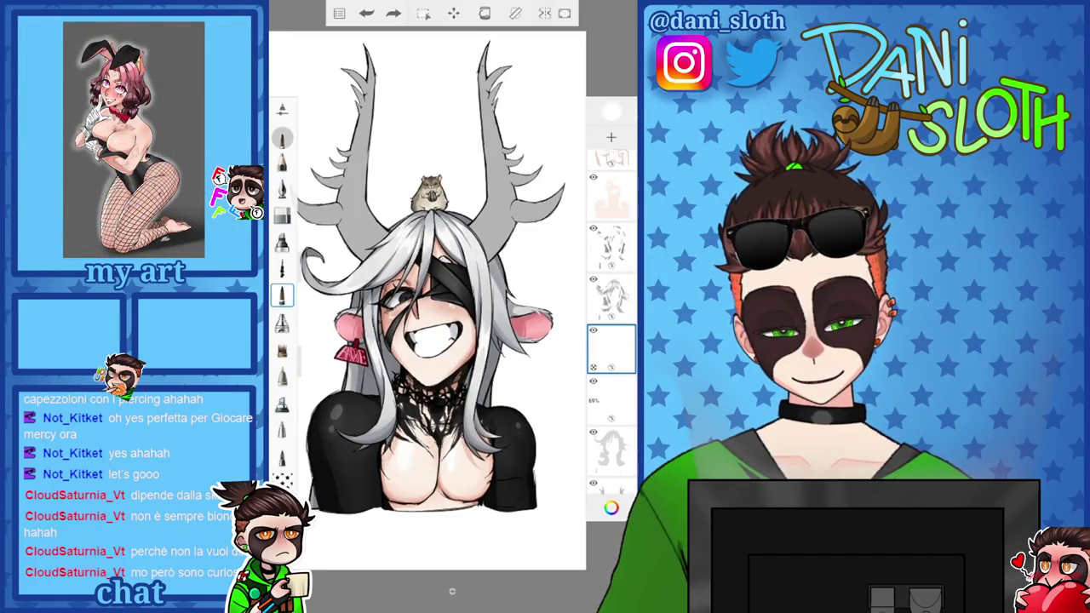
scroll(427, 301, down, 3)
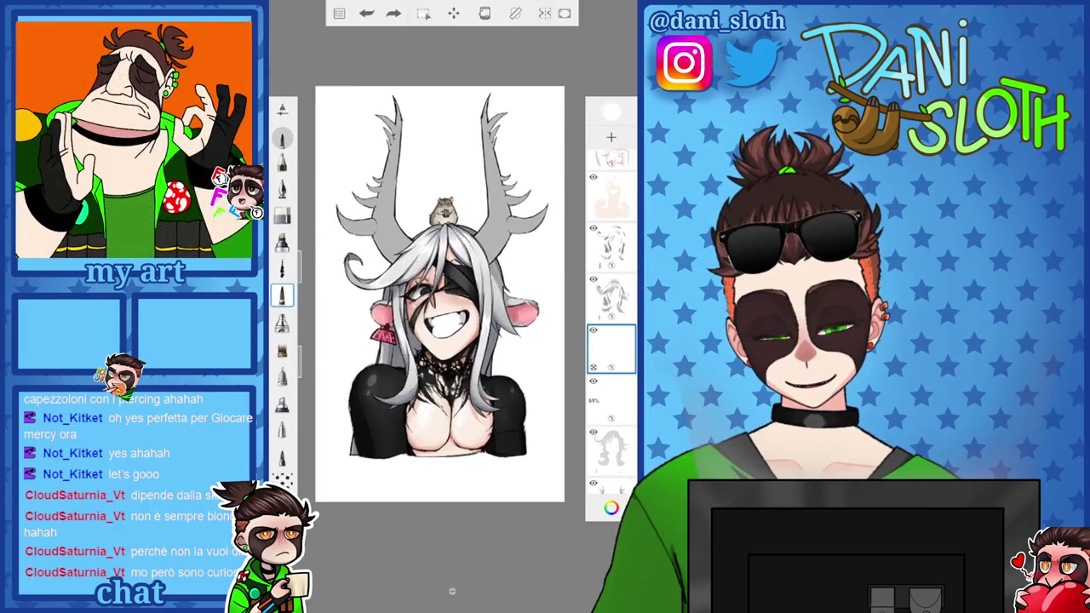
scroll(445, 289, up, 2)
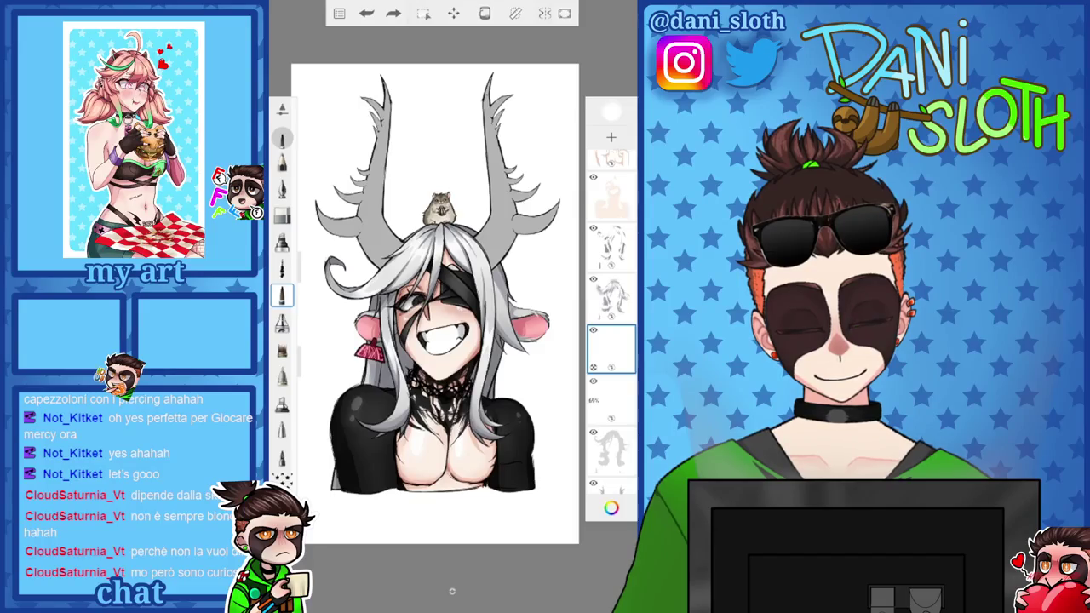
scroll(435, 304, down, 2)
Darken the drawing colour to 59595F and undo the empty layer
click(610, 111)
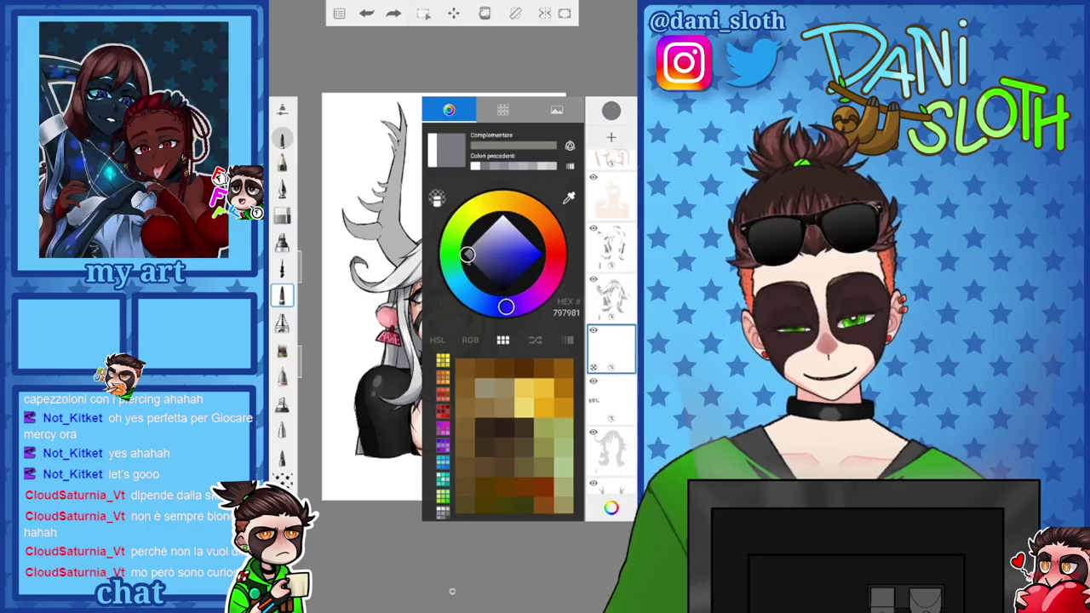
drag(475, 264, 476, 265)
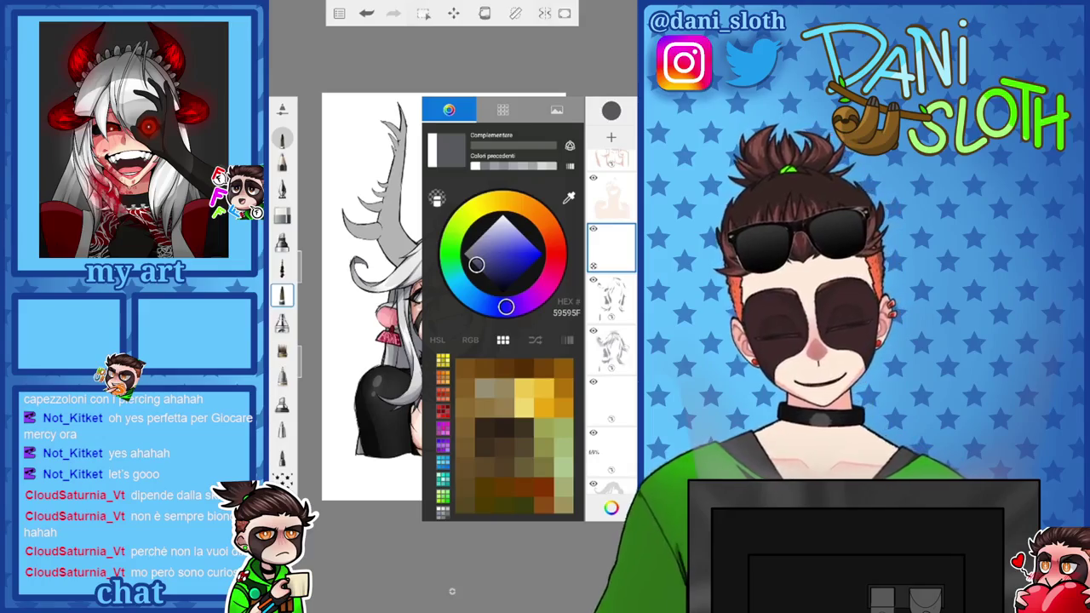
key(ctrl+z)
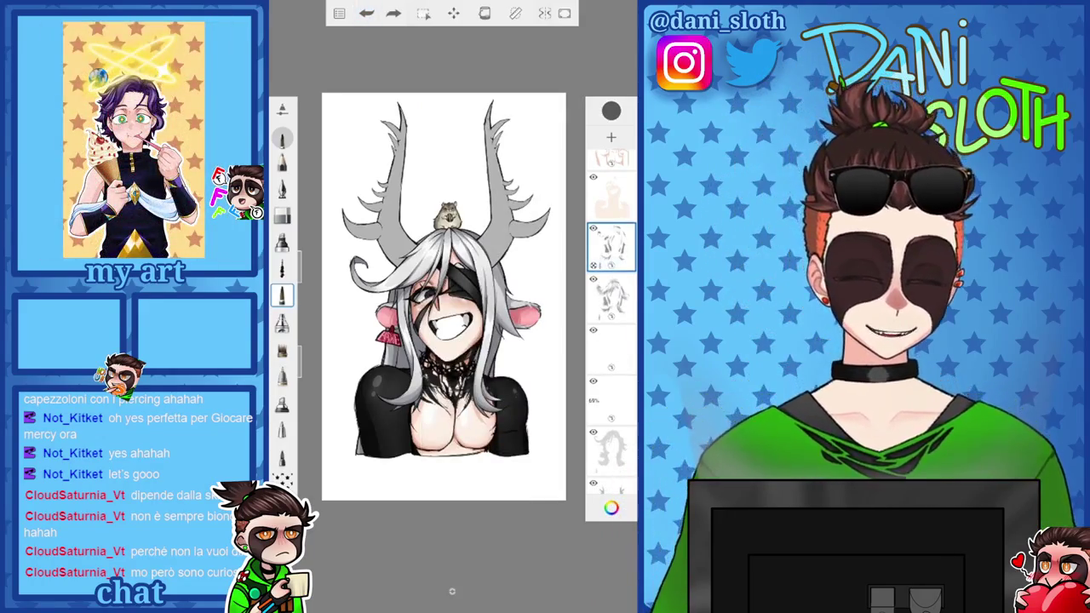
scroll(416, 341, up, 5)
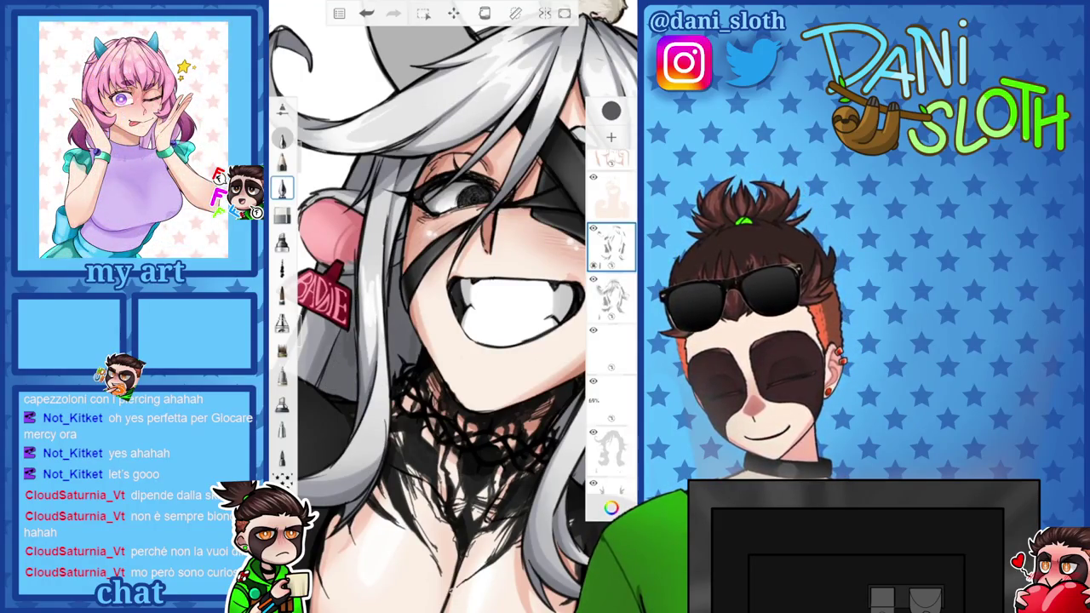
scroll(451, 298, down, 5)
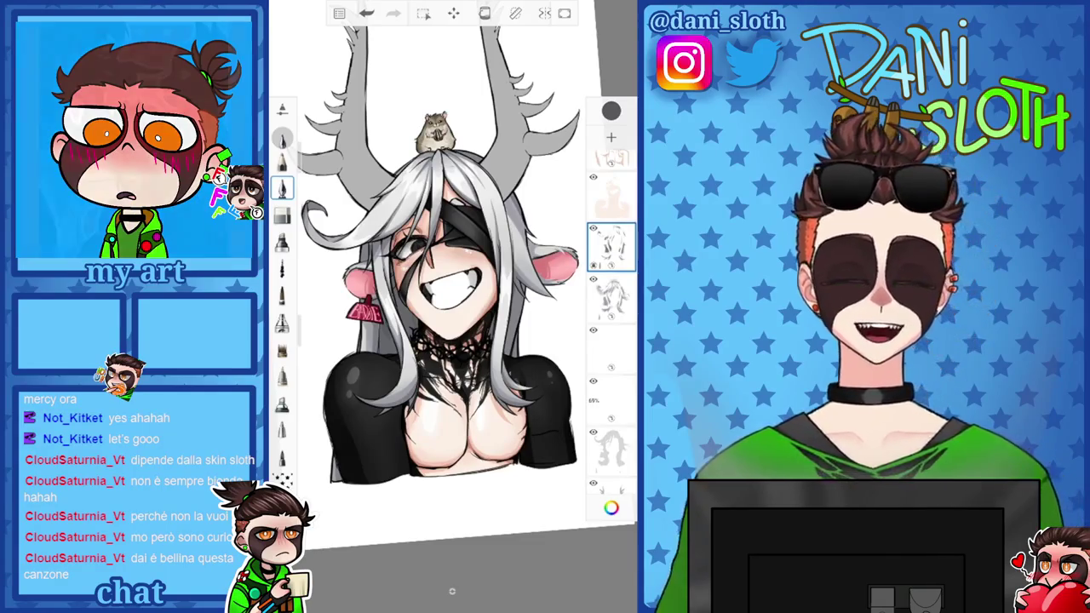
scroll(452, 256, up, 5)
scroll(451, 306, up, 2)
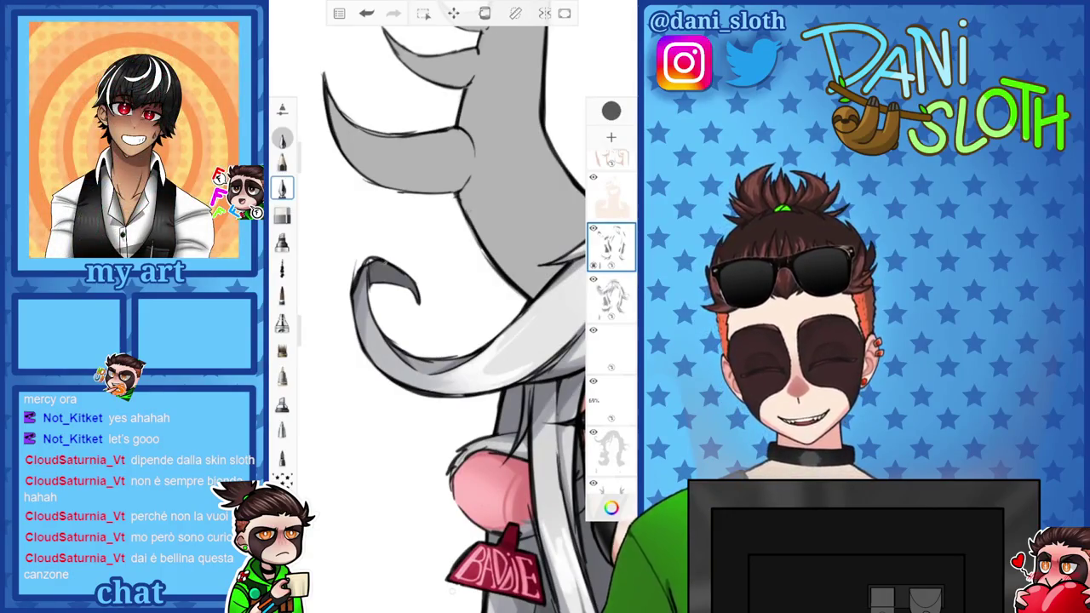
scroll(451, 306, down, 5)
scroll(476, 238, up, 5)
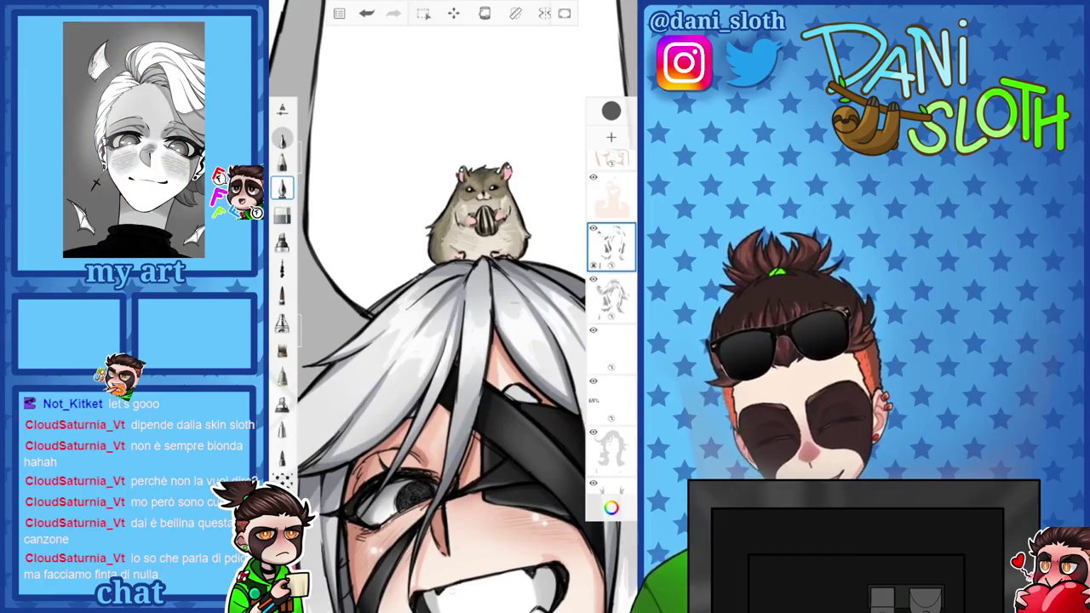
mouse_move(481, 213)
mouse_down()
mouse_move(425, 281)
mouse_move(451, 256)
mouse_up()
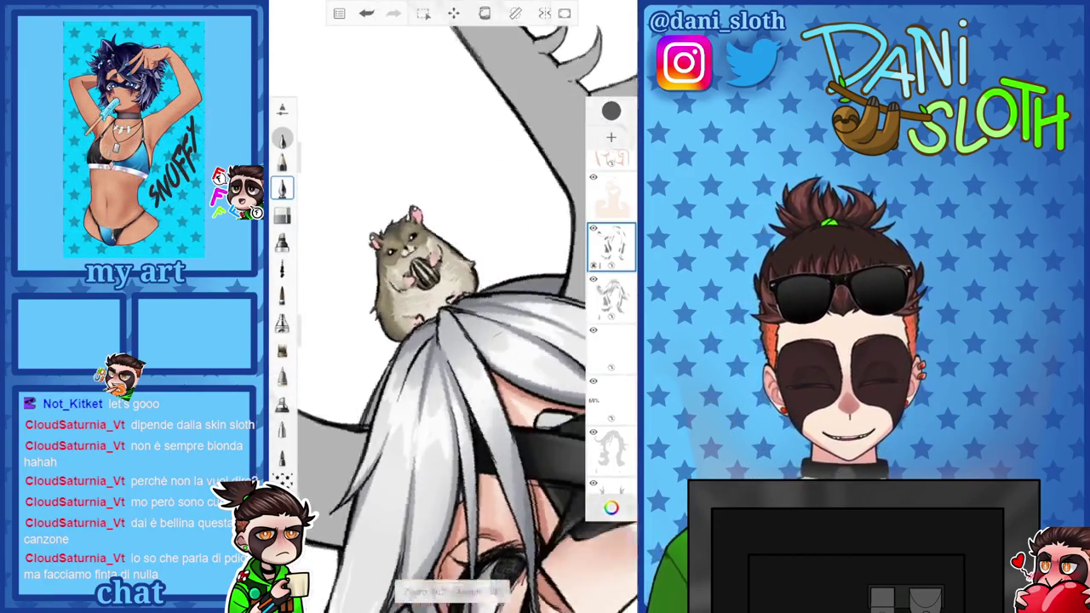
click(610, 294)
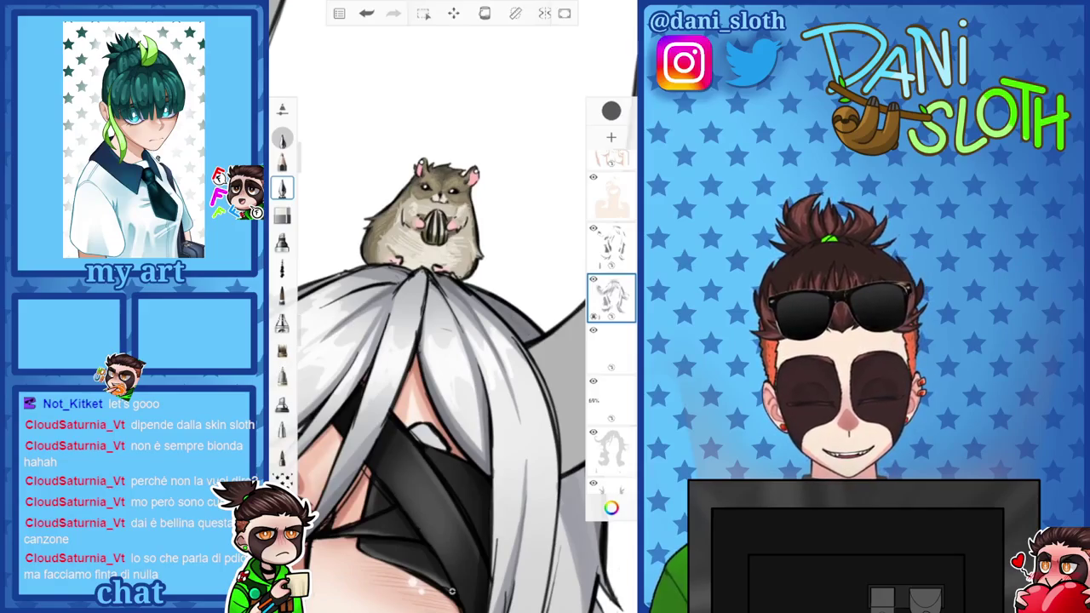
mouse_move(426, 255)
mouse_down()
mouse_move(408, 281)
mouse_move(443, 255)
mouse_up()
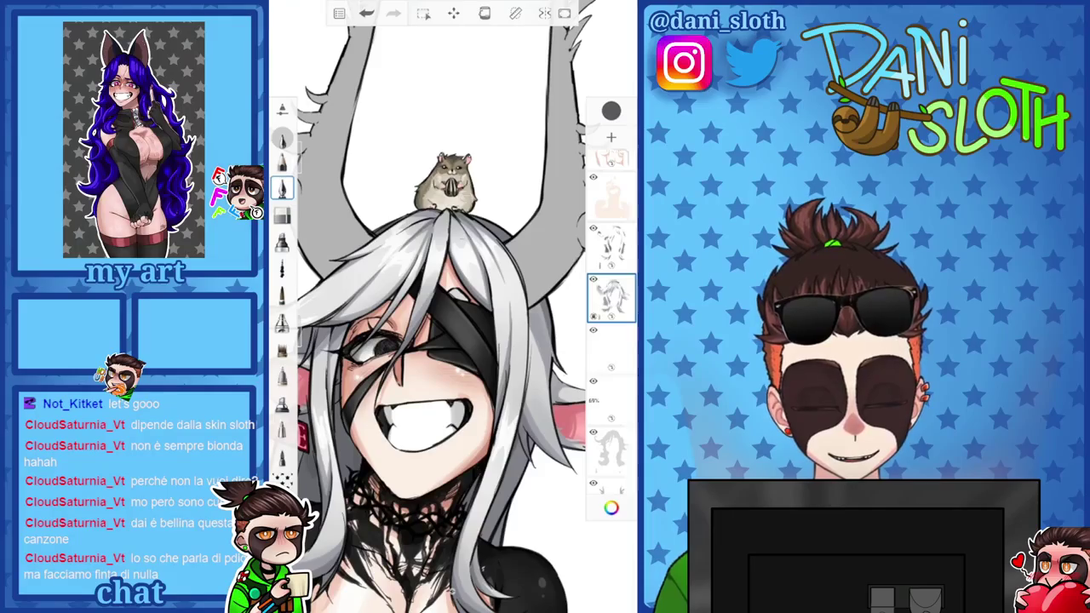
click(610, 247)
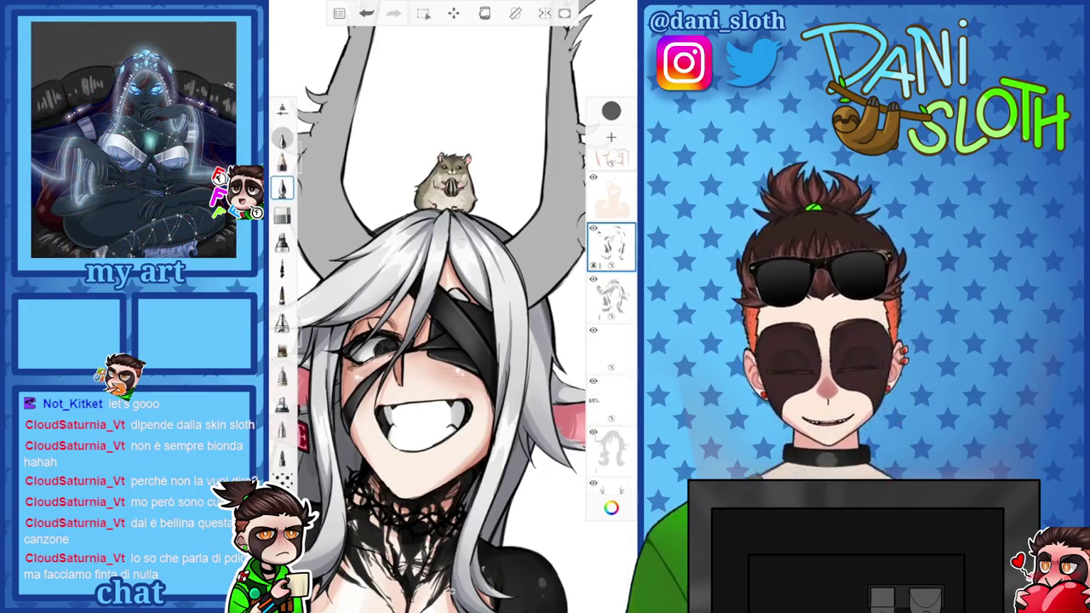
scroll(451, 306, down, 3)
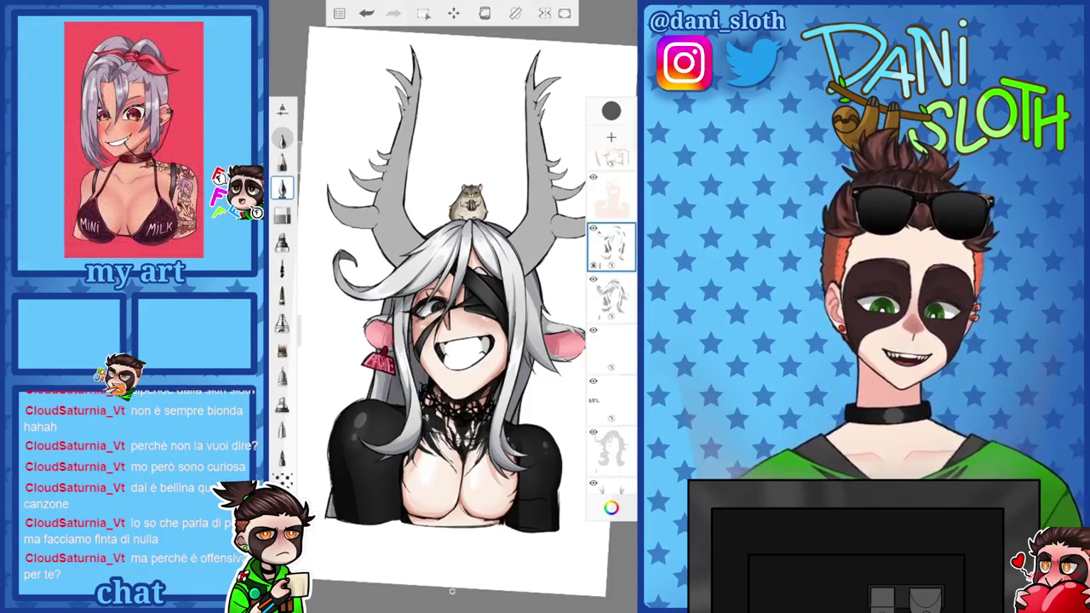
scroll(447, 315, down, 2)
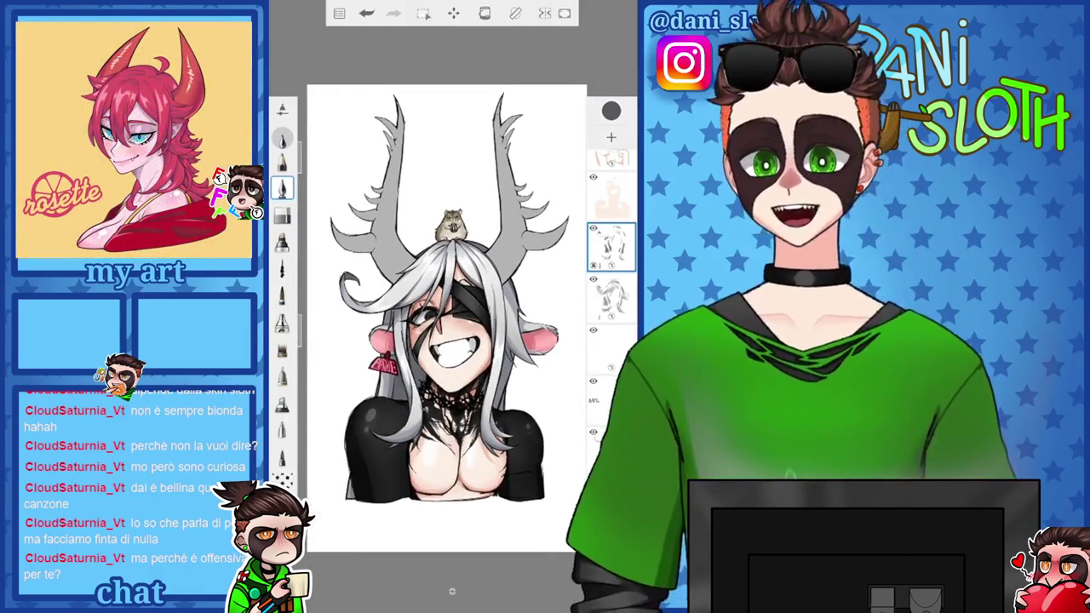
scroll(447, 315, up, 2)
scroll(443, 315, down, 2)
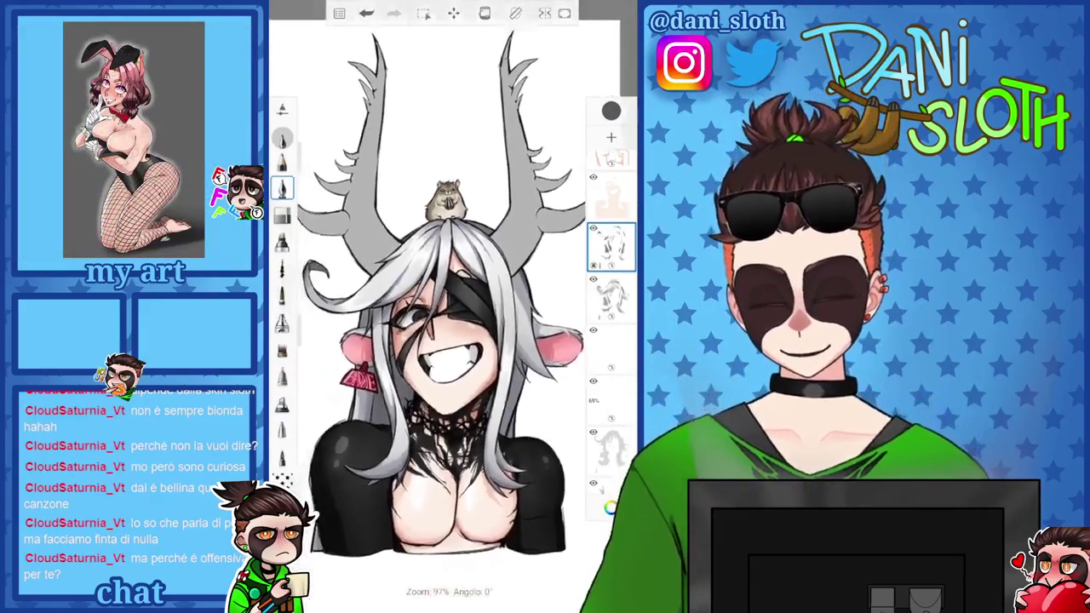
Set the brush colour to blue-grey 6B6B76 and add a layer above the antlers
click(610, 111)
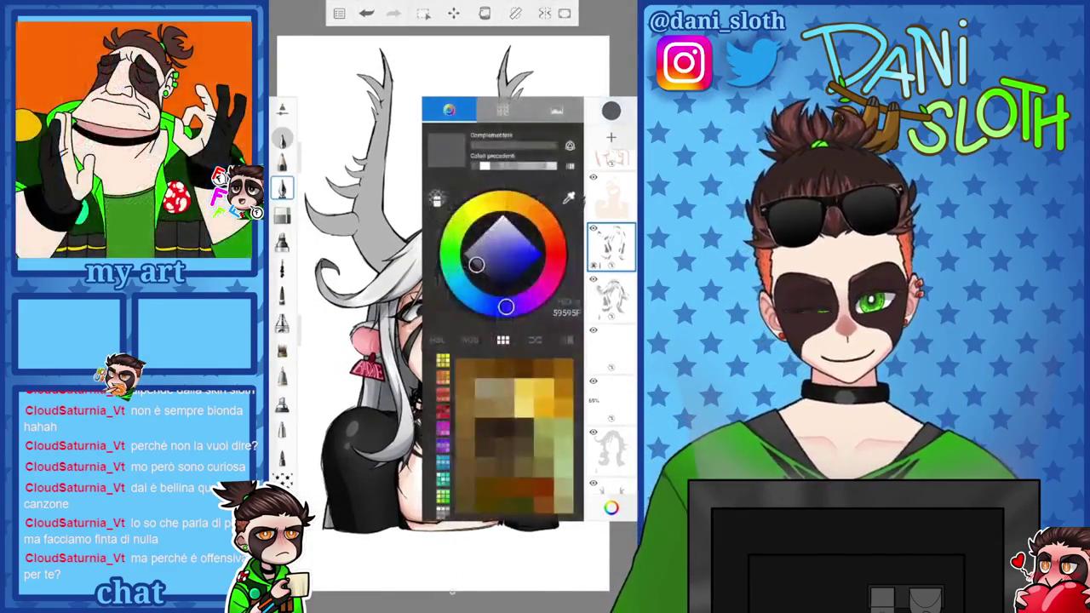
click(610, 111)
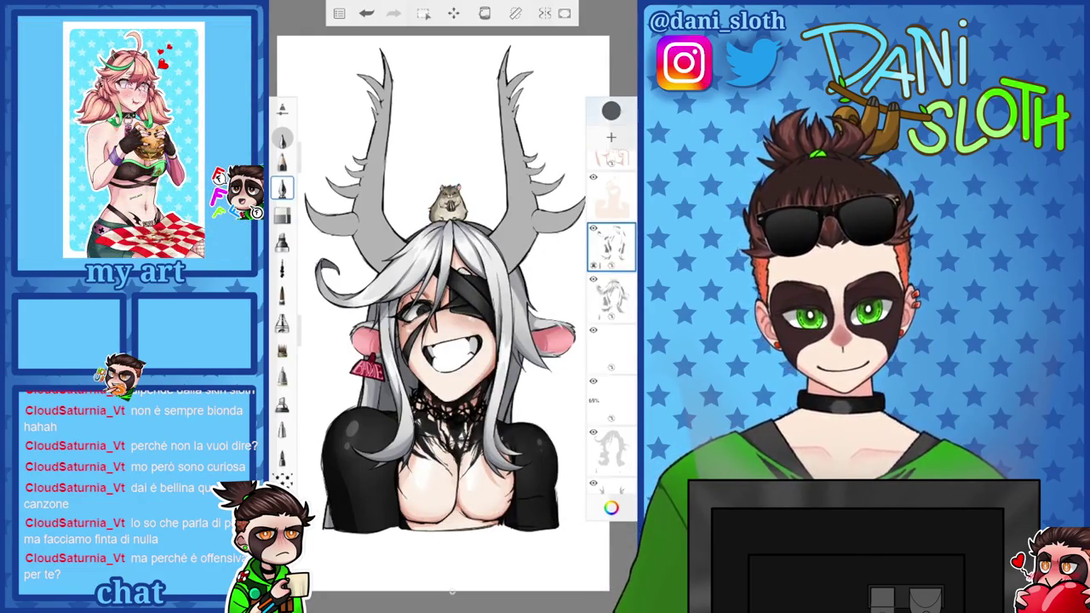
click(610, 111)
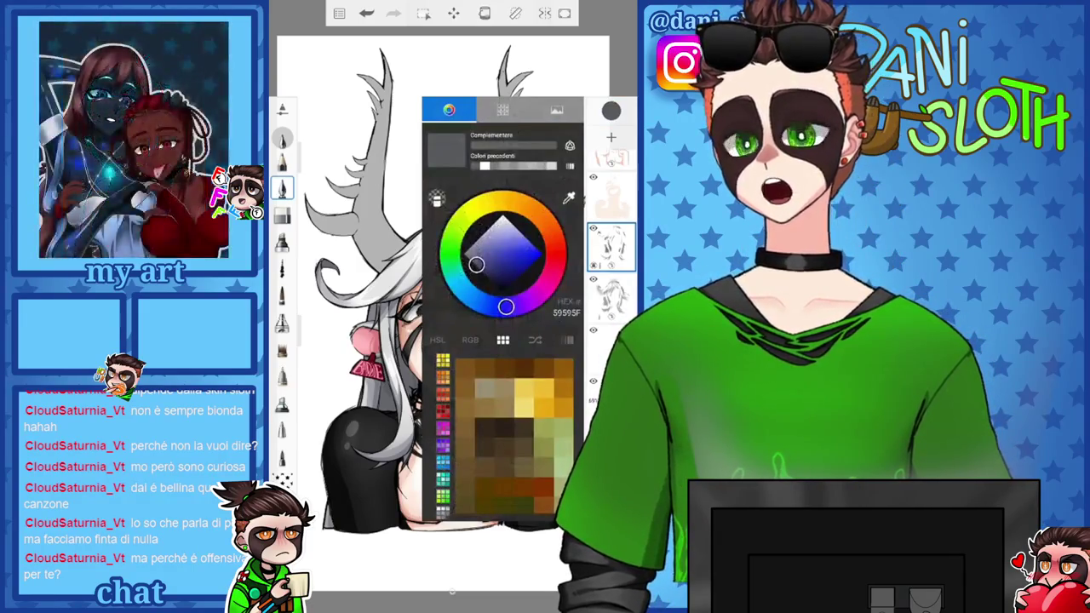
click(610, 110)
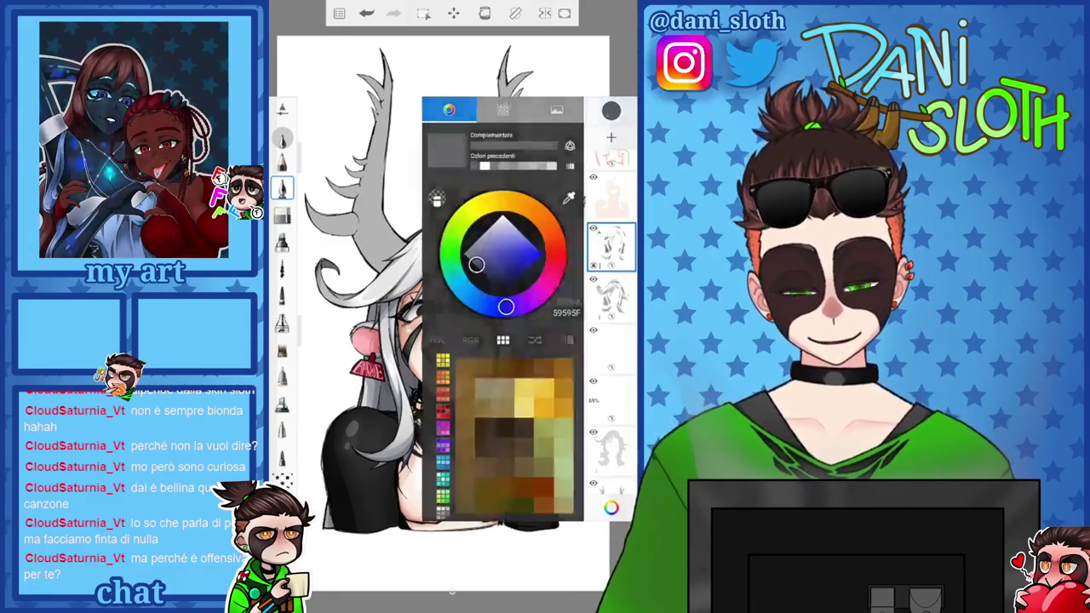
click(611, 110)
click(610, 111)
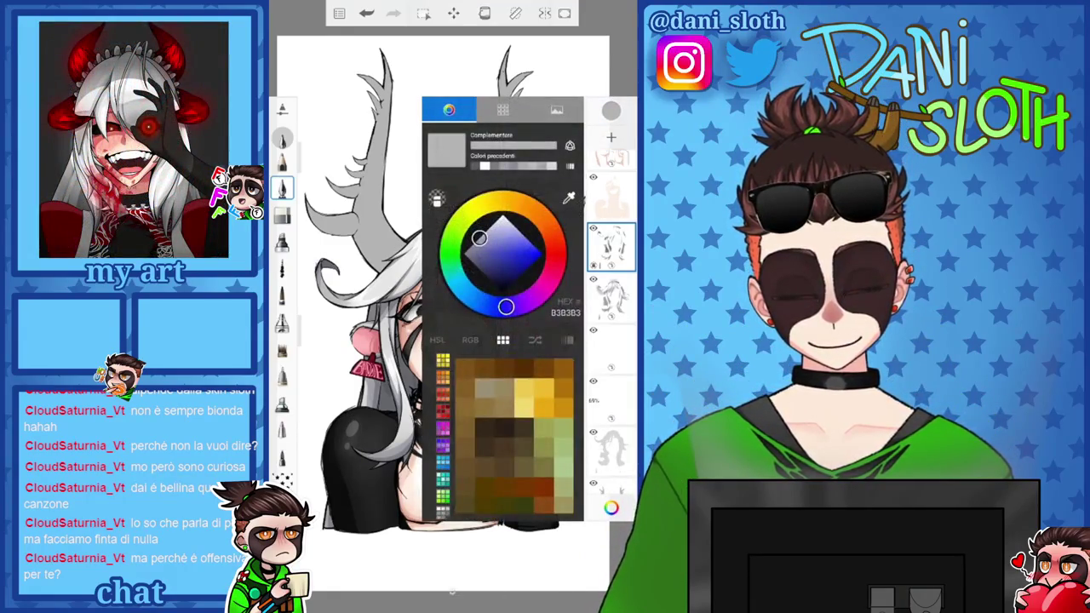
drag(477, 247, 479, 266)
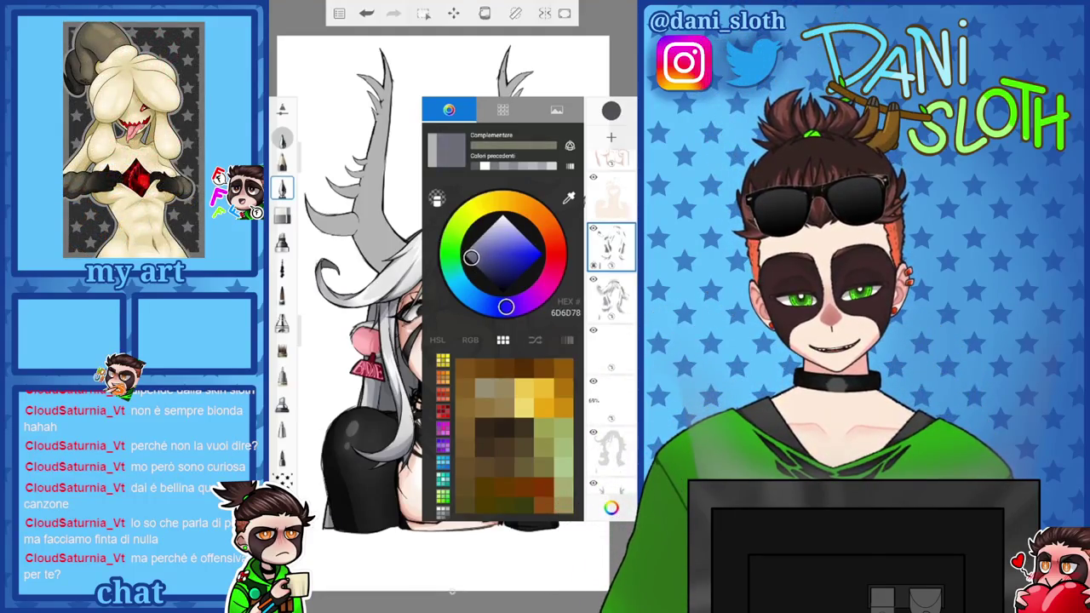
scroll(611, 323, down, 5)
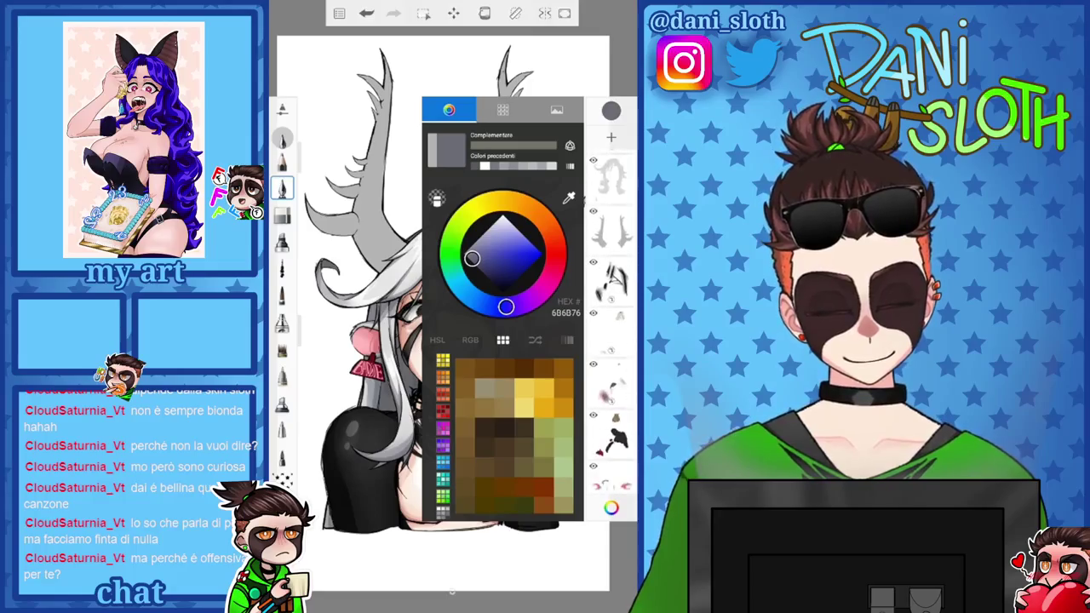
click(610, 136)
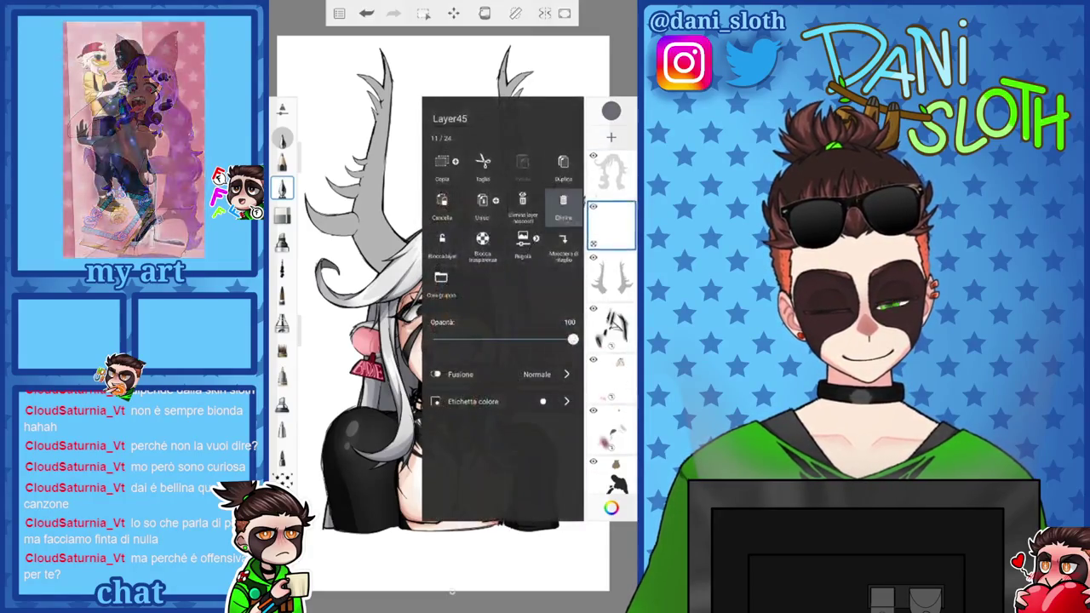
Shrink the brush to about 20 and paint darker strokes along the left antler
click(452, 192)
drag(307, 180, 306, 234)
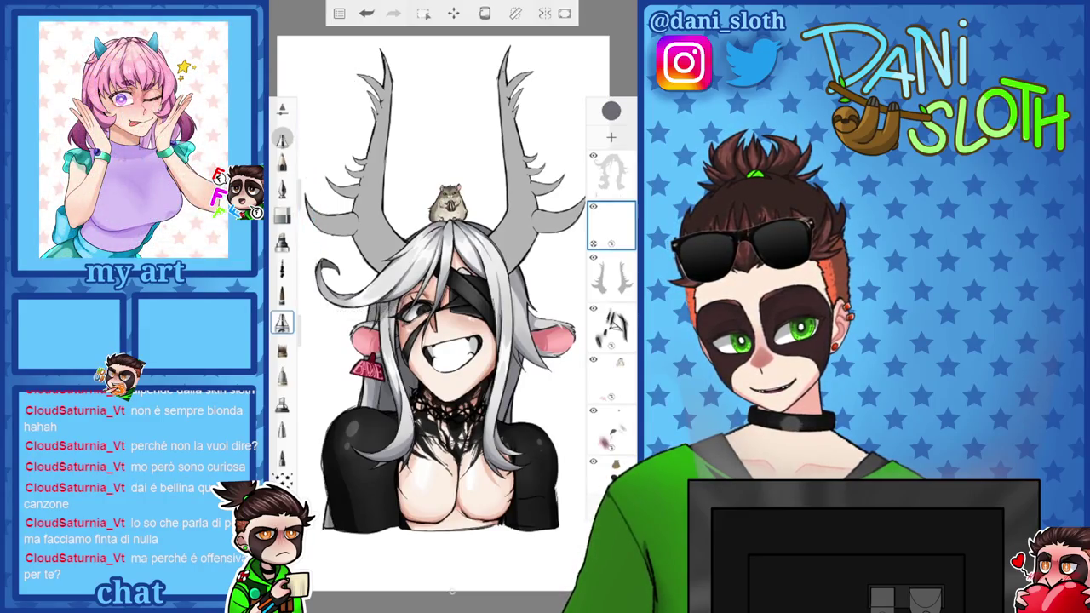
drag(376, 81, 380, 174)
drag(381, 114, 369, 243)
drag(366, 194, 362, 231)
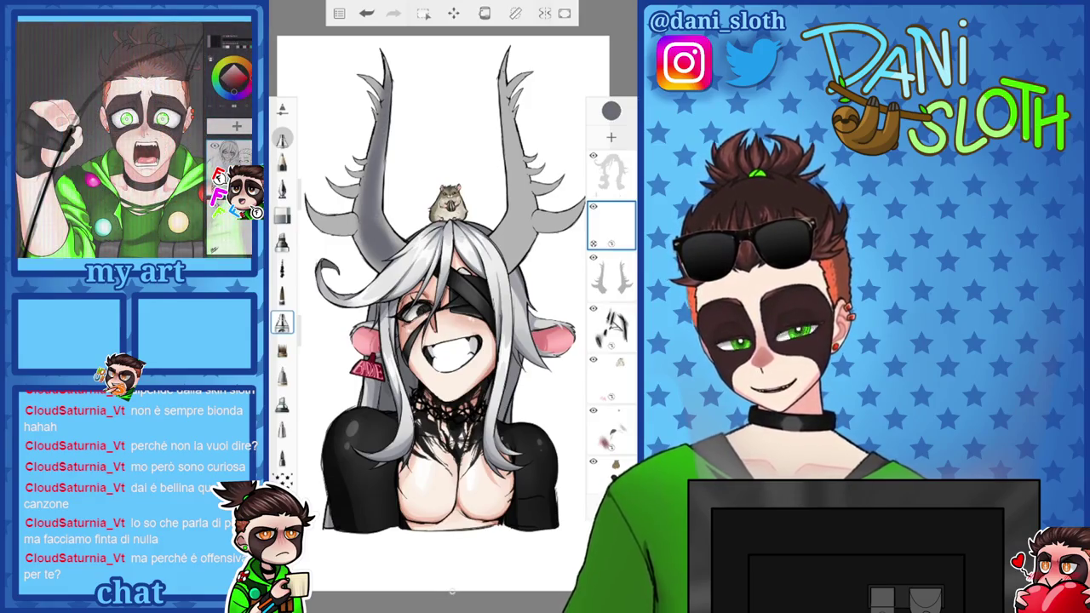
click(610, 111)
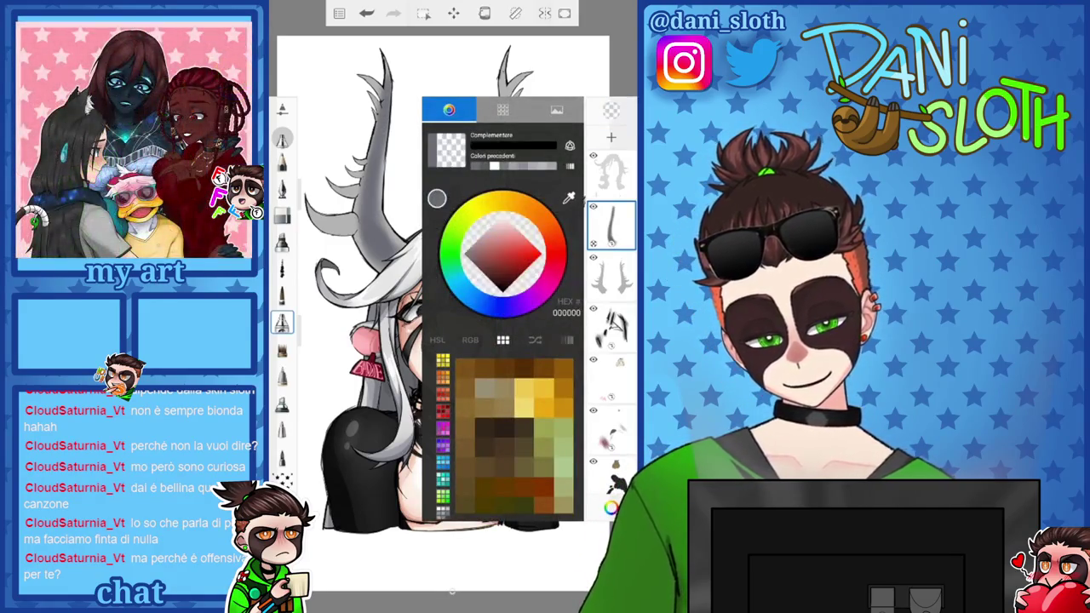
Zoom into the left antler's spikes and check the brush colour
scroll(451, 323, up, 3)
scroll(451, 323, up, 1)
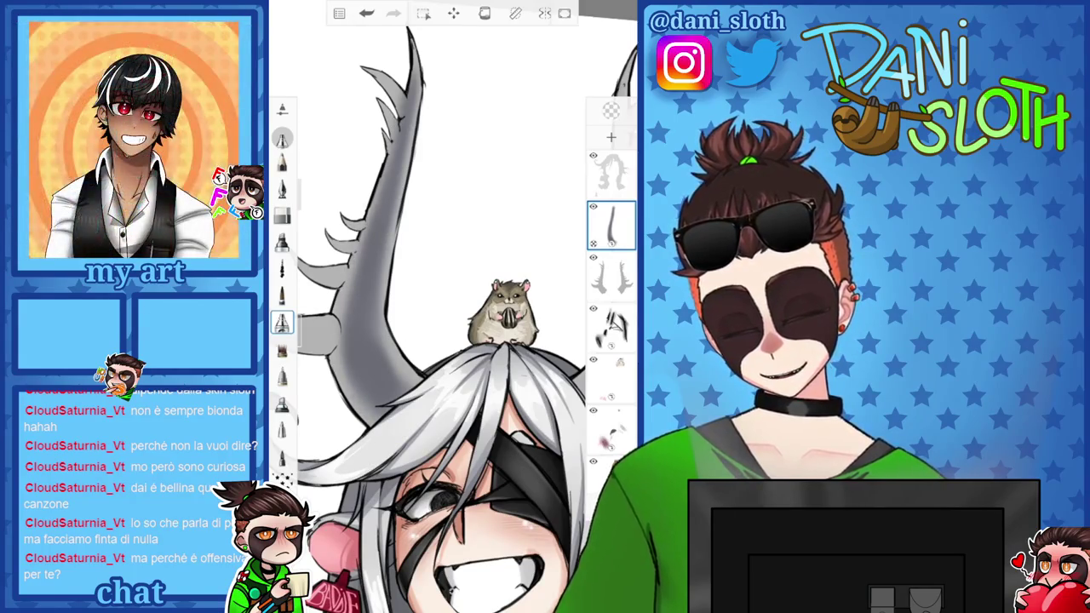
scroll(451, 306, down, 5)
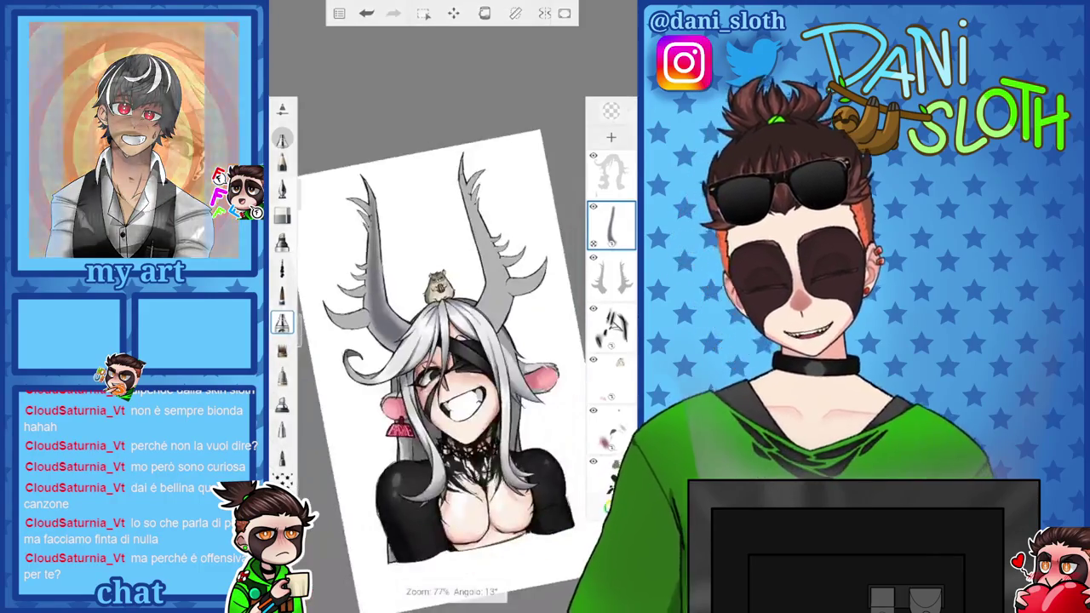
scroll(451, 307, up, 3)
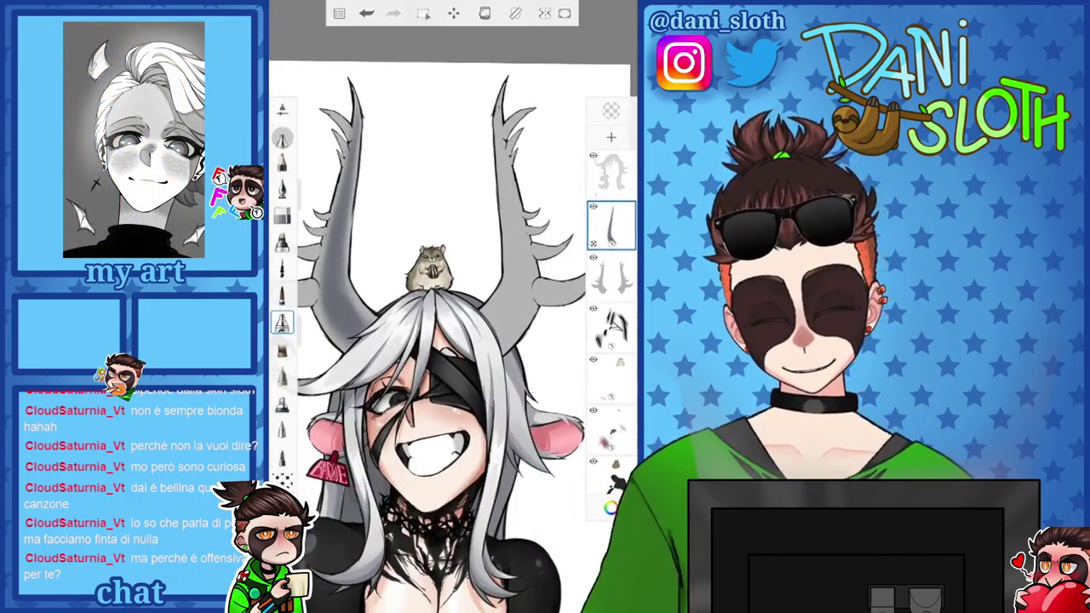
click(612, 111)
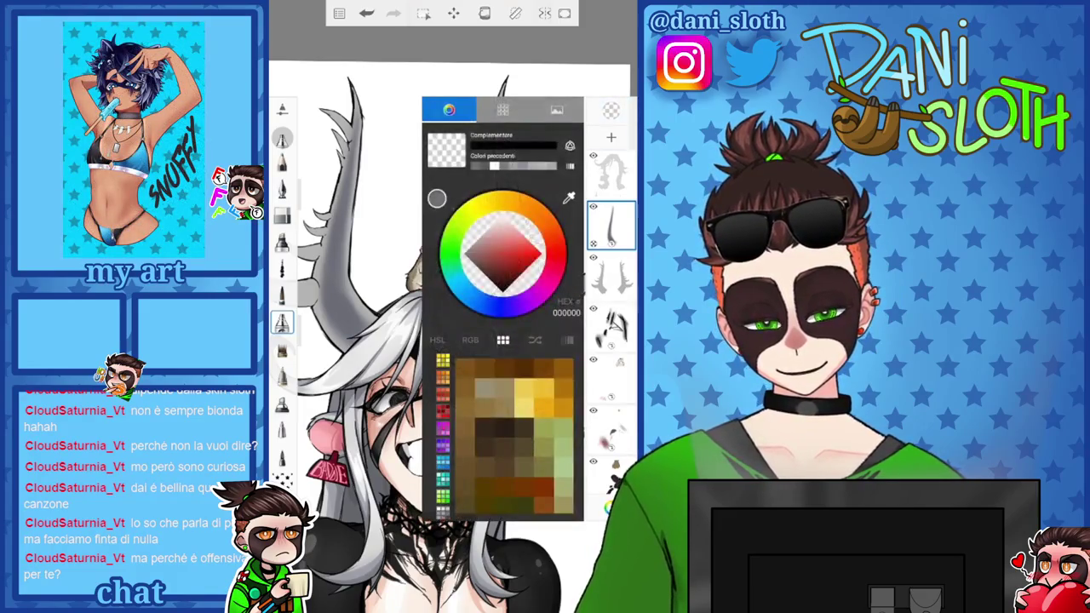
click(611, 111)
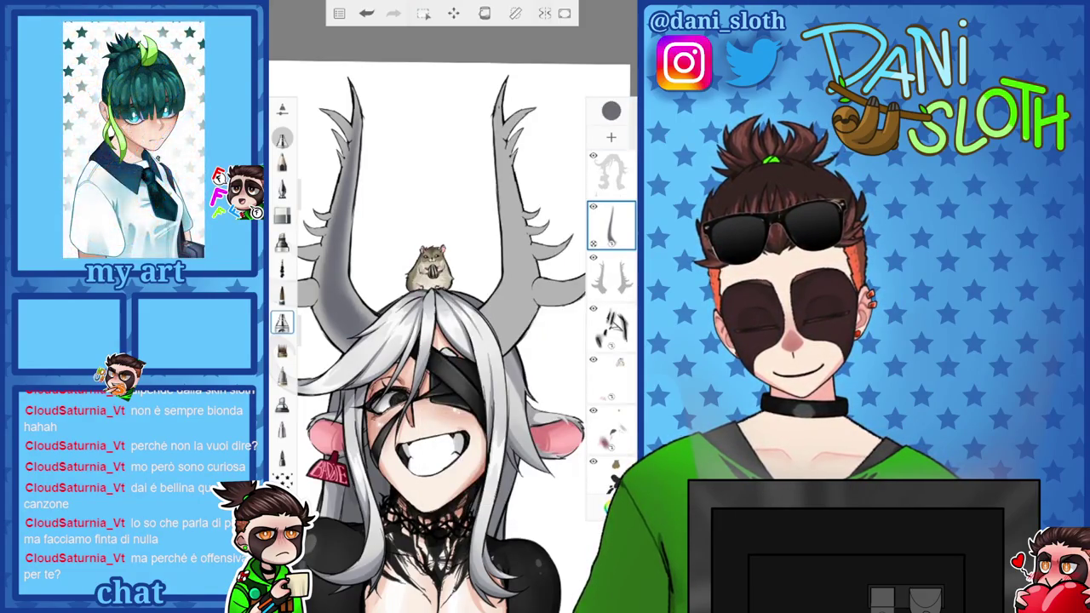
scroll(451, 307, up, 3)
scroll(452, 306, up, 5)
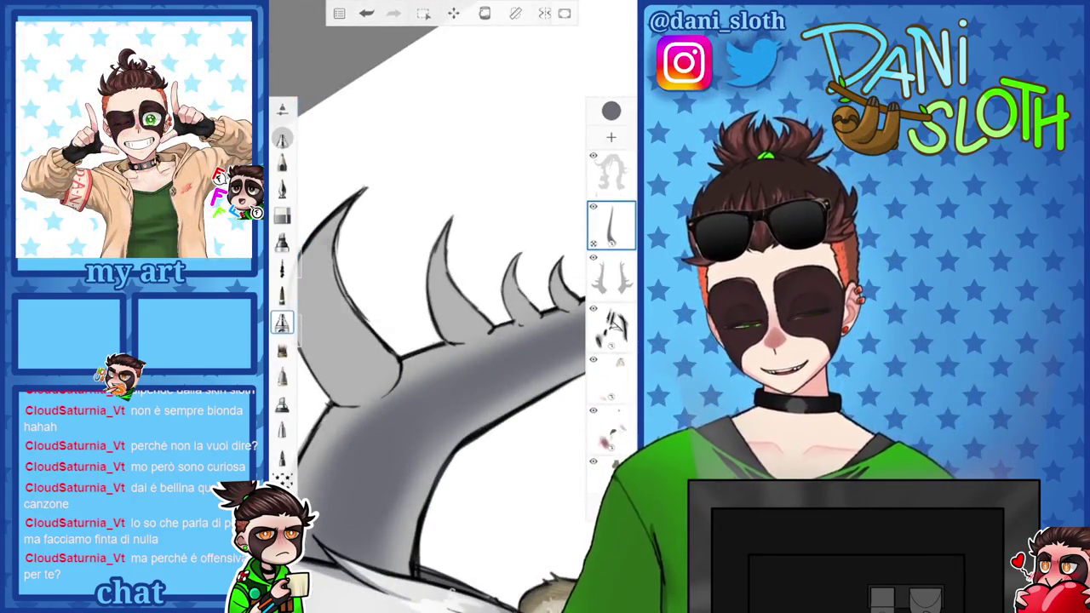
scroll(451, 341, up, 3)
Set the brush to about 23.7 and shade the left horn, including its inner side, darker grey
drag(307, 238, 306, 222)
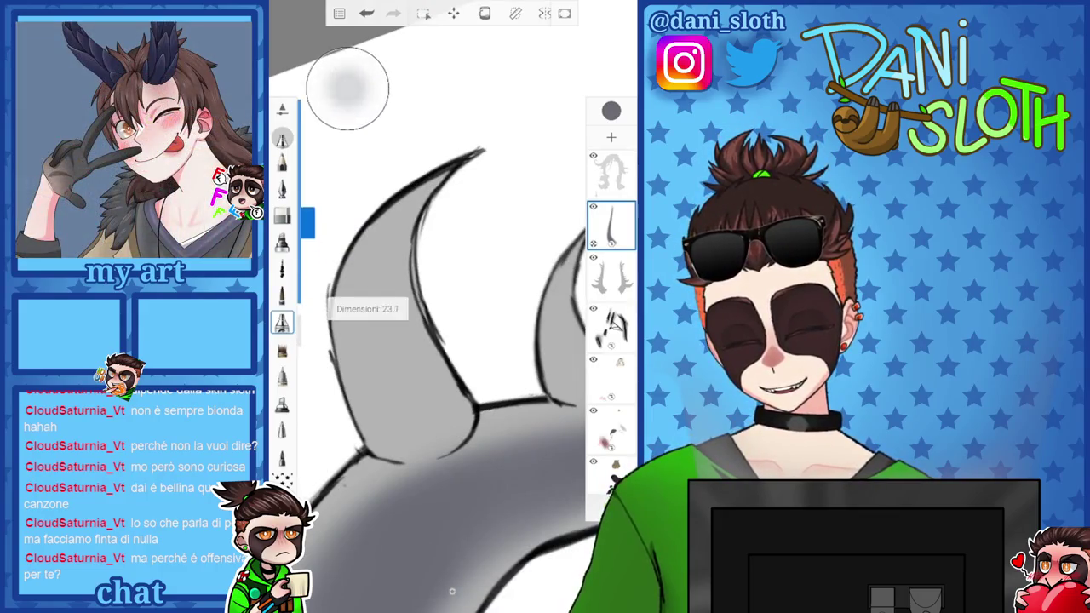
drag(409, 426, 361, 336)
drag(383, 281, 374, 426)
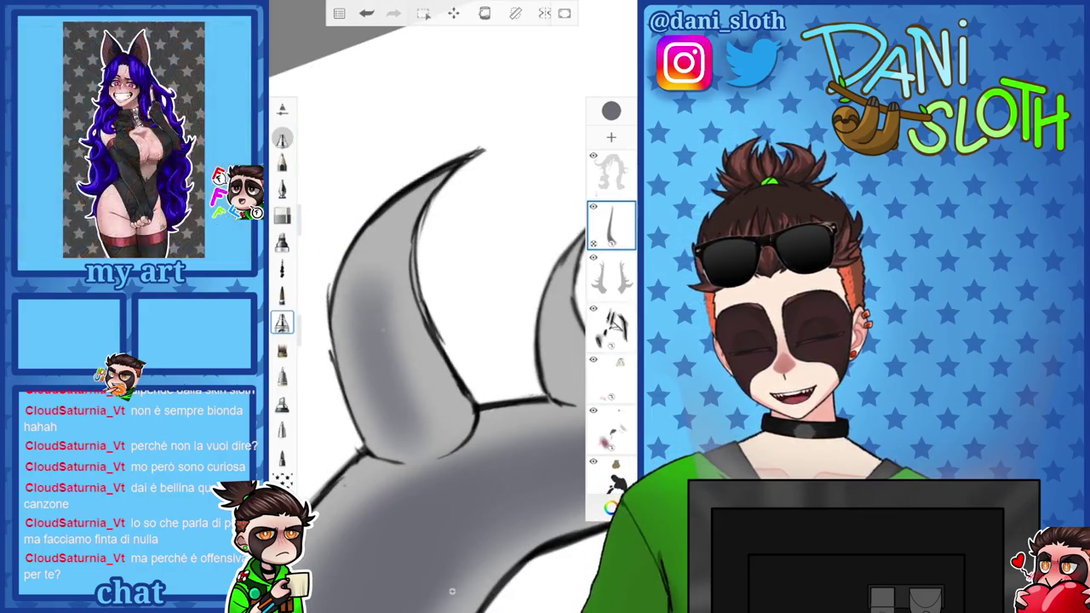
drag(442, 315, 409, 409)
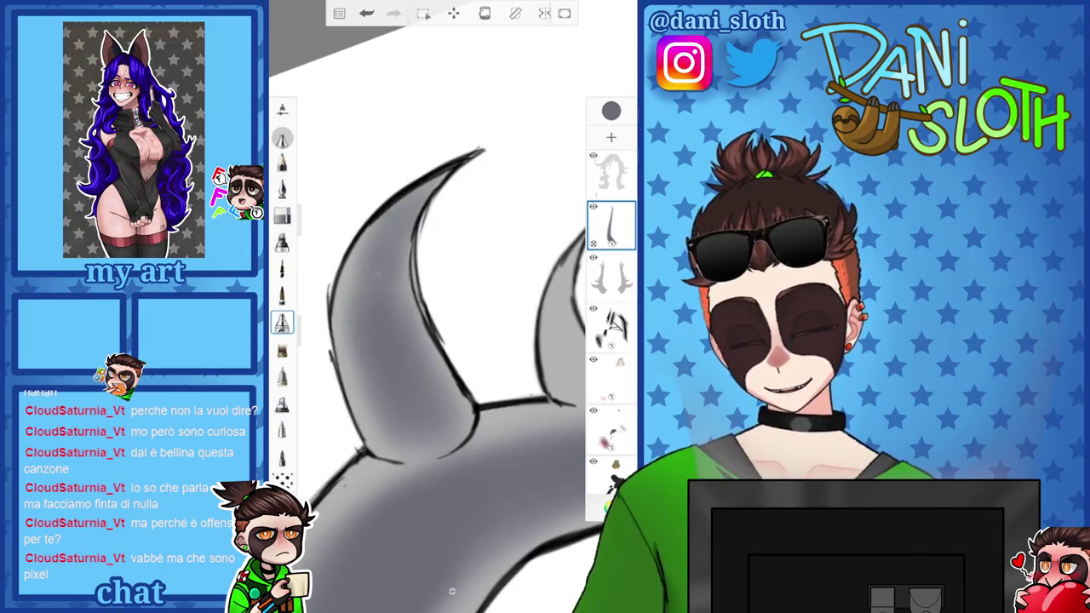
drag(388, 223, 390, 330)
scroll(451, 341, down, 2)
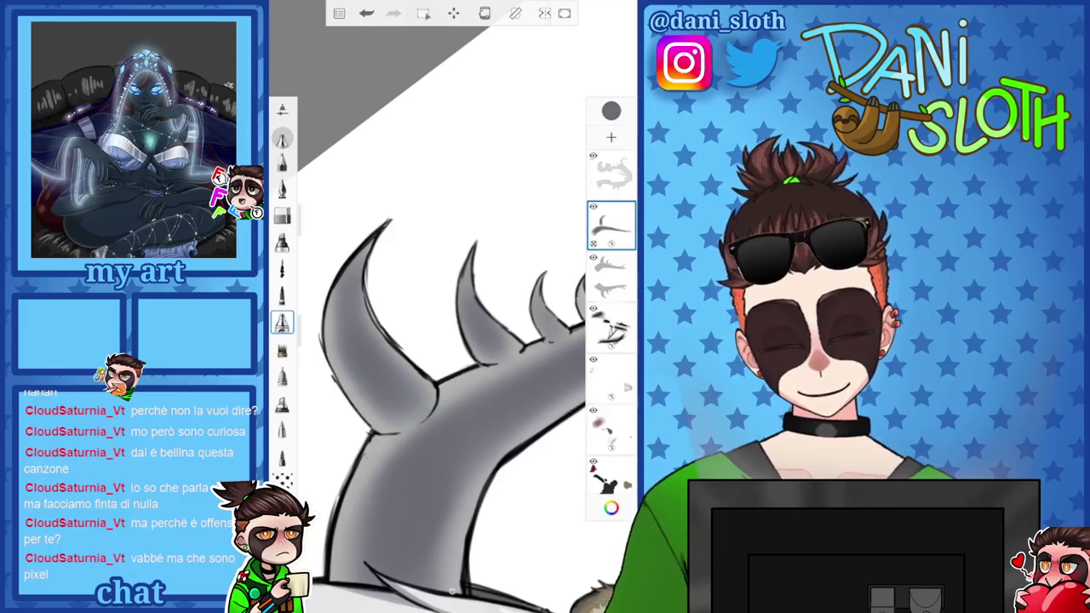
scroll(434, 357, down, 1)
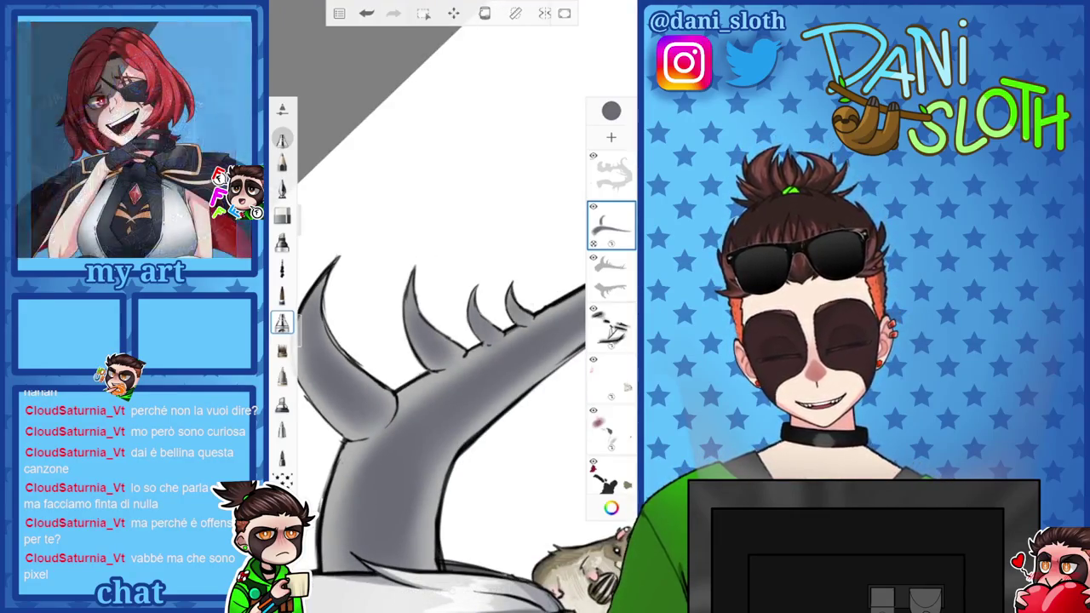
Adjust the colour, set the brush to about 19.6, and turn the canvas upright
click(611, 111)
click(561, 246)
scroll(443, 358, up, 2)
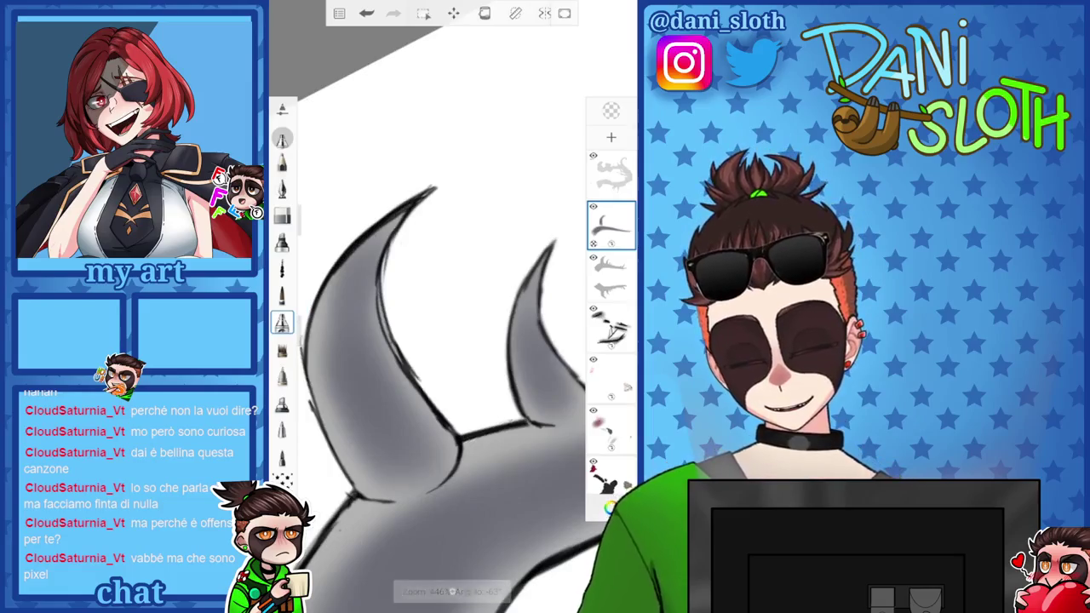
drag(307, 247, 307, 237)
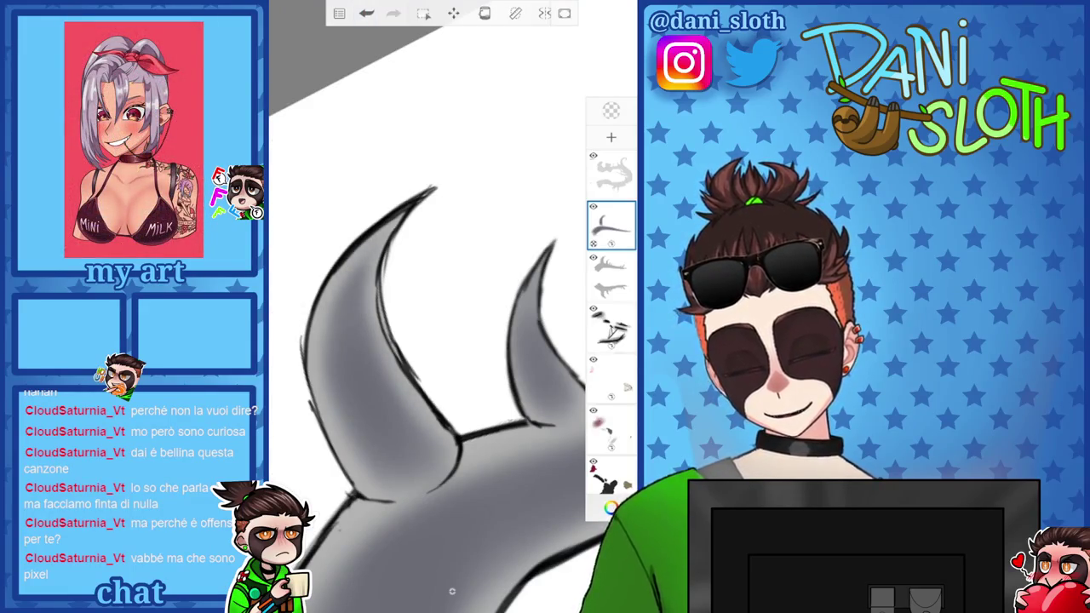
scroll(452, 590, down, 3)
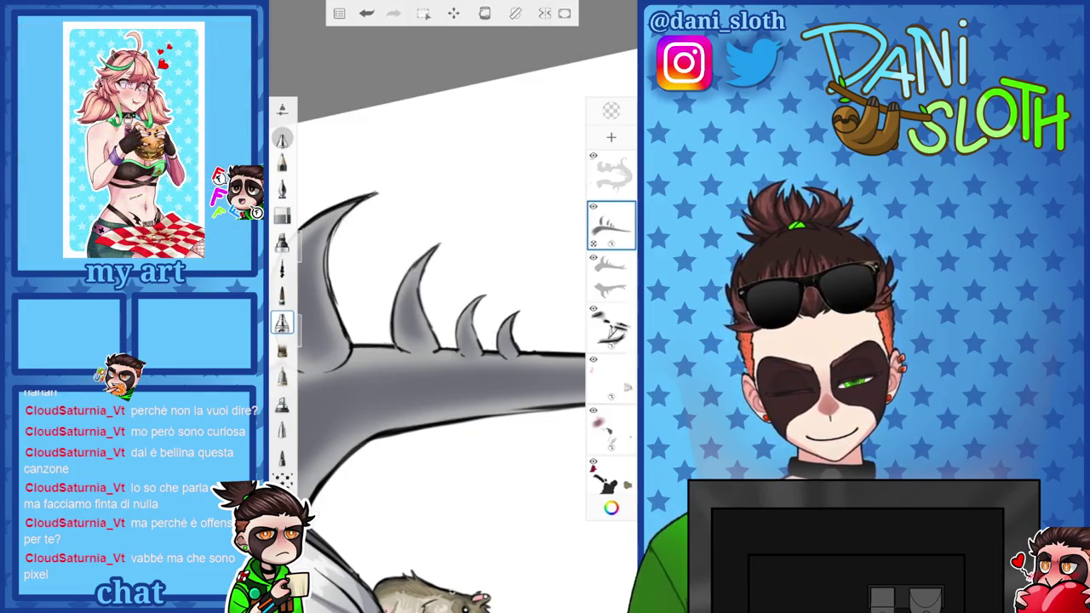
mouse_move(451, 357)
mouse_down()
mouse_move(425, 255)
mouse_move(443, 358)
mouse_up()
scroll(451, 341, down, 3)
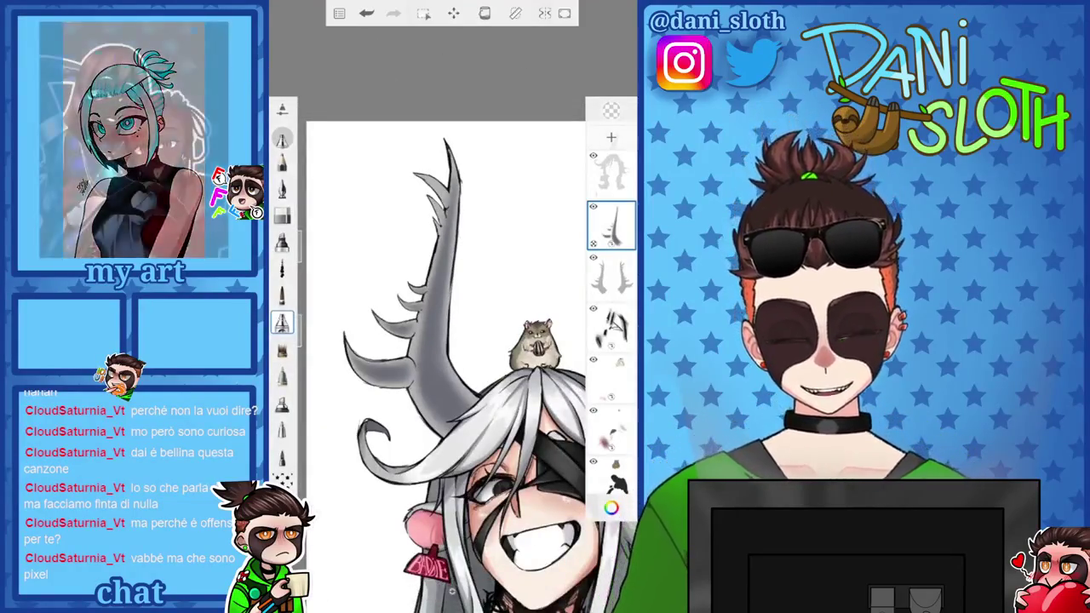
Sample the antler's grey, discard an accidental blank layer, and select the antlers layer
click(610, 507)
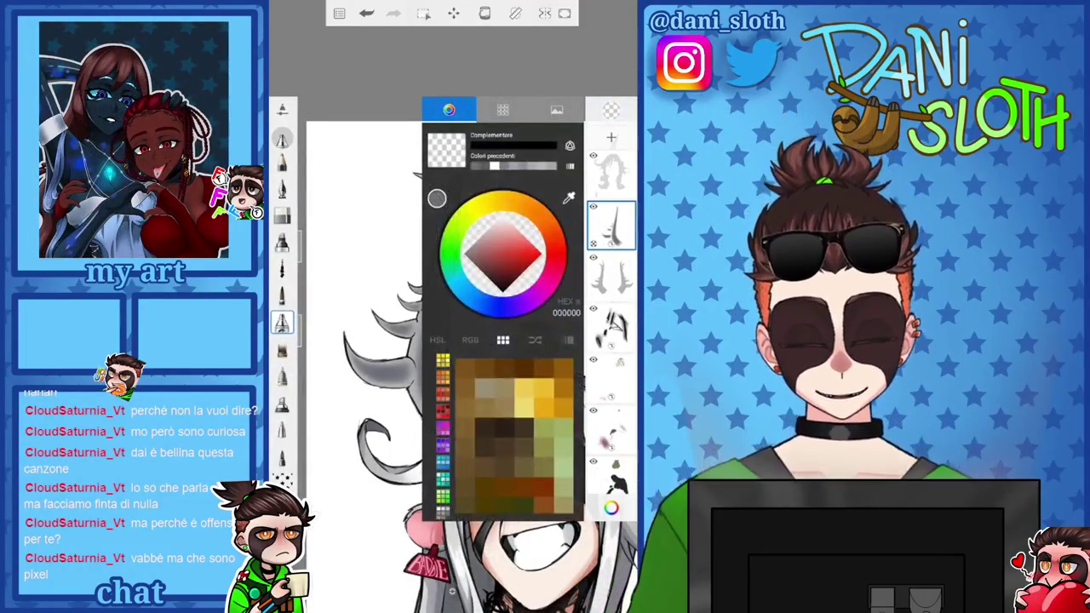
click(569, 197)
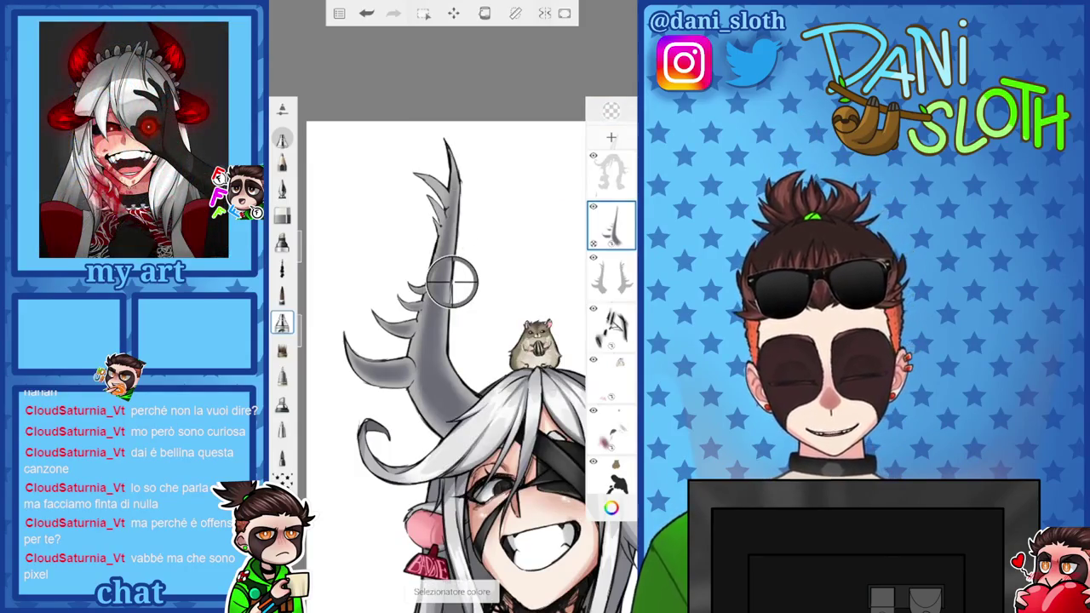
click(452, 281)
click(611, 137)
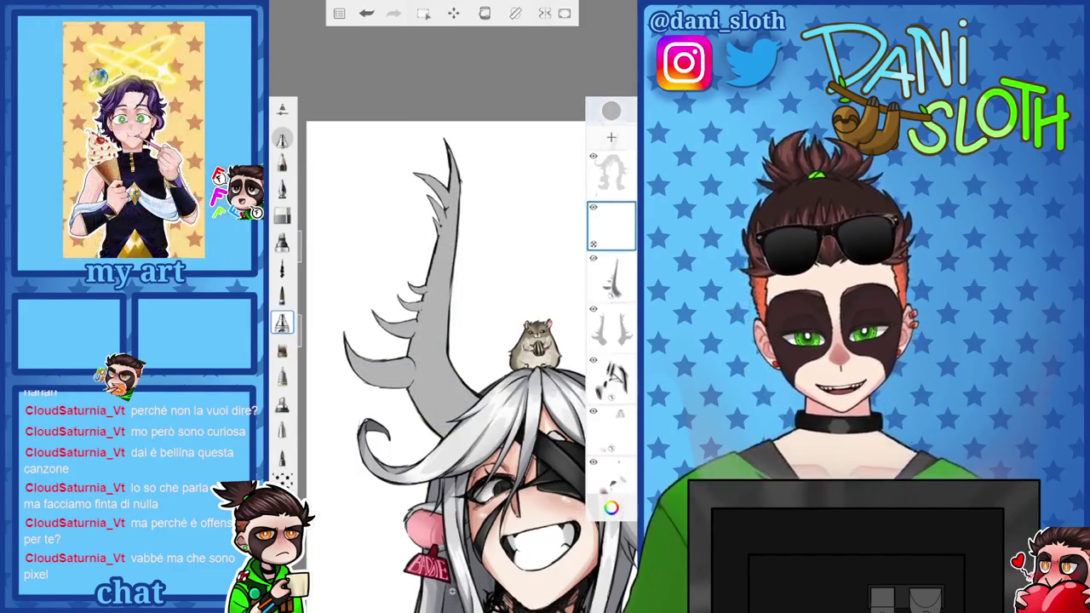
key(ctrl+z)
click(610, 507)
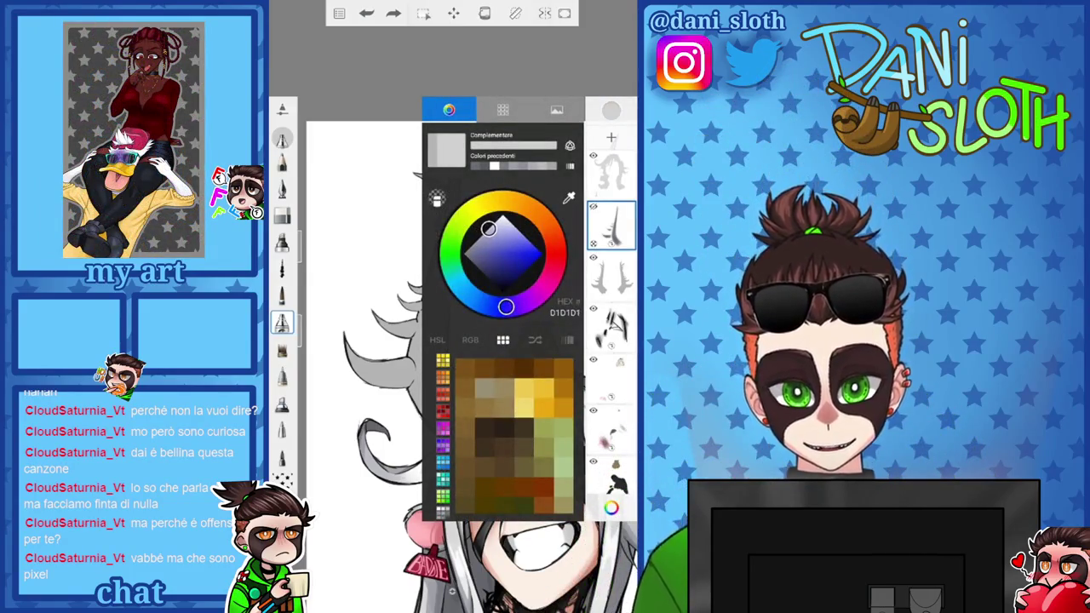
click(611, 276)
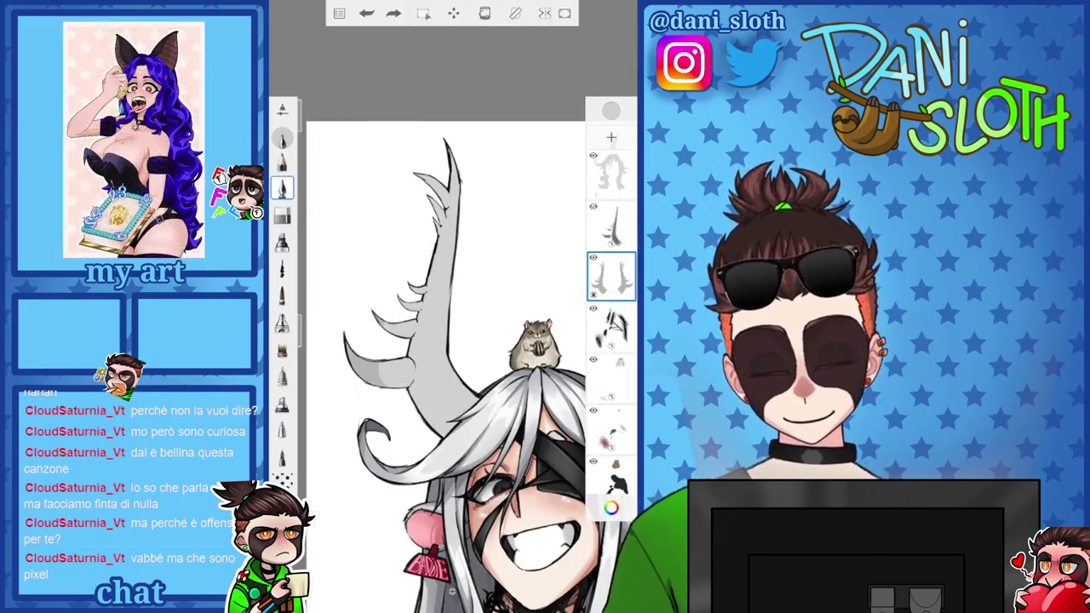
Set the colour to mid grey 808080 and shade the antler with grey strokes
scroll(426, 366, down, 5)
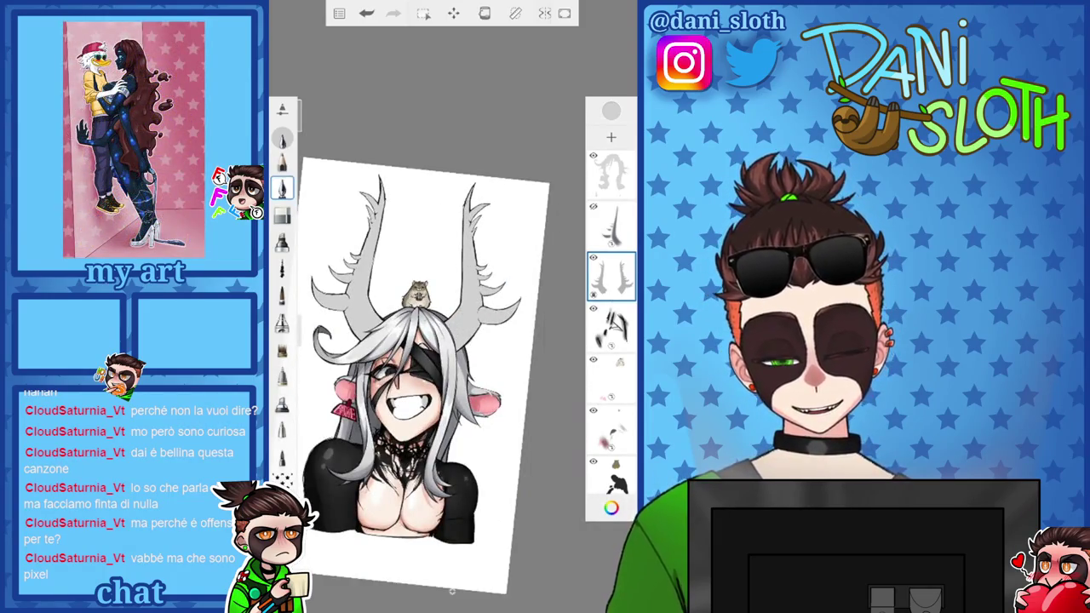
drag(488, 228, 463, 254)
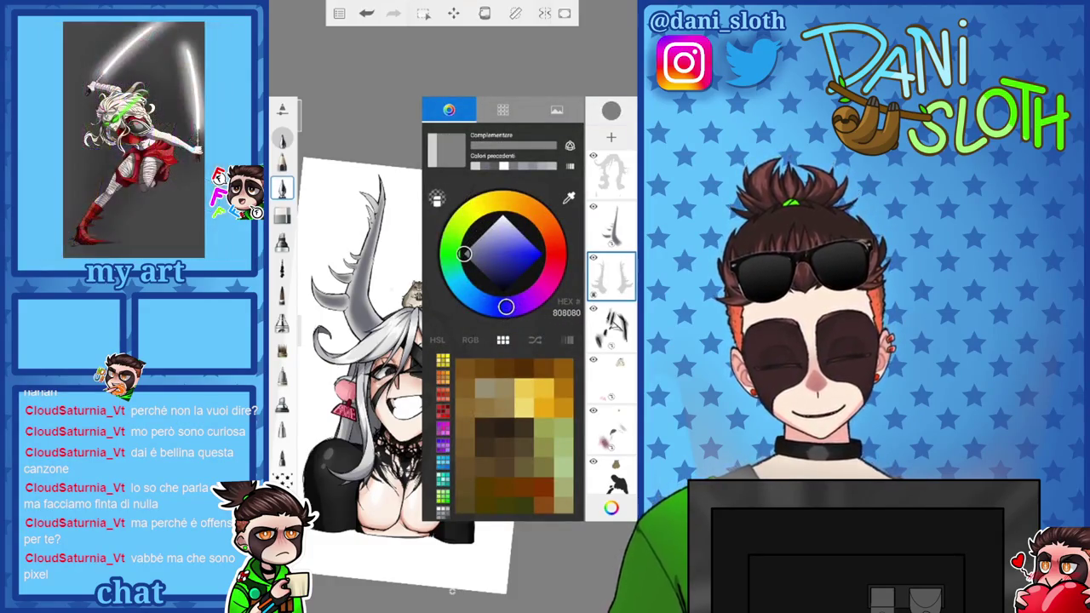
key(Escape)
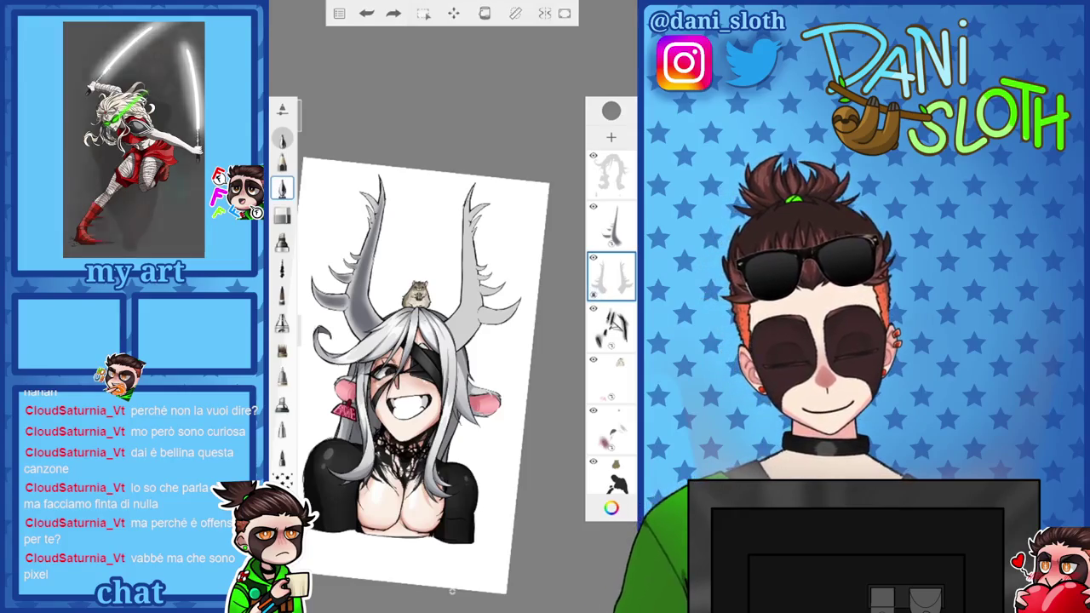
key(ctrl+z)
scroll(451, 341, up, 10)
drag(400, 362, 447, 259)
drag(408, 311, 464, 240)
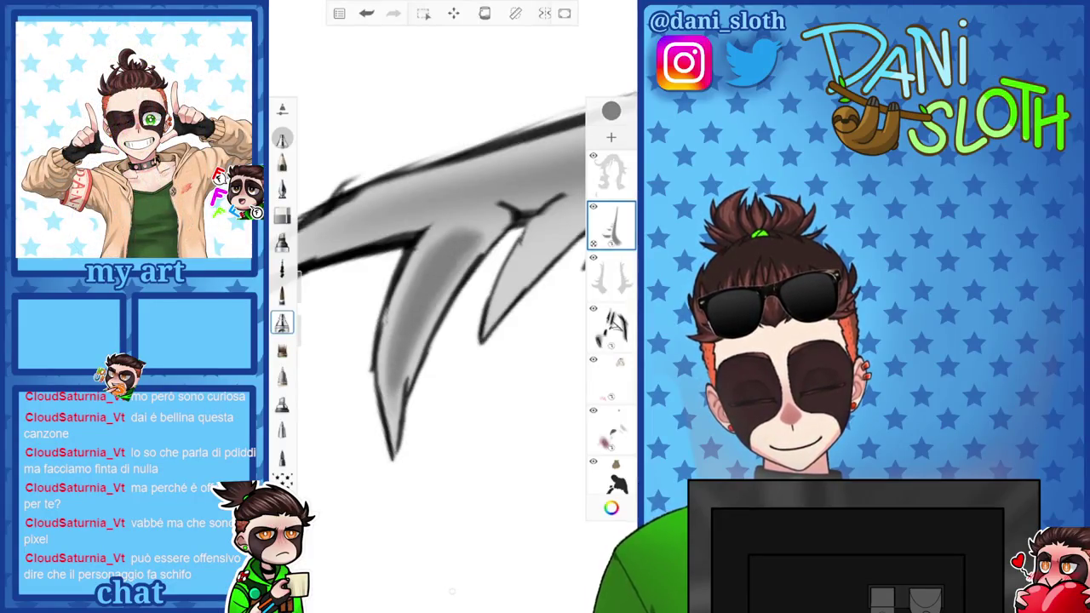
Rotate and zoom around the antler, then zoom out to the whole character
drag(426, 340, 400, 408)
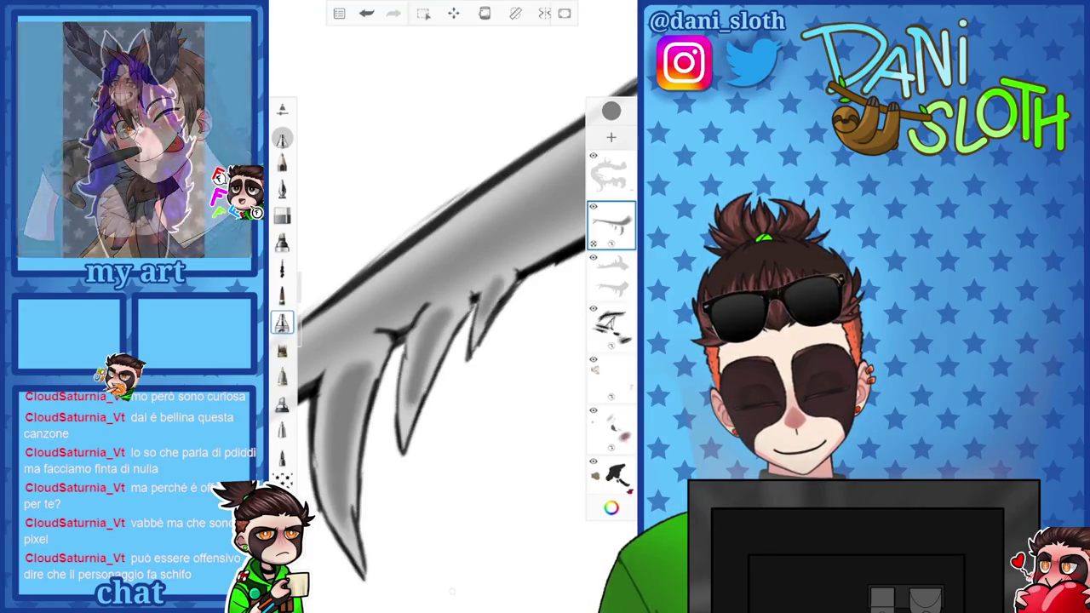
drag(426, 340, 443, 392)
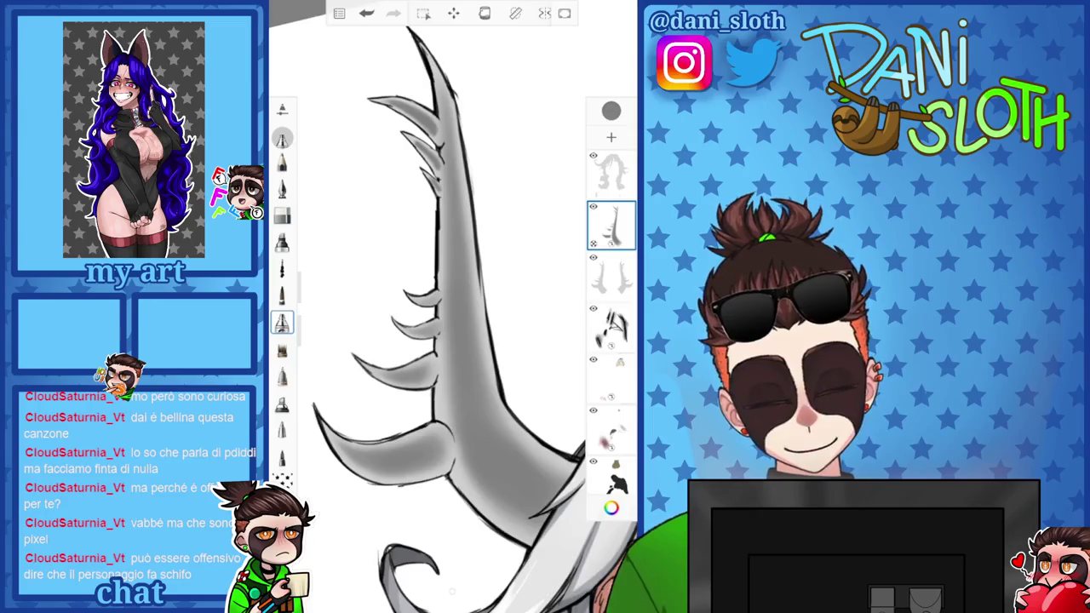
drag(426, 340, 451, 392)
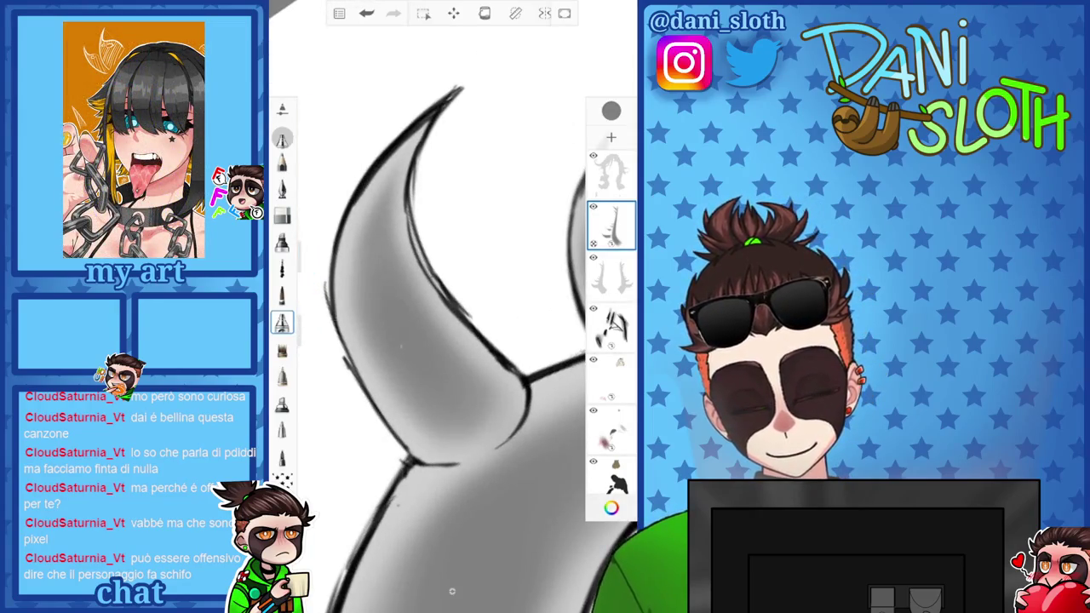
drag(425, 341, 442, 383)
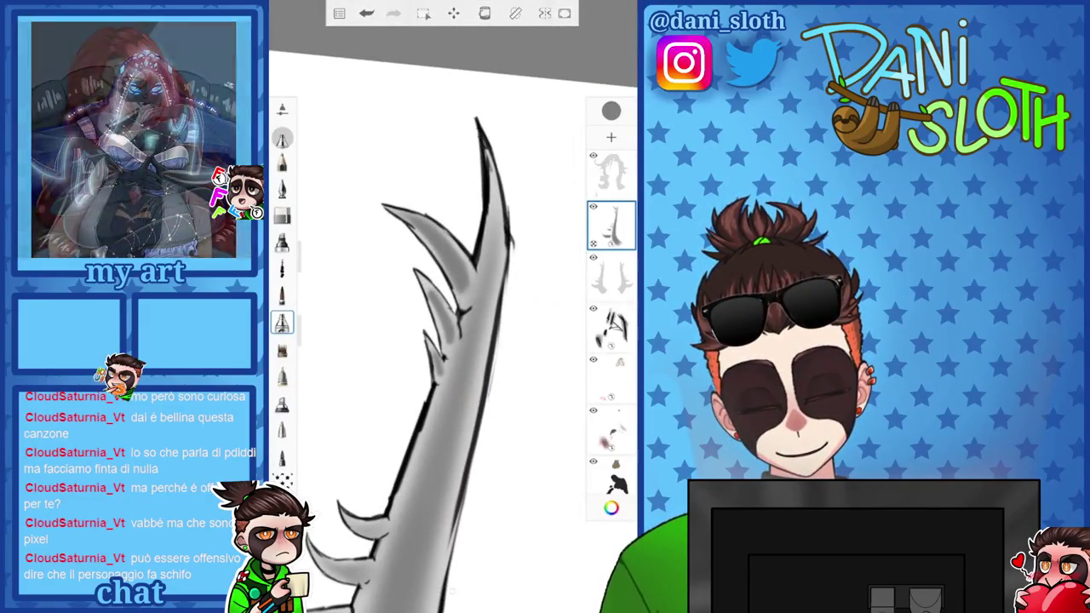
drag(452, 340, 438, 366)
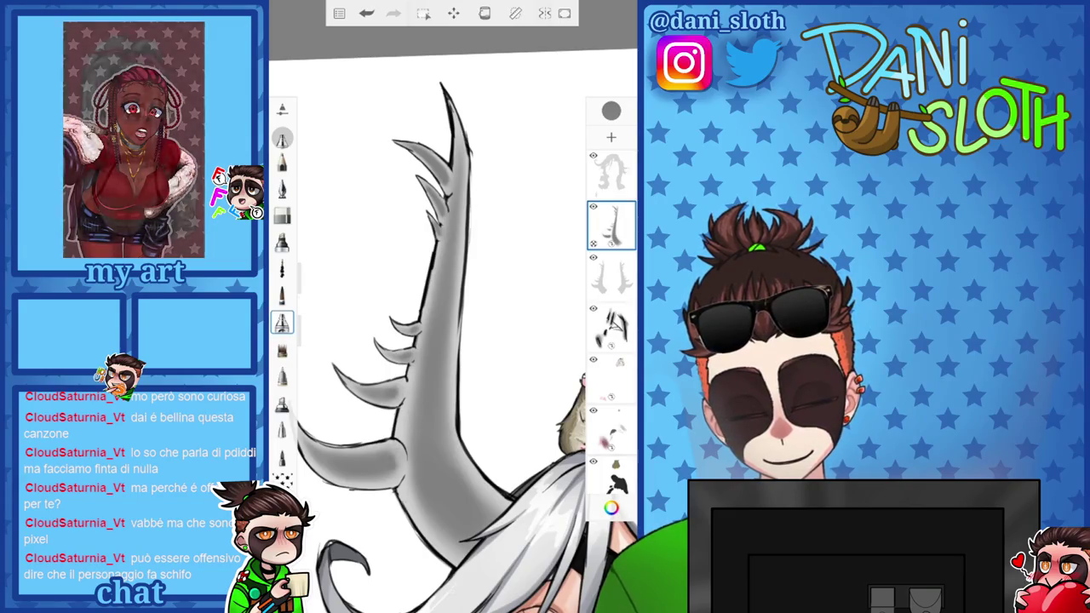
drag(451, 340, 460, 374)
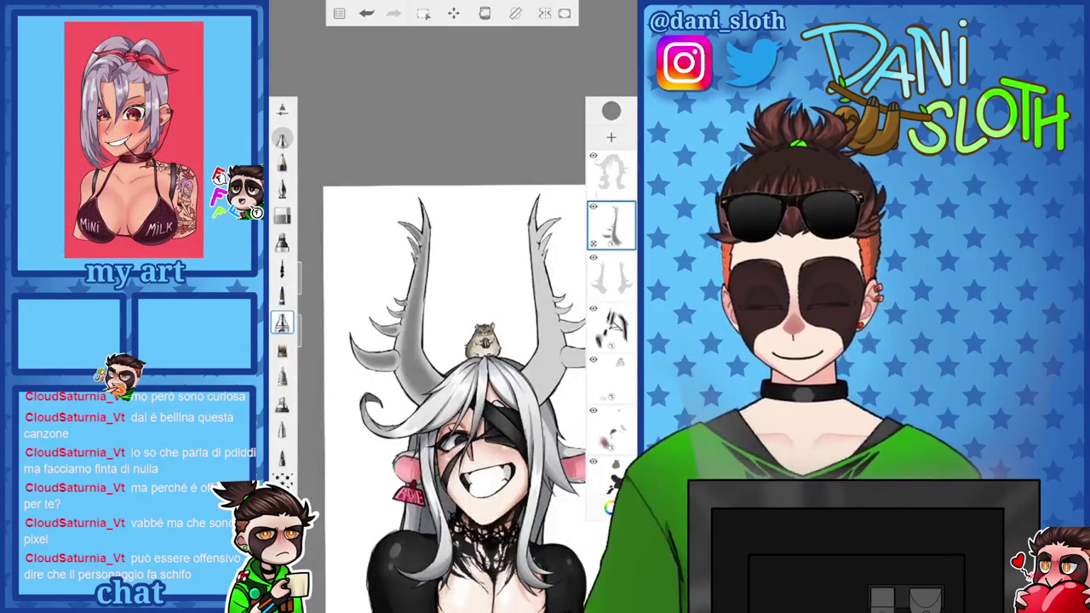
Check the brush colour, then add a new layer above the antler shading and adjust its setting
scroll(452, 383, up, 3)
click(610, 110)
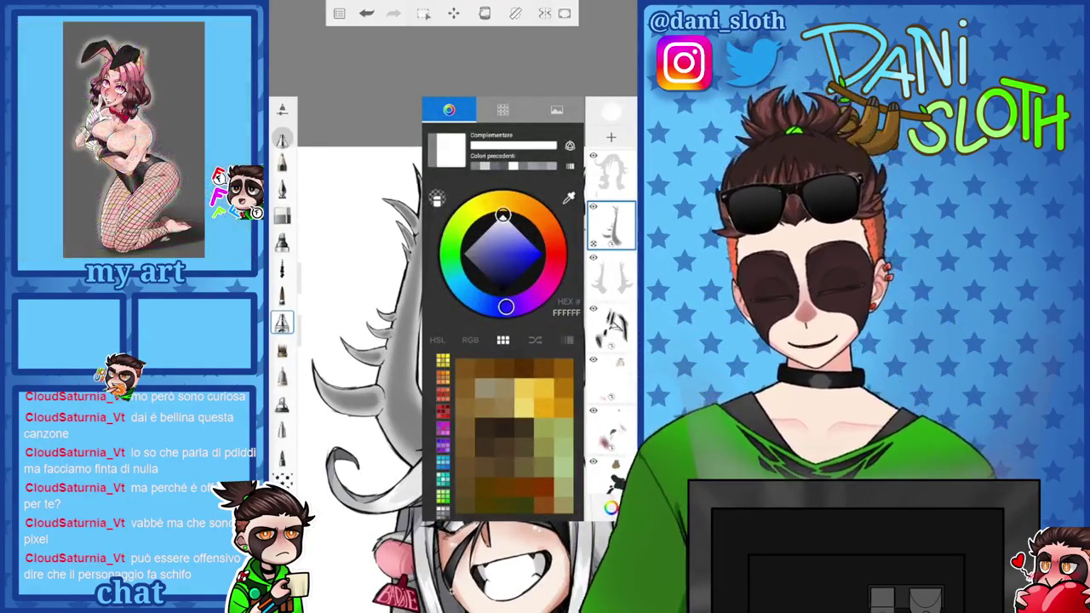
click(610, 111)
scroll(451, 341, up, 3)
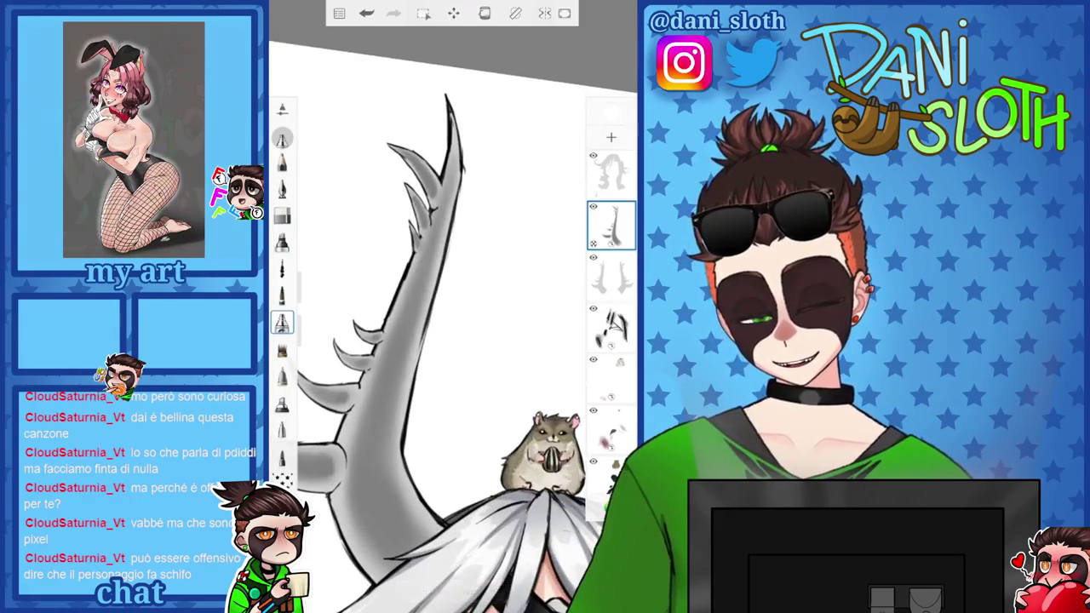
click(610, 136)
click(611, 226)
click(564, 219)
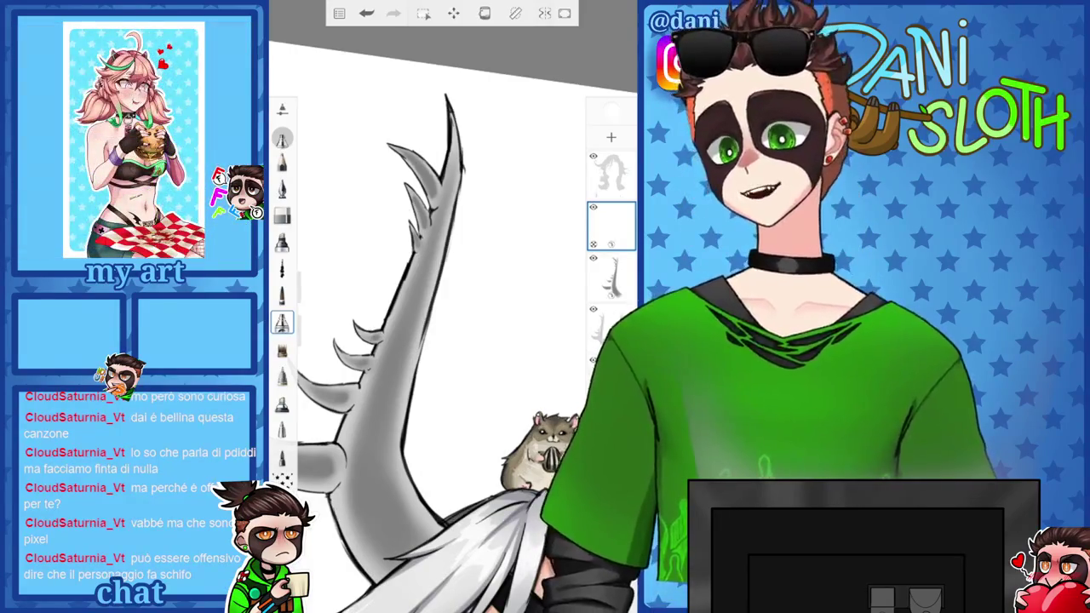
drag(452, 341, 408, 392)
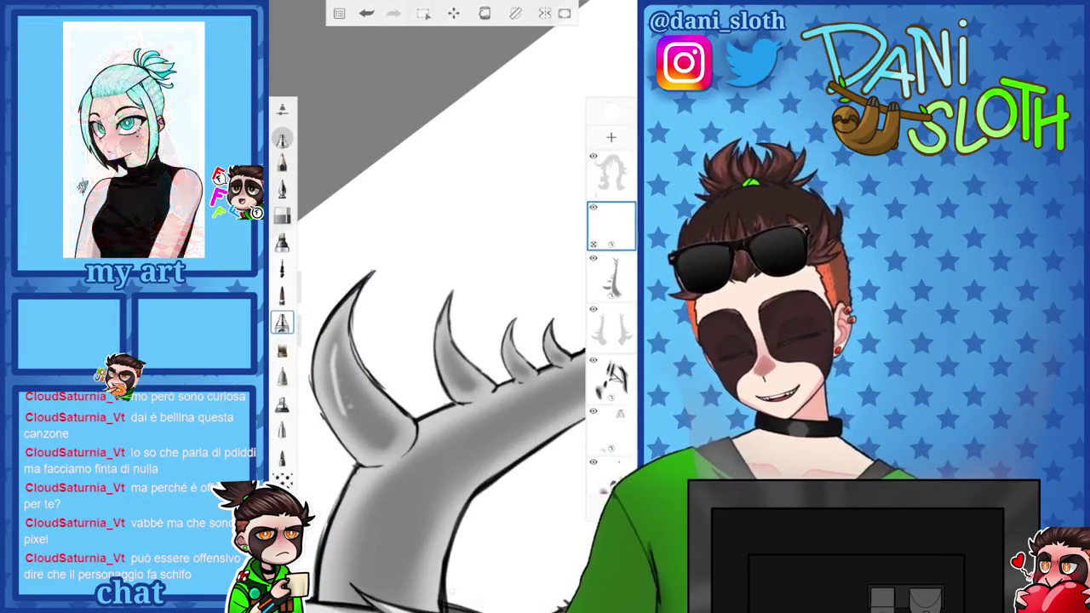
Paint a light highlight along the large grey antler spike
scroll(451, 341, up, 3)
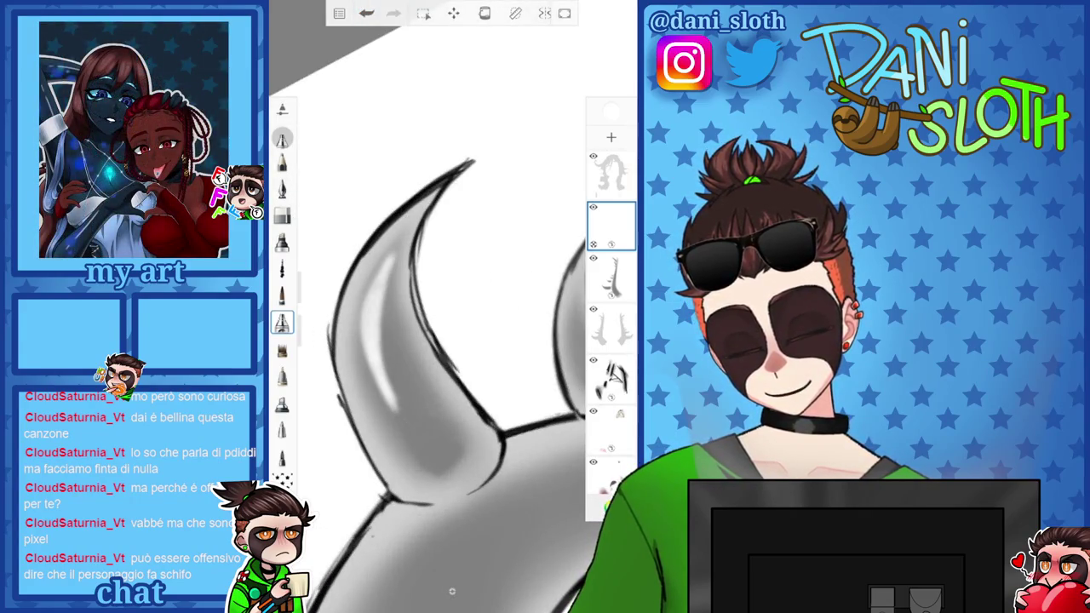
scroll(451, 340, down, 3)
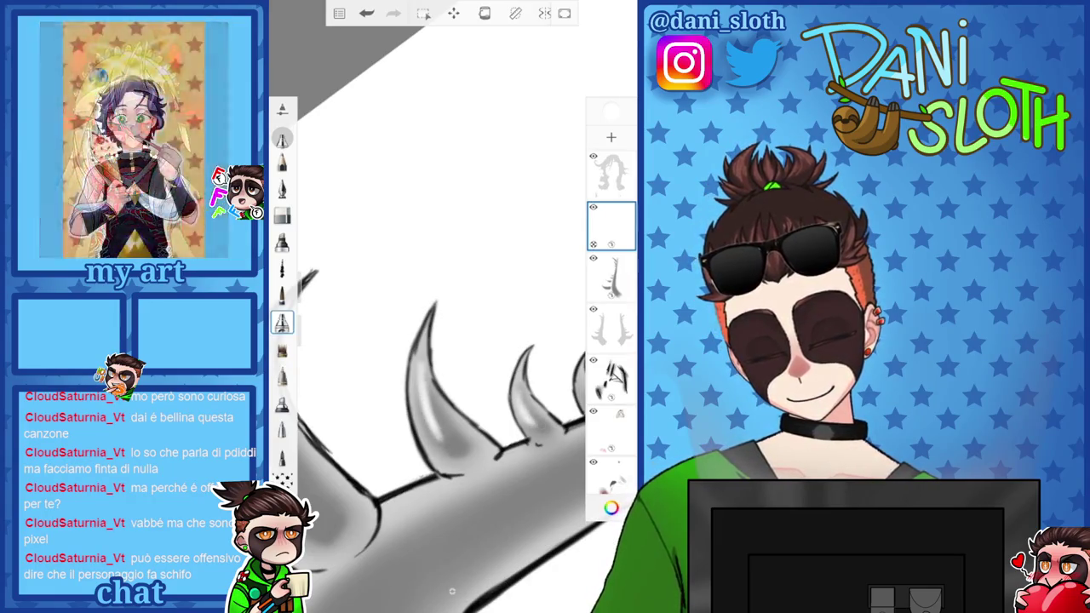
scroll(443, 383, down, 2)
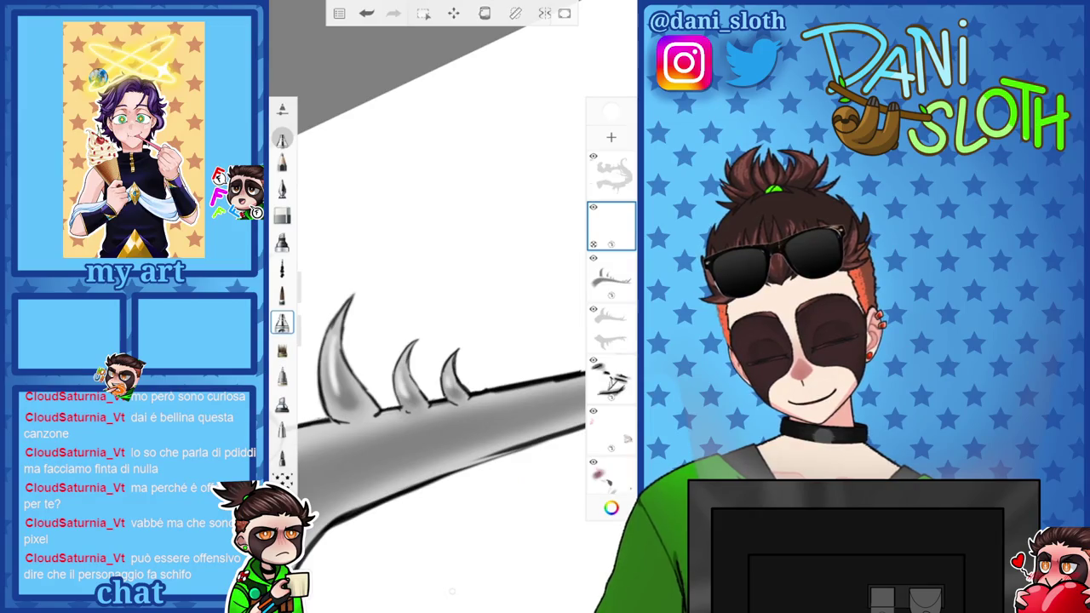
scroll(442, 358, up, 2)
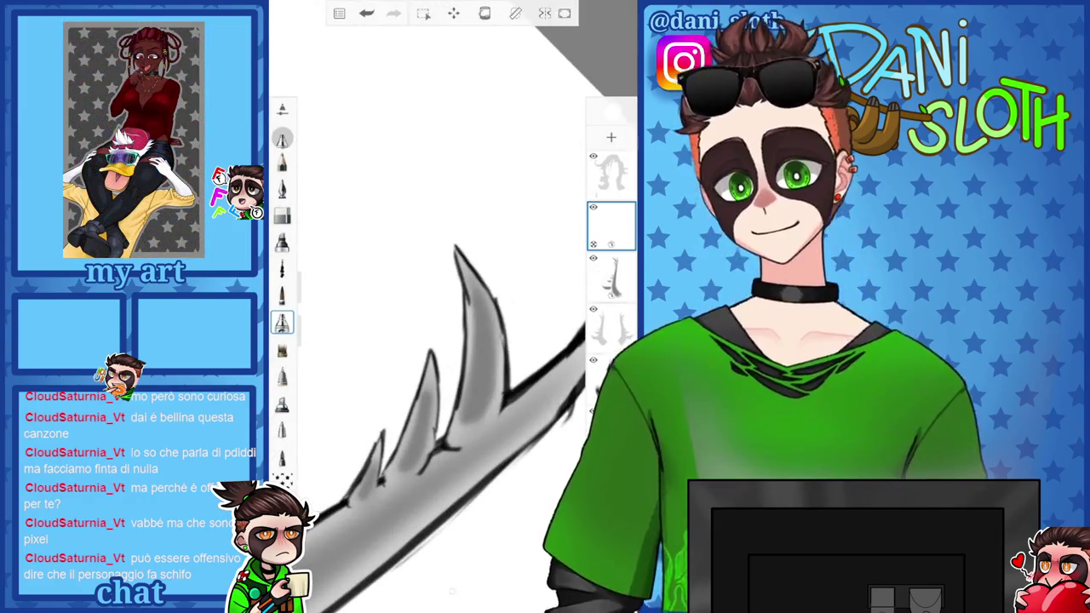
drag(465, 417, 481, 333)
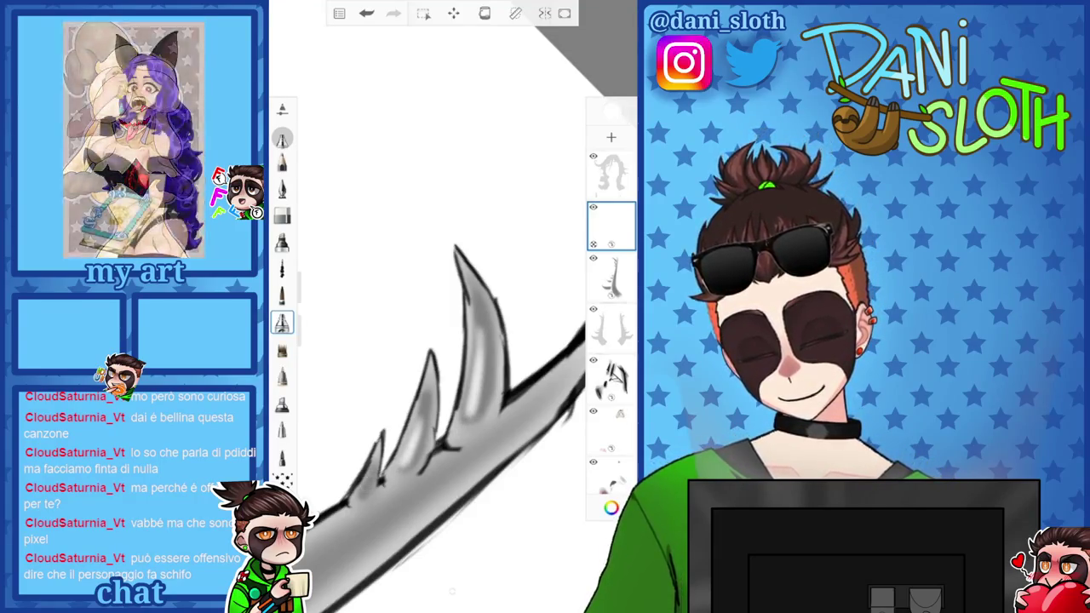
Switch to the airbrush and paint darker grey shading down the horn
scroll(438, 396, down, 5)
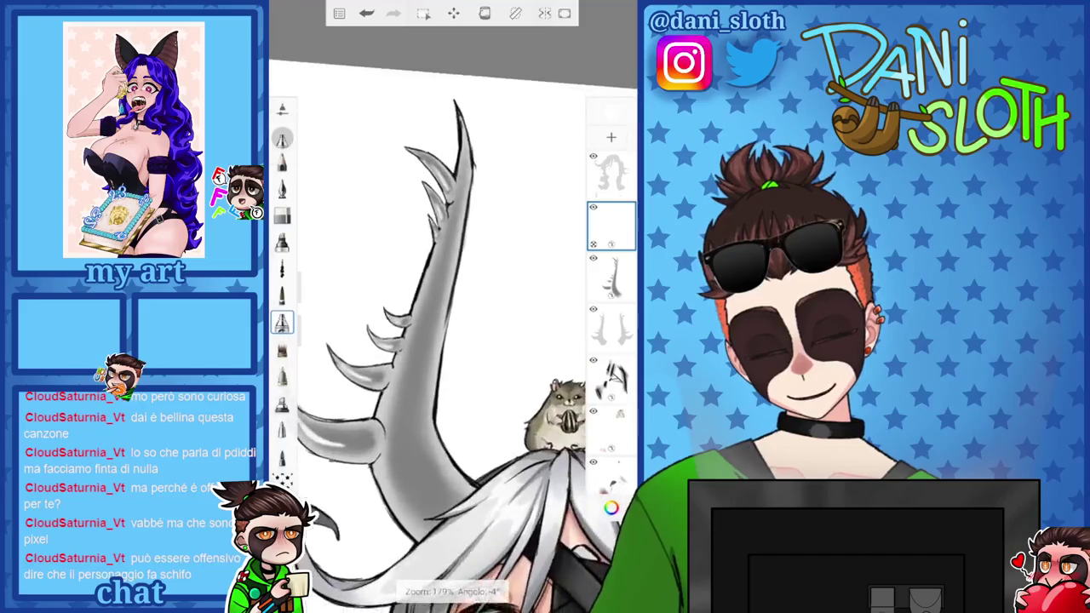
scroll(451, 340, down, 3)
scroll(451, 340, up, 4)
scroll(451, 341, up, 3)
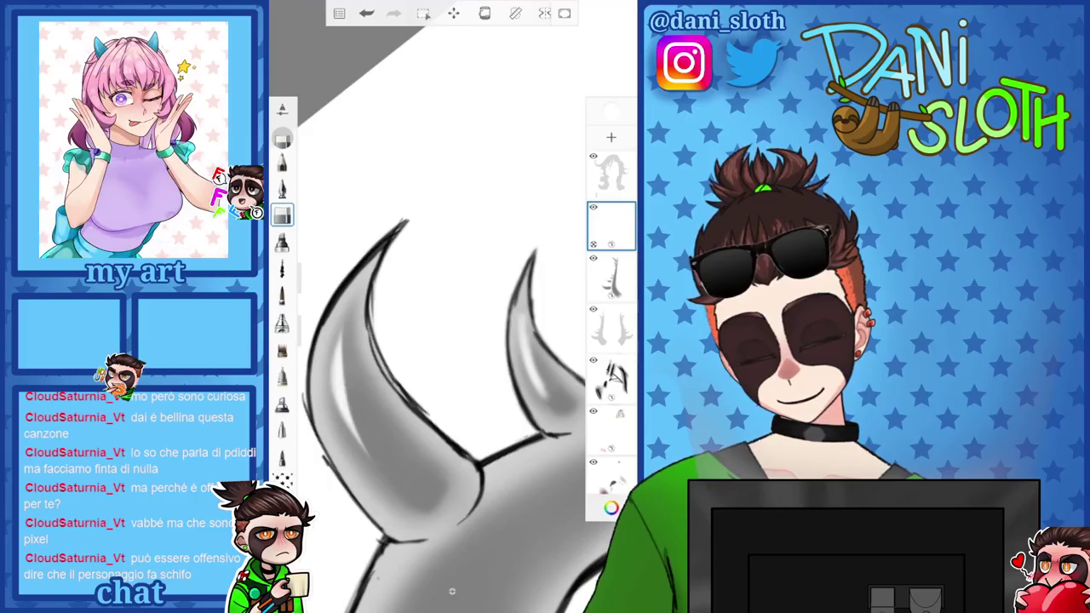
scroll(452, 340, down, 2)
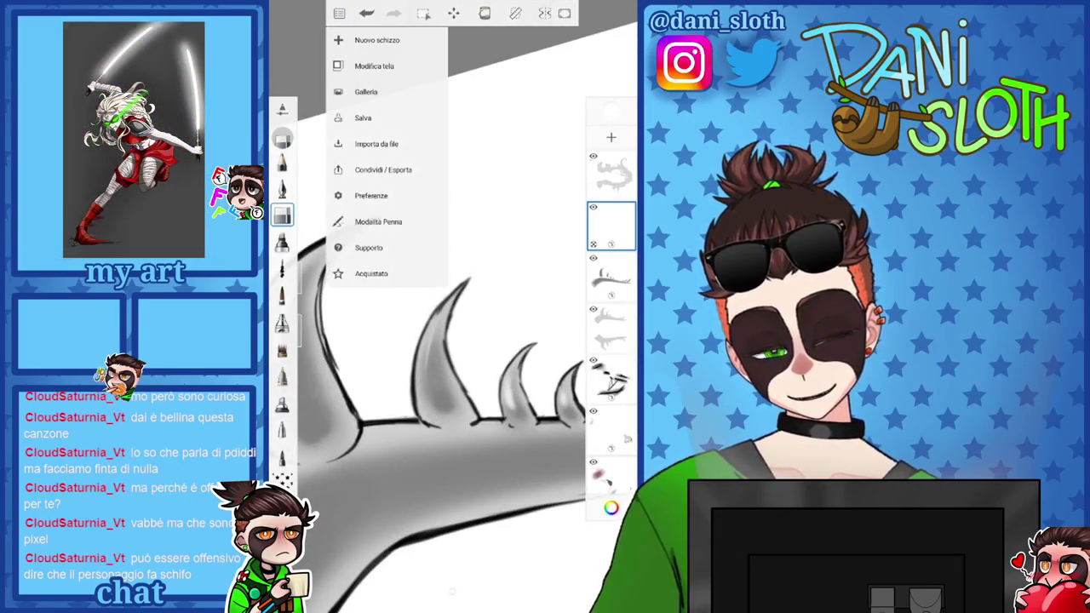
click(338, 13)
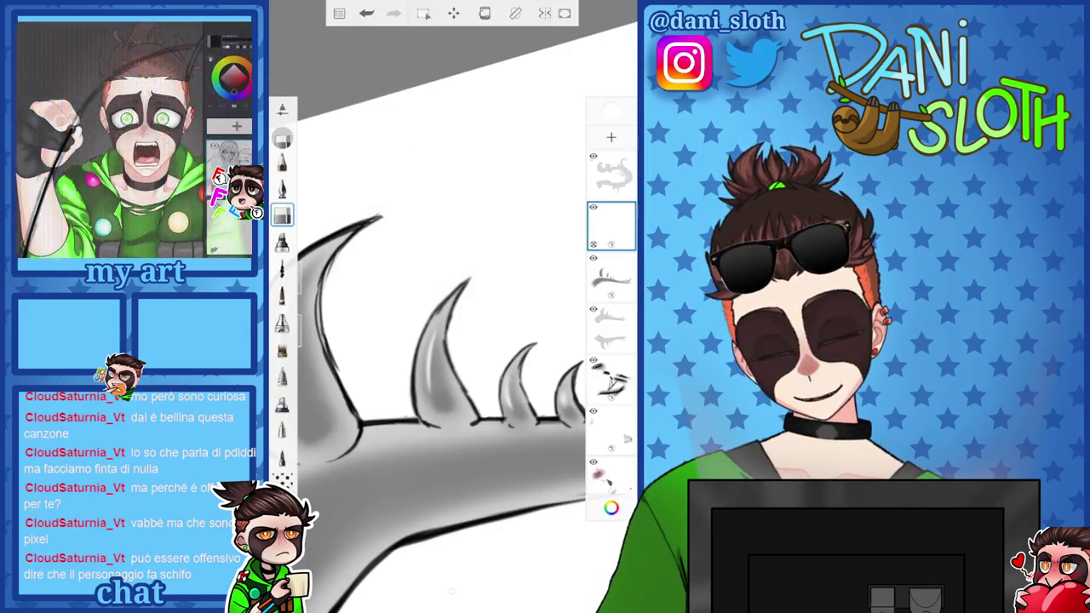
scroll(451, 341, up, 2)
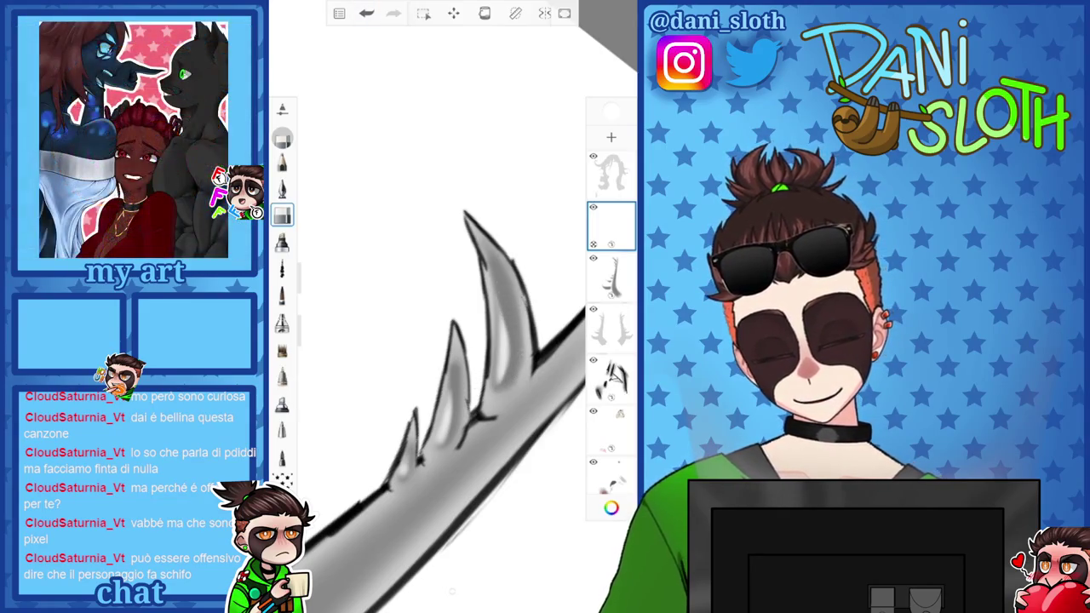
scroll(451, 340, down, 2)
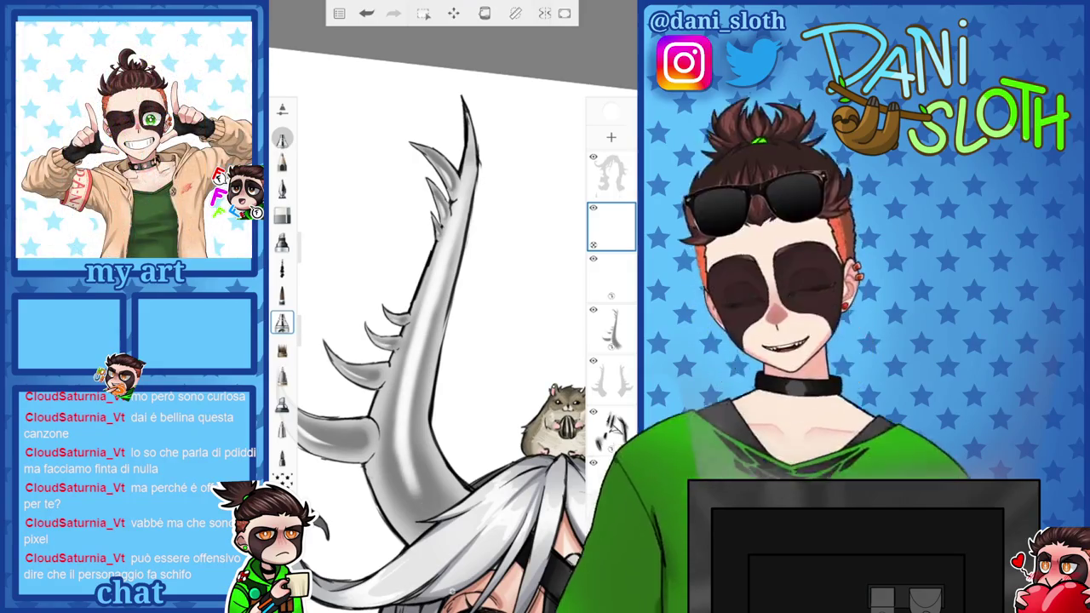
click(282, 215)
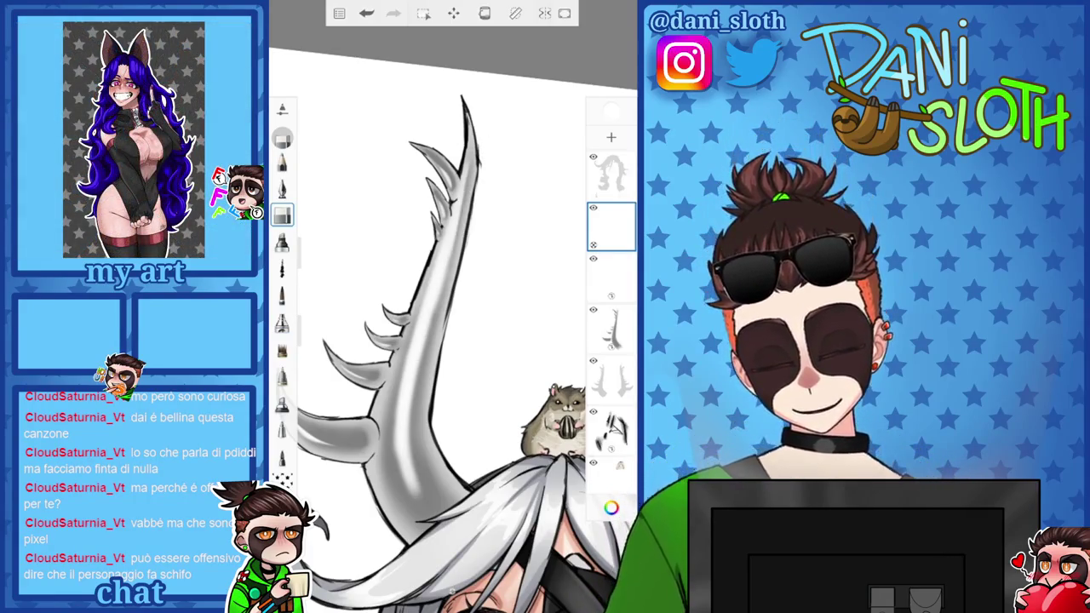
drag(435, 271, 413, 489)
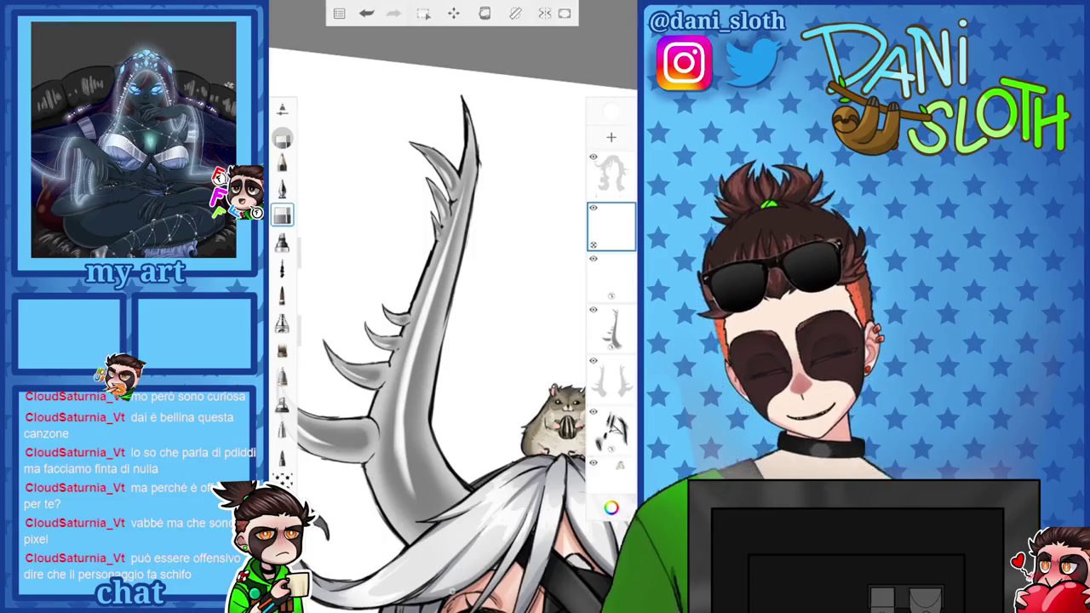
scroll(442, 332, down, 5)
scroll(443, 332, up, 5)
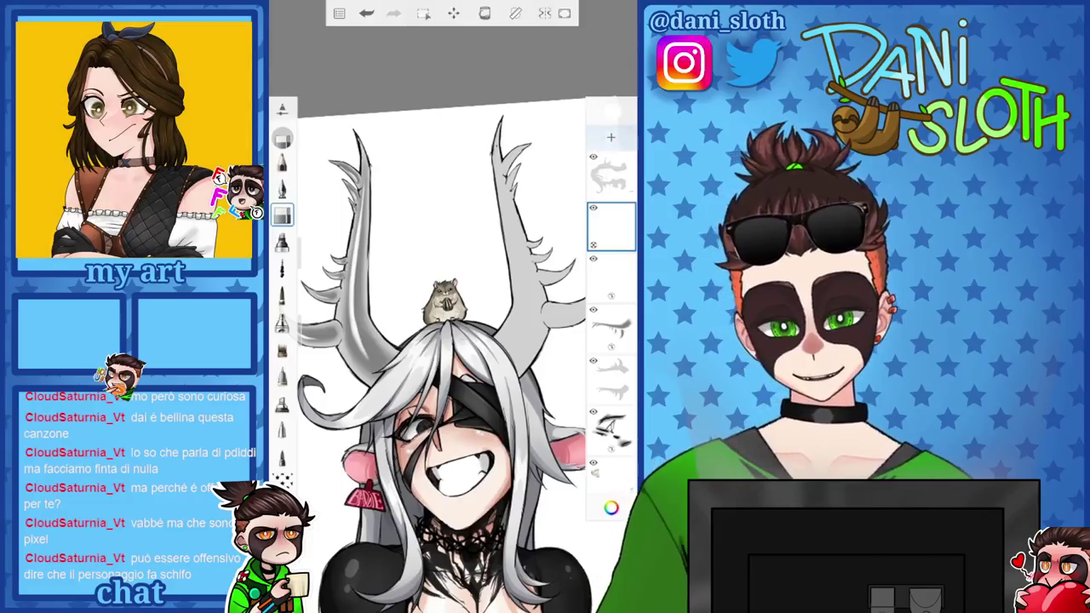
Try a different paint colour, undo the last stroke and reframe the whole character in view
click(610, 508)
click(503, 184)
click(611, 507)
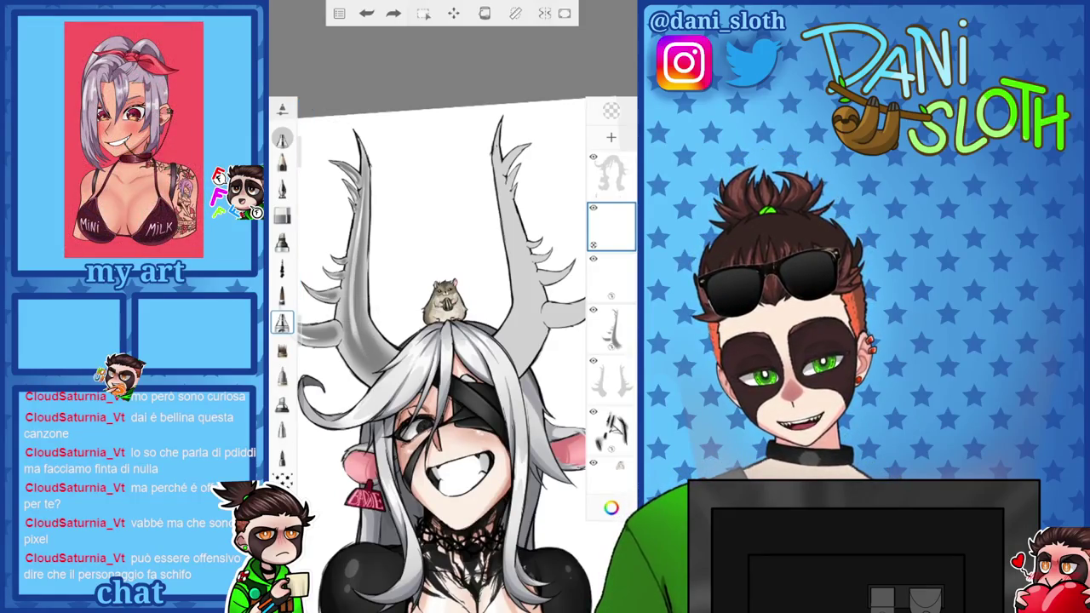
drag(444, 298, 503, 332)
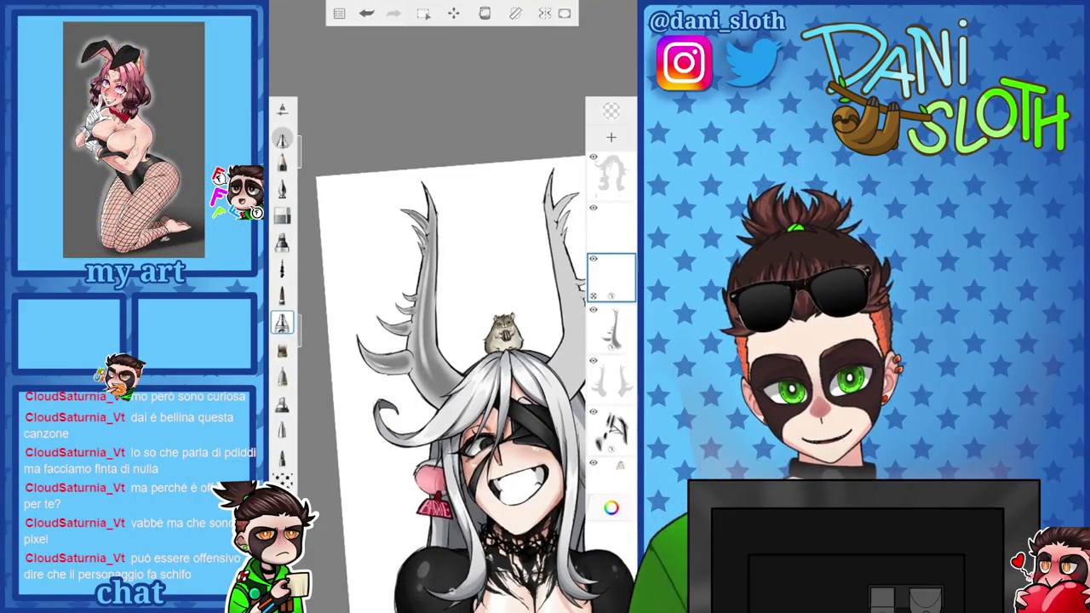
drag(476, 383, 443, 366)
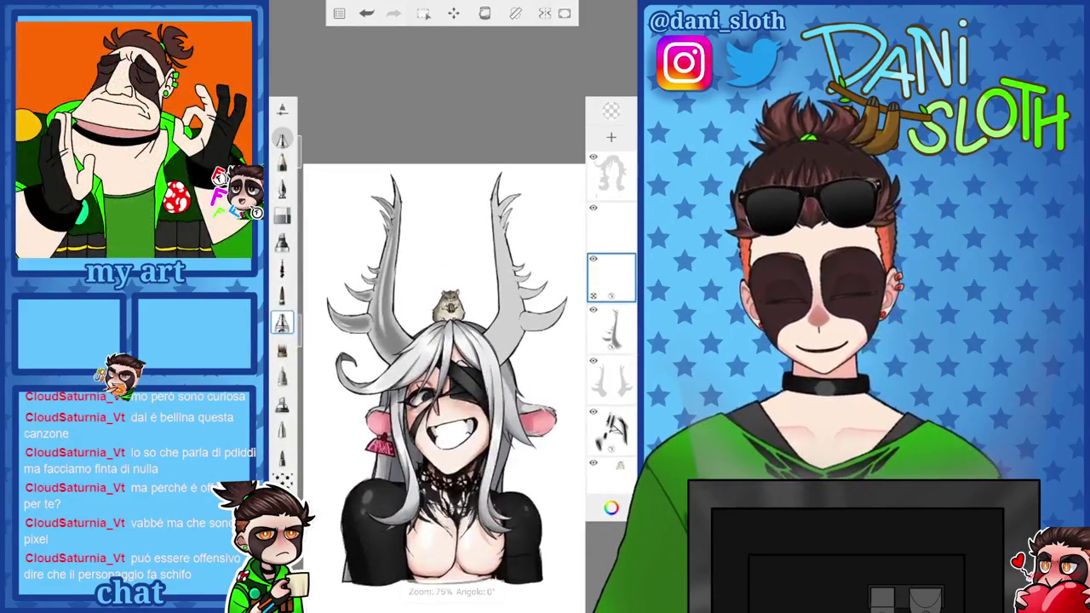
scroll(442, 341, up, 5)
Paint a faint white highlight down the left antler at brush size 23.9
click(610, 507)
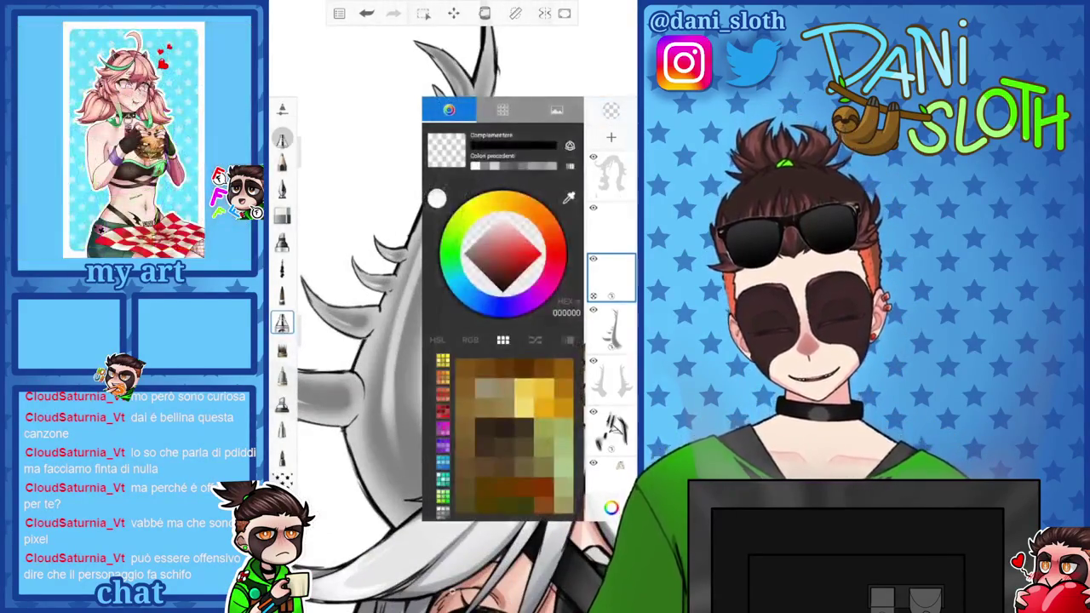
click(436, 199)
click(610, 508)
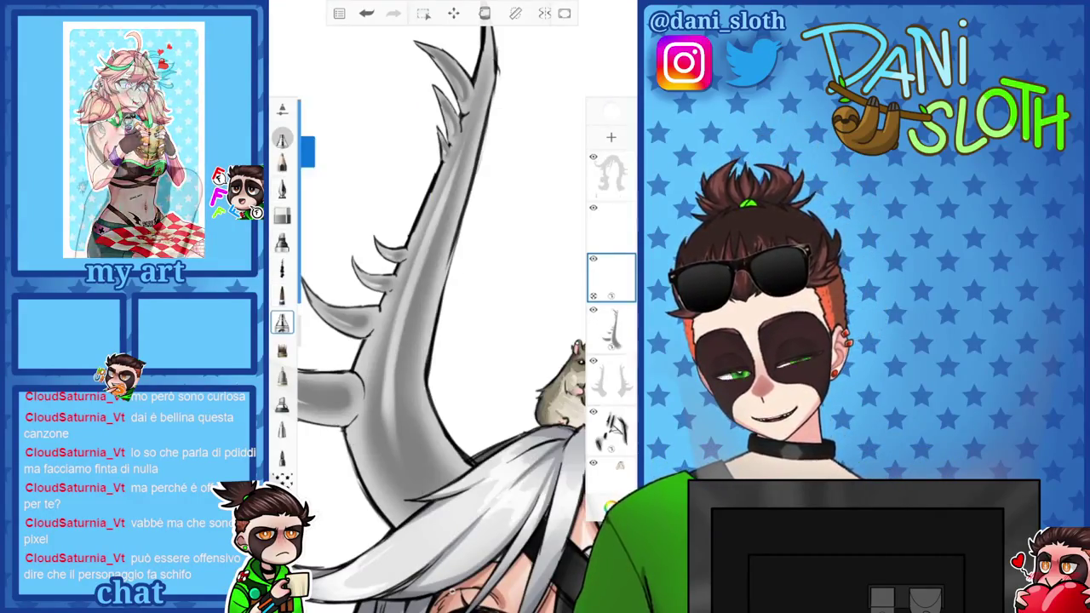
drag(306, 255, 306, 222)
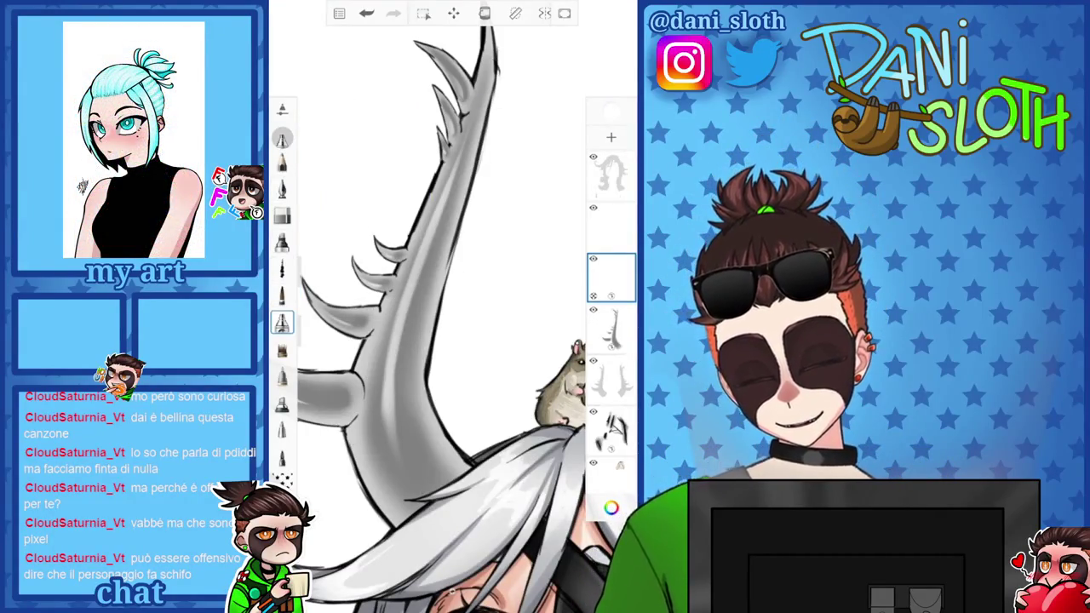
drag(399, 323, 399, 437)
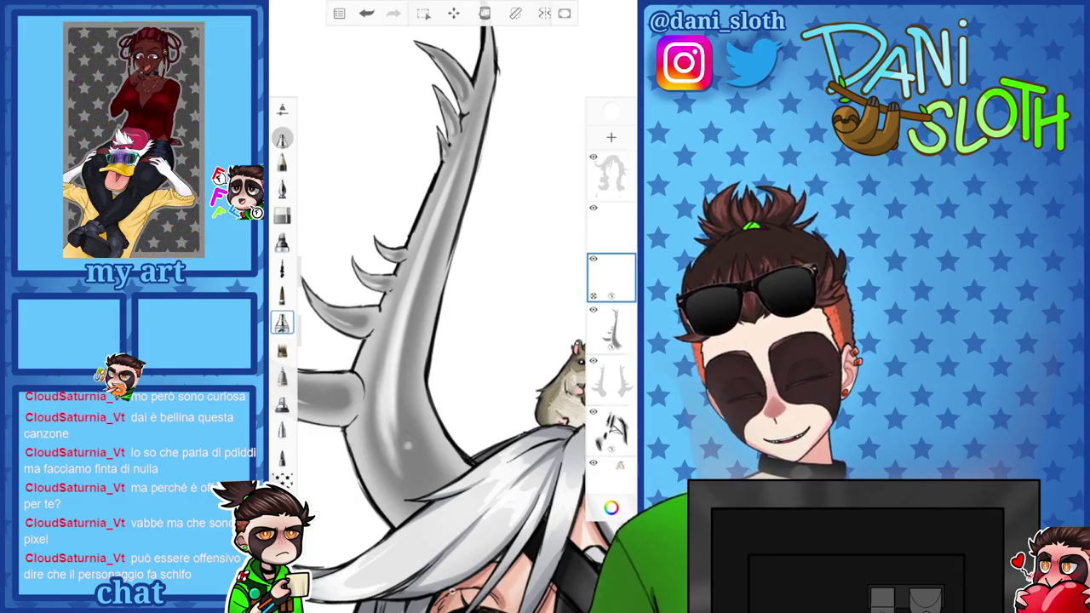
scroll(438, 357, down, 5)
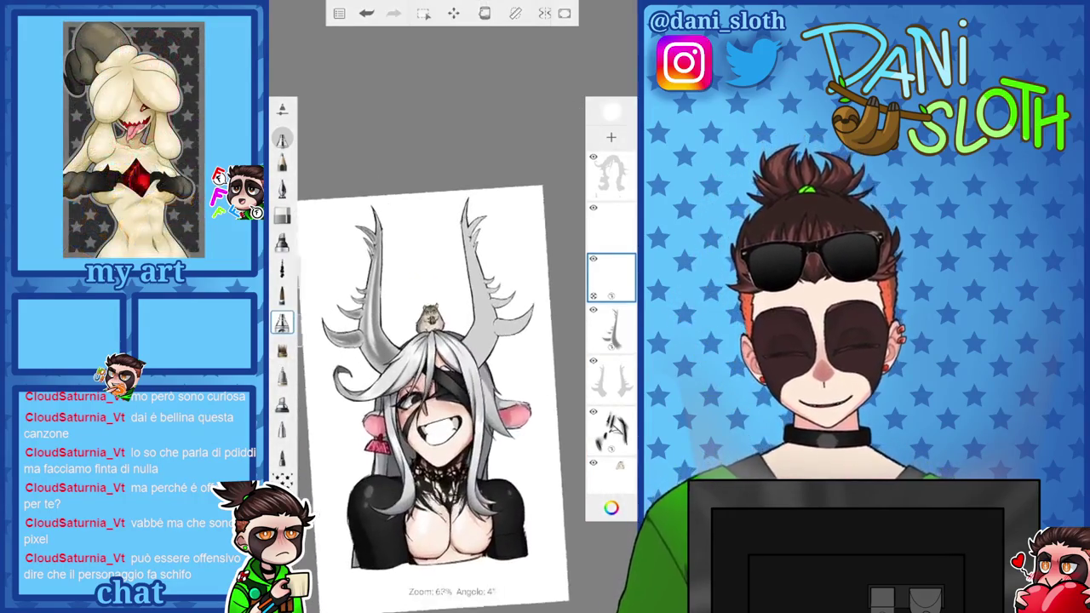
drag(611, 277, 610, 136)
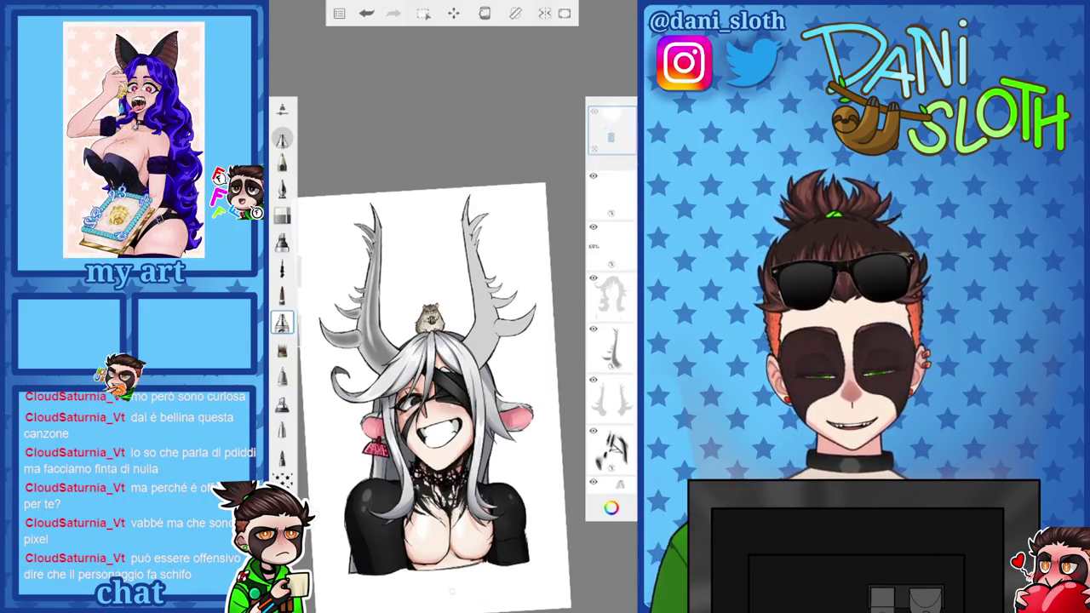
Add a new empty layer with a dark grey (525252) brush at size 23.4, undoing a stray horn stroke
click(611, 136)
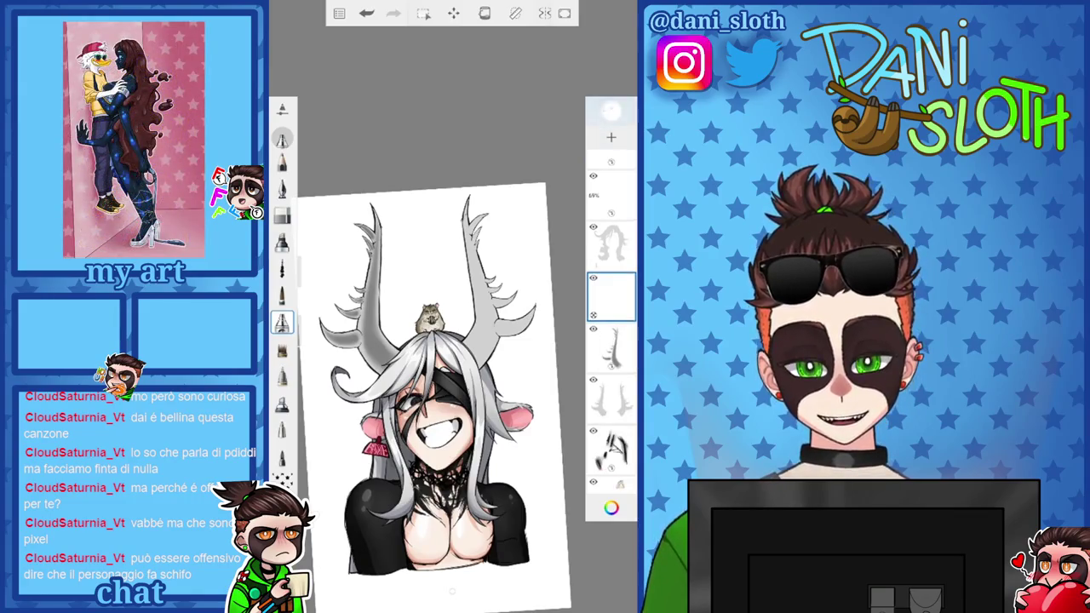
click(610, 508)
click(489, 268)
scroll(443, 357, up, 5)
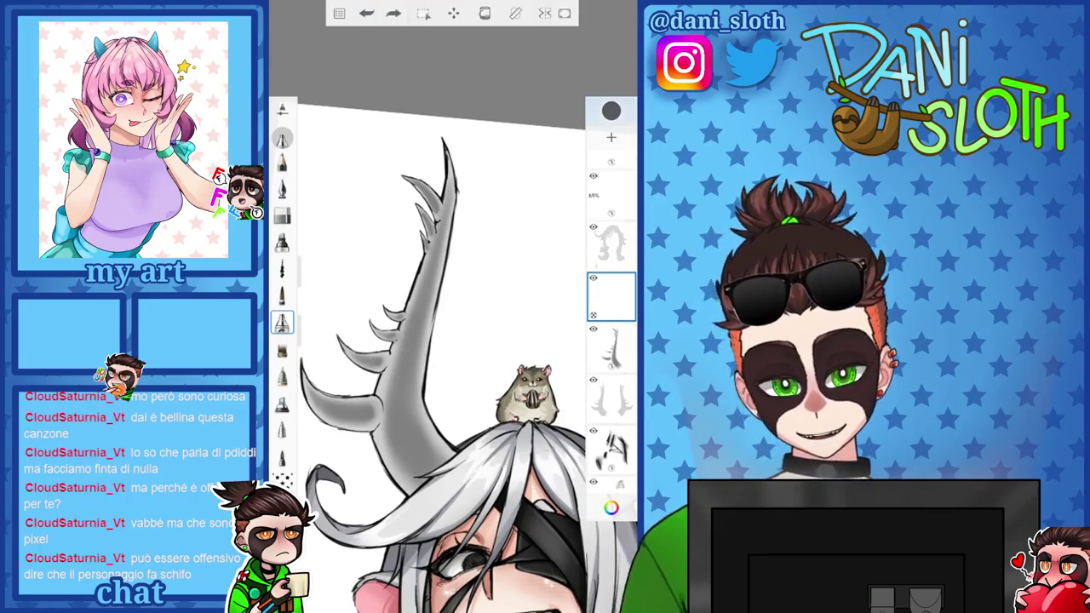
click(610, 507)
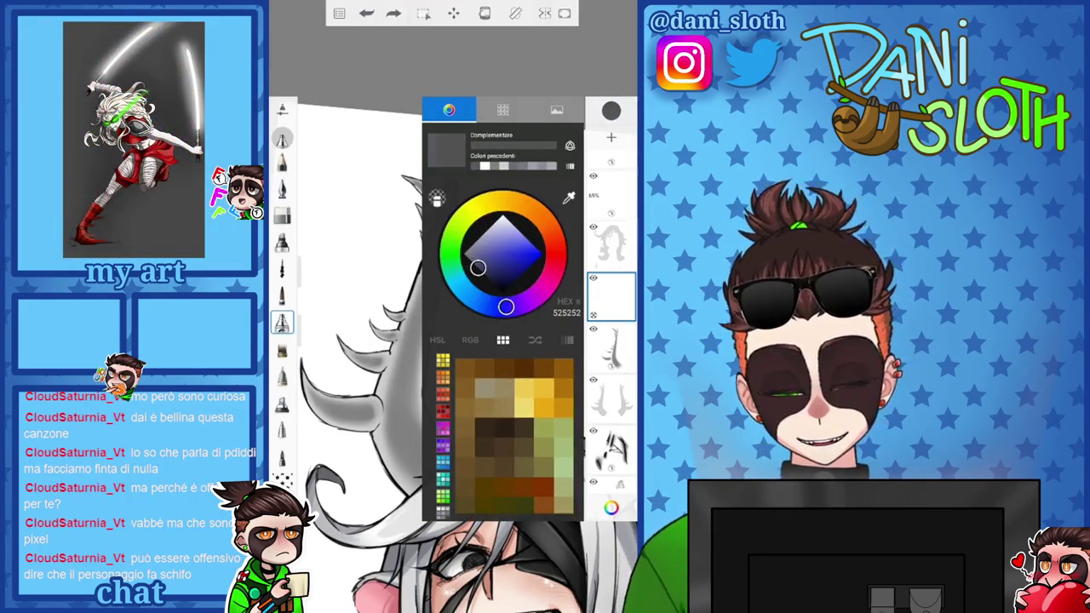
drag(307, 230, 307, 223)
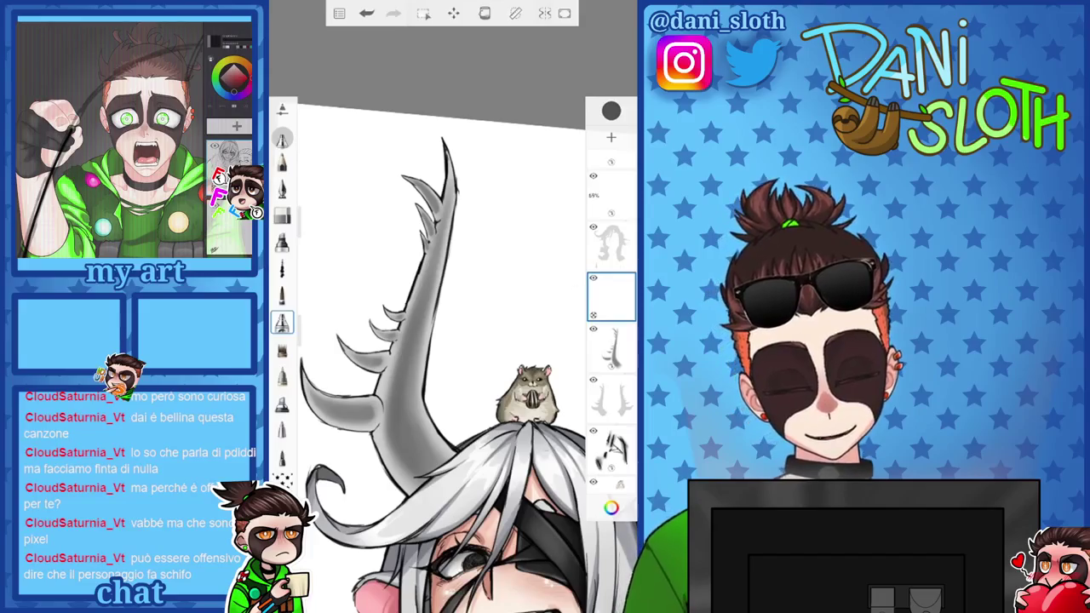
key(ctrl+z)
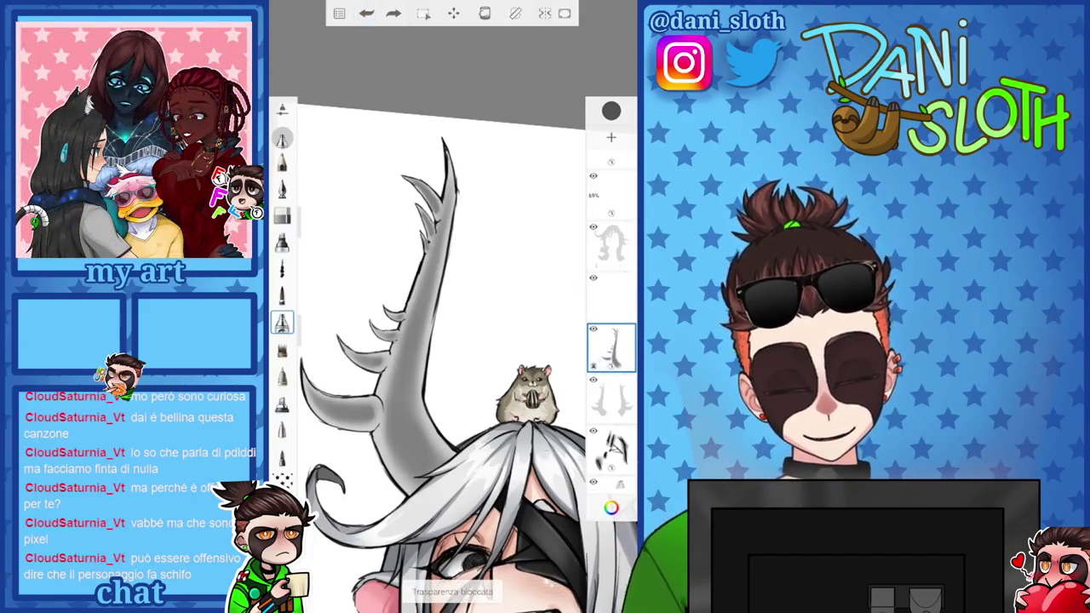
Paint dark grey strokes along the antler's left and lower edges, then add another empty layer
drag(422, 274, 393, 475)
drag(410, 388, 395, 473)
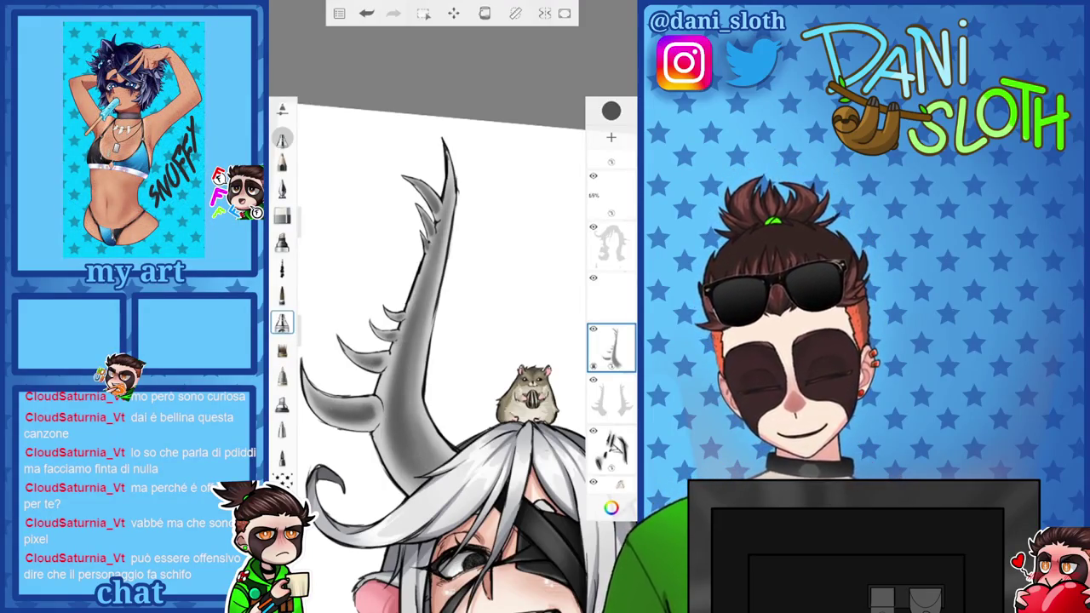
click(610, 137)
click(610, 111)
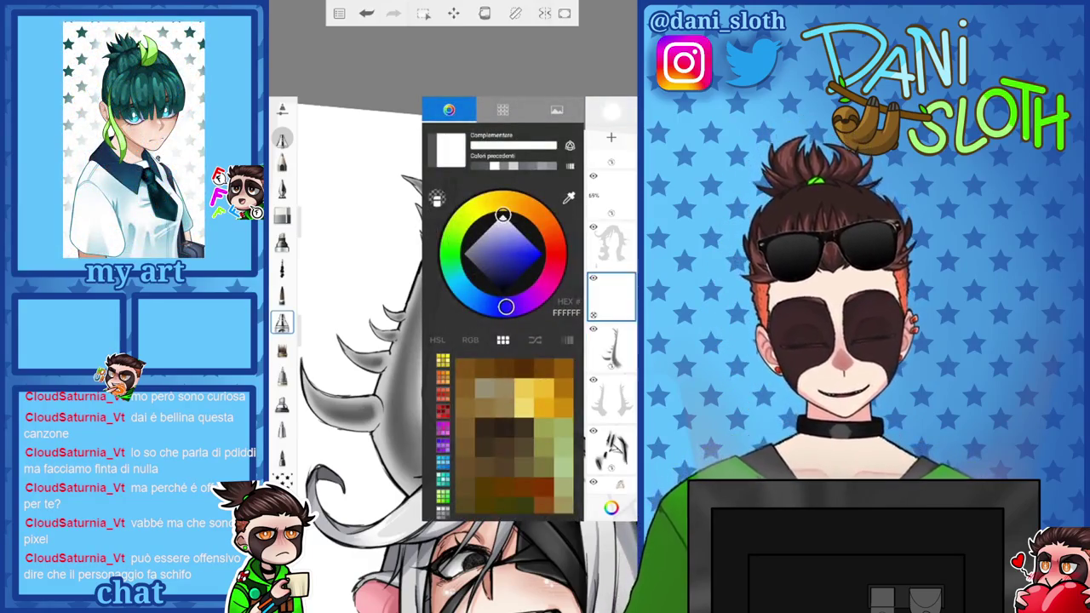
Paint a white highlight inside the left horn, then undo it
scroll(451, 341, up, 3)
scroll(451, 341, up, 3)
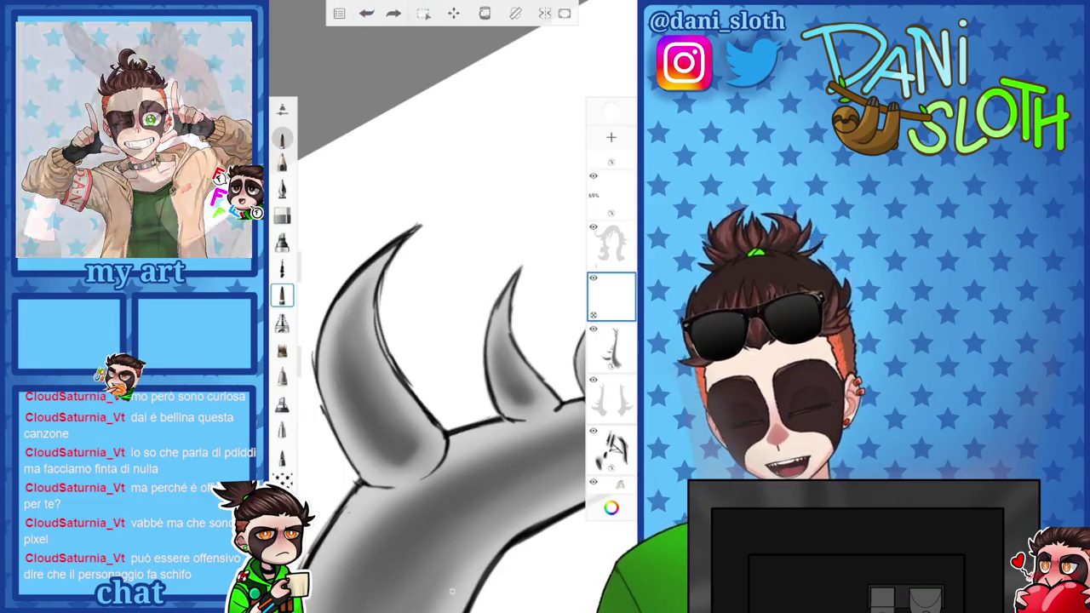
drag(351, 328, 371, 434)
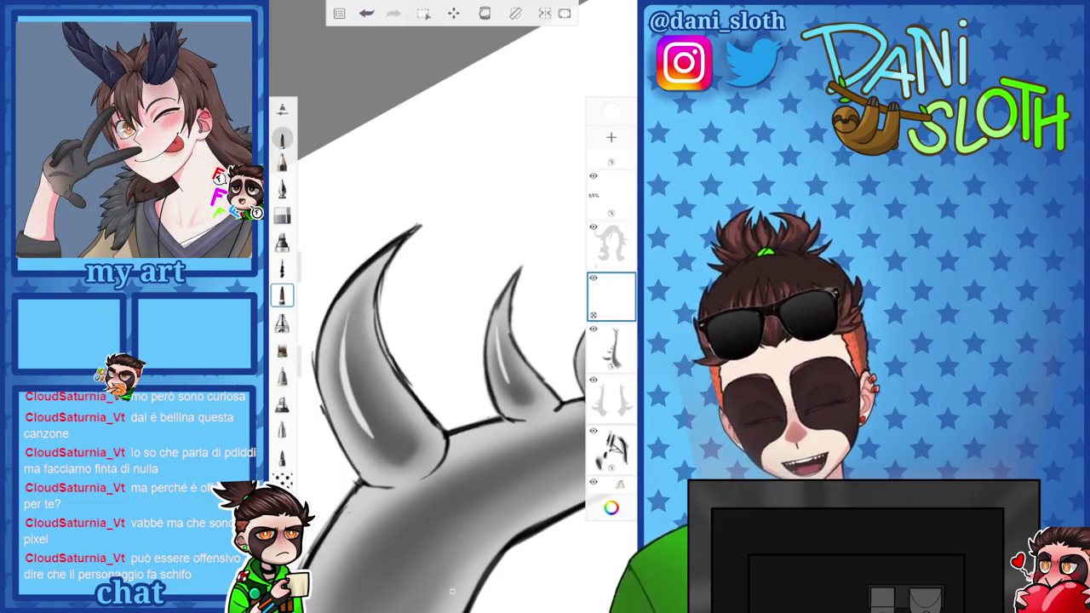
scroll(451, 341, down, 2)
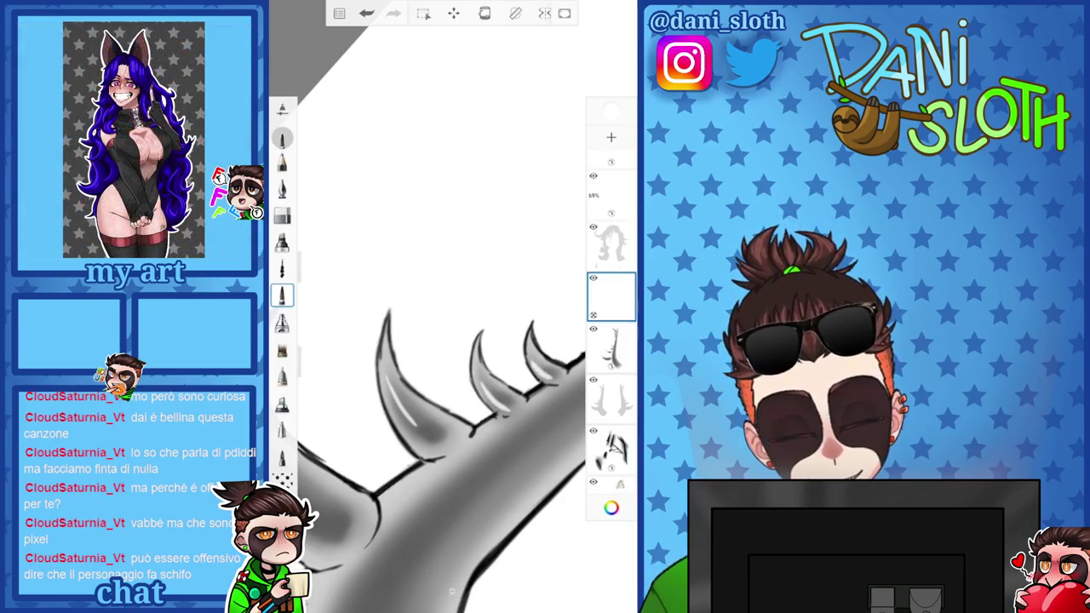
scroll(451, 340, down, 3)
scroll(451, 340, up, 3)
click(339, 14)
scroll(443, 357, up, 2)
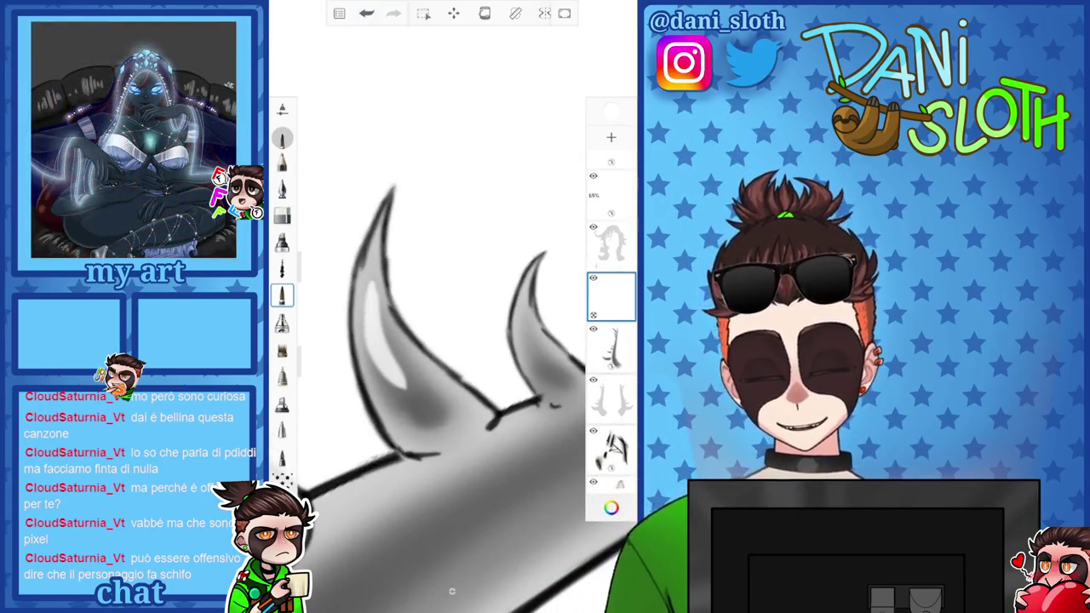
key(ctrl+z)
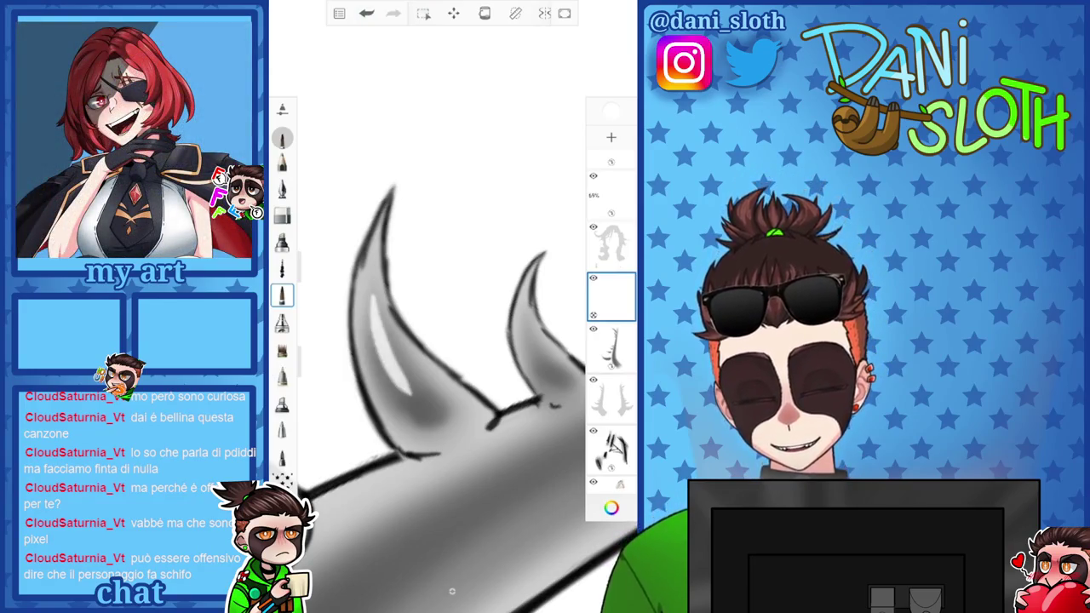
Rotate and zoom around the horns, then undo another white highlight stroke
drag(452, 591, 452, 591)
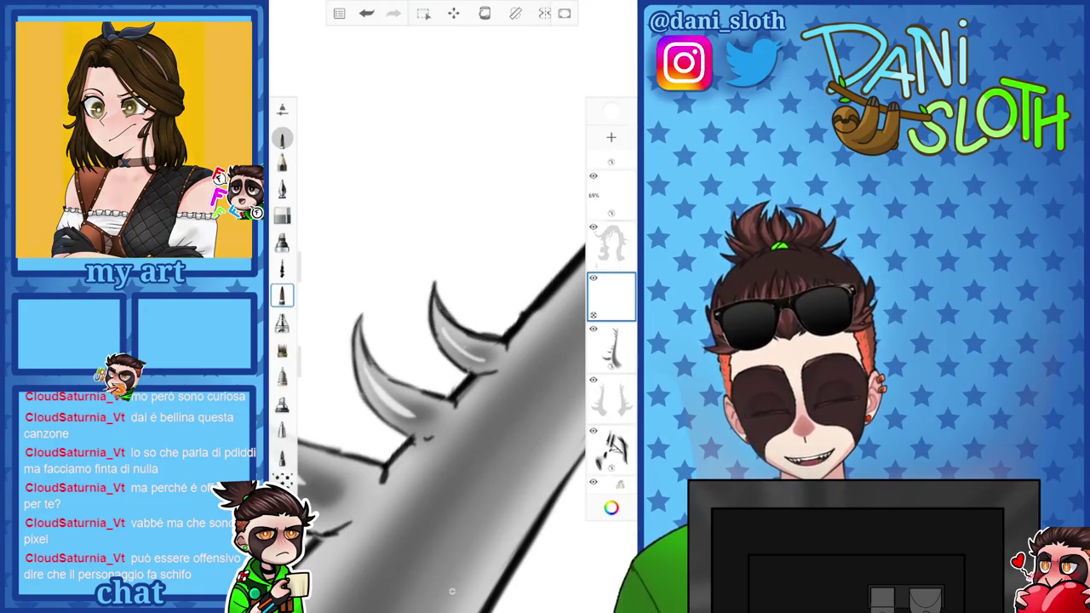
drag(452, 591, 452, 591)
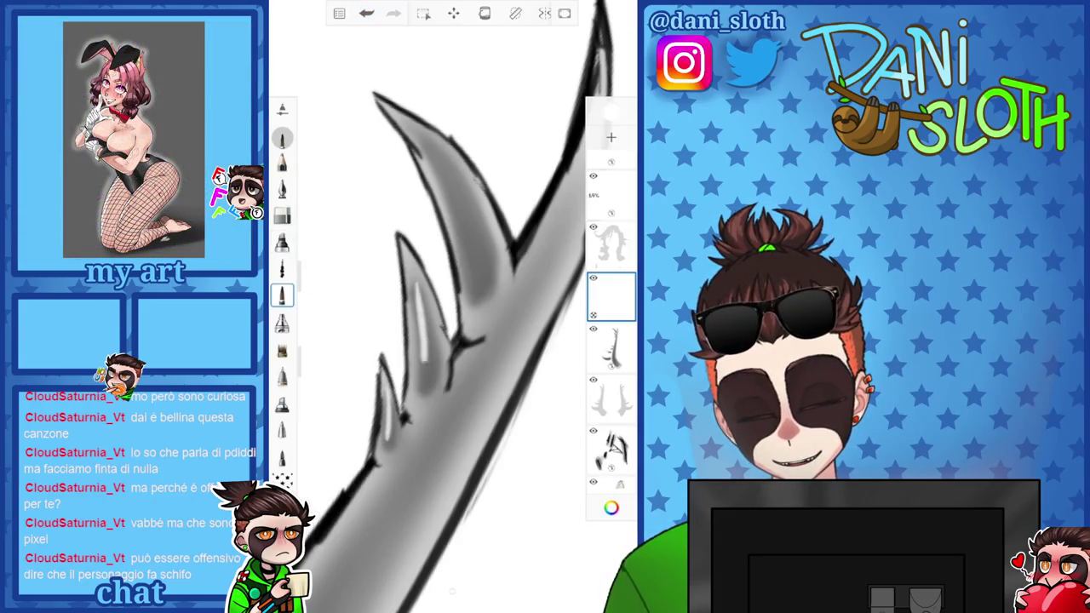
scroll(451, 306, down, 3)
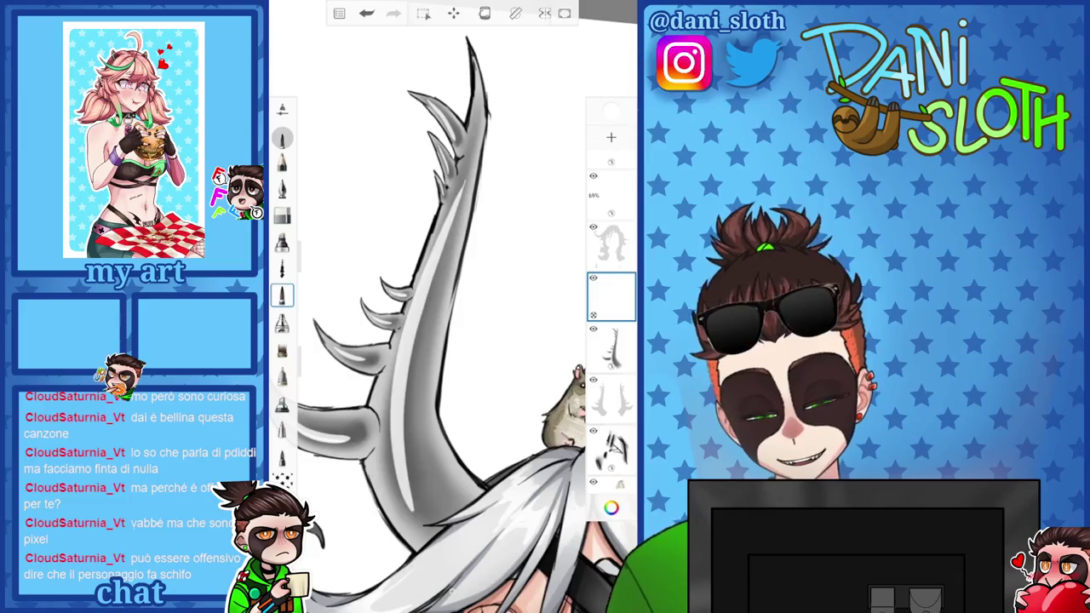
key(ctrl+z)
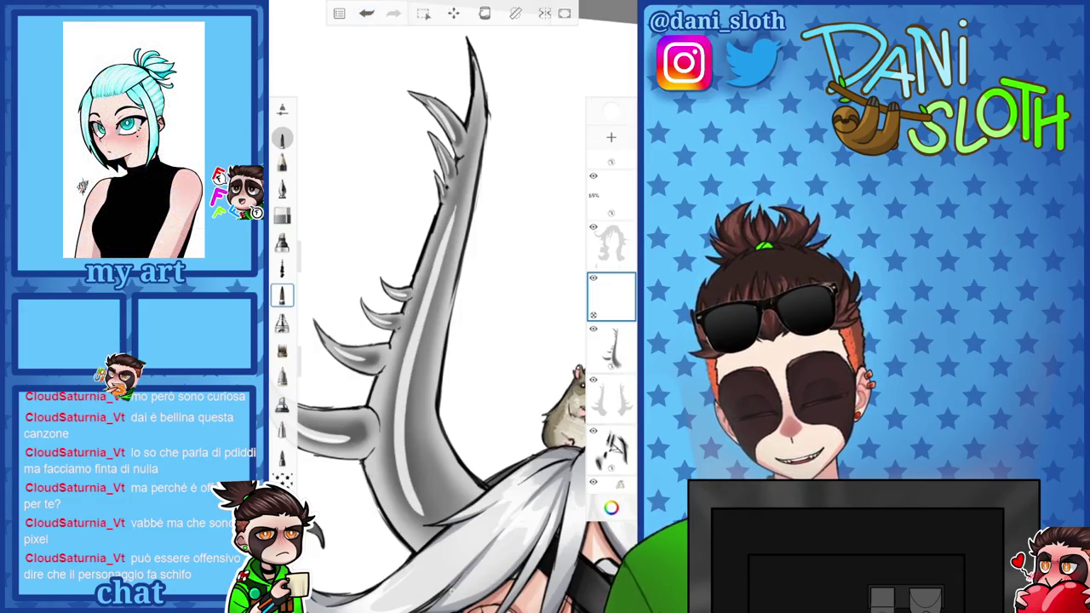
Switch to a different brush and add a short dark accent stroke on the horn
click(611, 507)
click(281, 322)
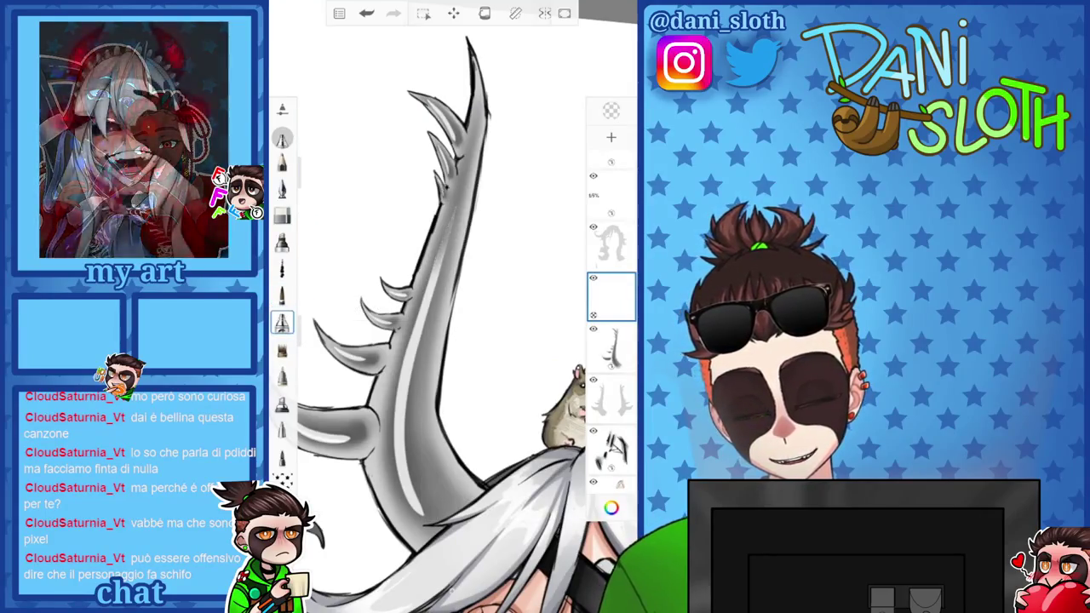
drag(450, 232, 433, 269)
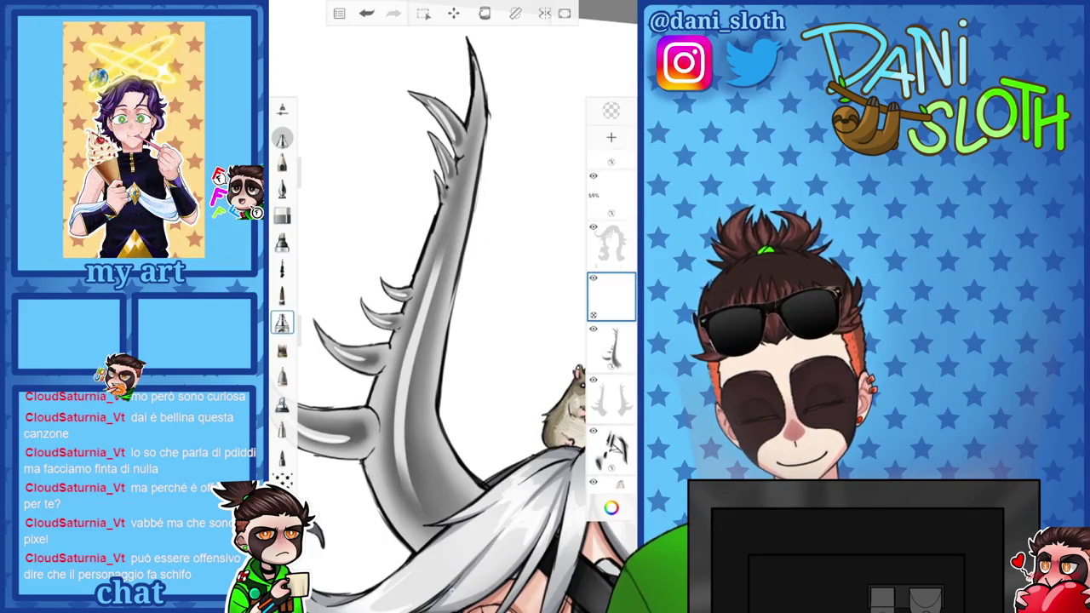
scroll(451, 340, down, 3)
scroll(451, 341, down, 3)
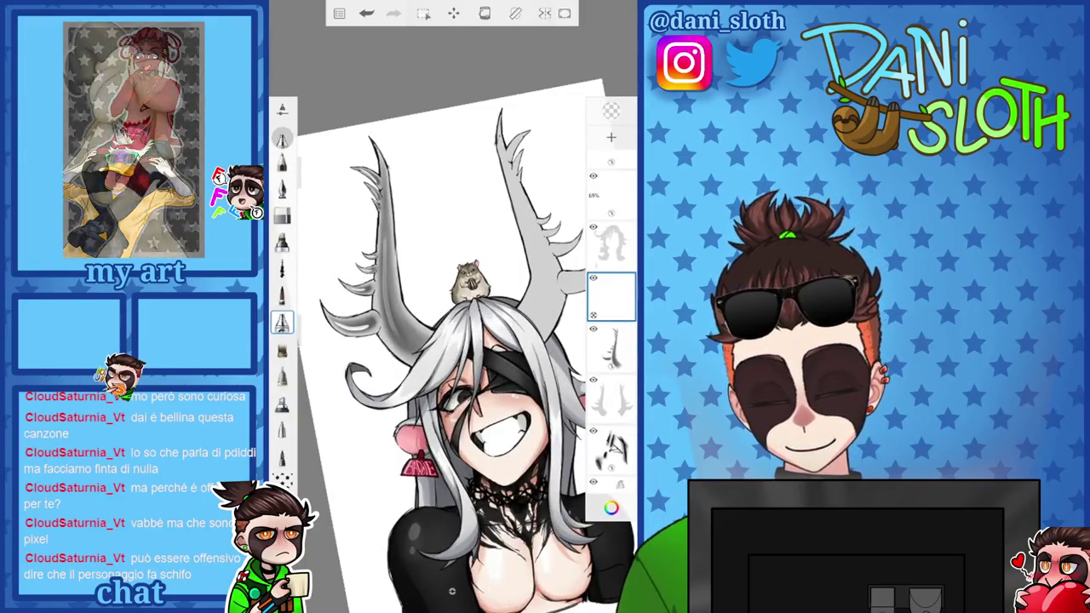
Set the brush size to 69.9 and zoom onto the left antler
scroll(451, 349, down, 3)
scroll(610, 324, up, 1)
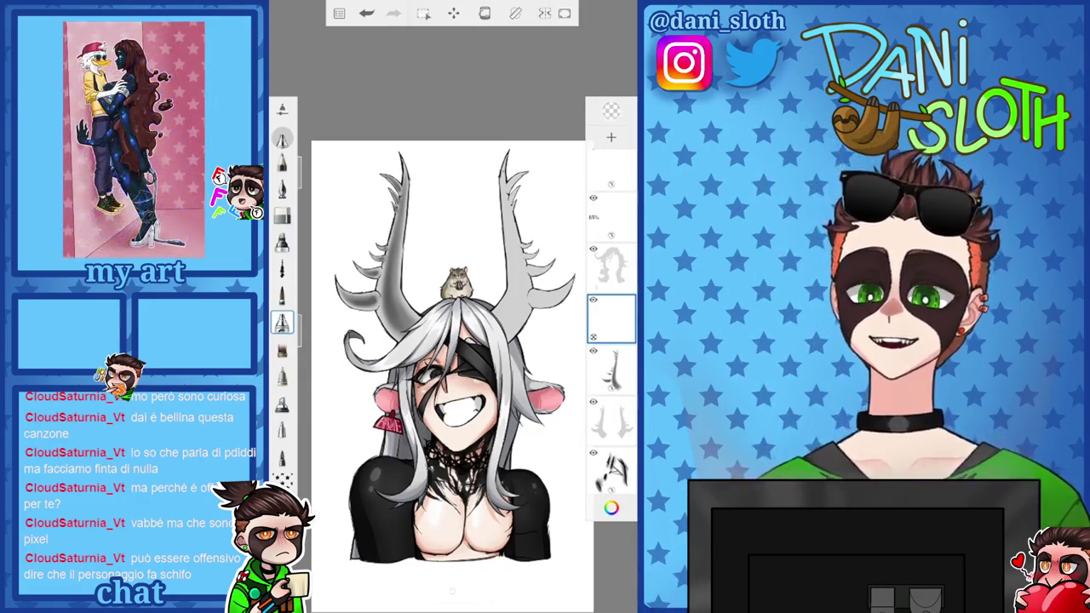
click(611, 508)
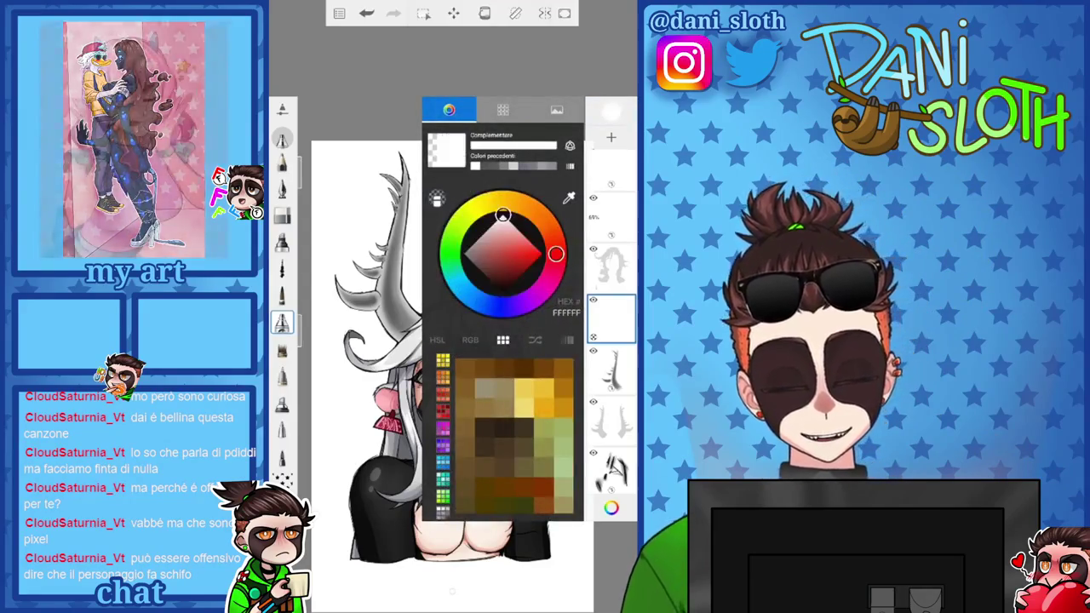
drag(306, 170, 306, 153)
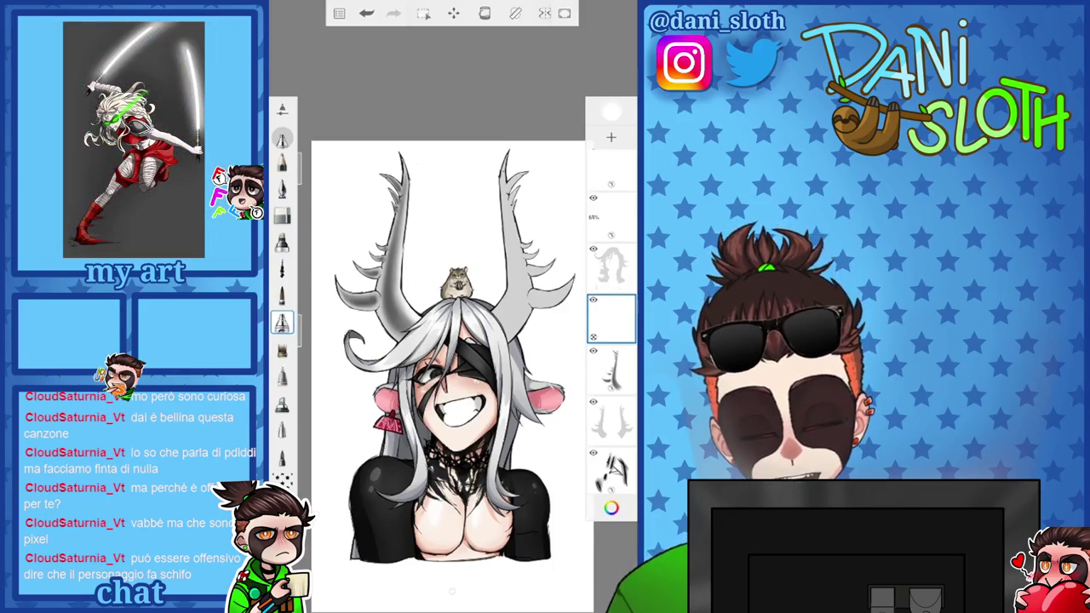
scroll(417, 255, up, 5)
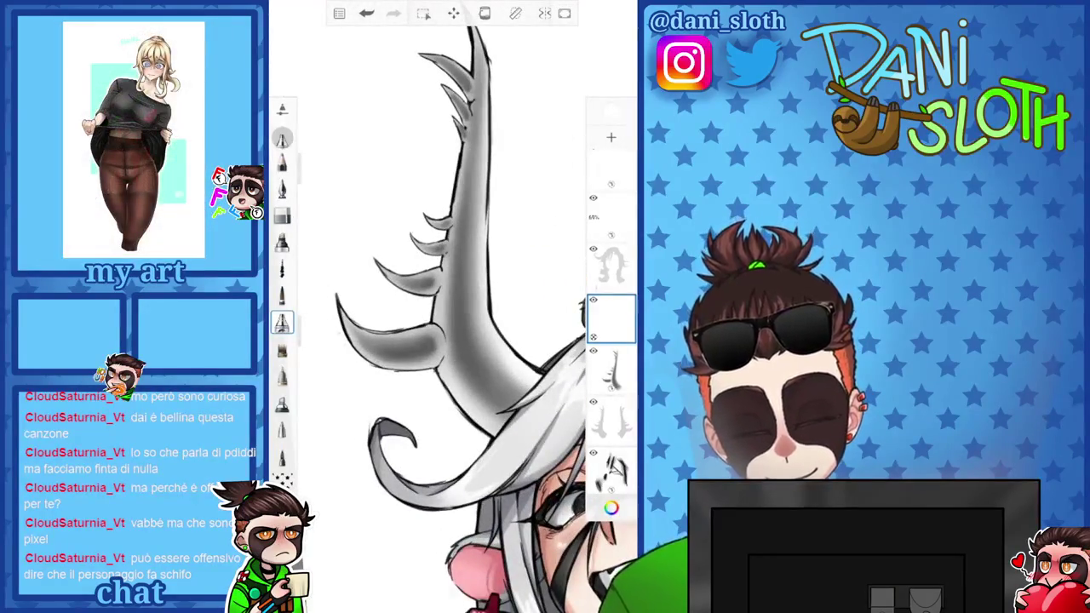
Undo the last two strokes while zooming around the horn
key(ctrl+z)
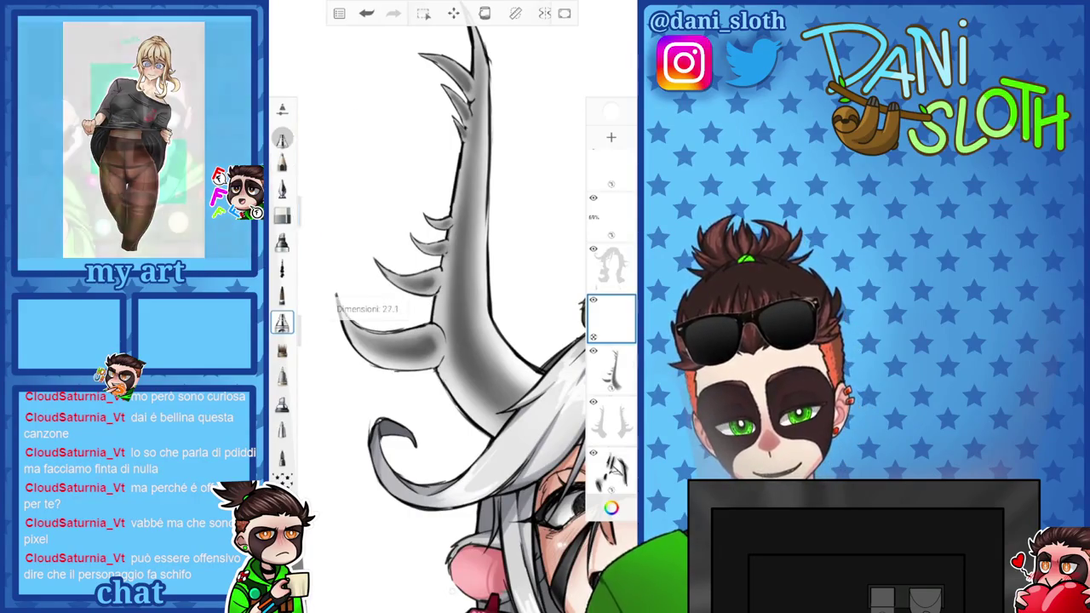
scroll(451, 315, up, 3)
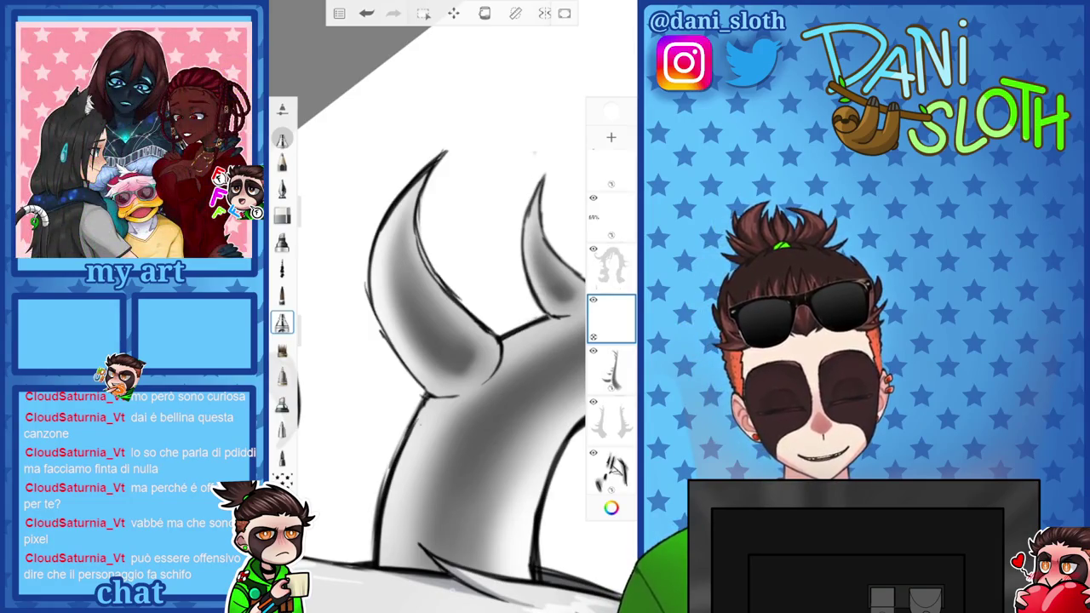
scroll(451, 358, up, 2)
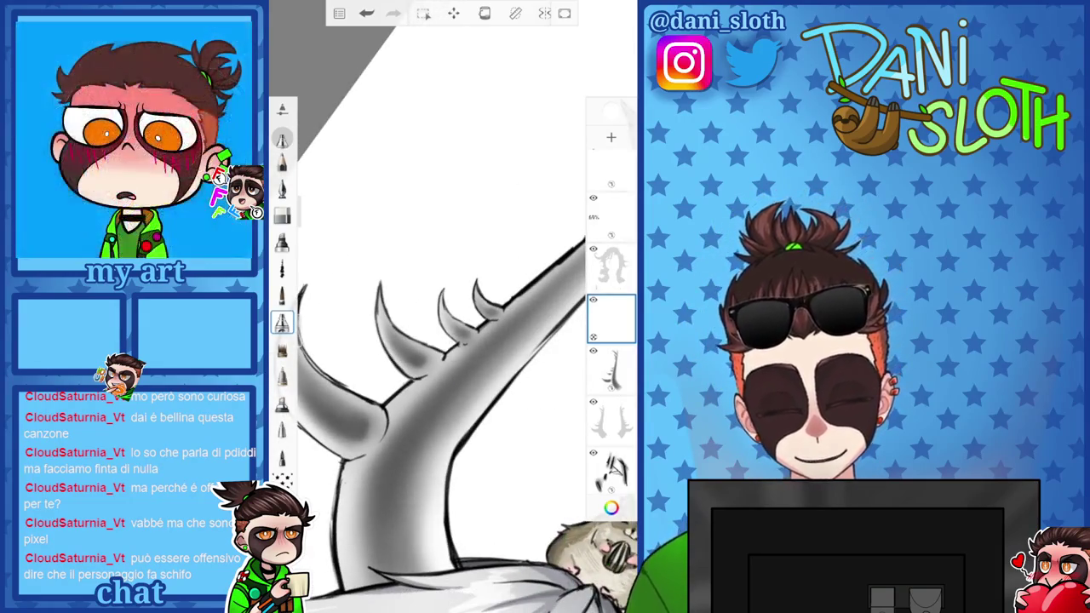
scroll(451, 357, down, 2)
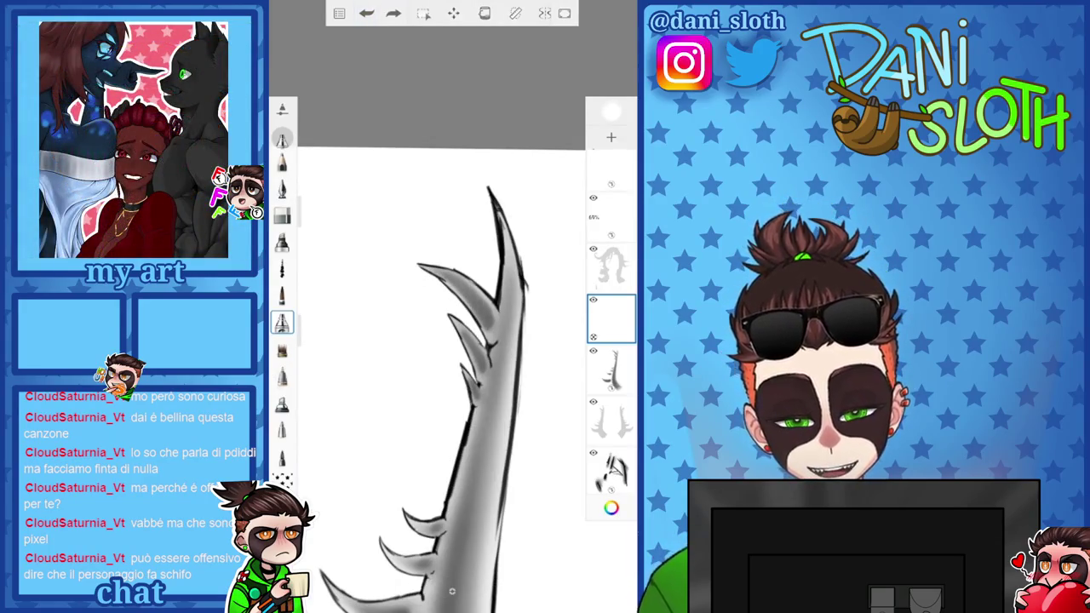
scroll(452, 591, down, 2)
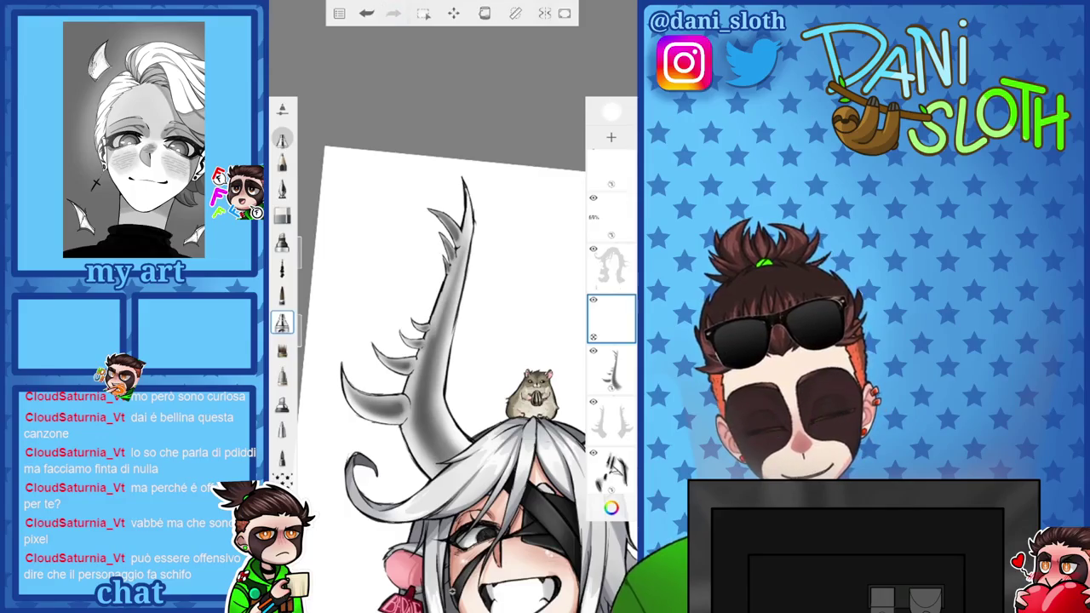
scroll(451, 341, up, 2)
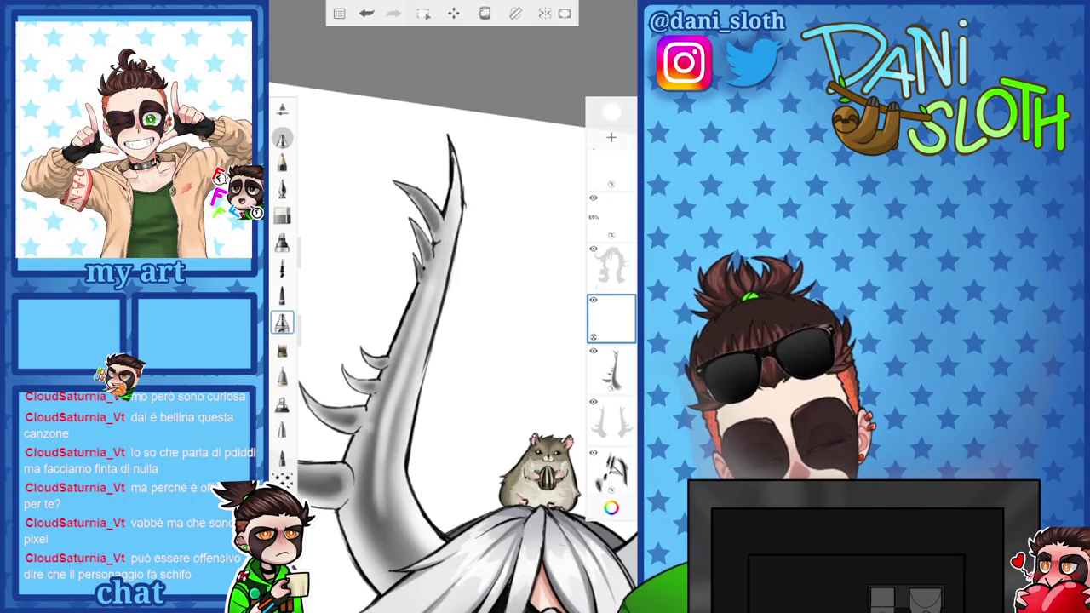
key(ctrl+z)
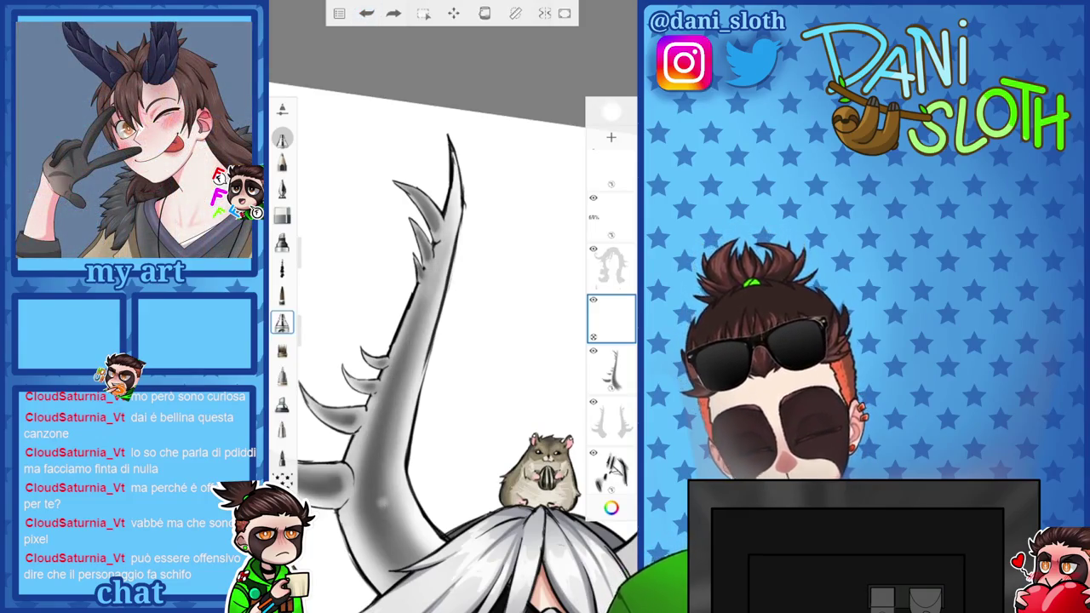
Brighten the horn's left and lower-left edges with light strokes, then zoom out to the gallery
mouse_move(382, 537)
mouse_down()
mouse_move(374, 502)
mouse_move(392, 375)
mouse_up()
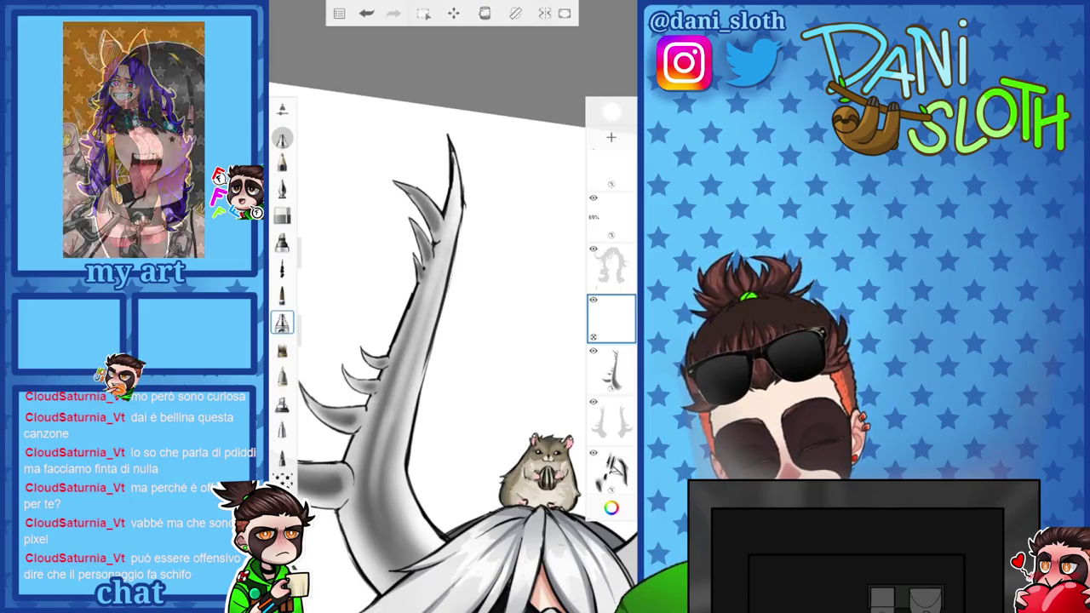
drag(400, 549, 382, 489)
drag(389, 528, 390, 407)
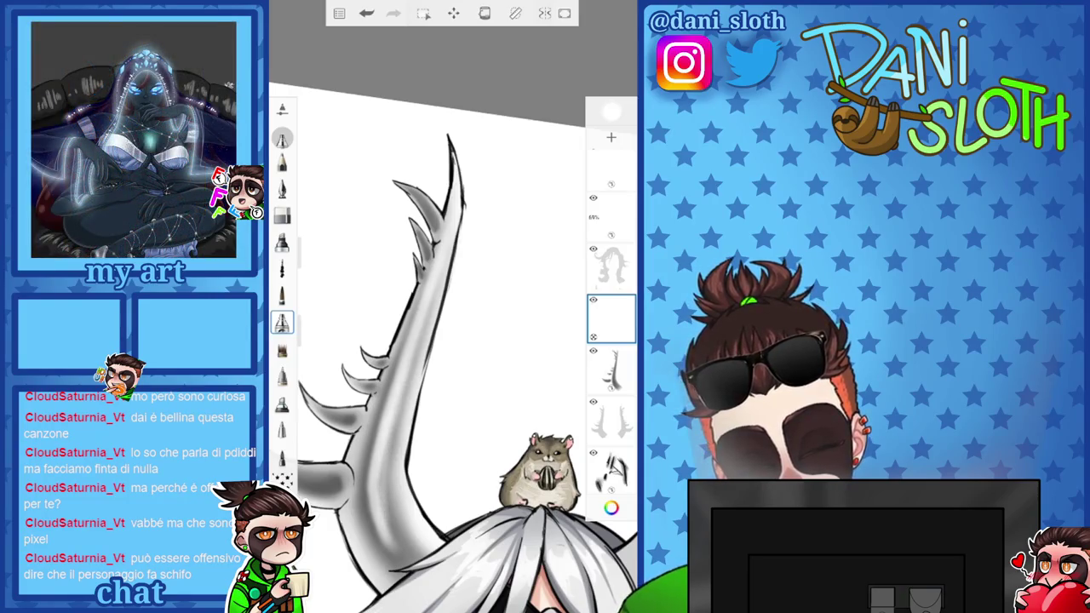
scroll(452, 341, down, 3)
scroll(451, 340, down, 2)
scroll(451, 340, down, 3)
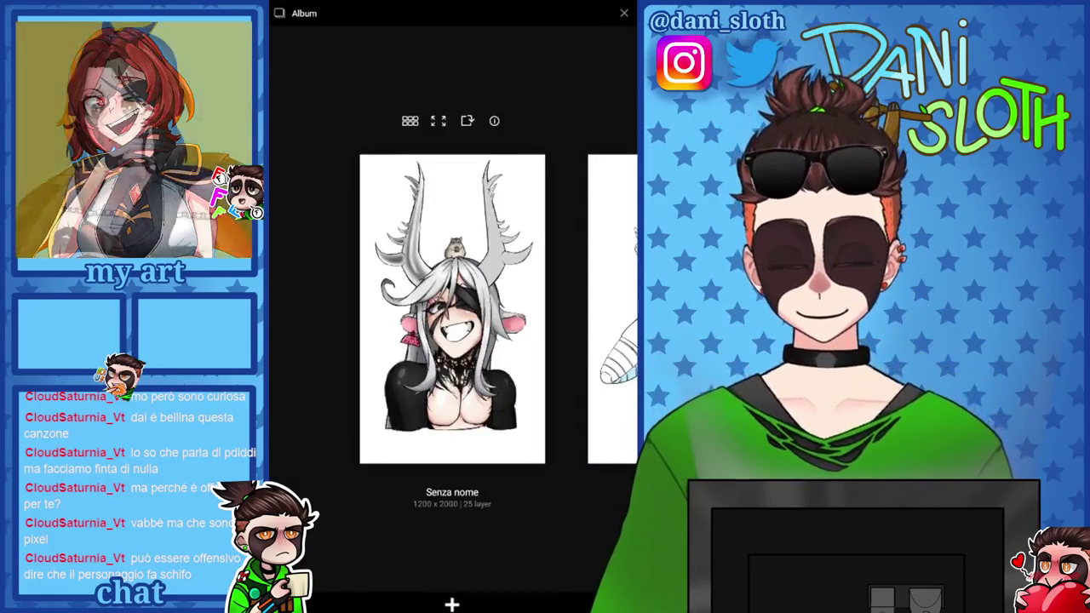
Reopen the 'Senza nome' drawing from the album and zoom back onto the horn
click(452, 308)
scroll(451, 341, up, 5)
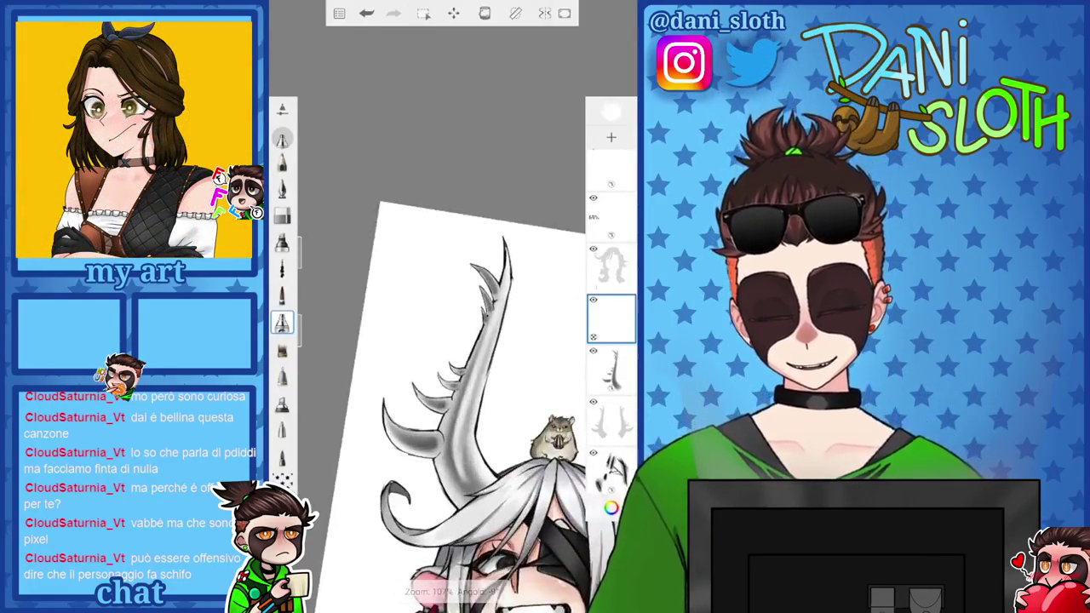
scroll(451, 340, up, 3)
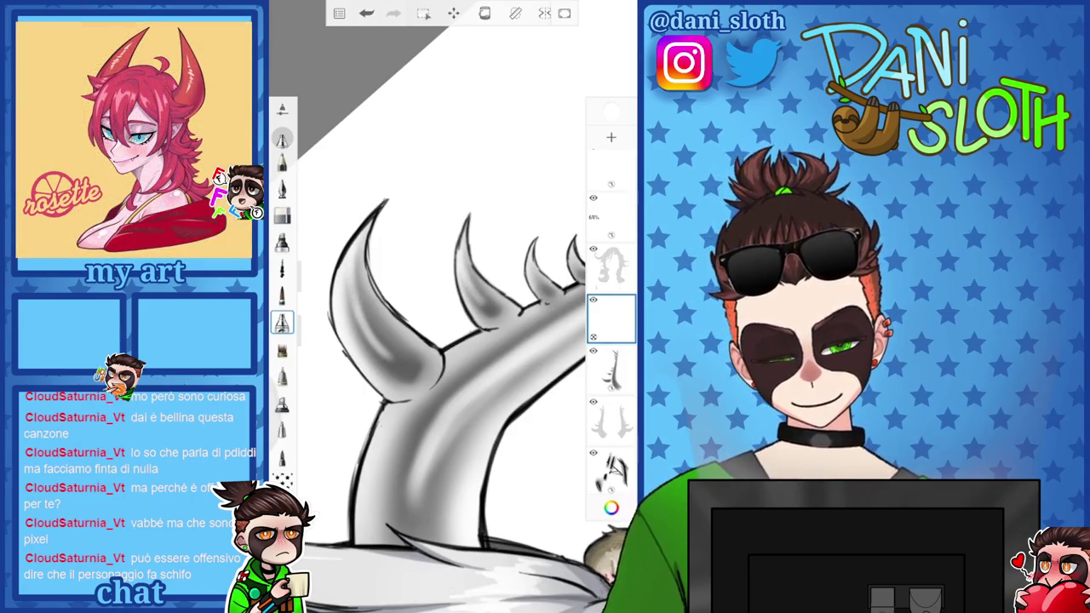
Shade the middle and right horn spikes with light airbrush strokes
drag(442, 383, 477, 324)
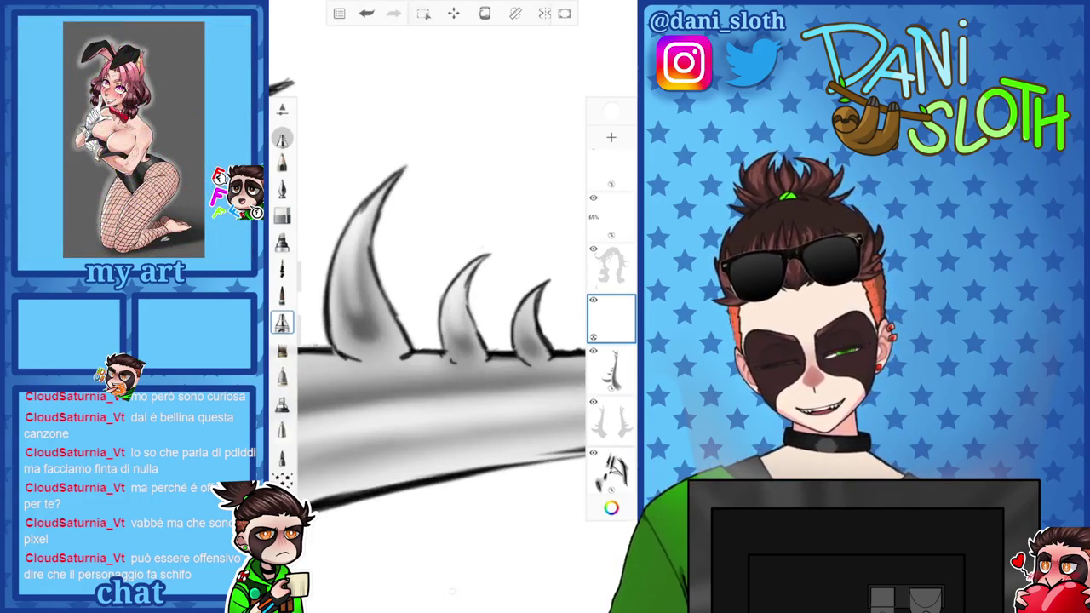
drag(458, 340, 460, 271)
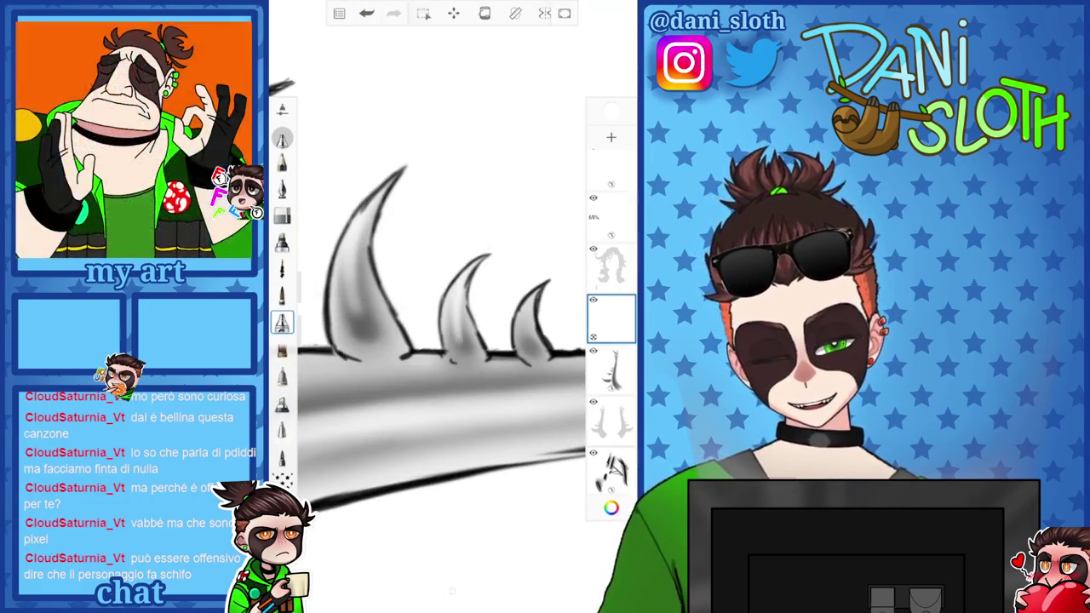
drag(460, 340, 458, 289)
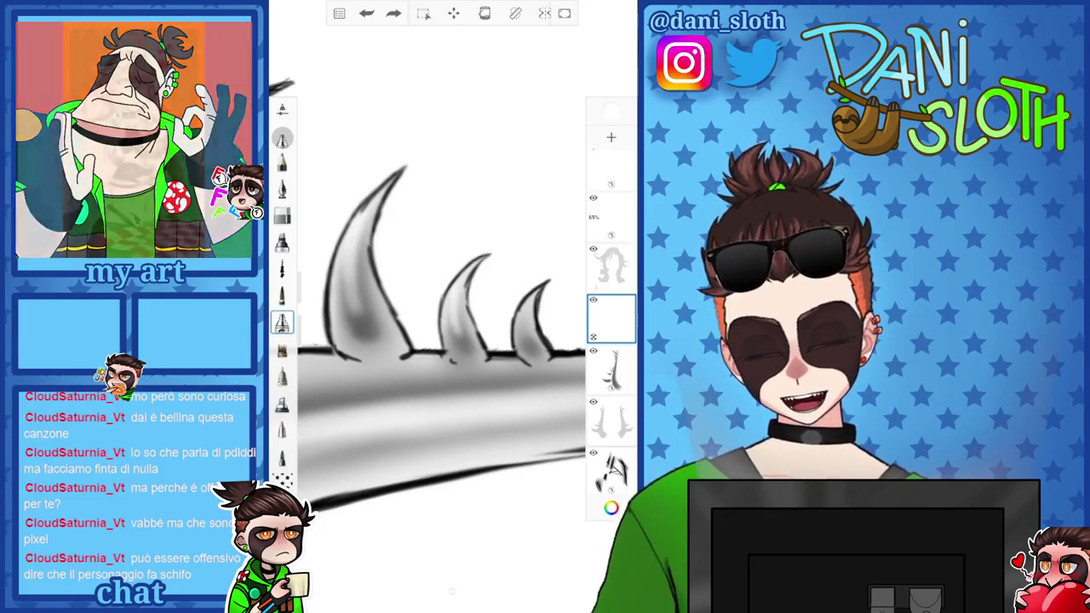
drag(537, 341, 534, 332)
drag(443, 340, 476, 280)
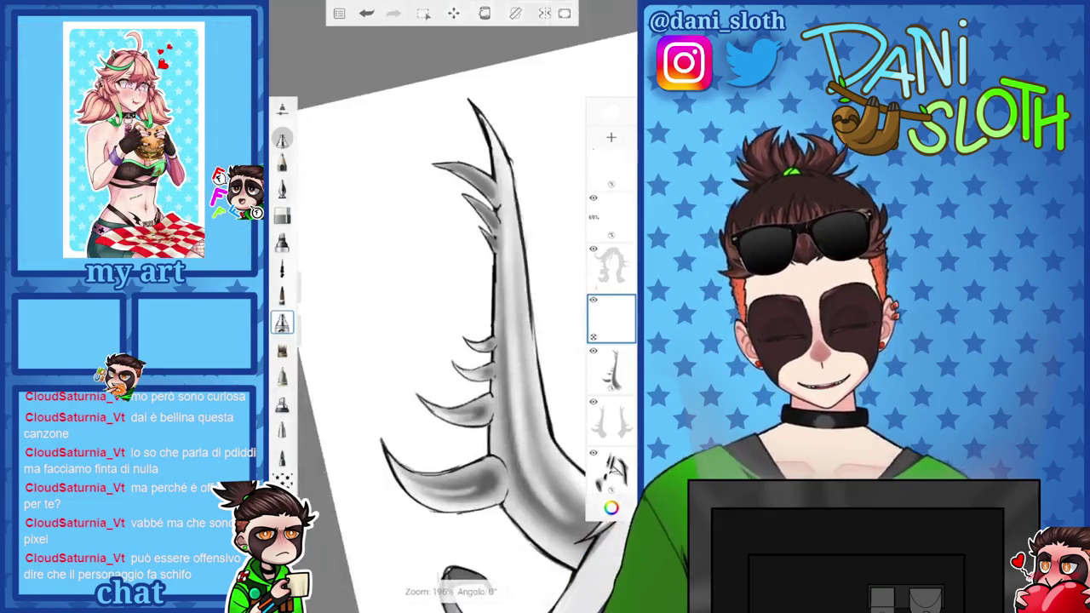
mouse_move(443, 341)
mouse_down()
mouse_move(425, 366)
mouse_move(459, 306)
mouse_up()
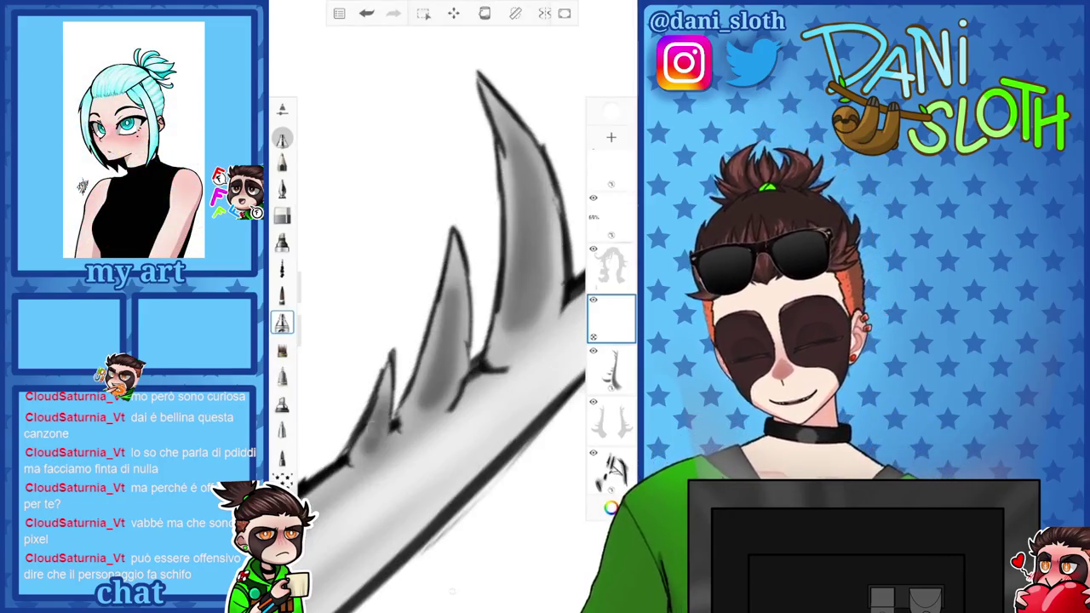
drag(447, 383, 451, 246)
Set the brush size to 8.2 and reposition the view on the lower spikes
mouse_move(443, 340)
mouse_down()
mouse_move(477, 255)
mouse_move(443, 324)
mouse_up()
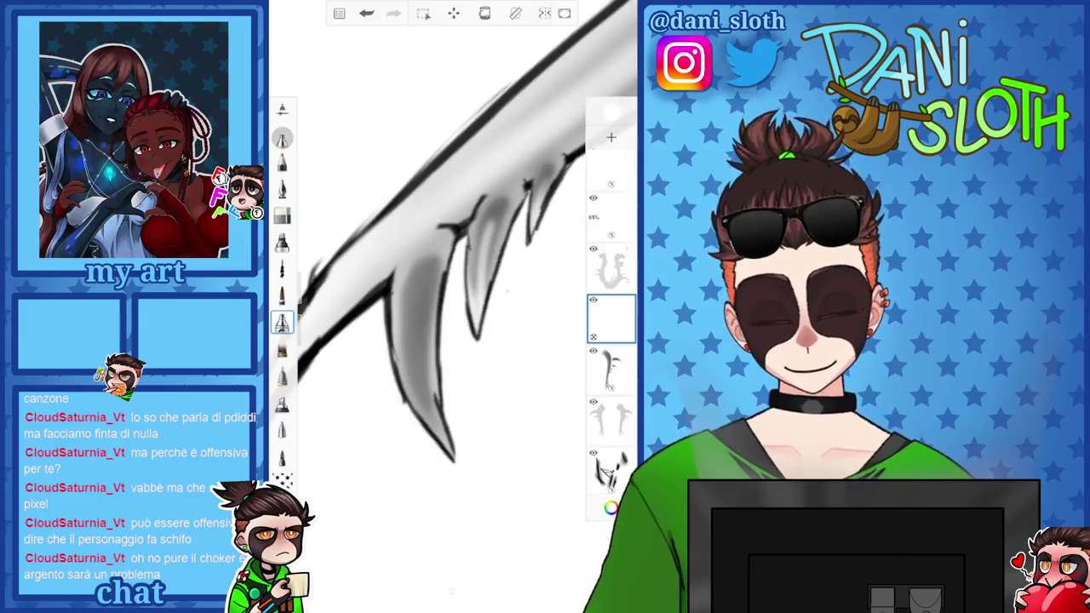
drag(281, 315, 282, 309)
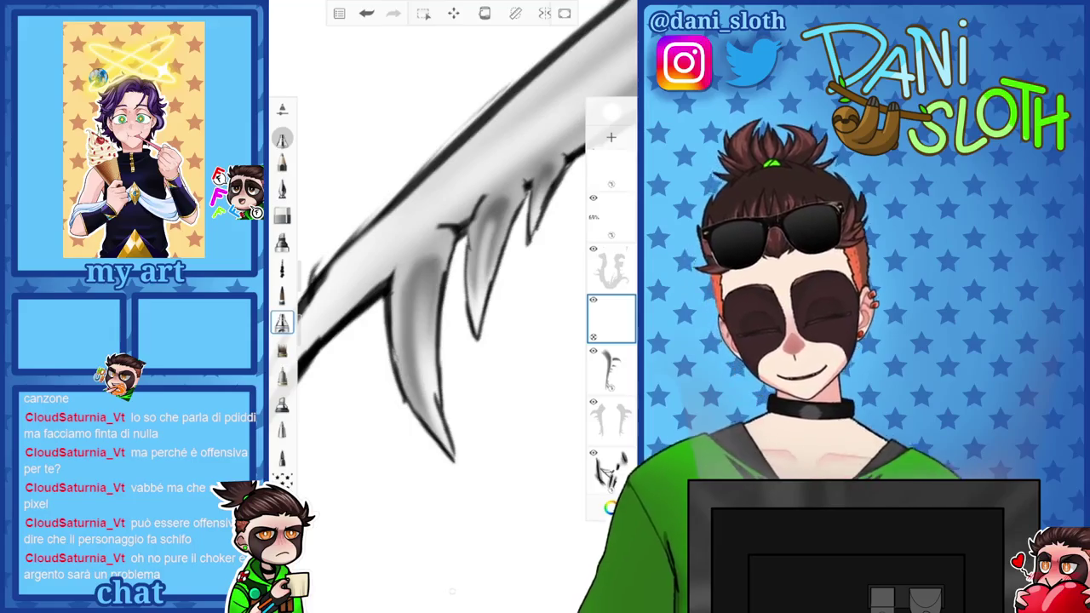
drag(426, 297, 442, 255)
mouse_move(426, 298)
mouse_down()
mouse_move(451, 272)
mouse_move(396, 307)
mouse_up()
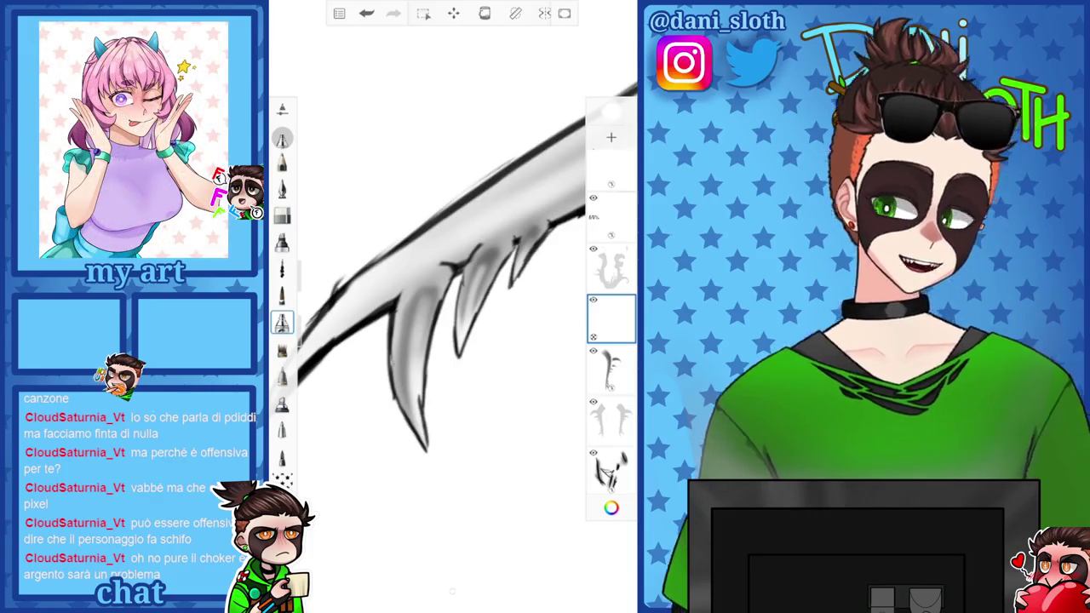
scroll(443, 306, down, 5)
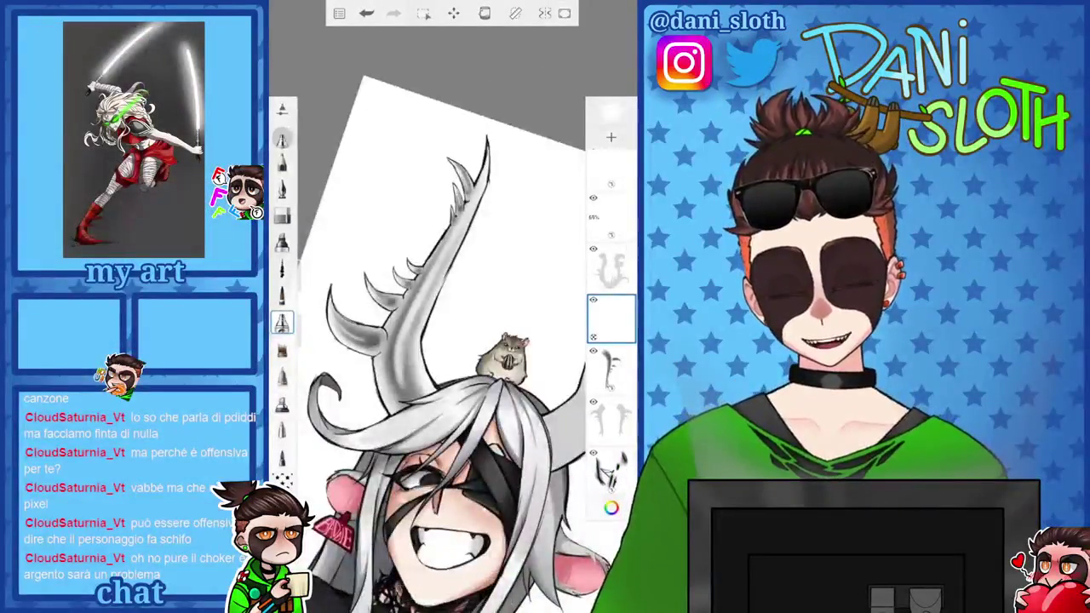
scroll(451, 307, up, 3)
click(610, 507)
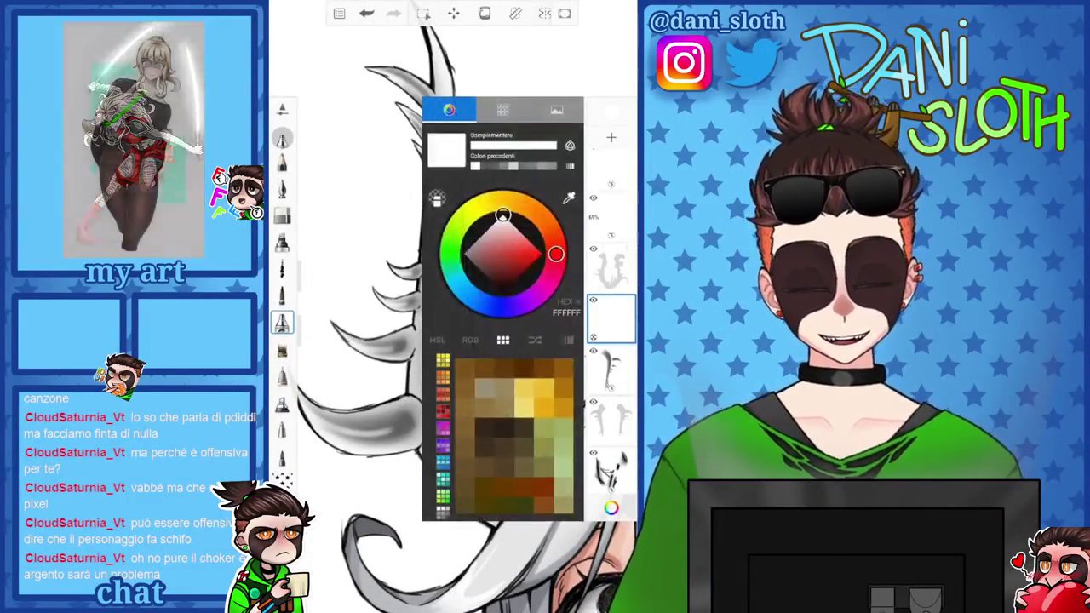
Merge Layer51 down into Layer45, leaving the drawing with 24 layers
scroll(451, 307, down, 3)
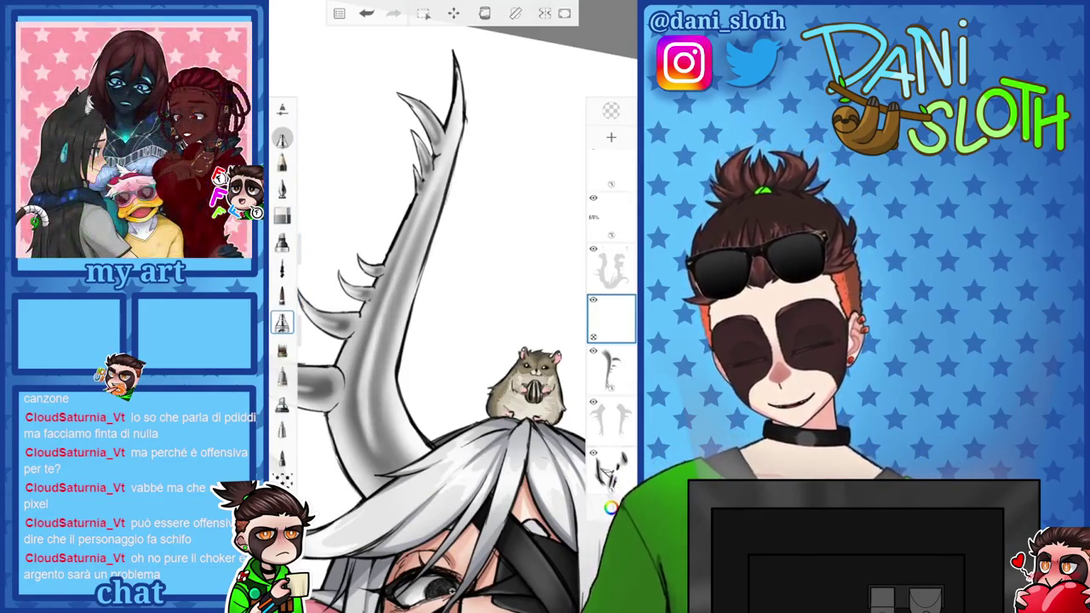
scroll(452, 340, down, 5)
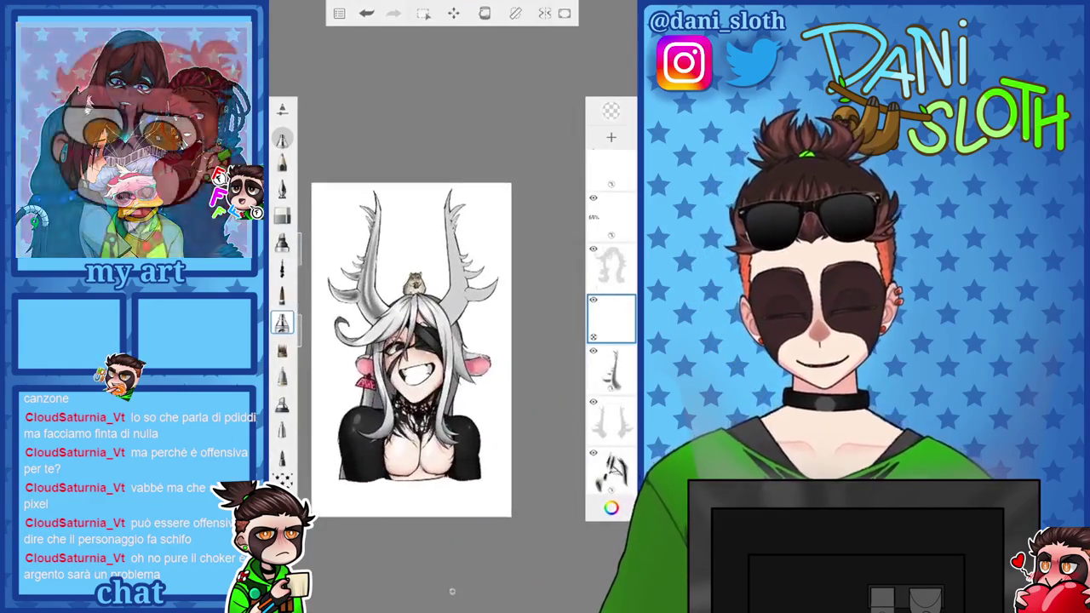
click(611, 316)
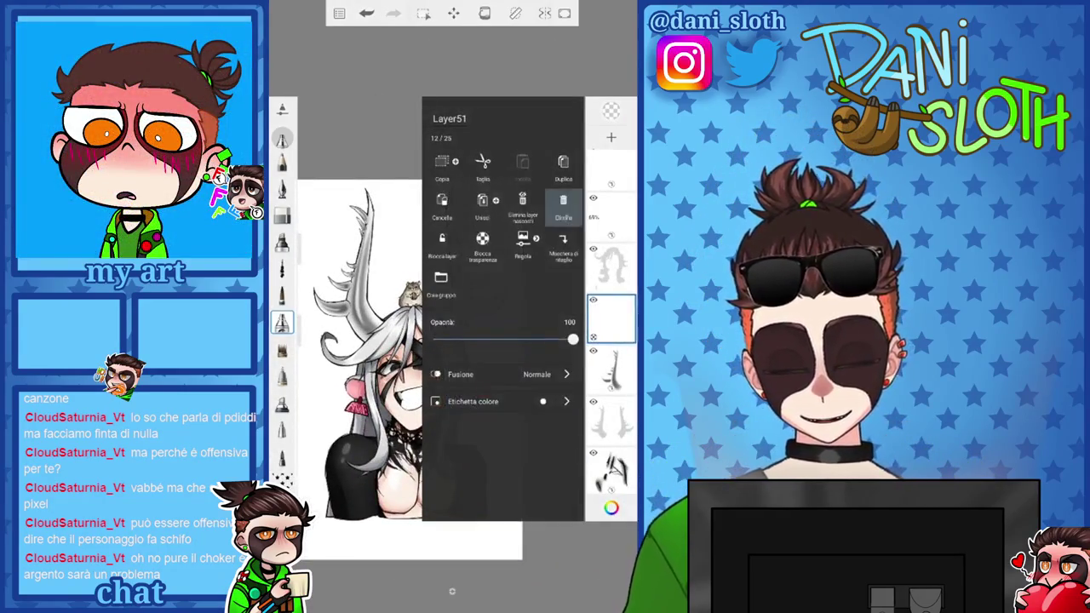
click(482, 204)
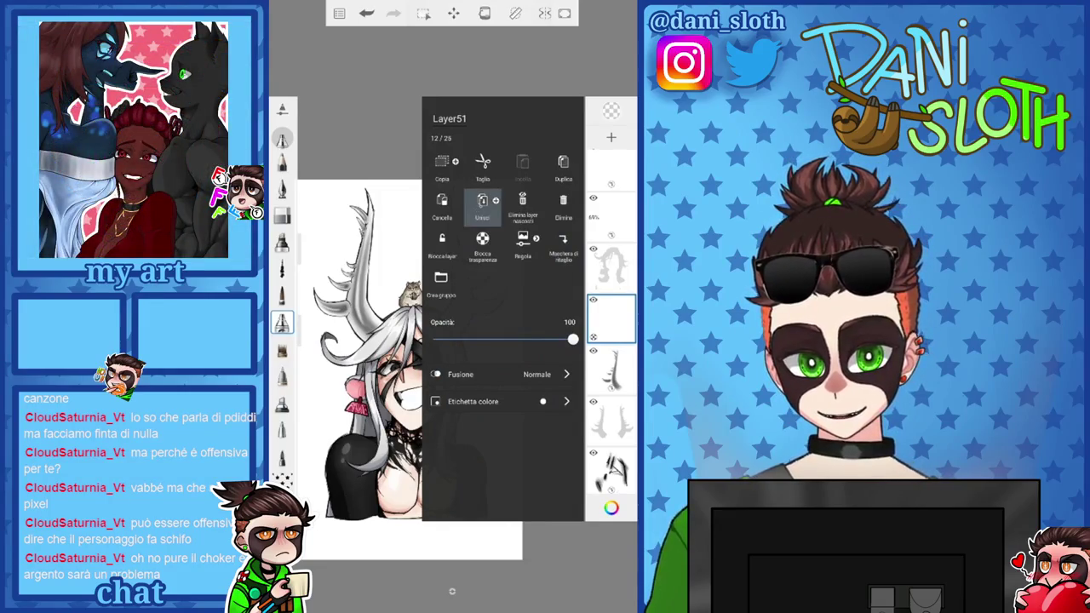
click(610, 317)
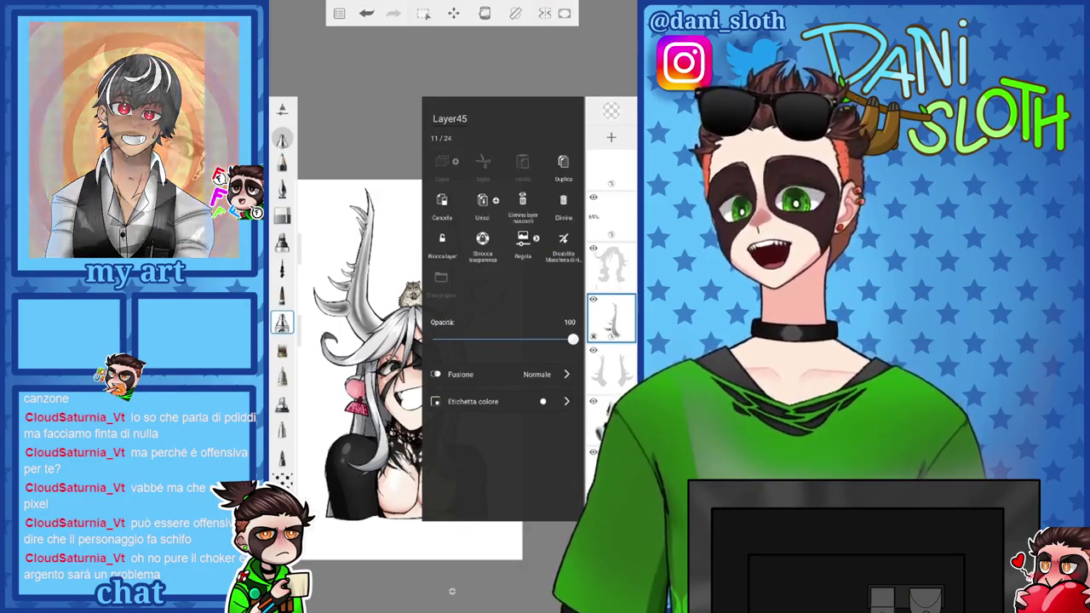
scroll(443, 341, up, 5)
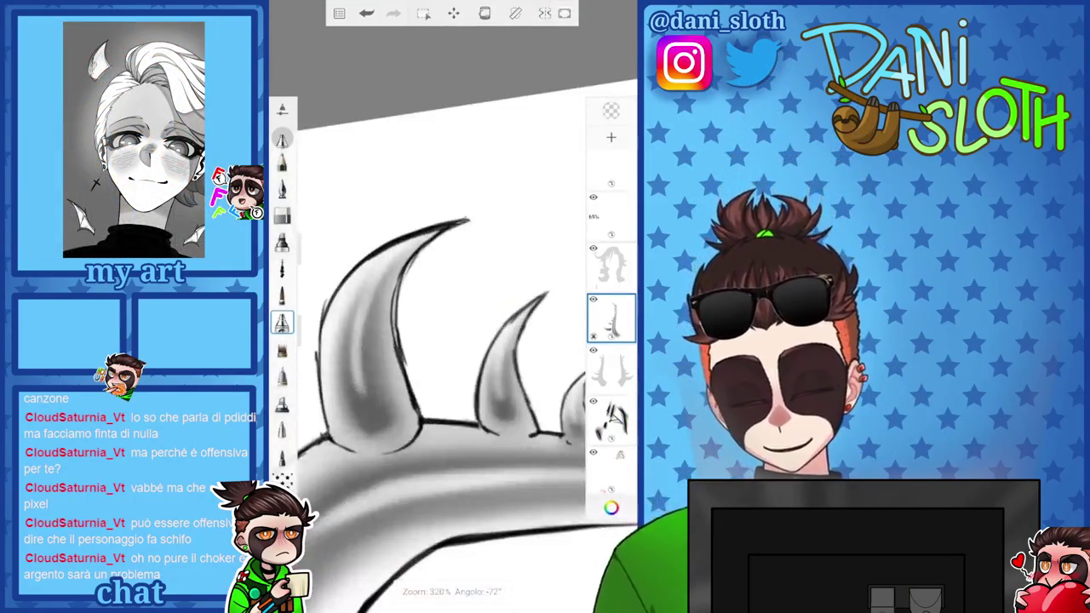
Undo the last change, then airbrush a light shading stroke inside the left spike at size 17.6
key(ctrl+z)
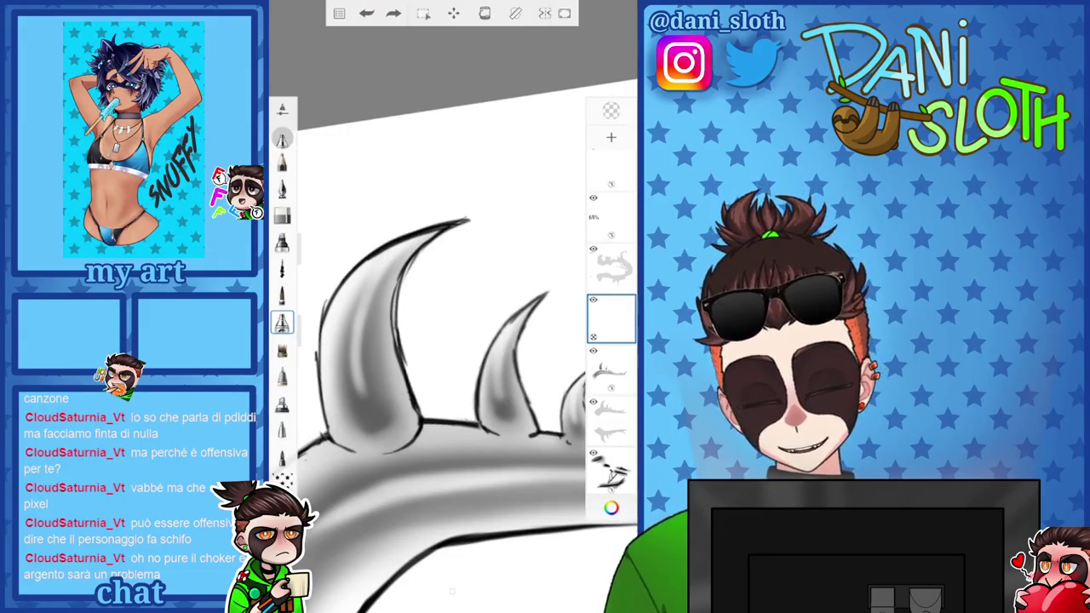
click(610, 507)
click(610, 508)
drag(306, 256, 307, 245)
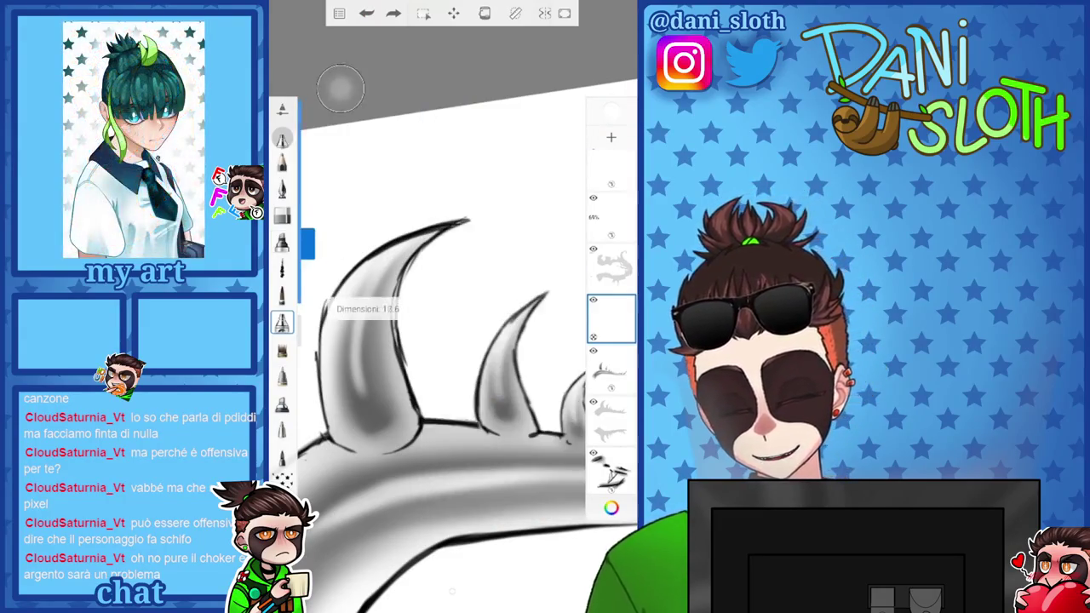
drag(393, 256, 393, 413)
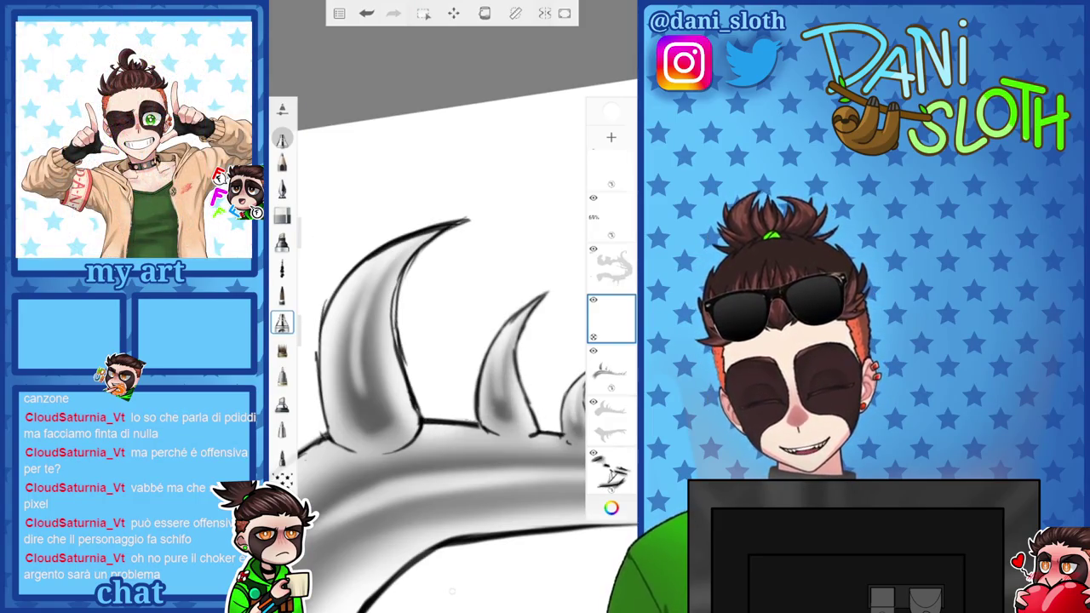
scroll(451, 358, down, 3)
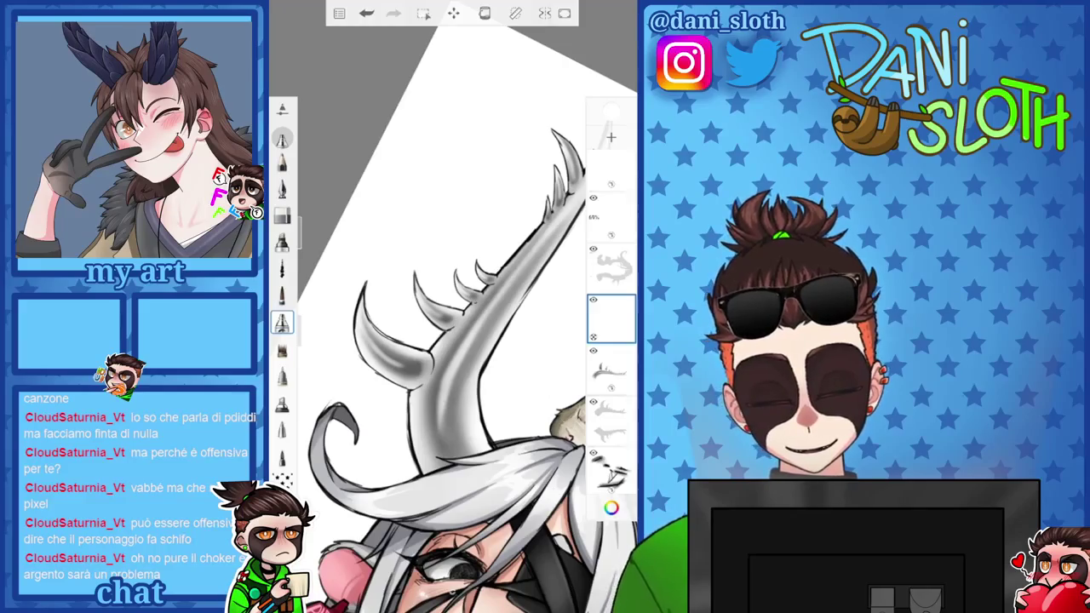
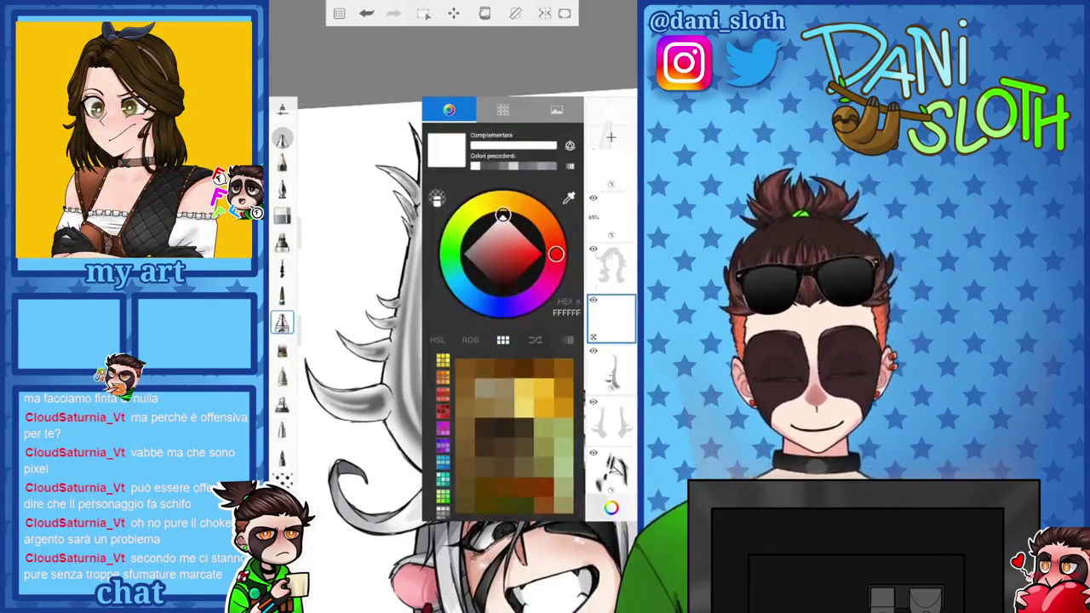
Pick a pale grey-blue on the top layer with a soft brush at size 8.9
click(477, 243)
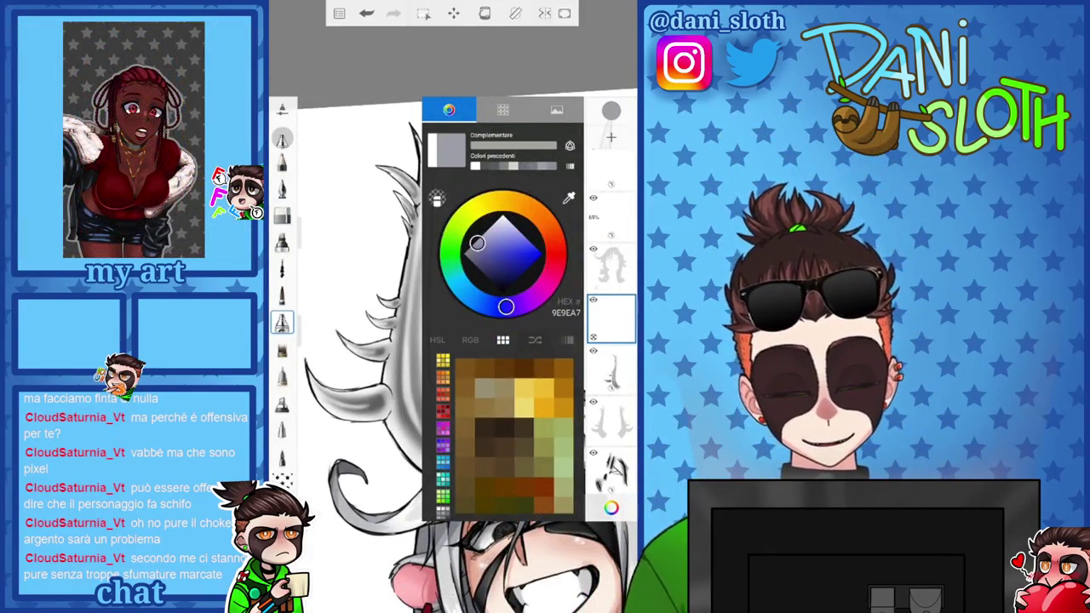
scroll(610, 324, down, 5)
click(610, 189)
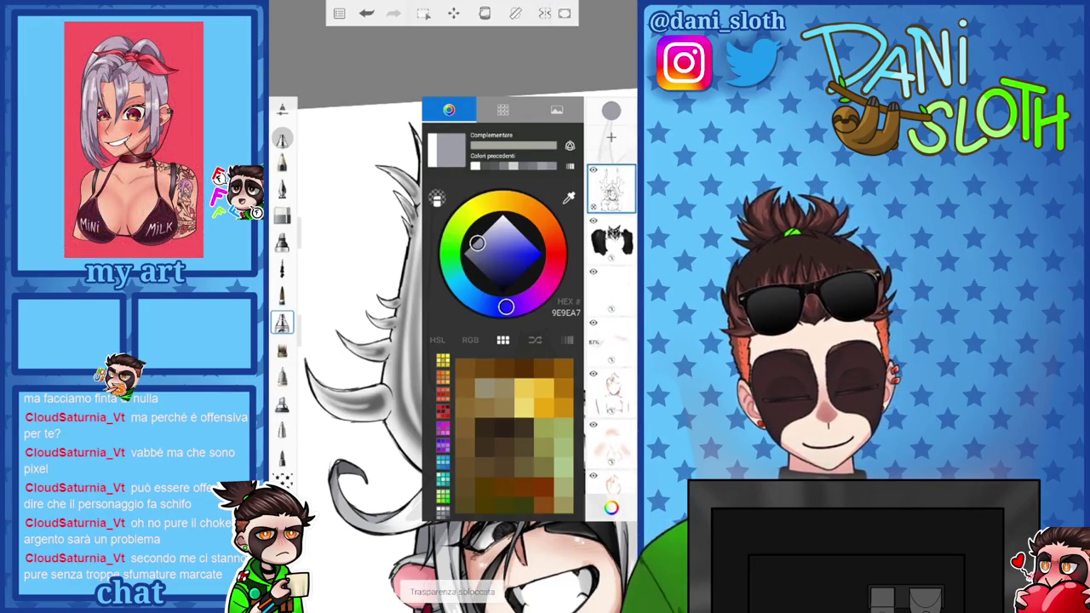
click(281, 187)
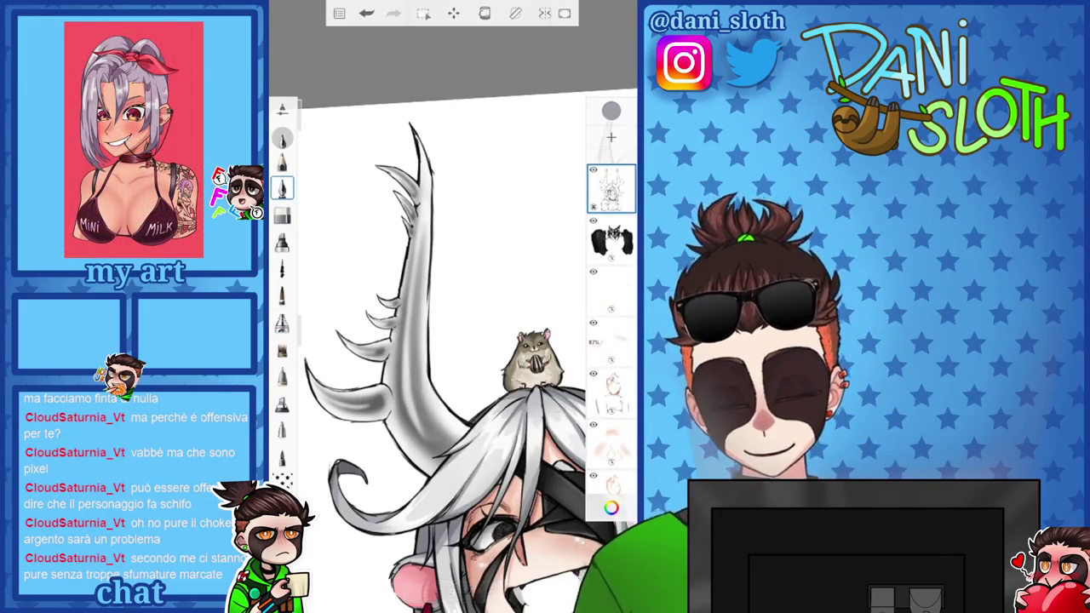
scroll(442, 306, up, 5)
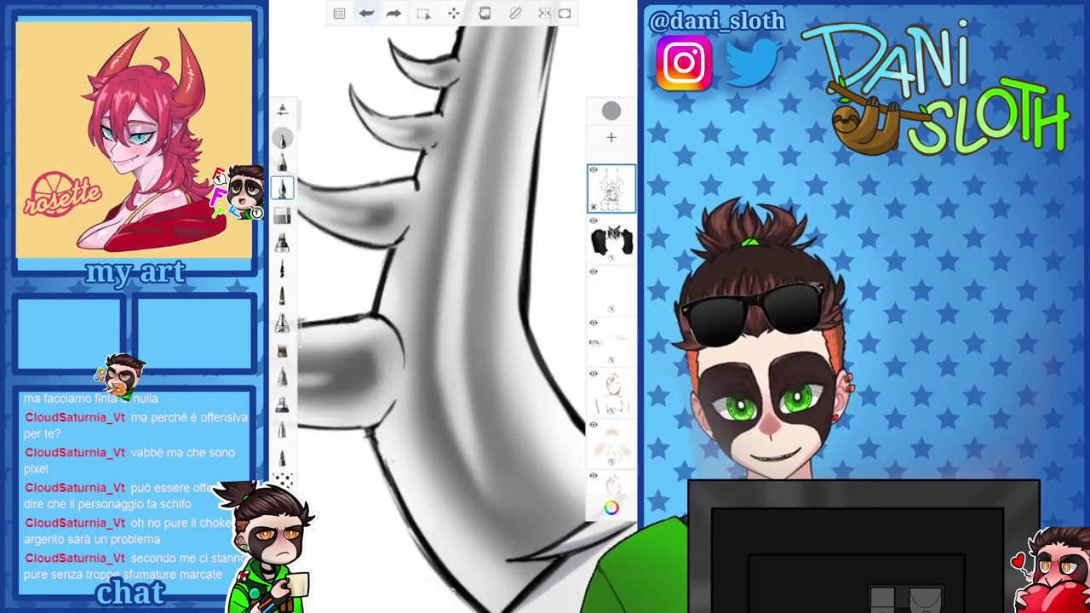
click(610, 110)
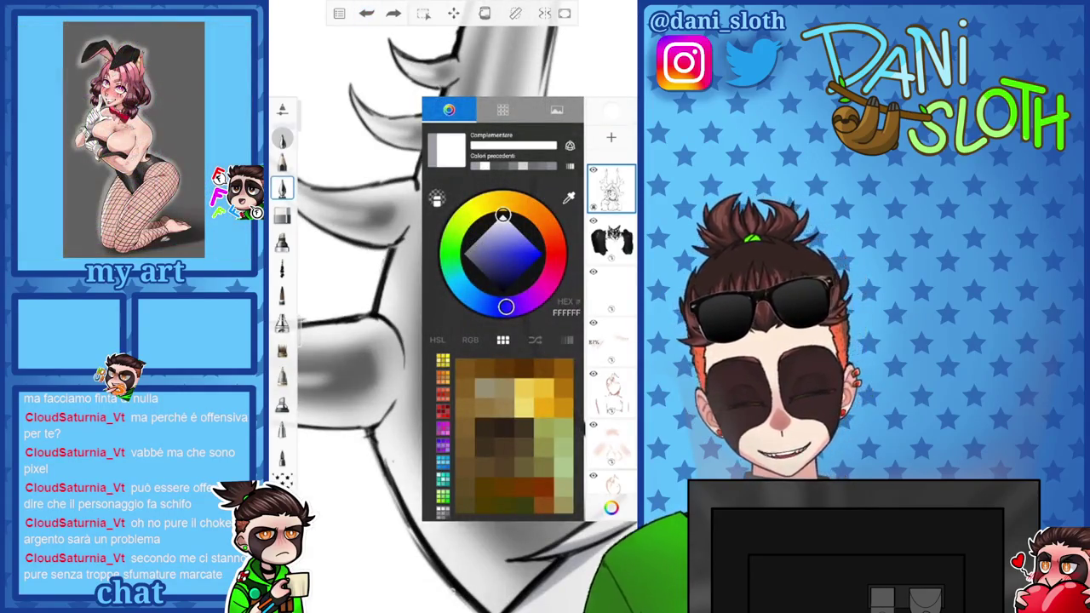
click(610, 111)
drag(307, 200, 306, 192)
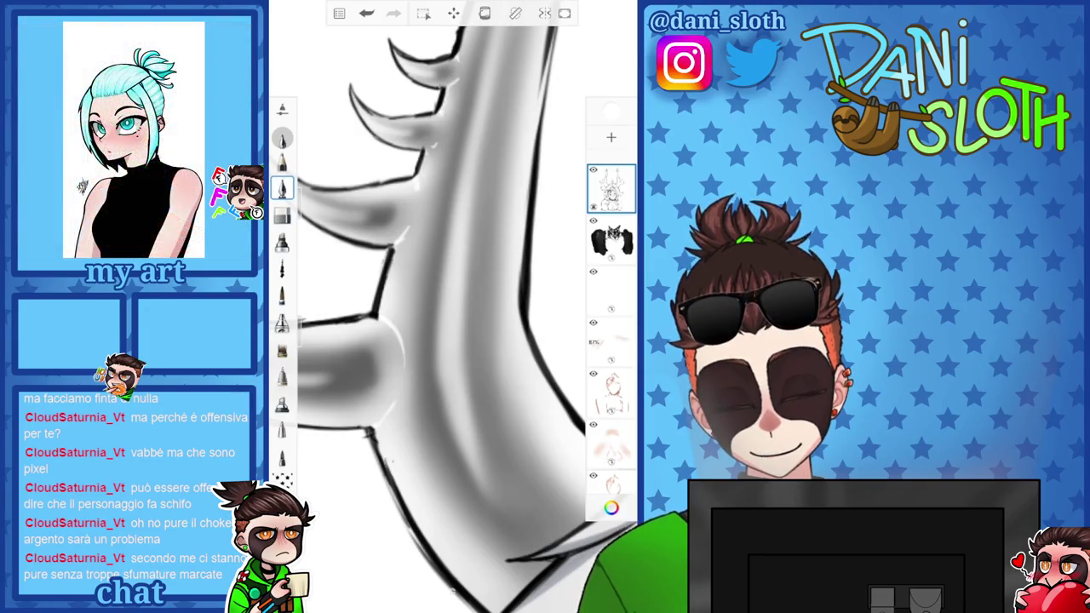
Shade the left antler with grey sampled from it, undoing one stray stroke
drag(442, 255, 438, 357)
click(610, 507)
click(403, 347)
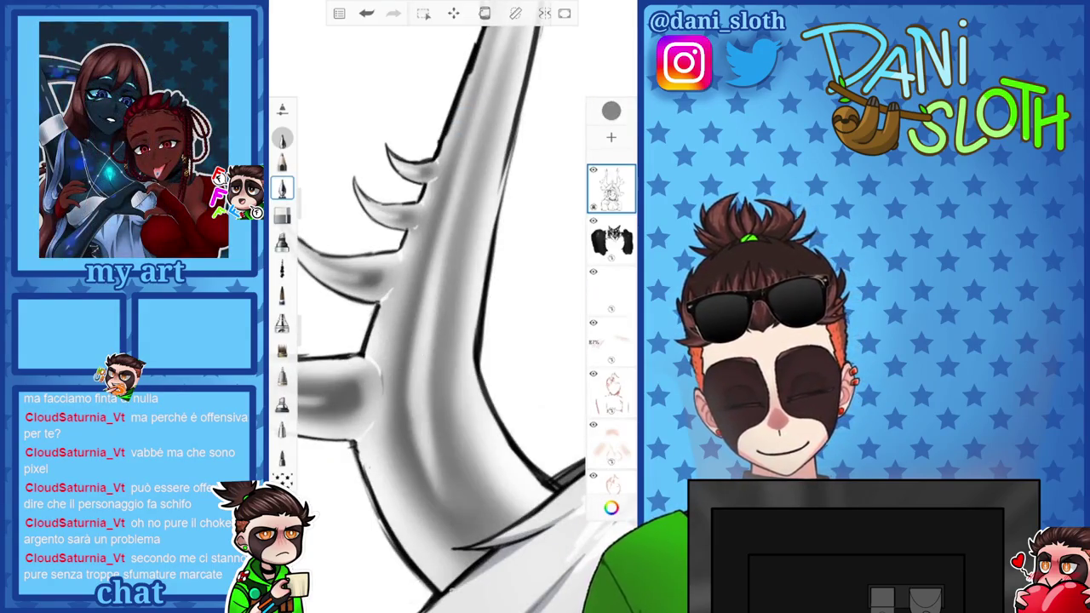
click(366, 13)
click(281, 322)
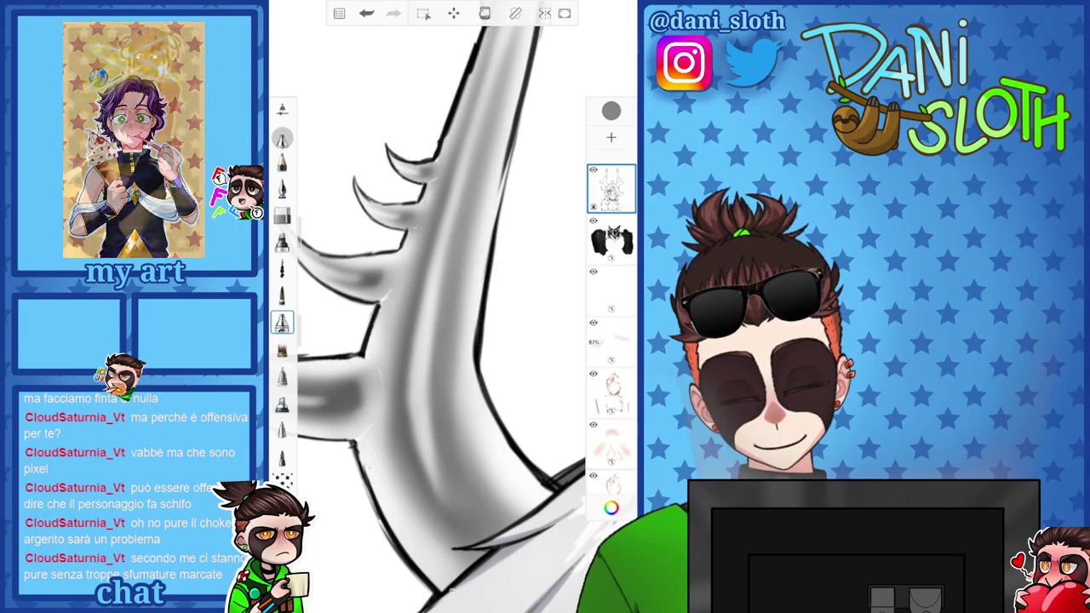
scroll(451, 315, down, 3)
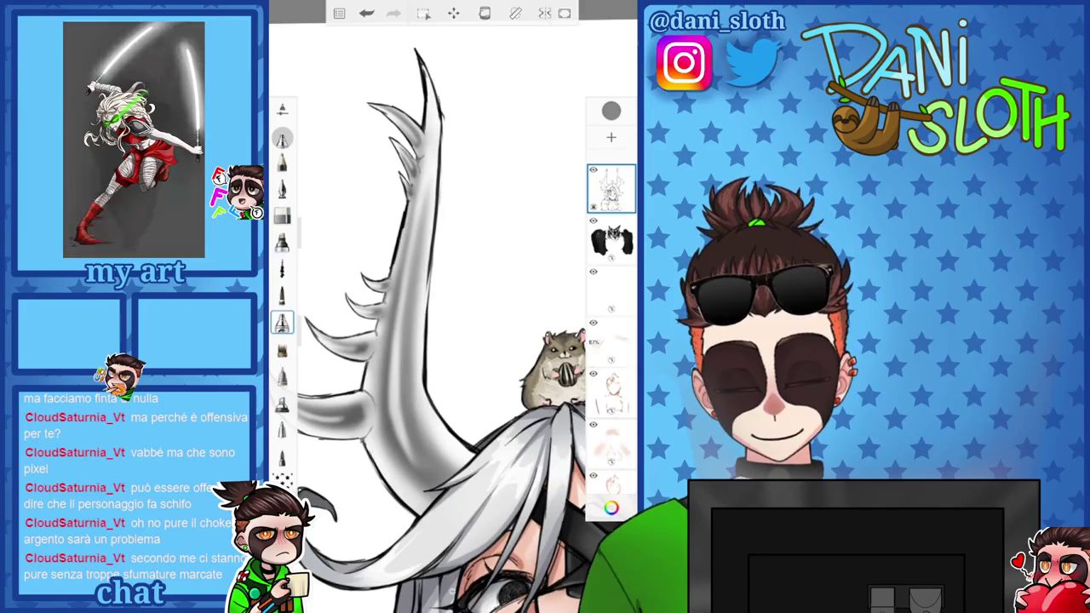
scroll(426, 341, down, 5)
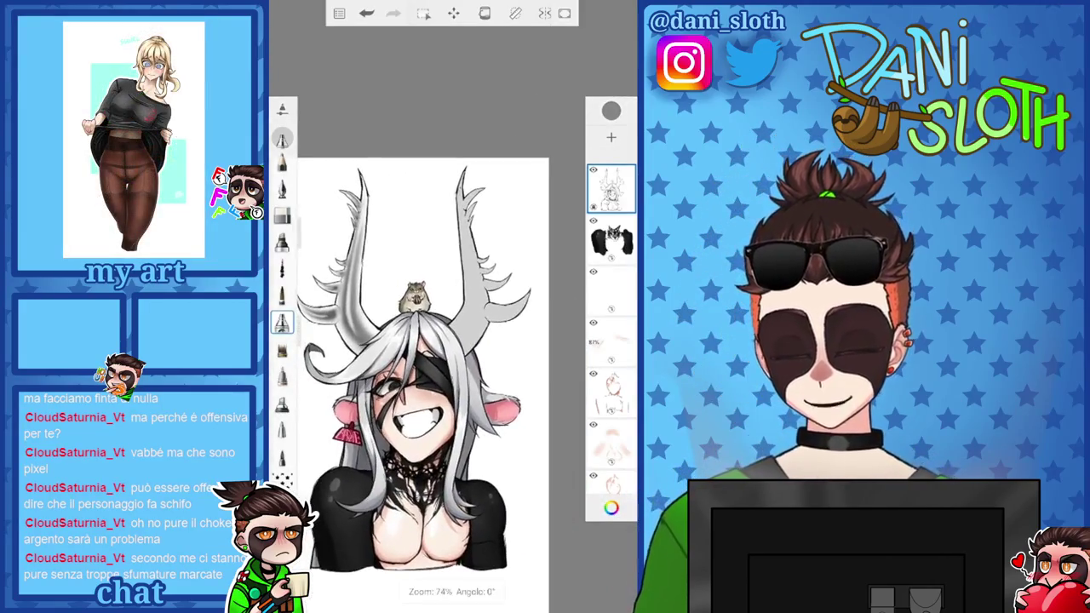
Merge the empty layer down into the layer below
scroll(610, 341, down, 5)
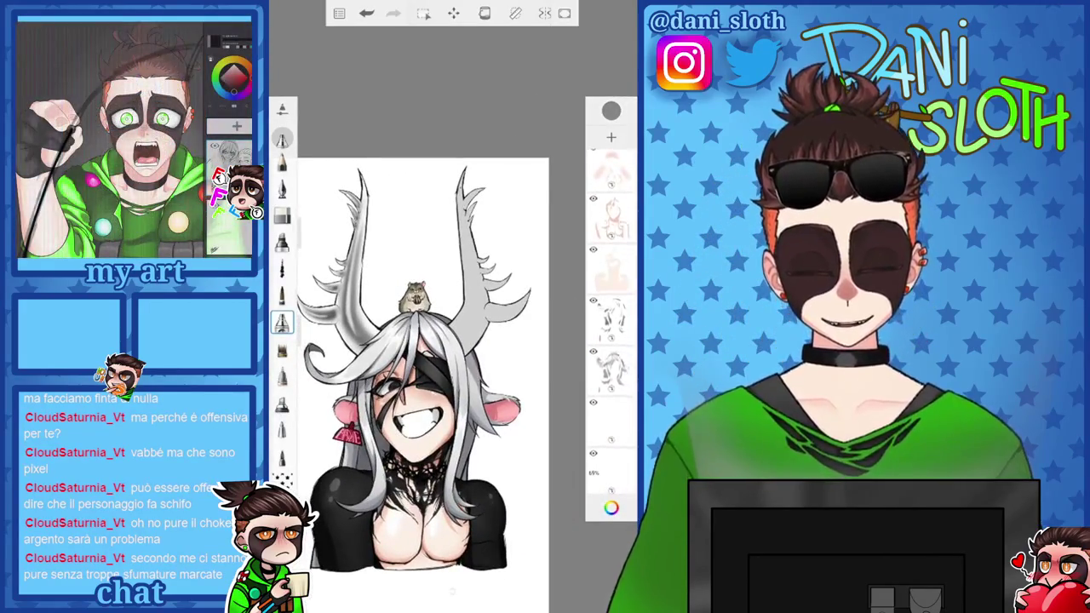
scroll(610, 306, up, 5)
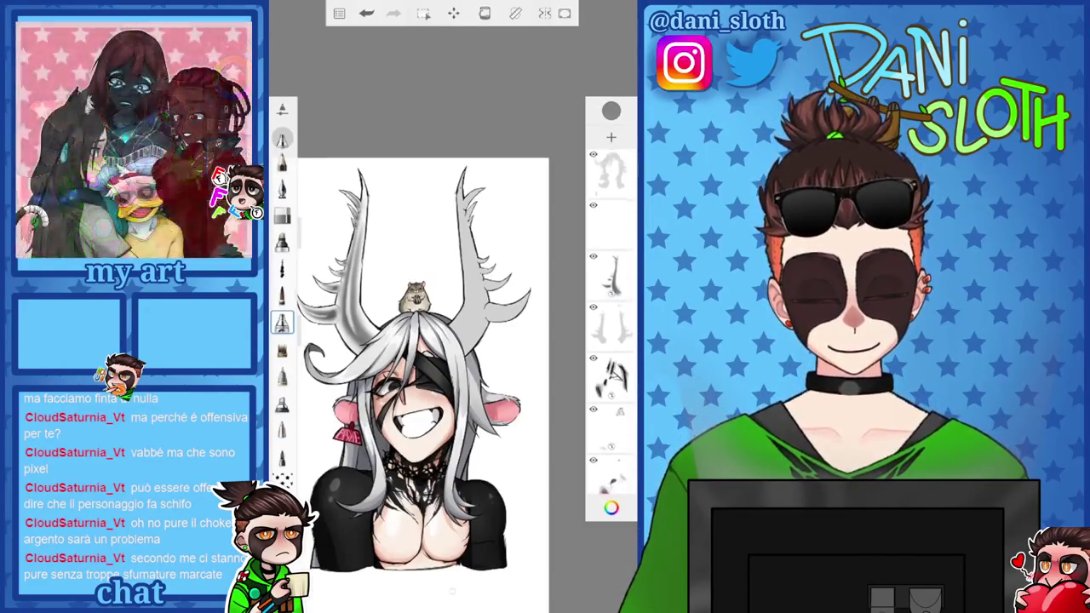
click(611, 223)
click(487, 211)
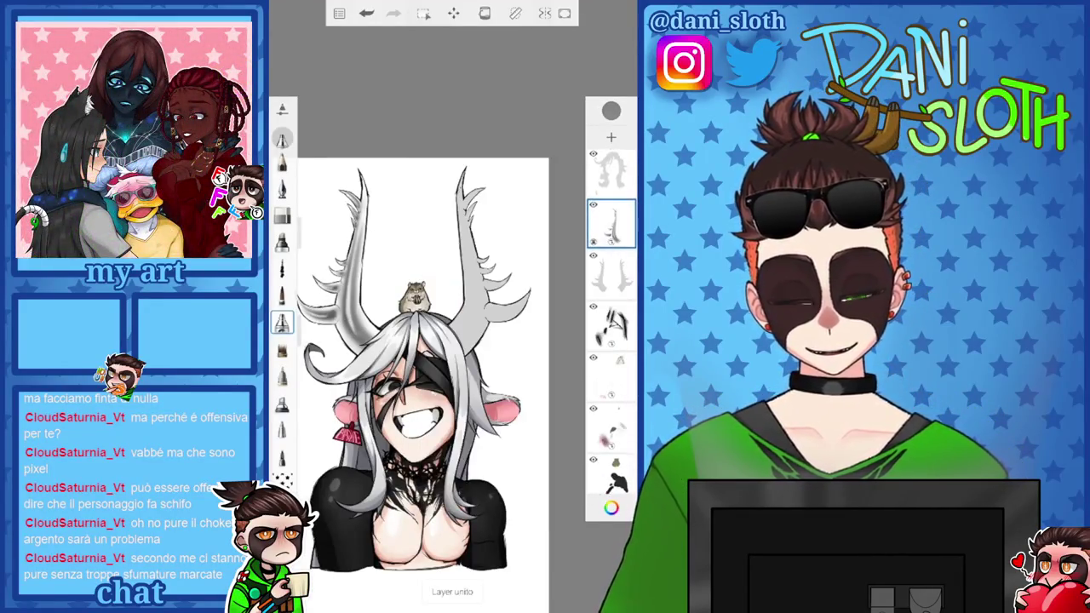
click(610, 223)
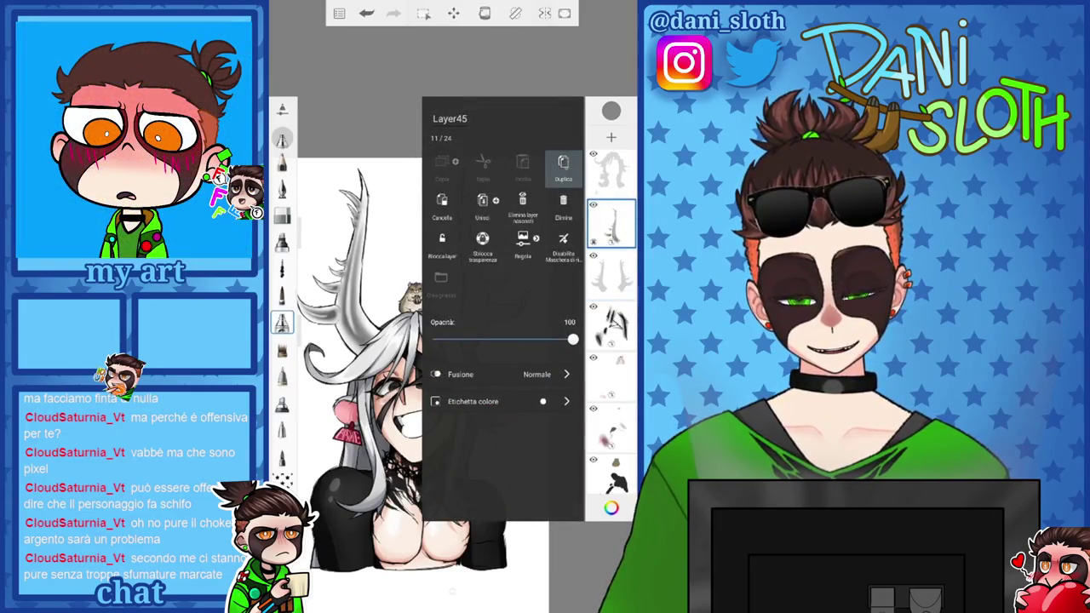
click(610, 223)
Nudge the right antler layer (Layer45) slightly right and confirm the transform
click(453, 12)
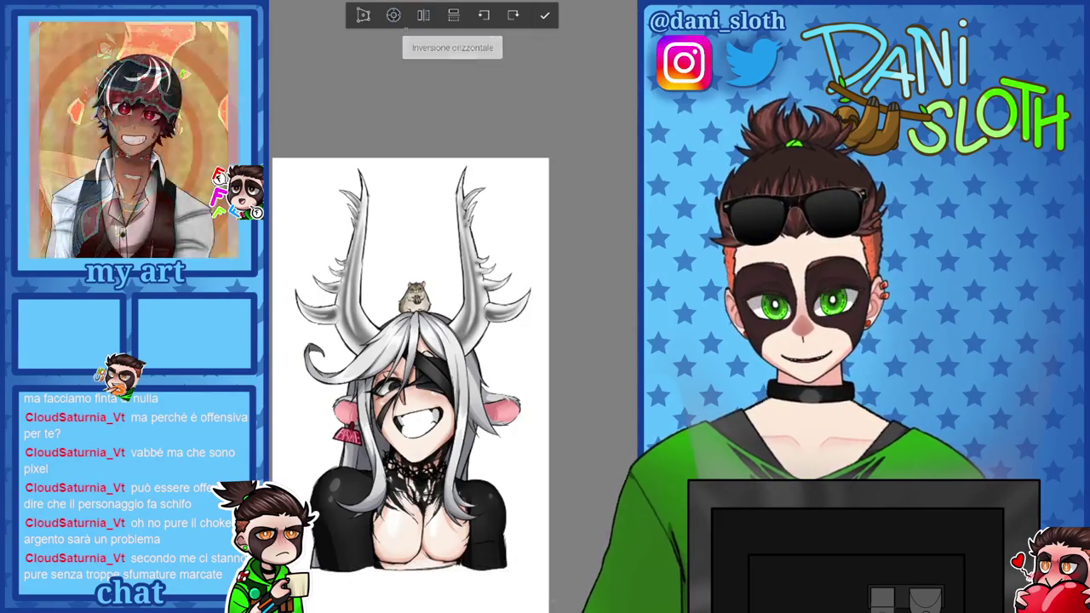
click(393, 14)
click(434, 124)
drag(434, 123, 438, 124)
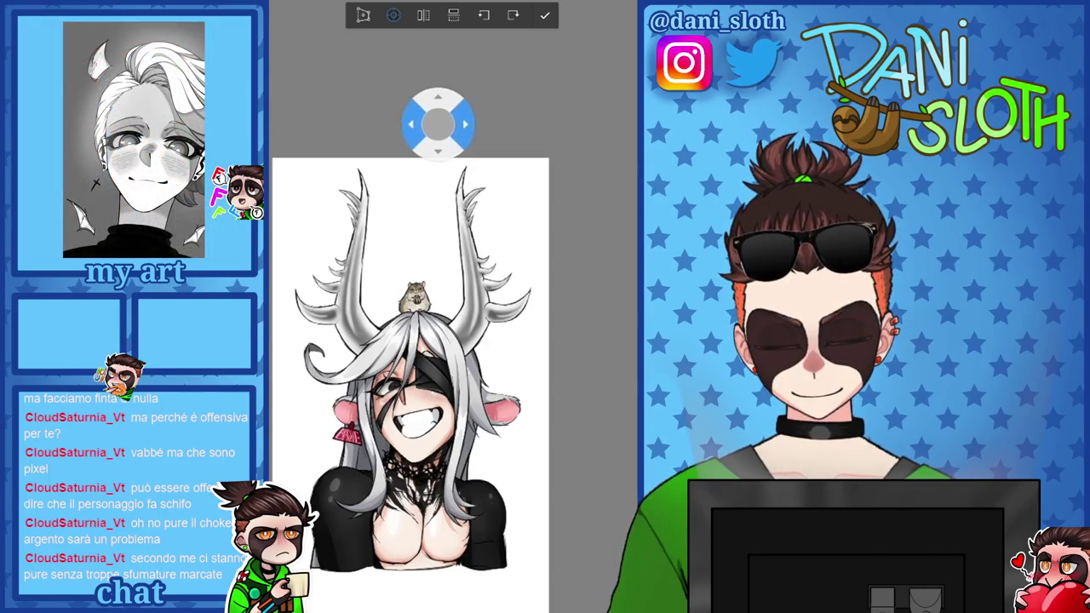
click(438, 123)
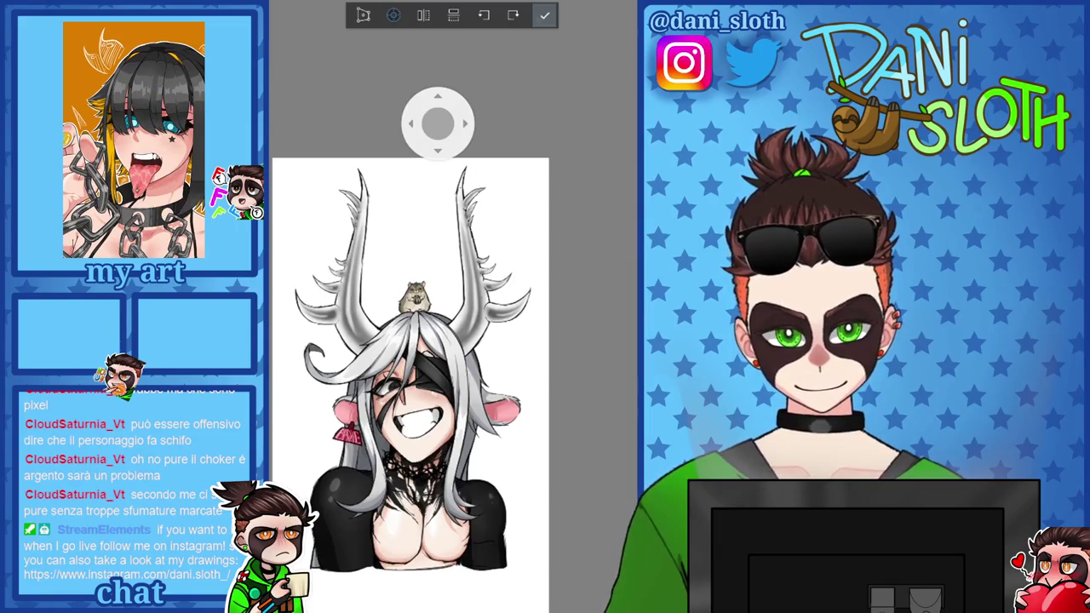
click(545, 14)
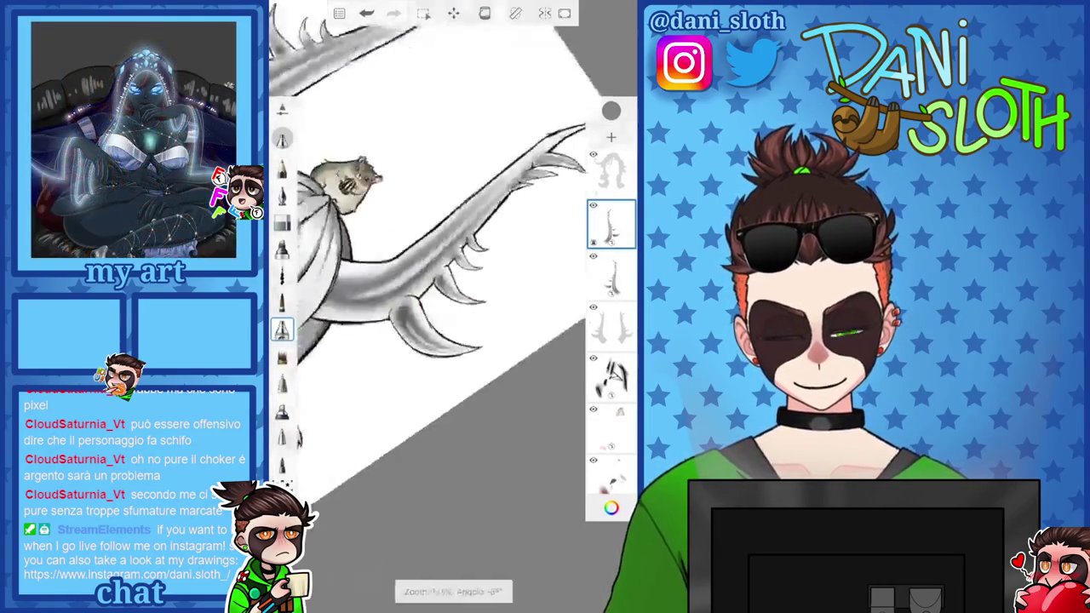
Paint a white highlight along the right antler's prong
scroll(425, 298, up, 5)
scroll(426, 298, up, 3)
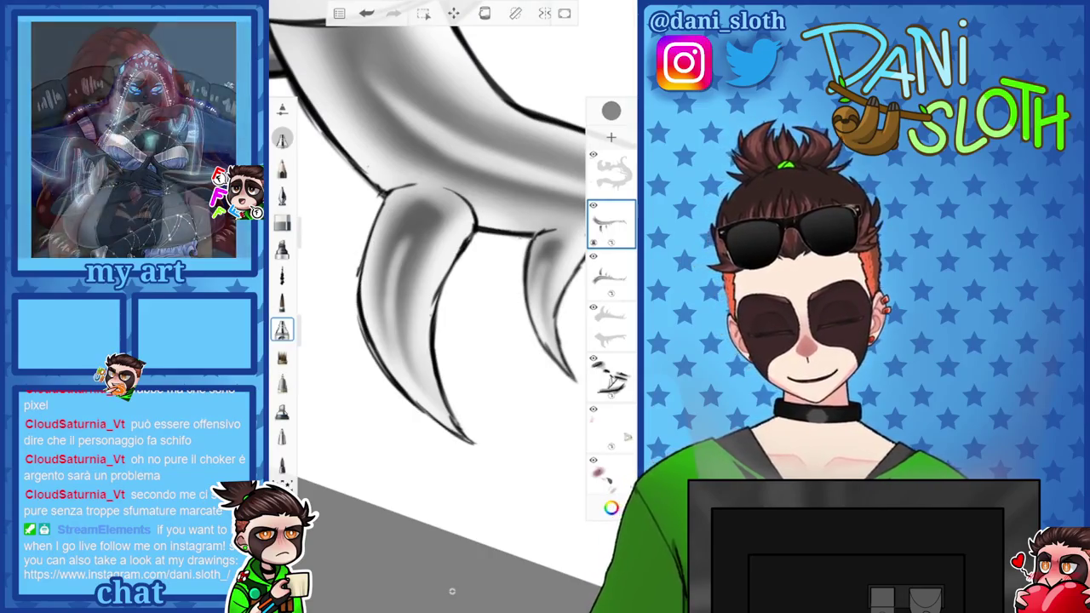
click(610, 110)
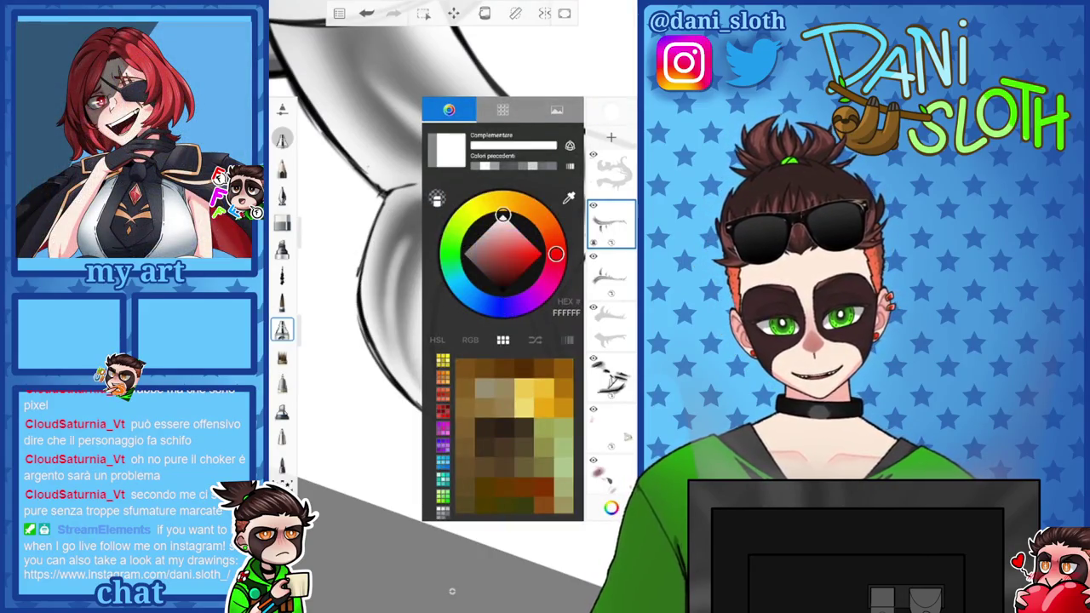
click(611, 111)
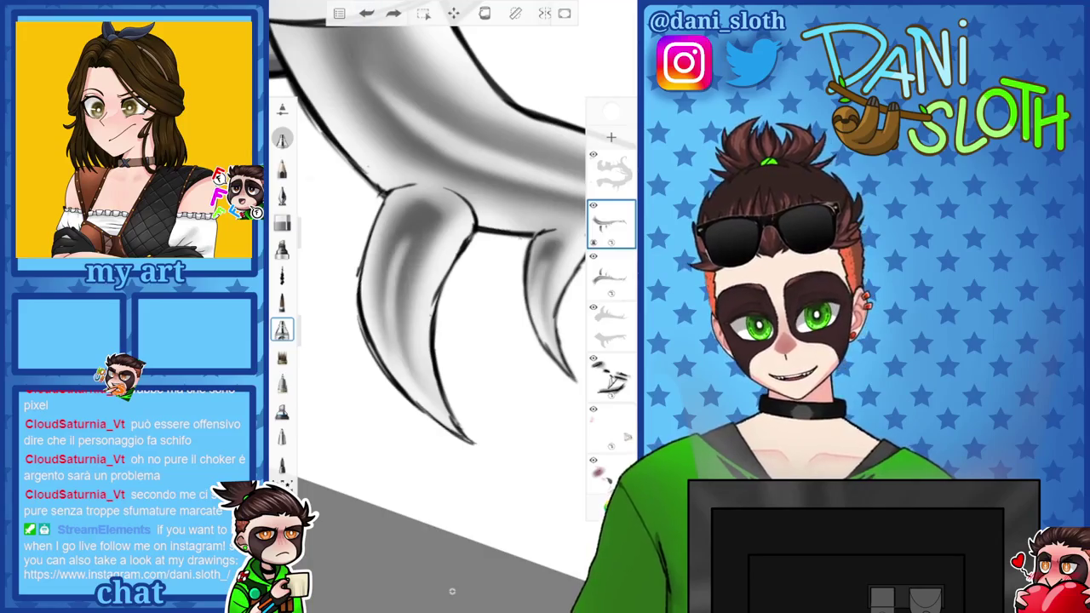
drag(416, 219, 393, 275)
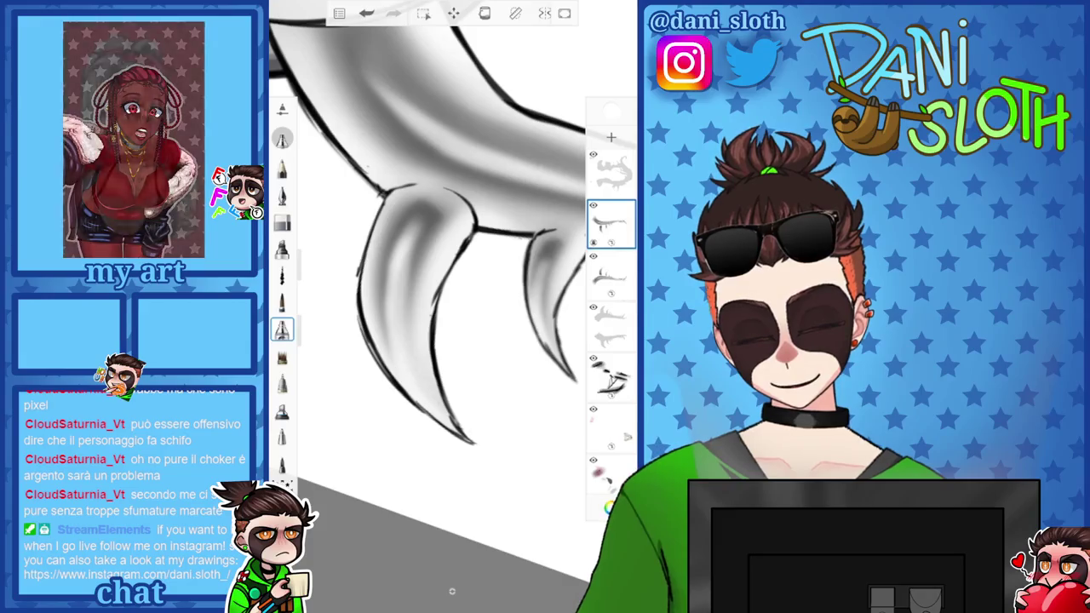
Choose greys 525252 and then 868686 to shade the right antler's prongs
scroll(426, 323, down, 5)
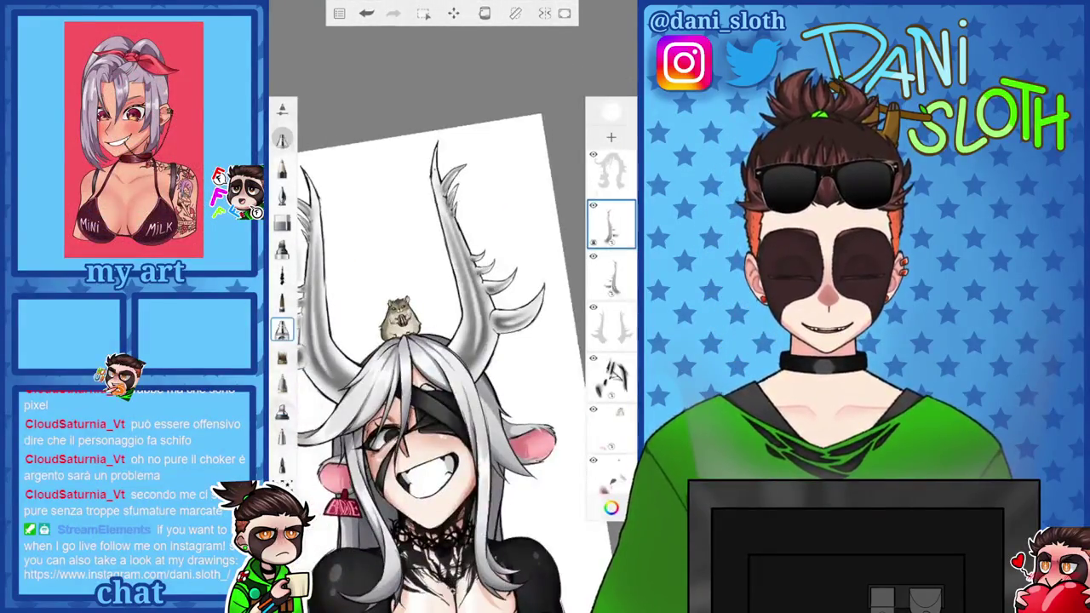
click(610, 508)
scroll(426, 340, up, 5)
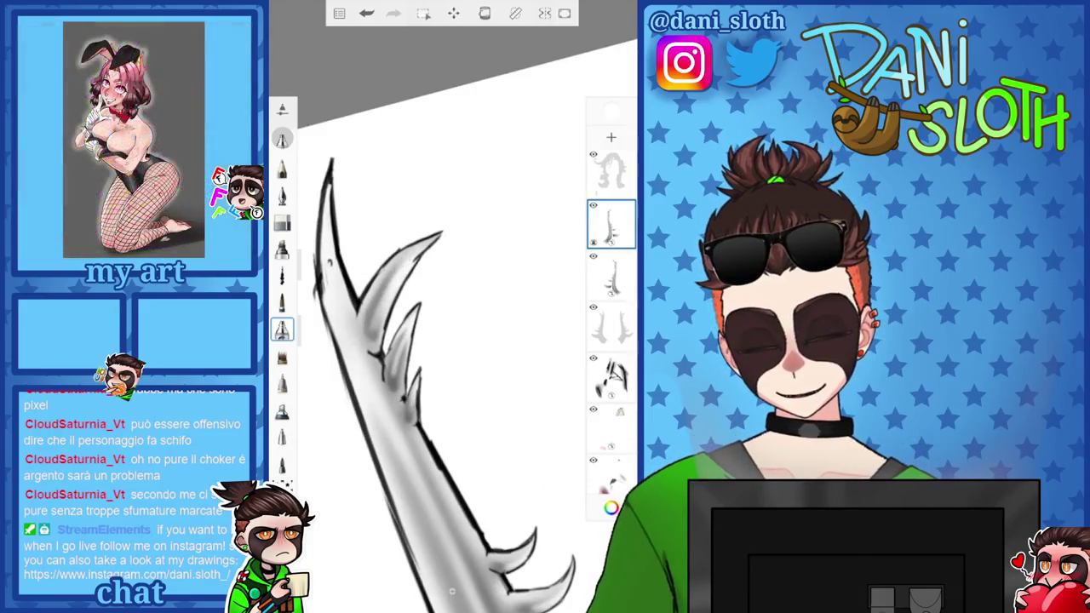
click(610, 508)
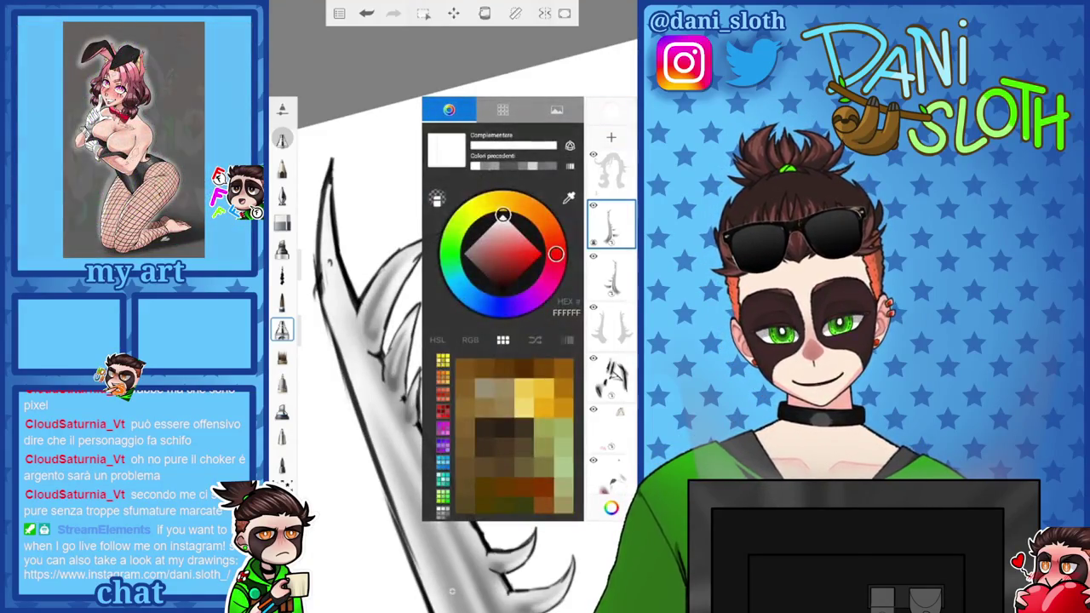
click(610, 509)
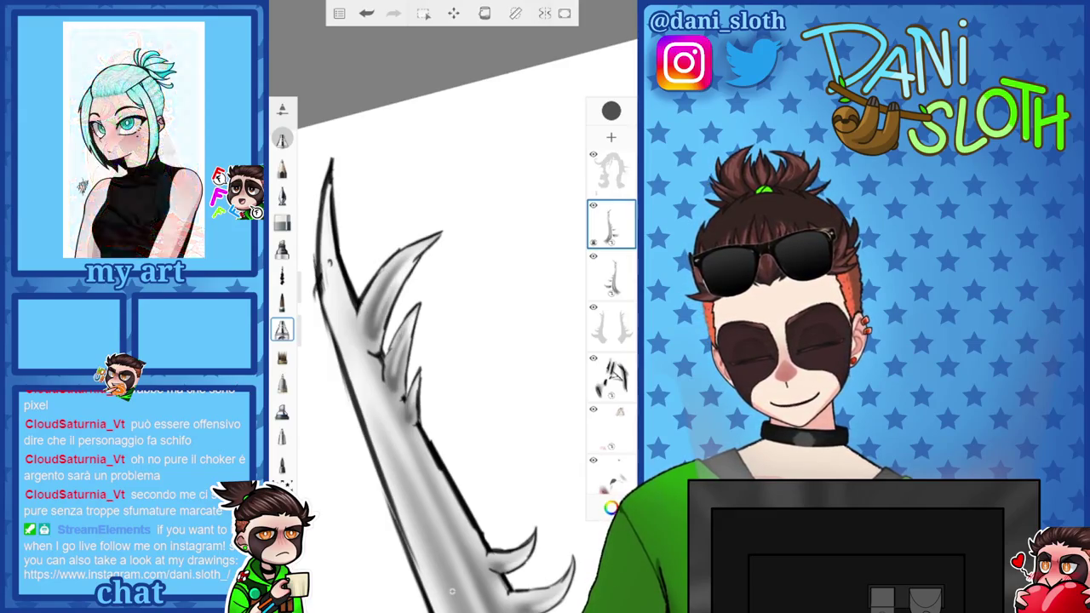
drag(400, 357, 460, 341)
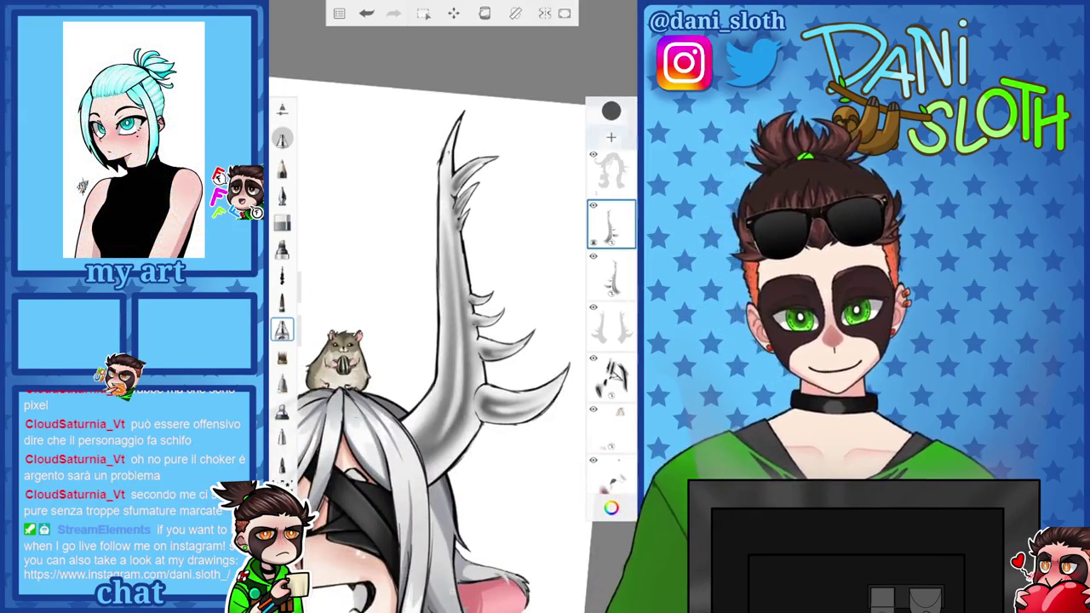
click(610, 508)
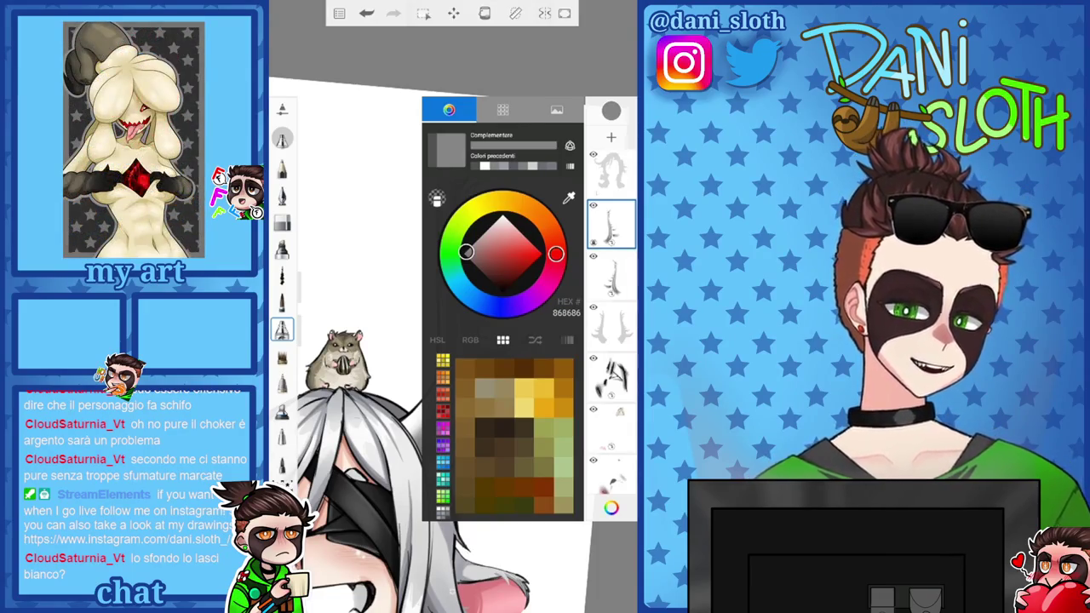
click(611, 507)
scroll(425, 341, down, 5)
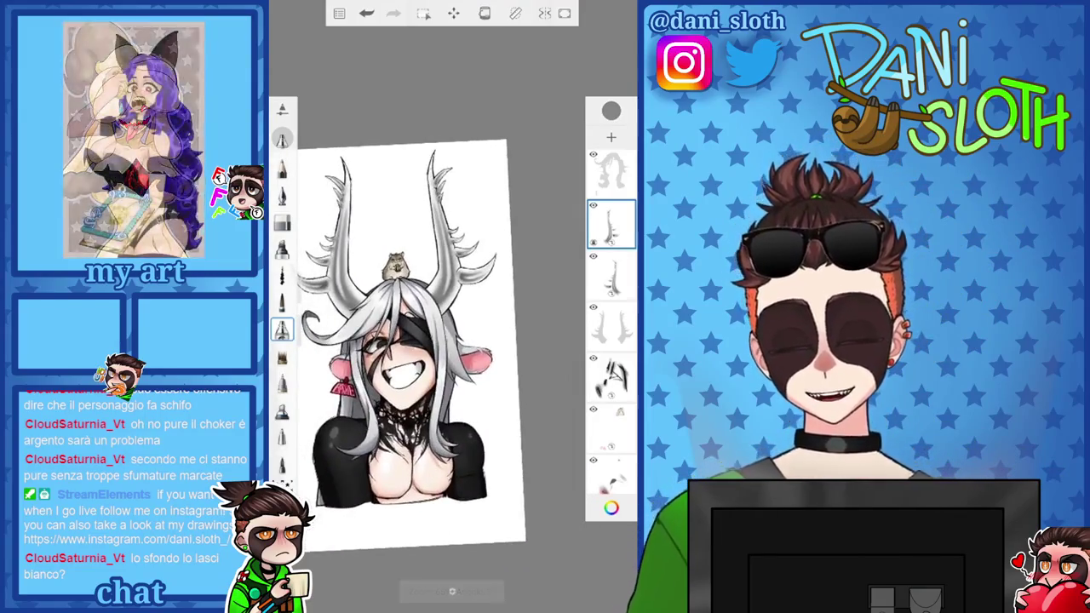
Undo the last grey stroke on the right antler and zoom out over the character
scroll(426, 349, up, 1)
scroll(425, 349, up, 1)
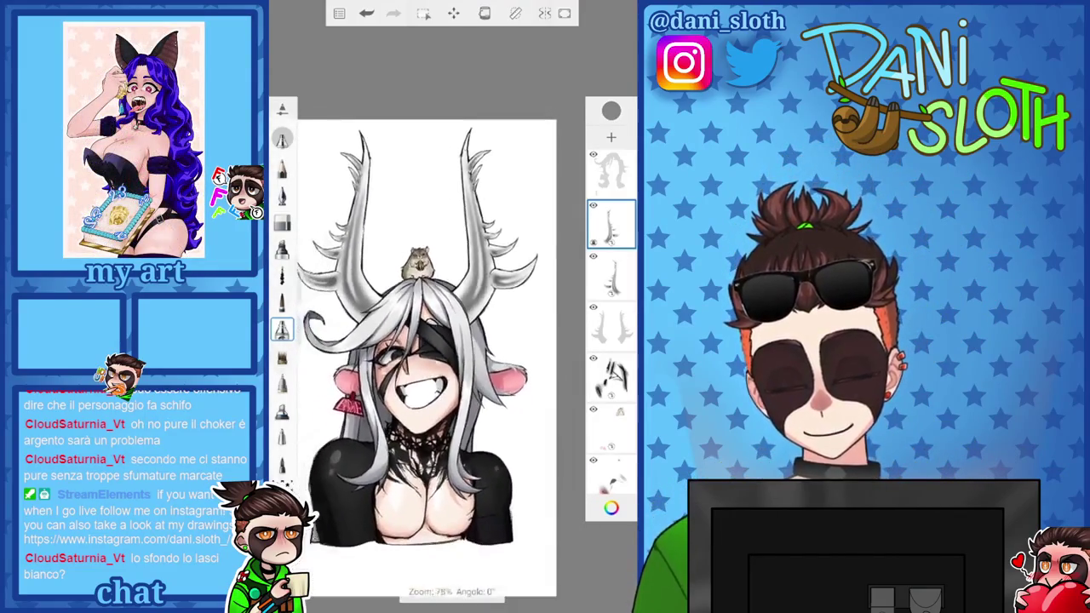
scroll(502, 200, up, 5)
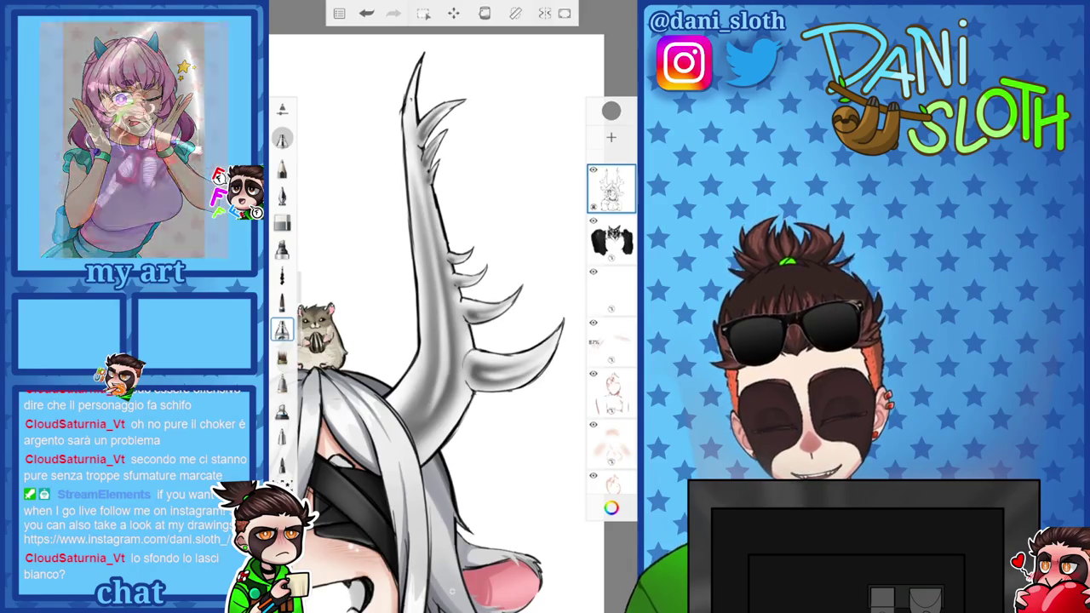
scroll(477, 281, up, 3)
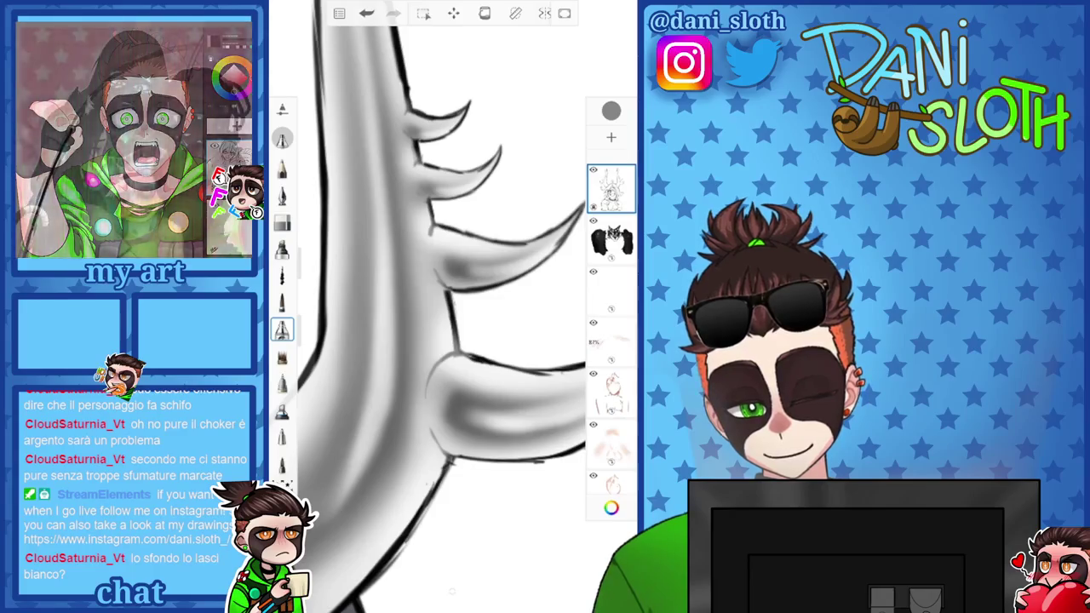
scroll(442, 306, down, 2)
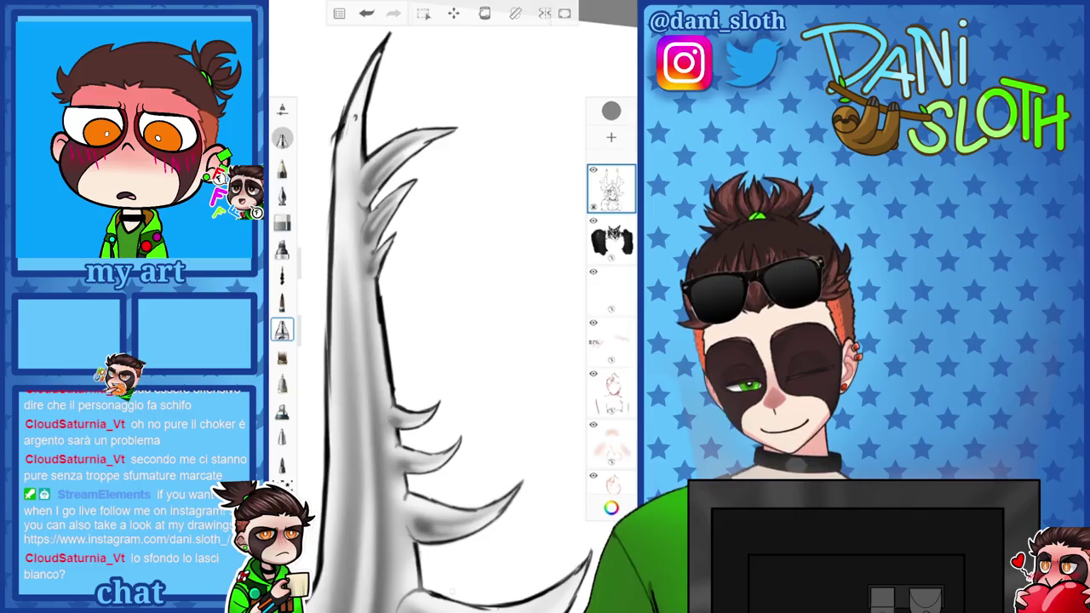
scroll(451, 323, down, 3)
scroll(451, 324, up, 3)
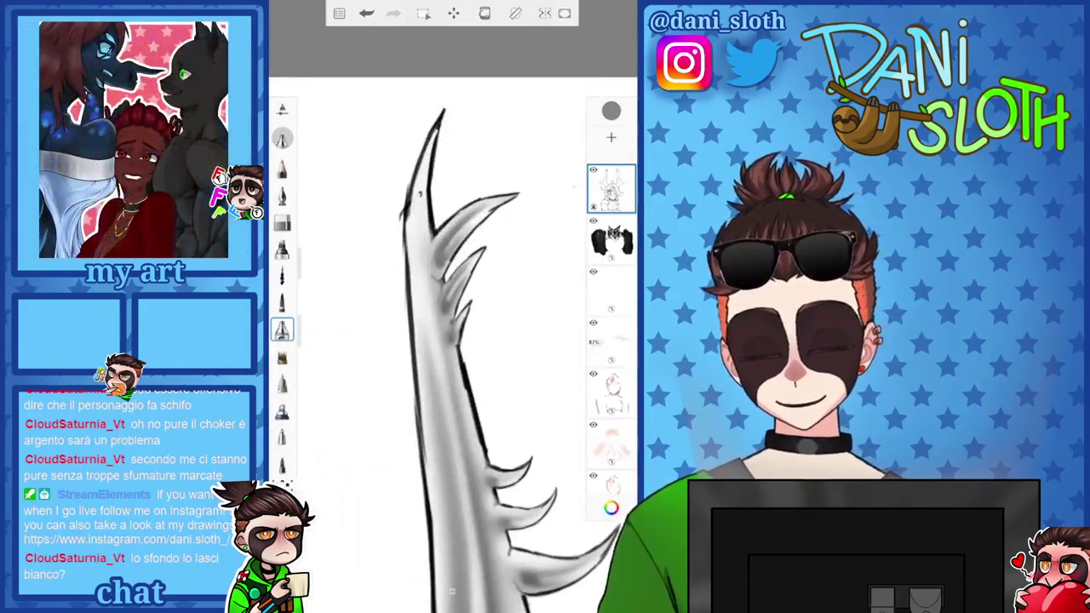
key(ctrl+z)
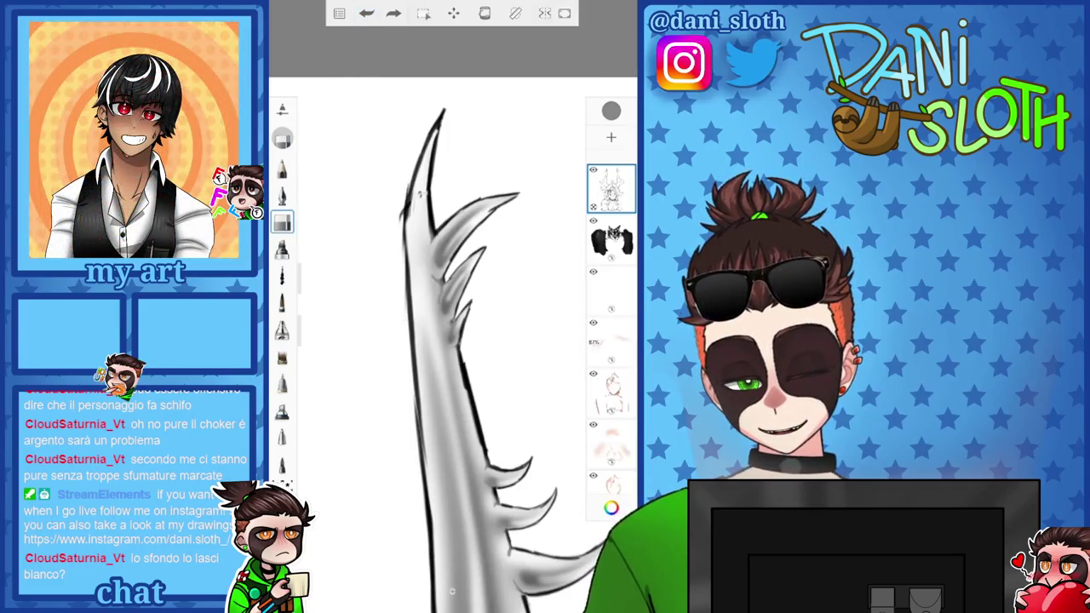
scroll(451, 340, down, 3)
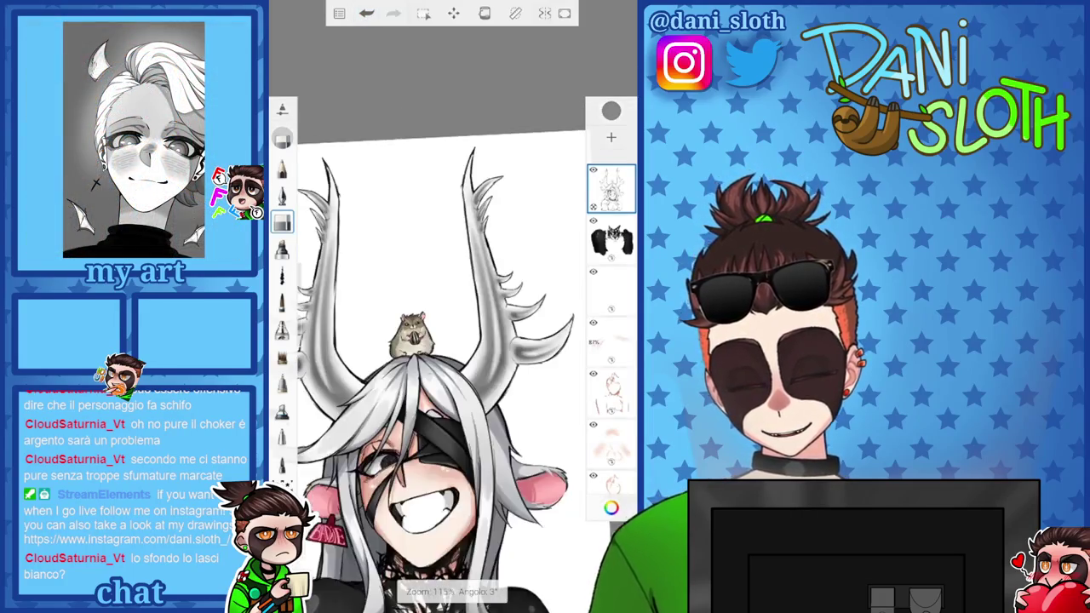
scroll(434, 358, up, 1)
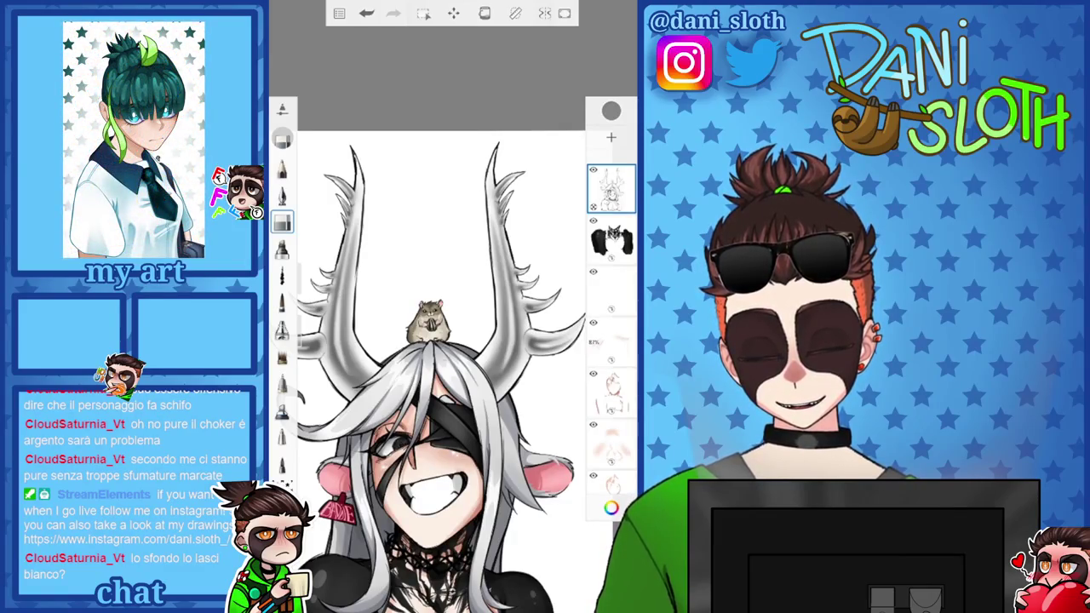
scroll(442, 340, down, 3)
scroll(443, 340, up, 2)
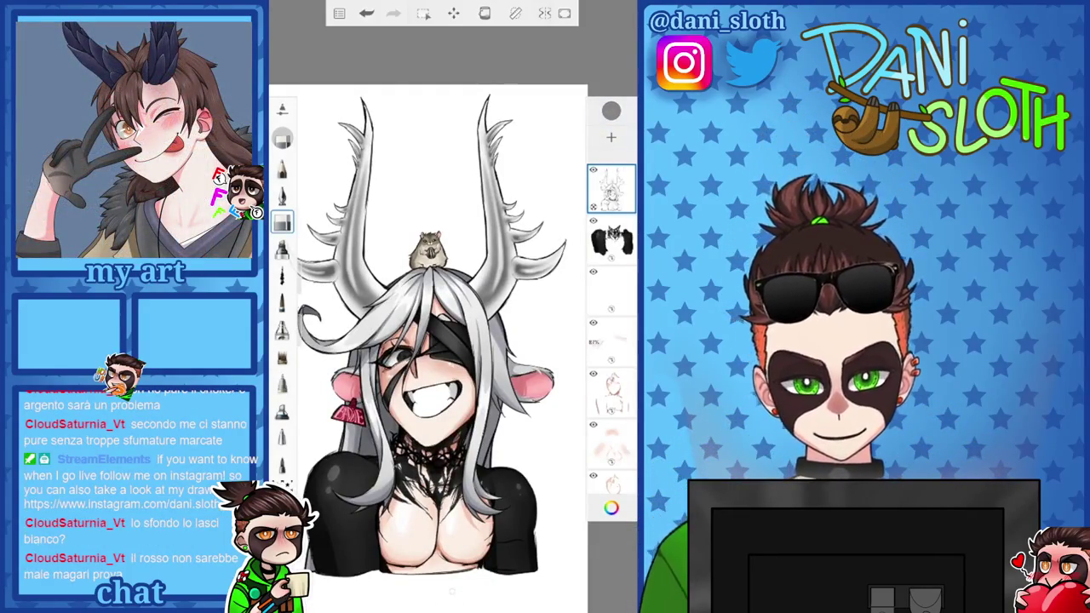
Merge the two antler layers and select the hair layer
scroll(611, 323, down, 3)
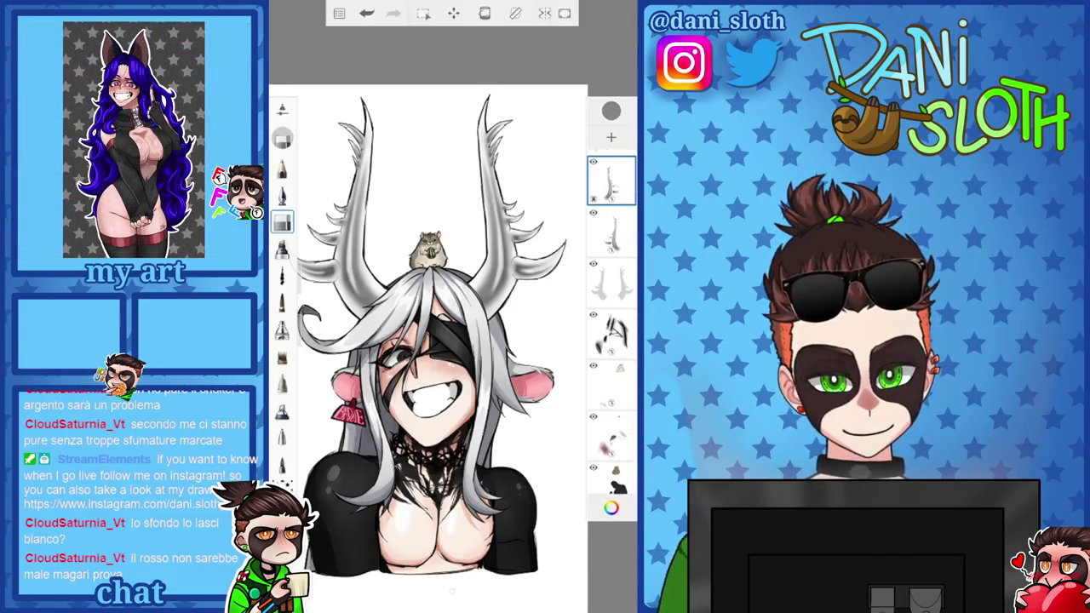
click(612, 180)
click(486, 219)
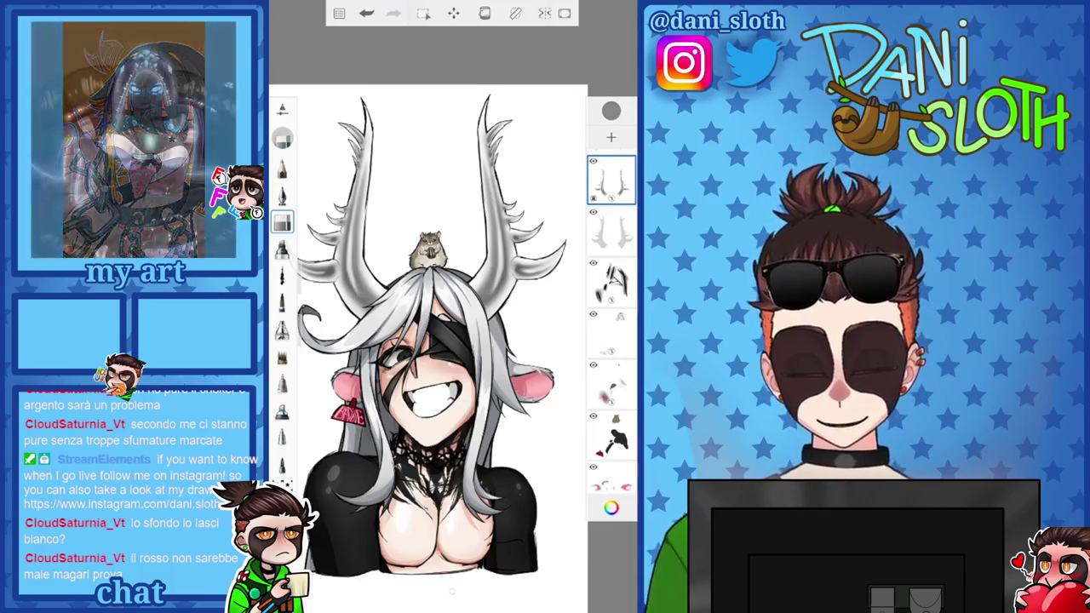
click(611, 232)
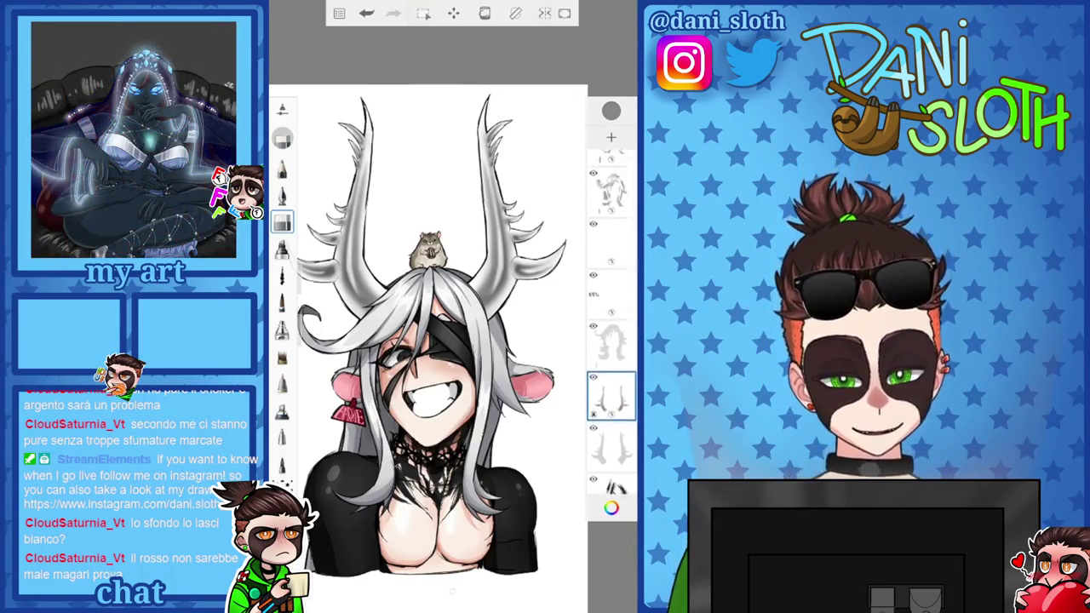
Set the painting colour to dark grey 525252, undoing a stray stroke
click(611, 507)
click(569, 197)
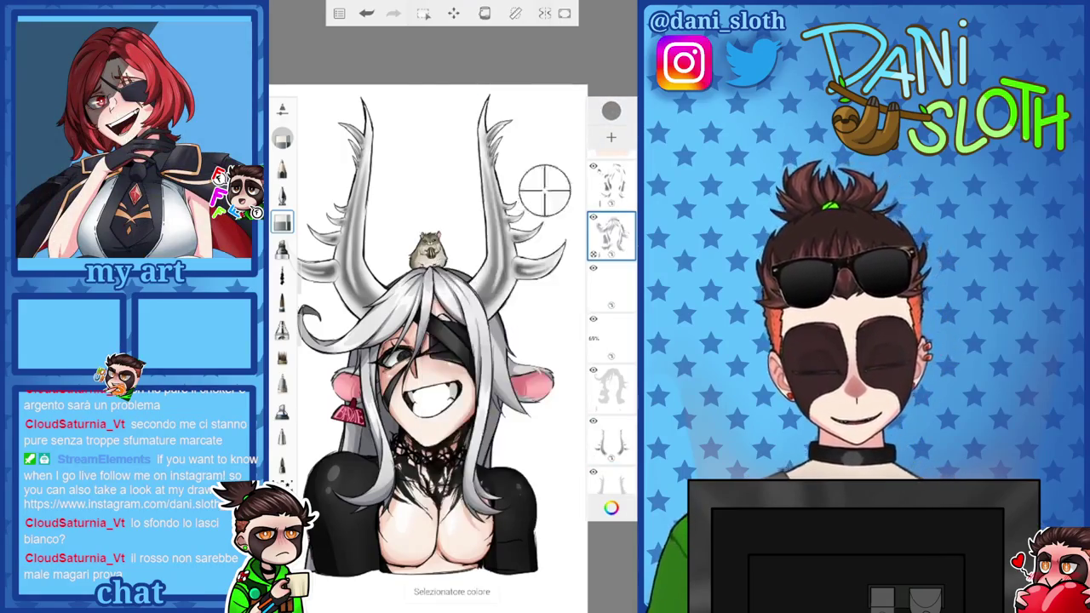
scroll(452, 340, up, 5)
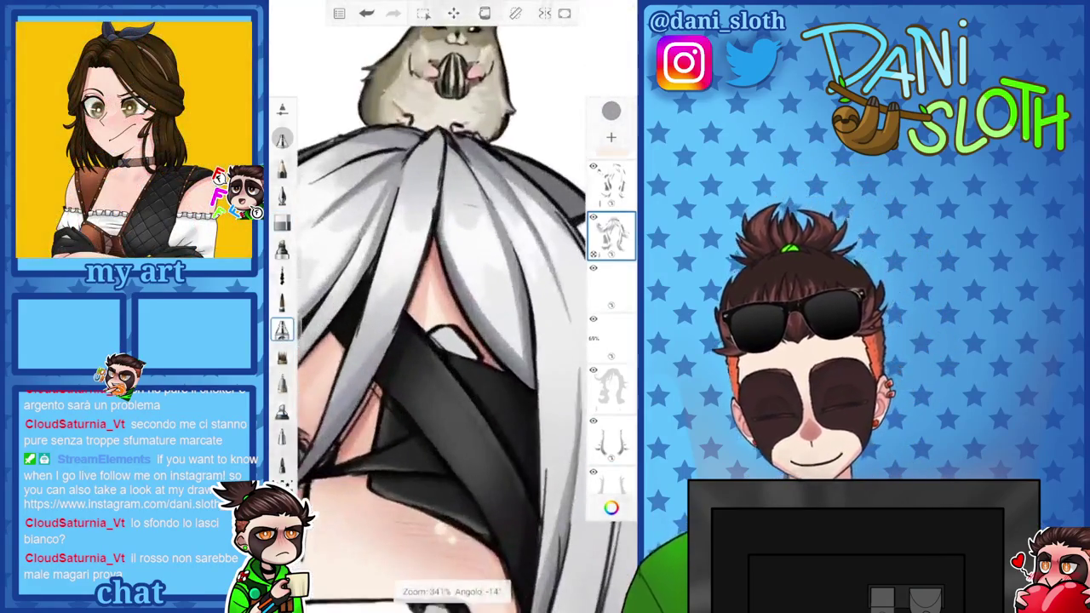
click(282, 303)
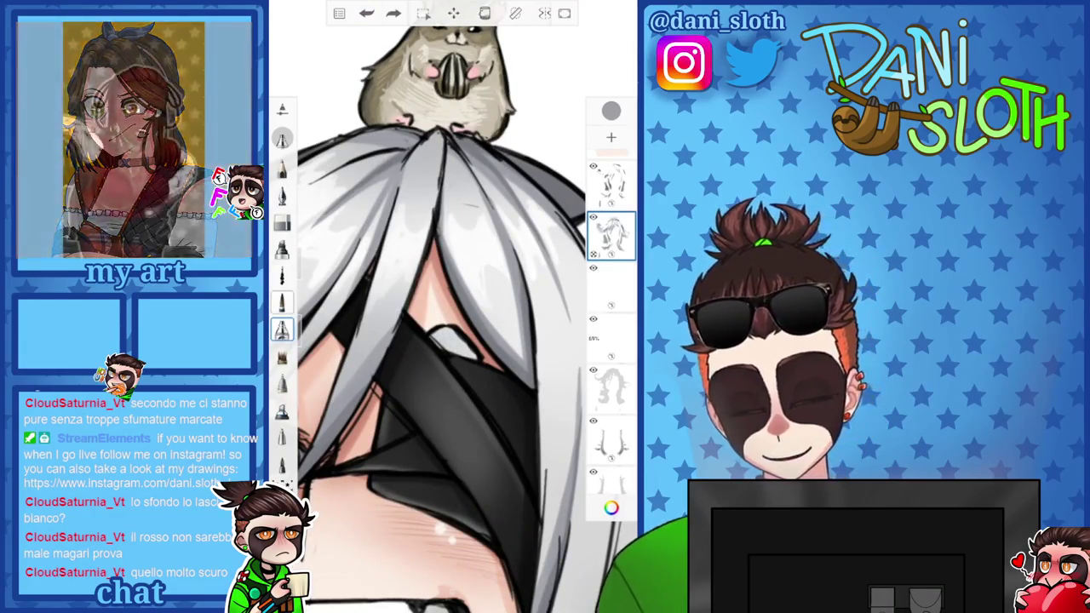
click(366, 12)
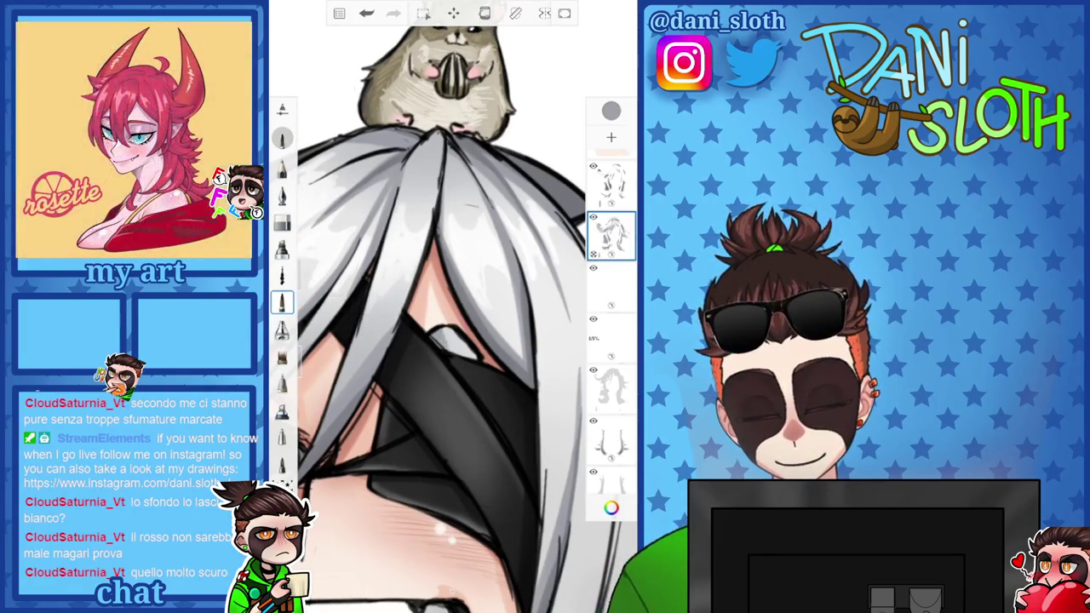
scroll(451, 340, down, 2)
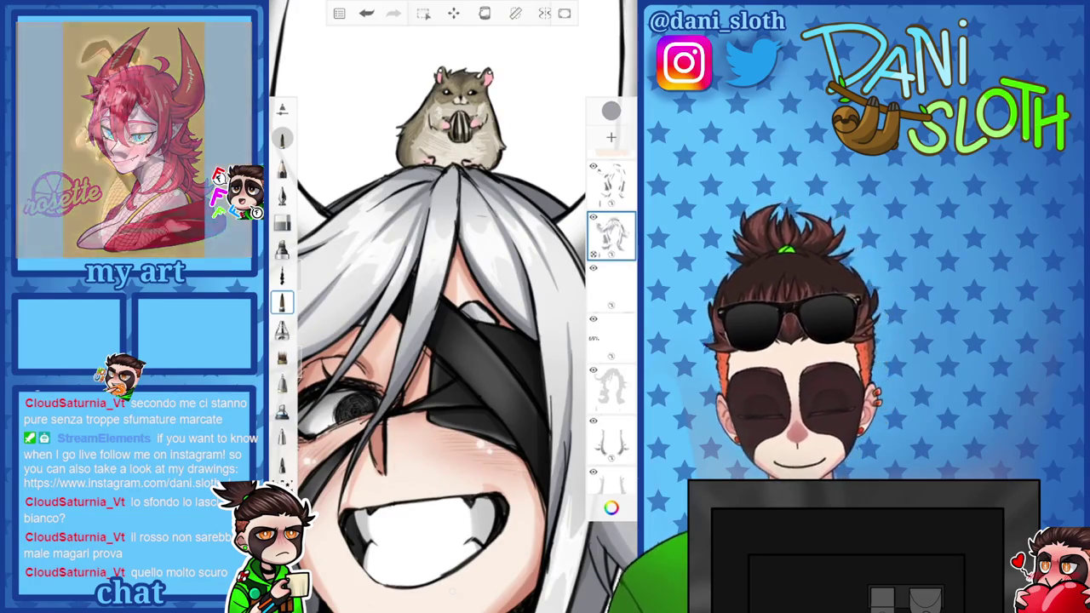
click(611, 111)
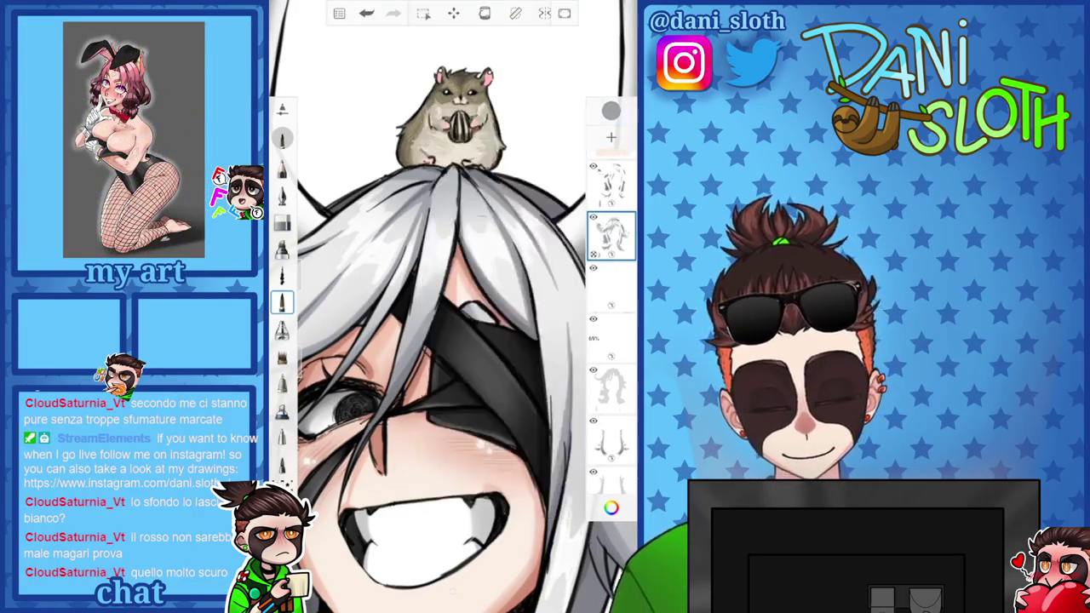
scroll(451, 340, up, 2)
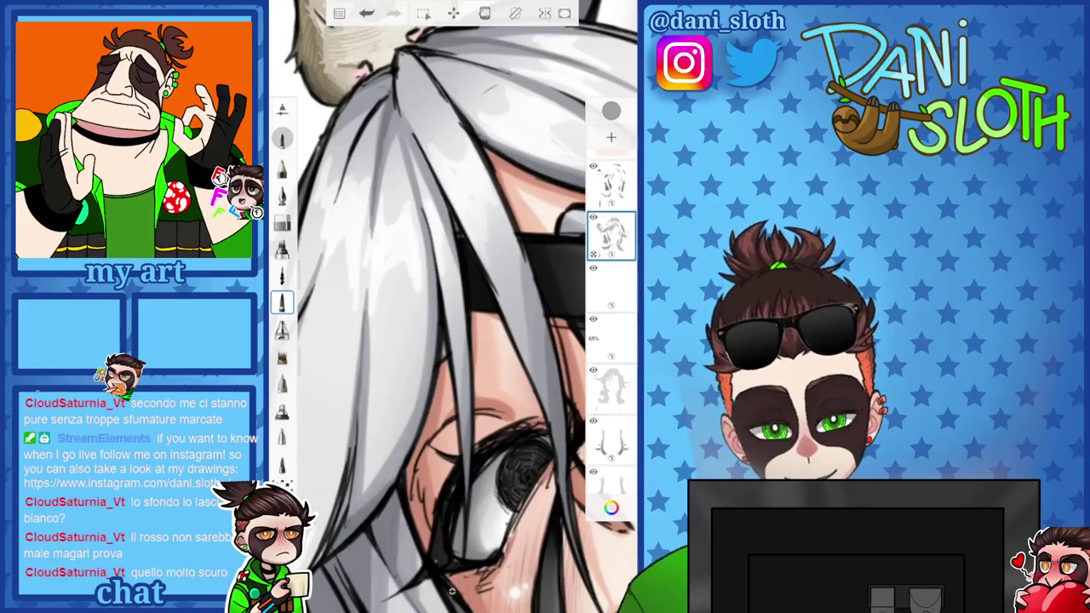
click(611, 110)
click(477, 267)
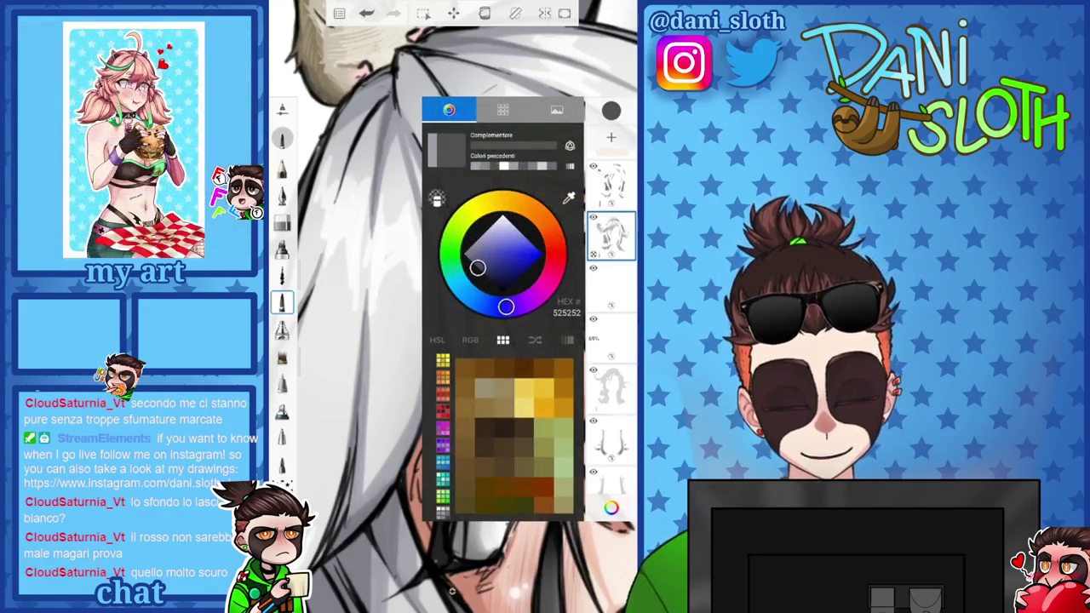
Paint grey hair shading on a new layer set to 58% opacity
click(610, 136)
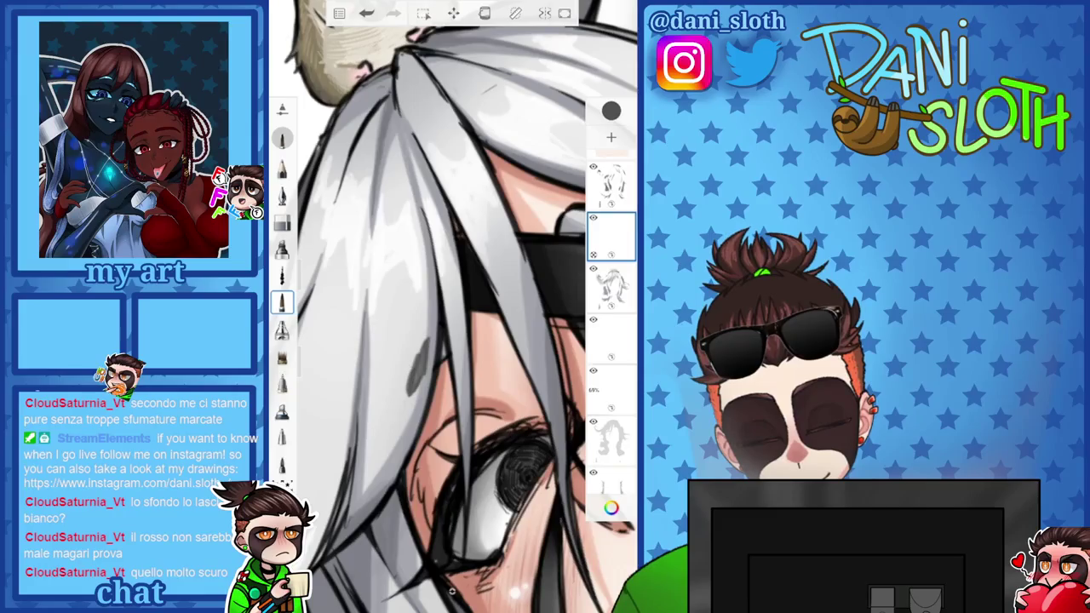
drag(453, 341, 459, 323)
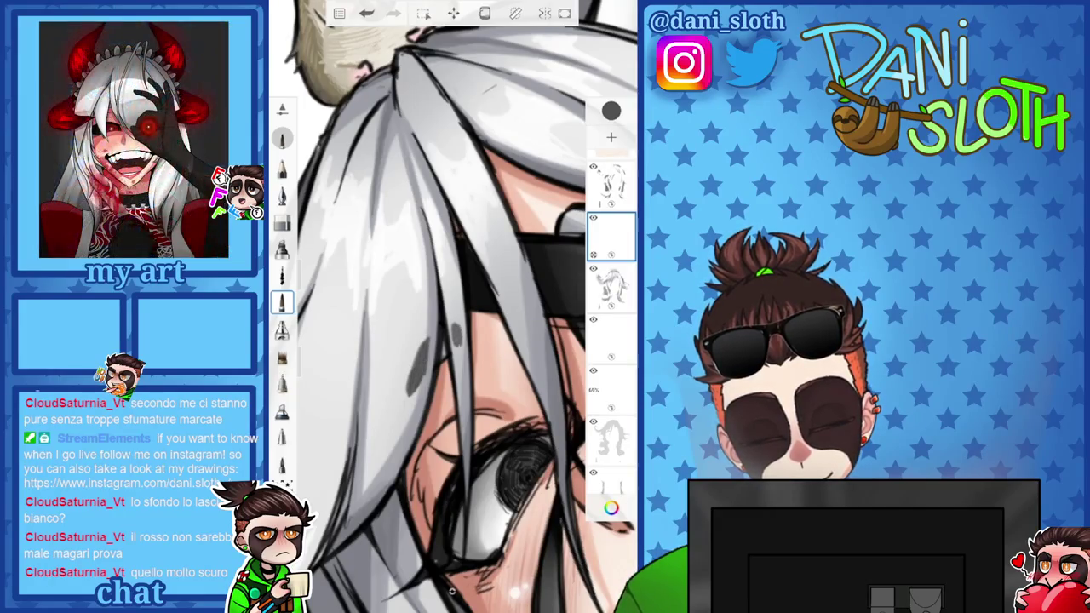
click(610, 234)
click(502, 317)
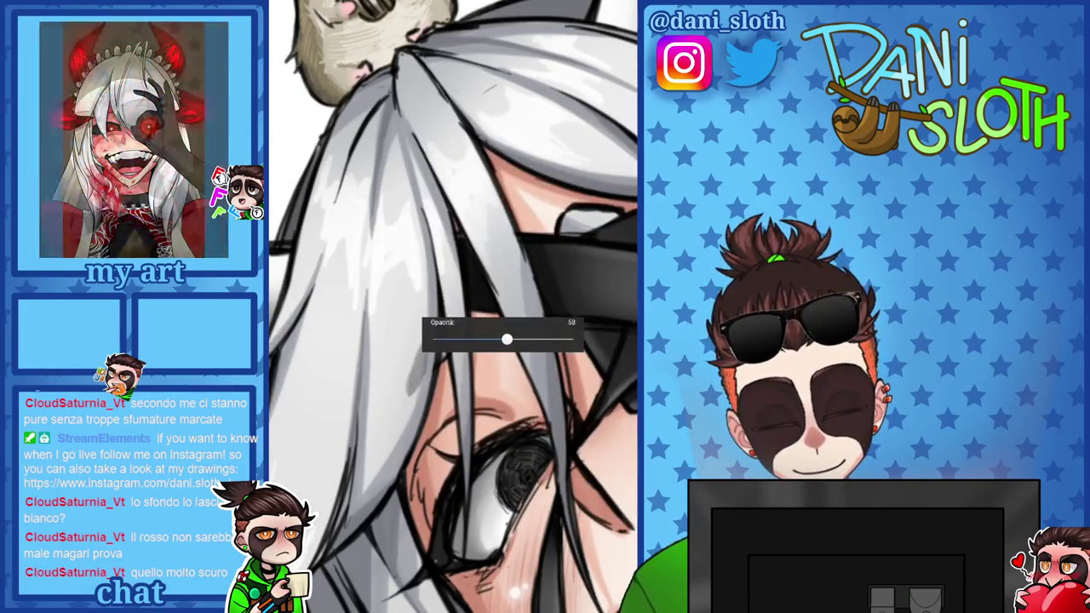
click(610, 234)
scroll(451, 306, down, 3)
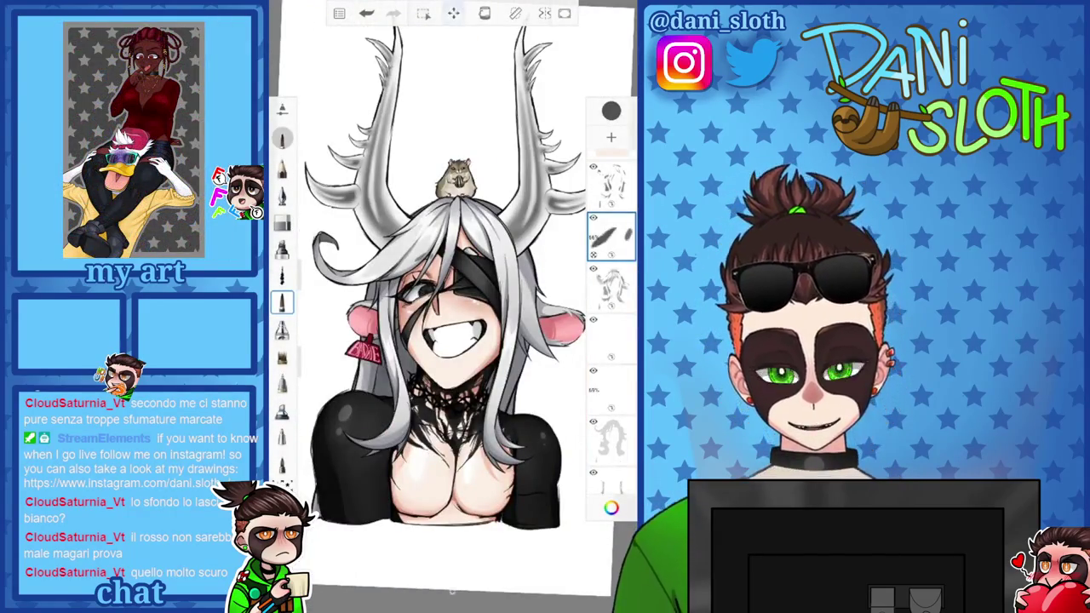
Move the hair shading layer slightly upward and apply the transform
click(453, 13)
click(393, 14)
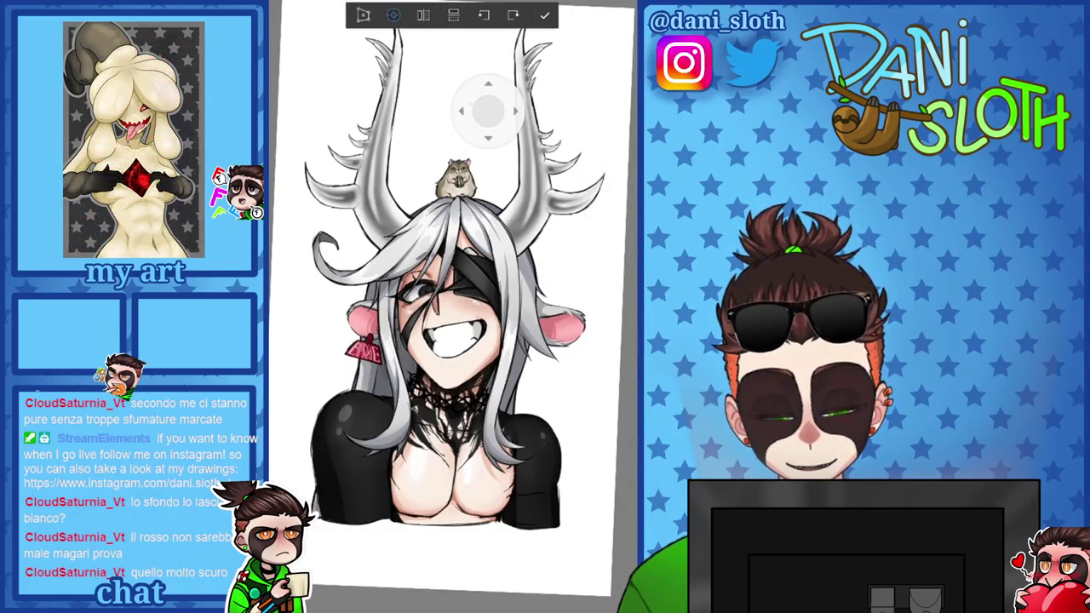
click(488, 85)
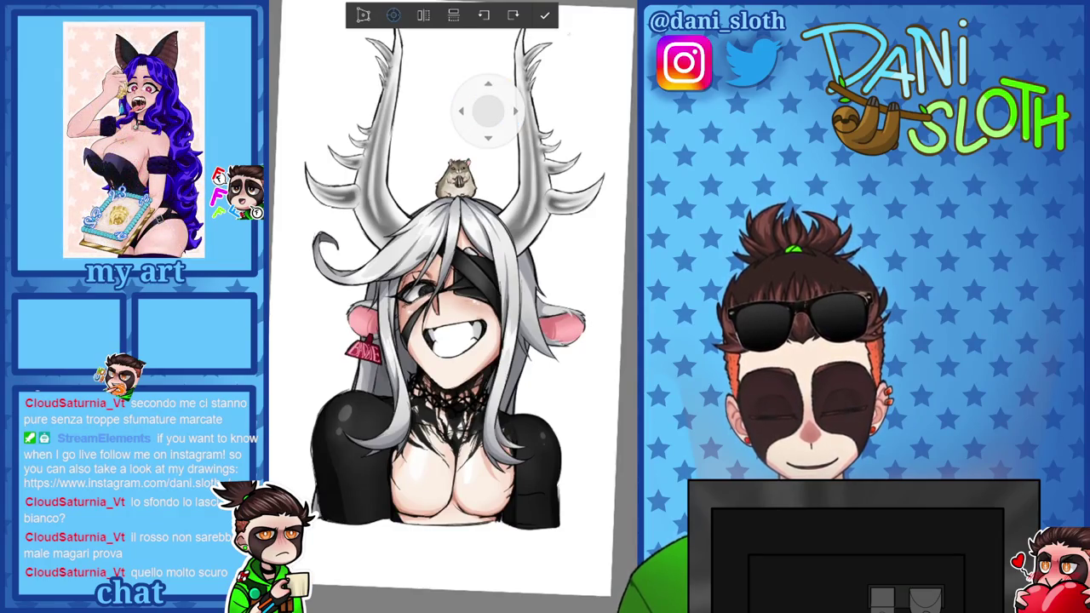
click(545, 15)
scroll(460, 272, up, 3)
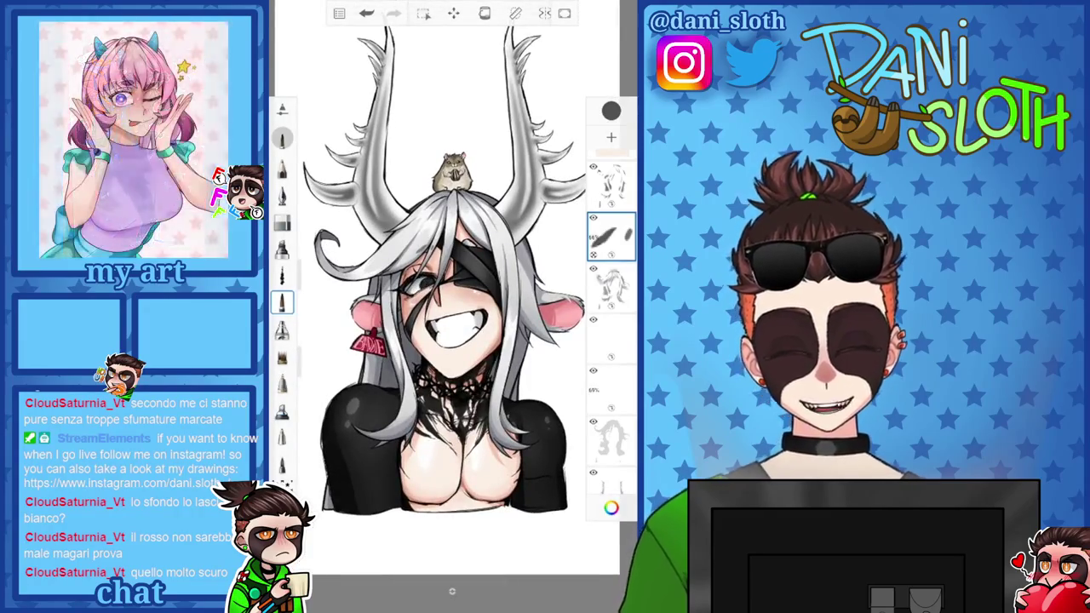
Sample the skin colour from the face, then go to the recent-apps overview
click(611, 507)
click(611, 507)
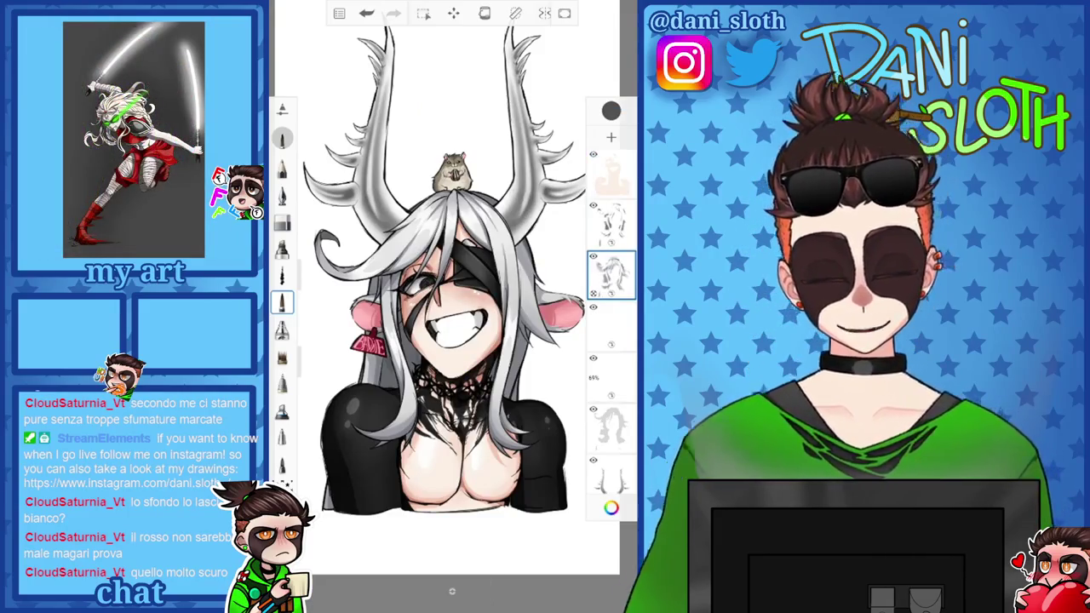
click(611, 508)
click(452, 284)
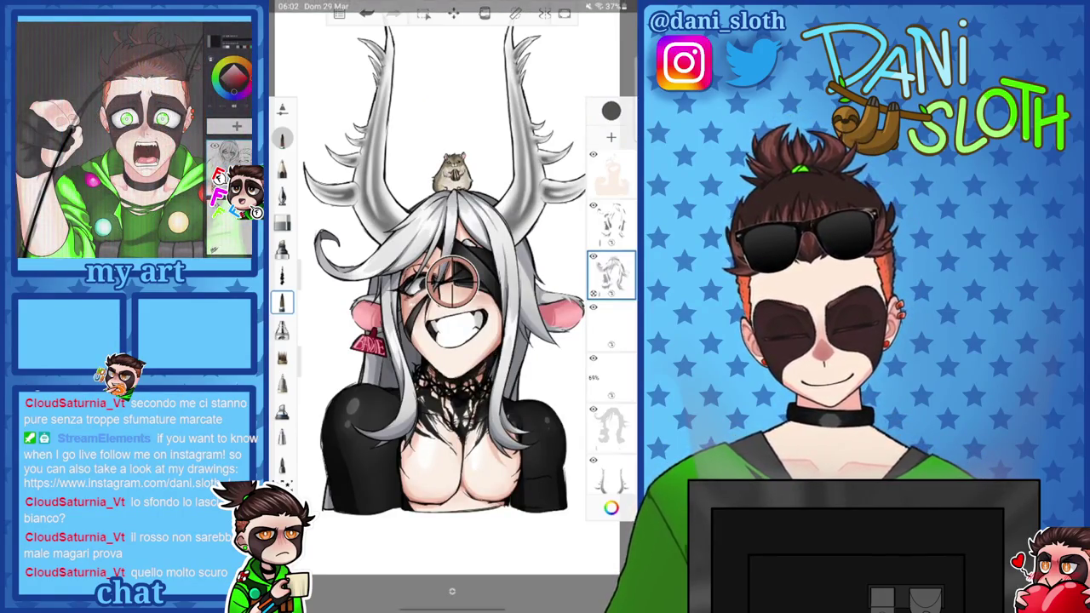
drag(452, 596, 452, 383)
Go to the device home screen
click(452, 508)
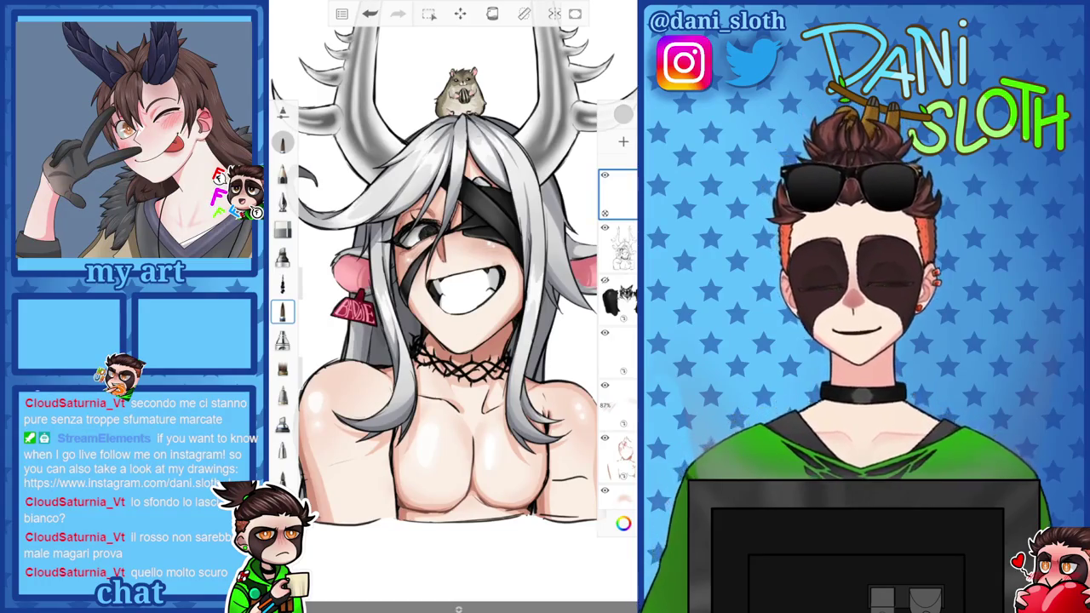
Extend light grey highlight strands down the thorn choker's wire
scroll(430, 340, up, 5)
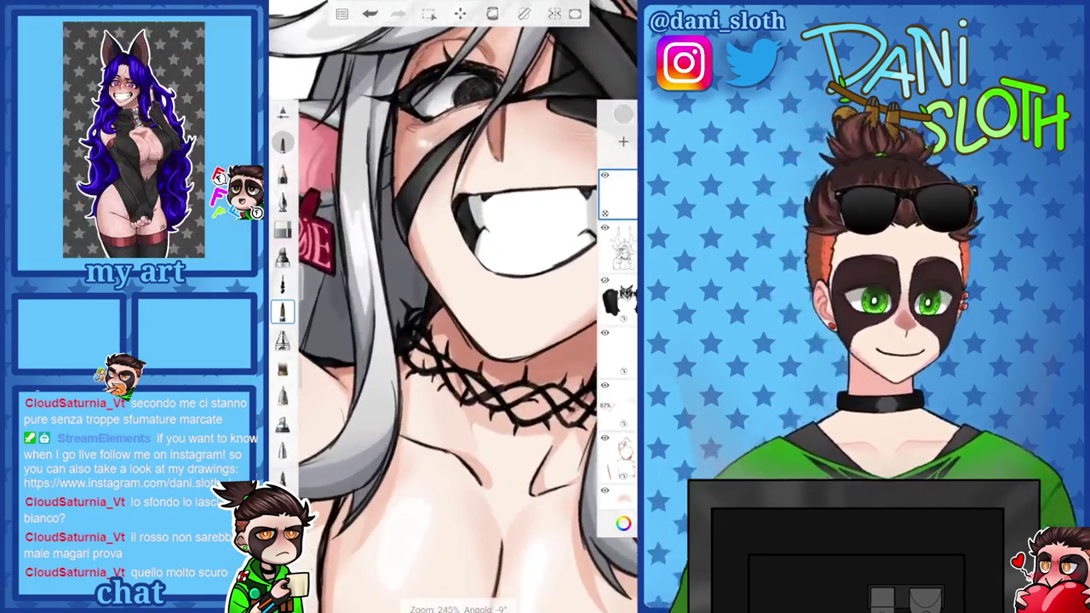
drag(426, 341, 528, 324)
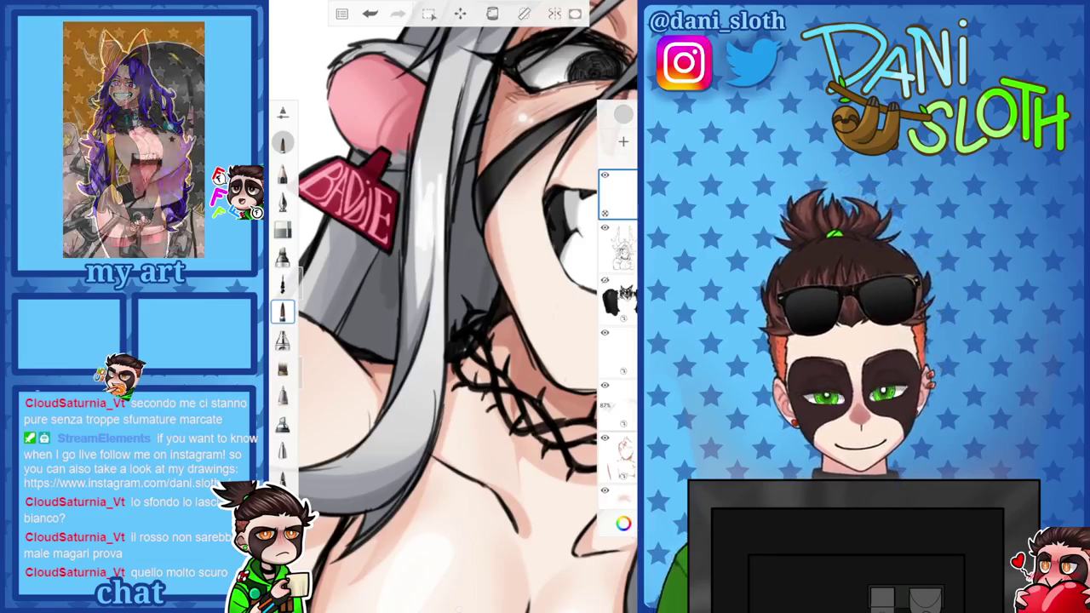
scroll(451, 323, up, 3)
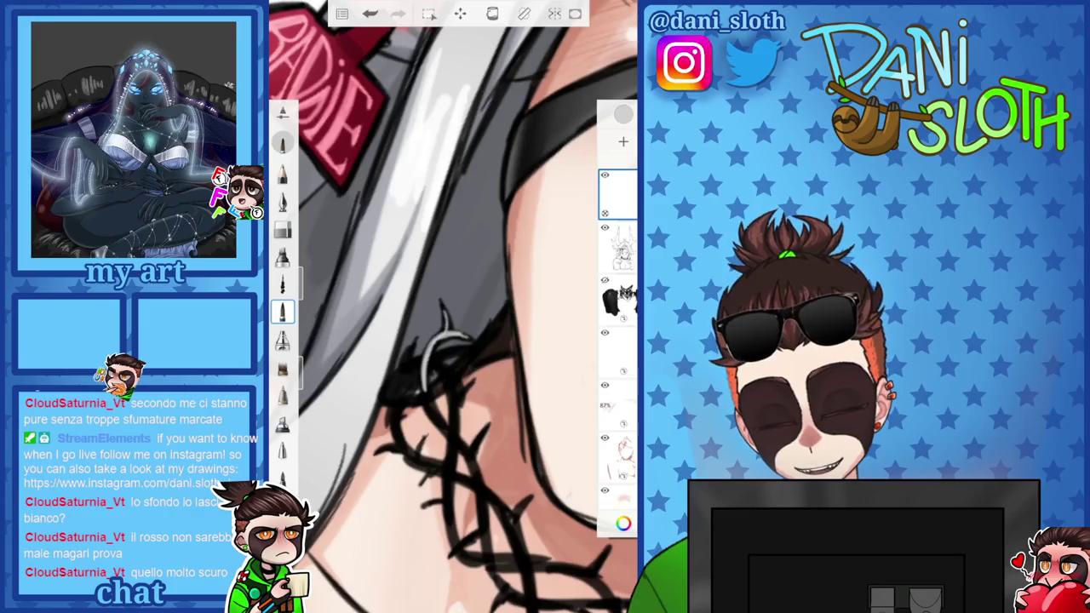
scroll(451, 307, up, 3)
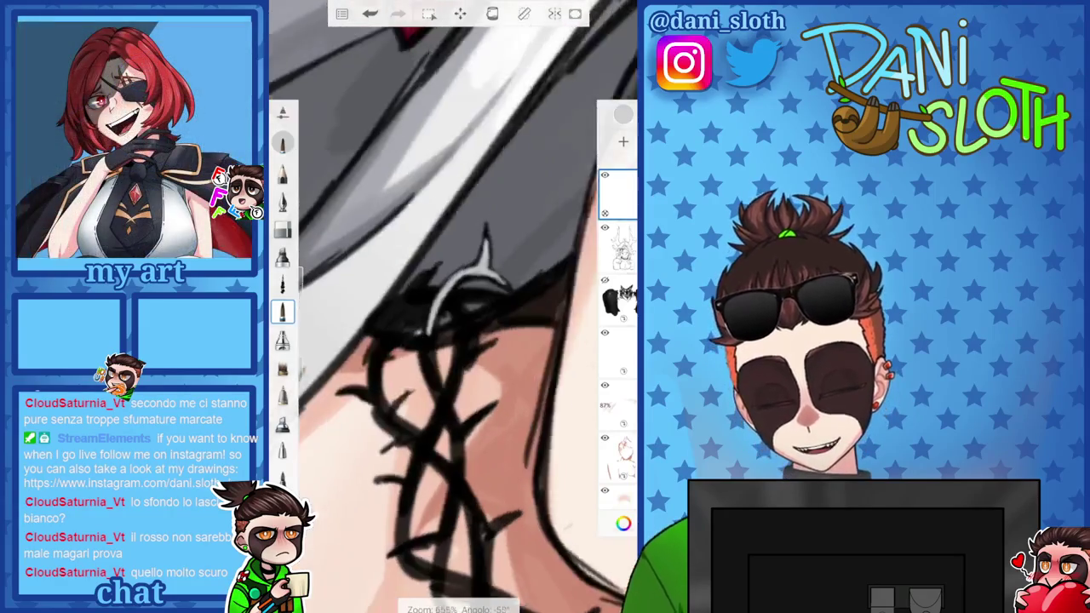
drag(448, 400, 457, 437)
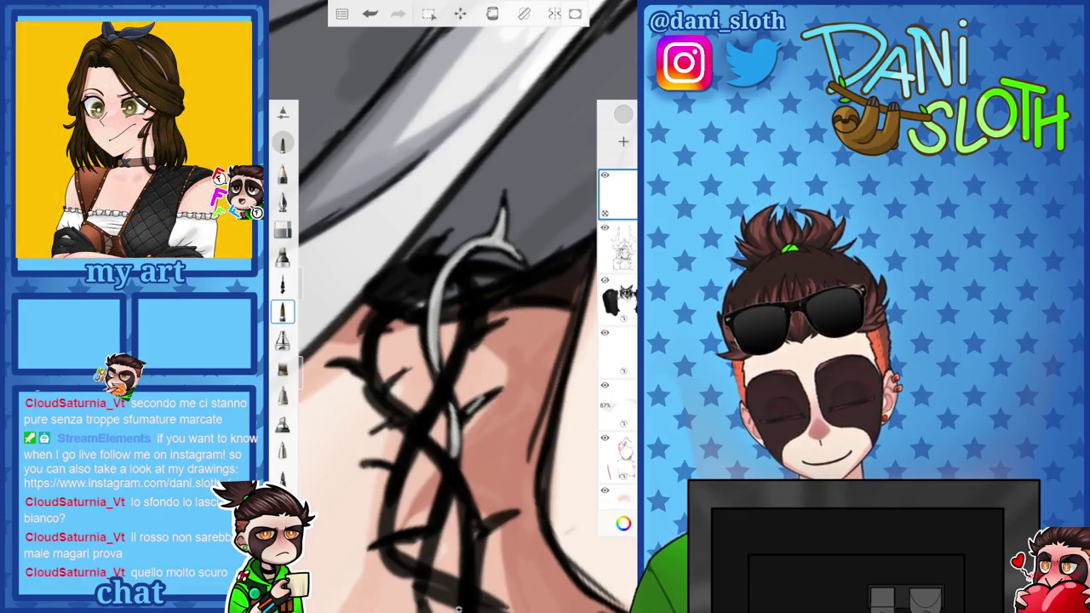
scroll(451, 306, down, 3)
scroll(451, 306, up, 3)
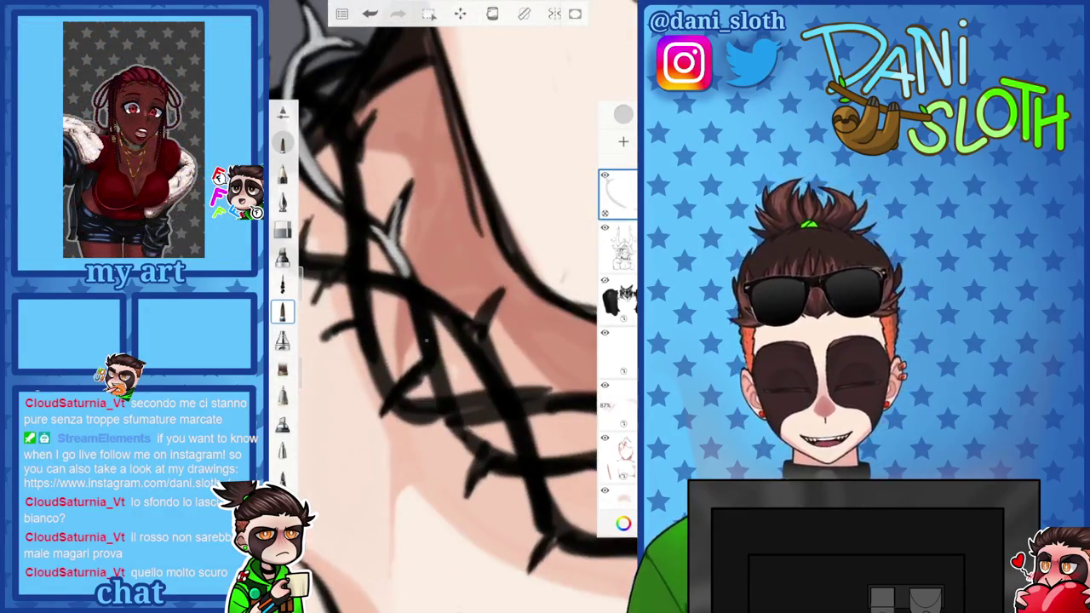
drag(437, 371, 481, 457)
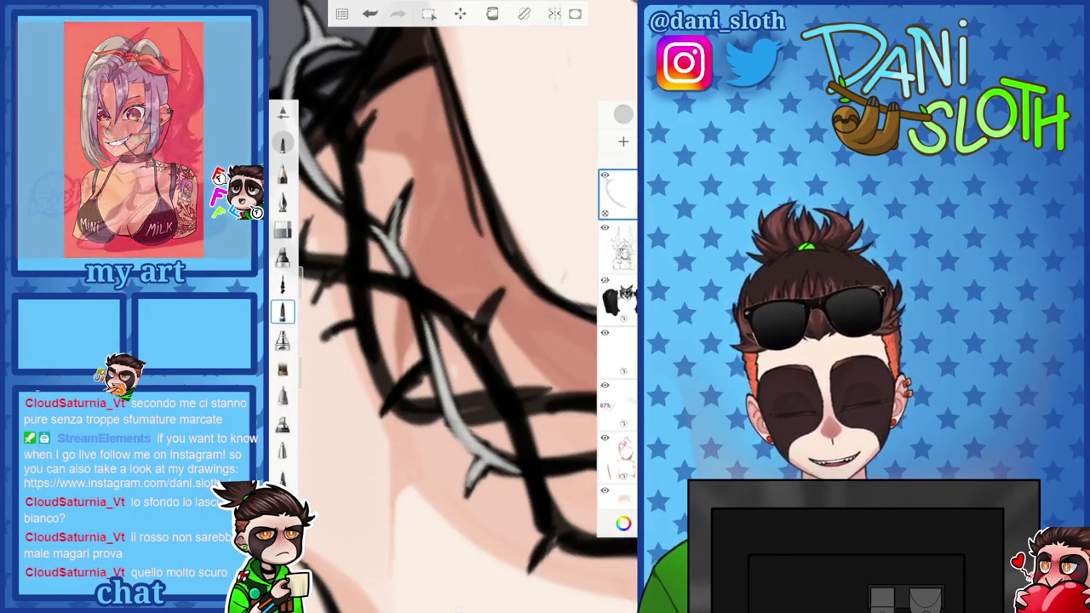
scroll(451, 307, up, 3)
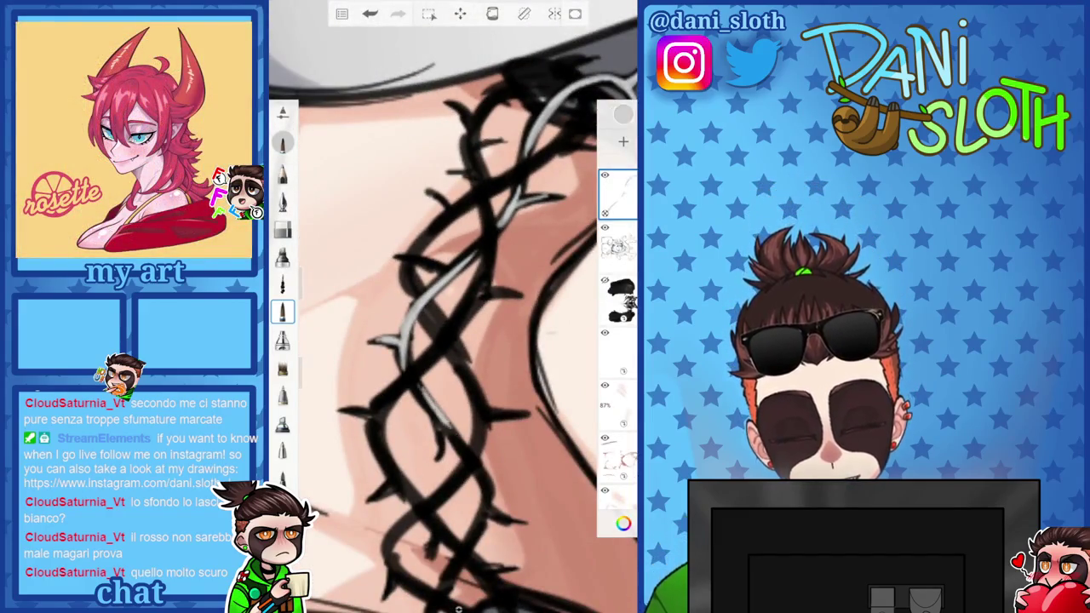
scroll(451, 307, down, 3)
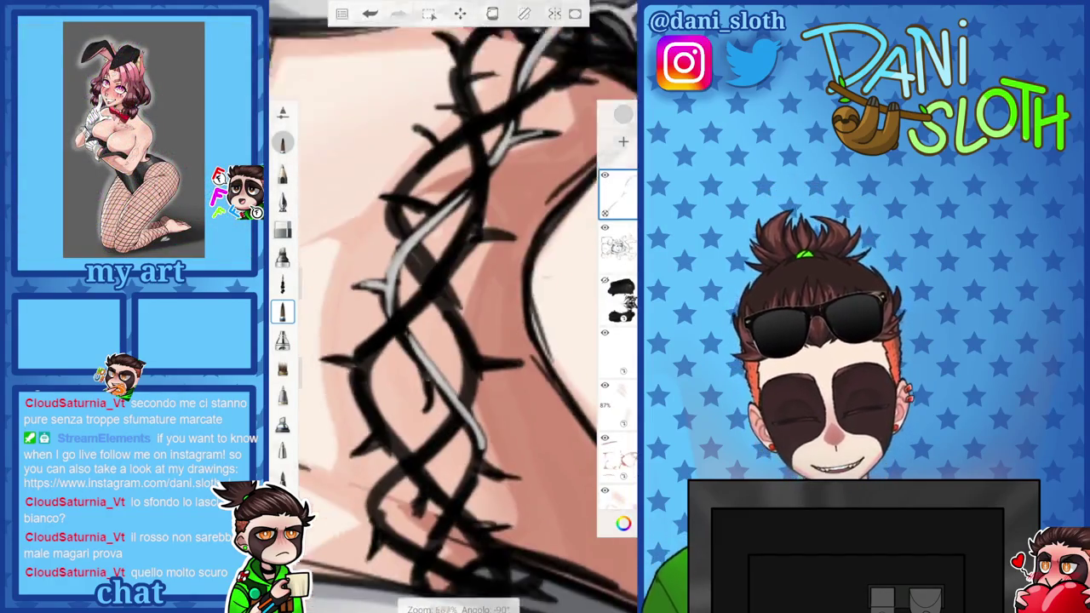
Undo the bad thorn stroke and add two new light grey wire highlights
click(369, 14)
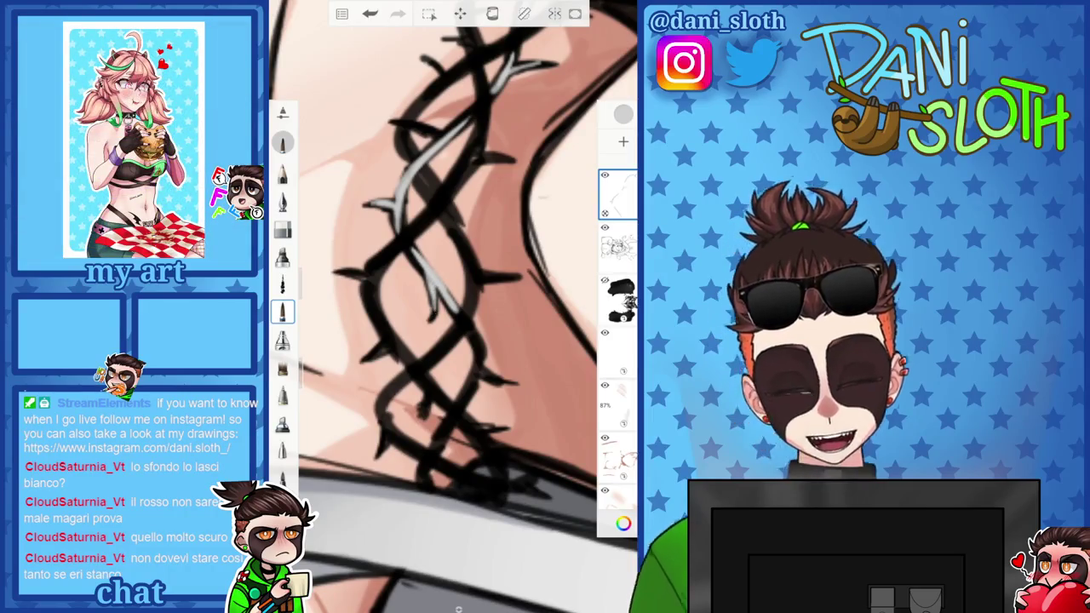
scroll(451, 307, up, 3)
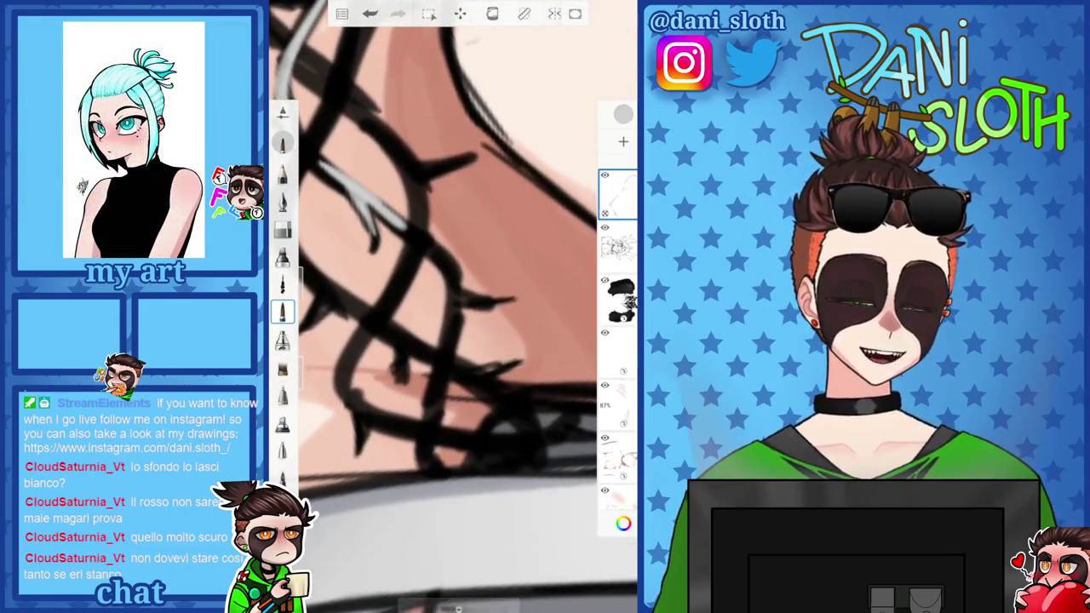
drag(435, 254, 458, 310)
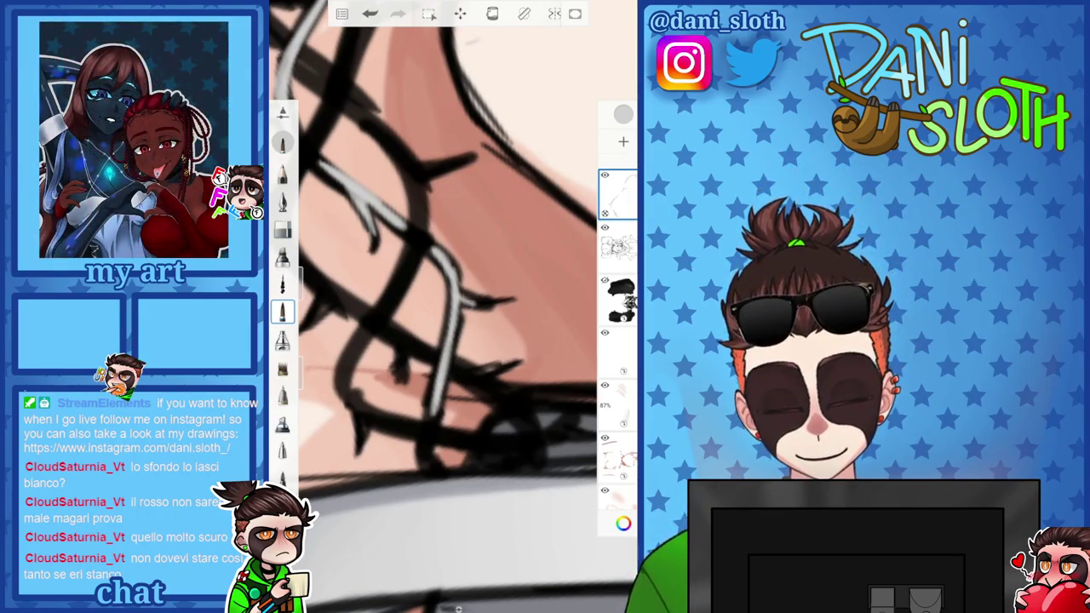
drag(459, 295, 509, 300)
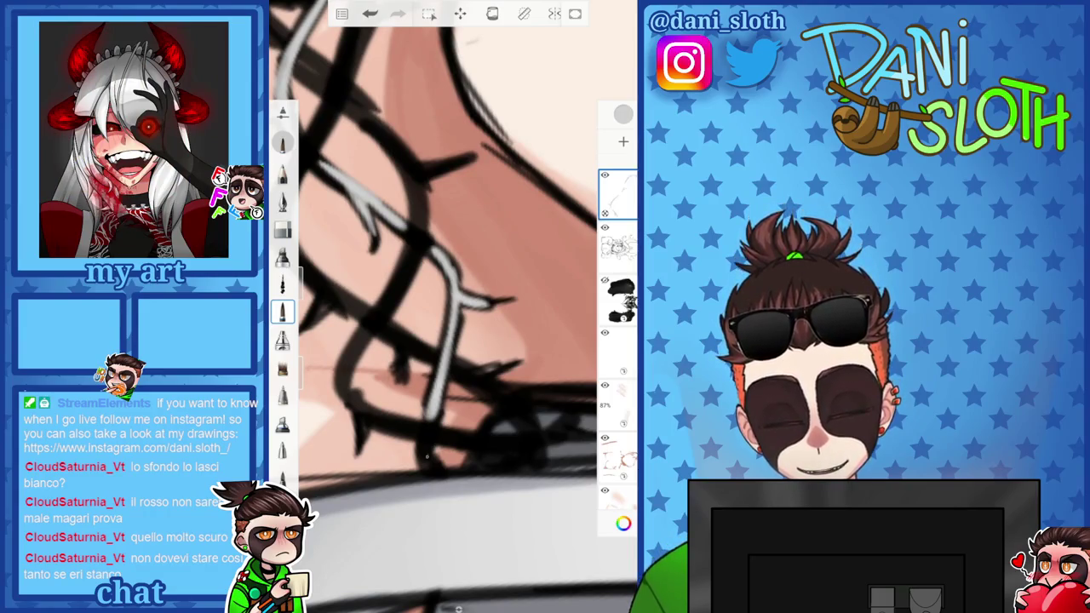
scroll(451, 306, down, 2)
scroll(451, 307, down, 2)
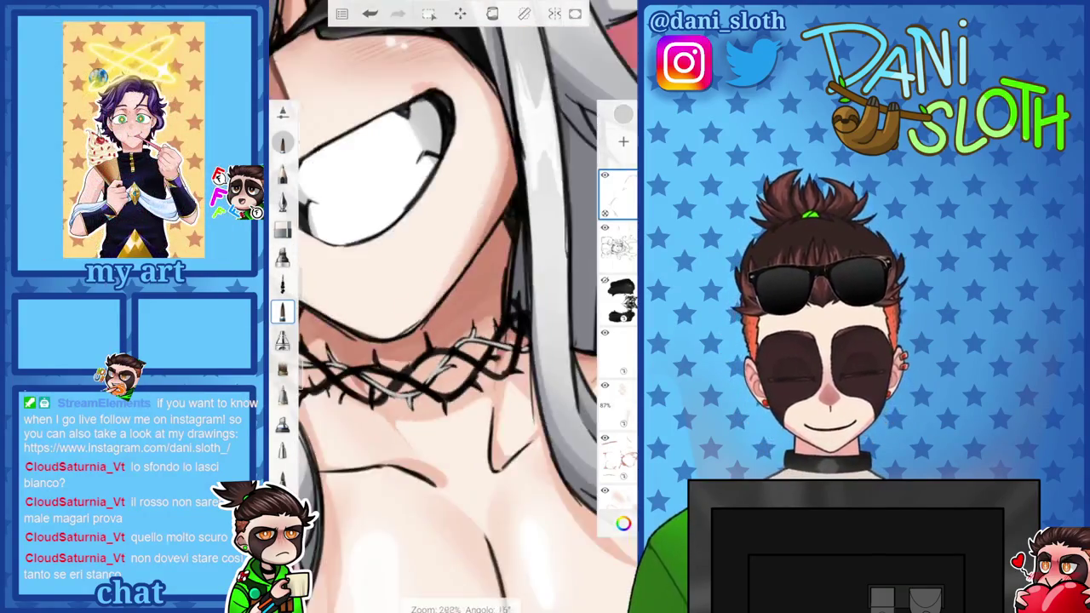
Line the next thorn branch of the choker with a light grey highlight
scroll(451, 307, down, 1)
scroll(460, 358, up, 2)
scroll(459, 357, up, 2)
scroll(460, 358, up, 2)
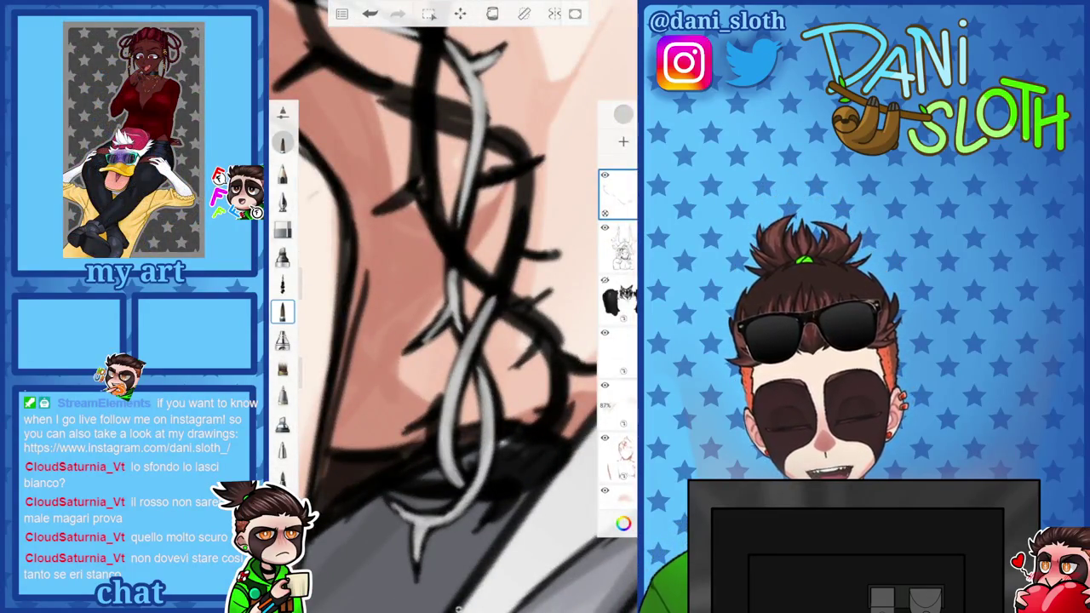
scroll(451, 307, up, 2)
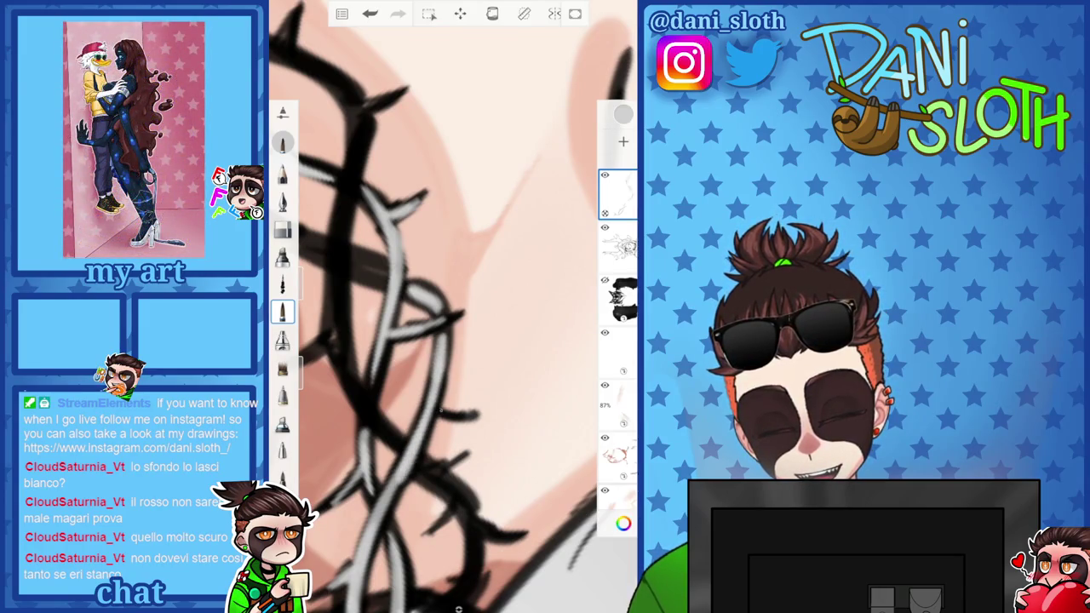
drag(426, 341, 476, 289)
drag(451, 341, 494, 290)
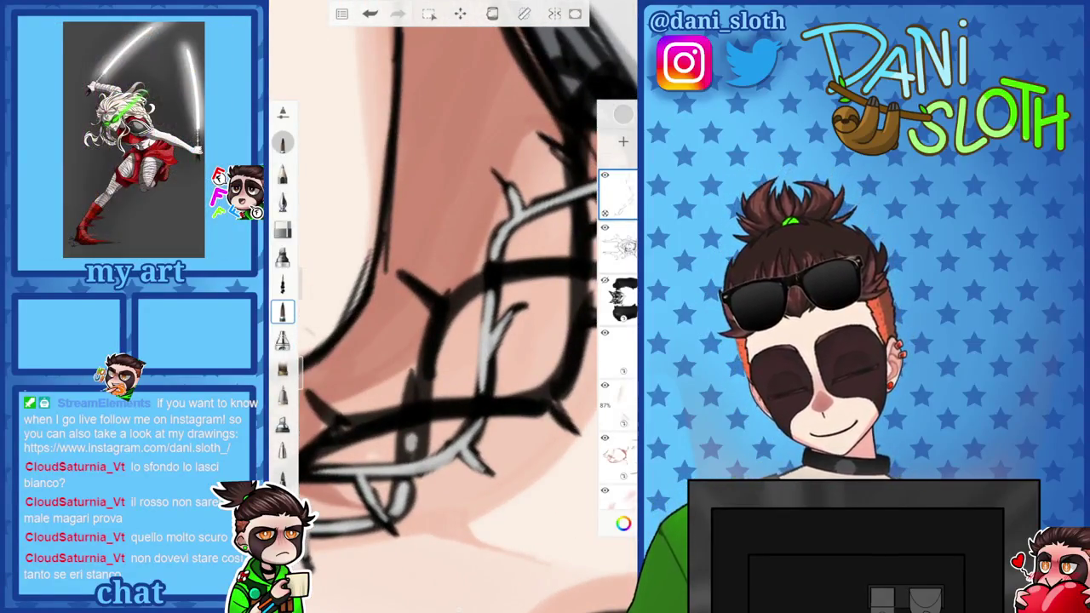
mouse_move(400, 277)
mouse_down()
mouse_move(446, 307)
mouse_move(459, 281)
mouse_up()
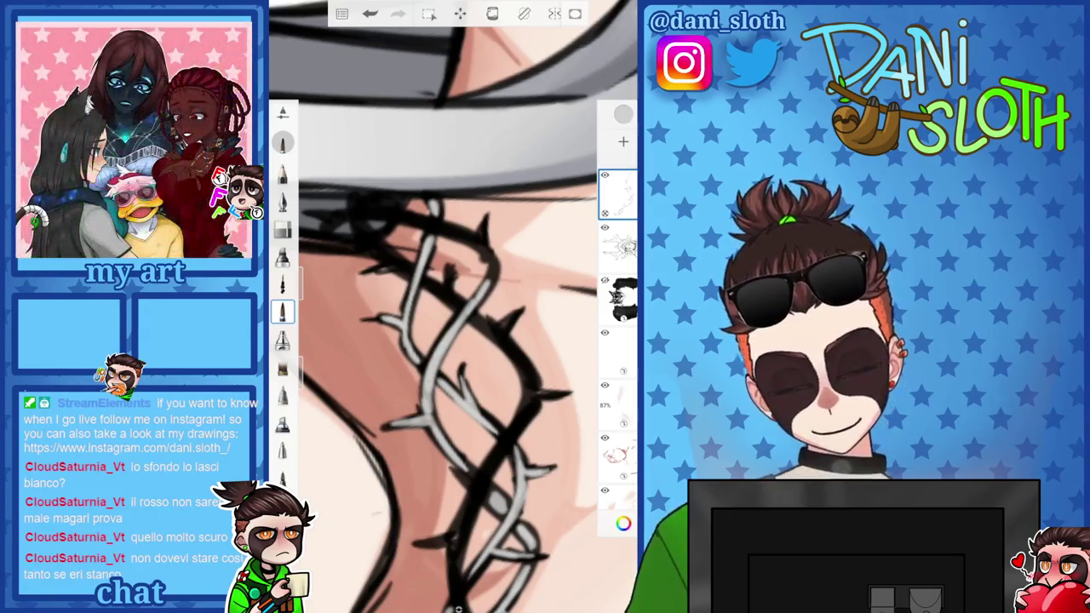
Paint white highlights along the thorn branch and its upper branch
scroll(451, 306, up, 5)
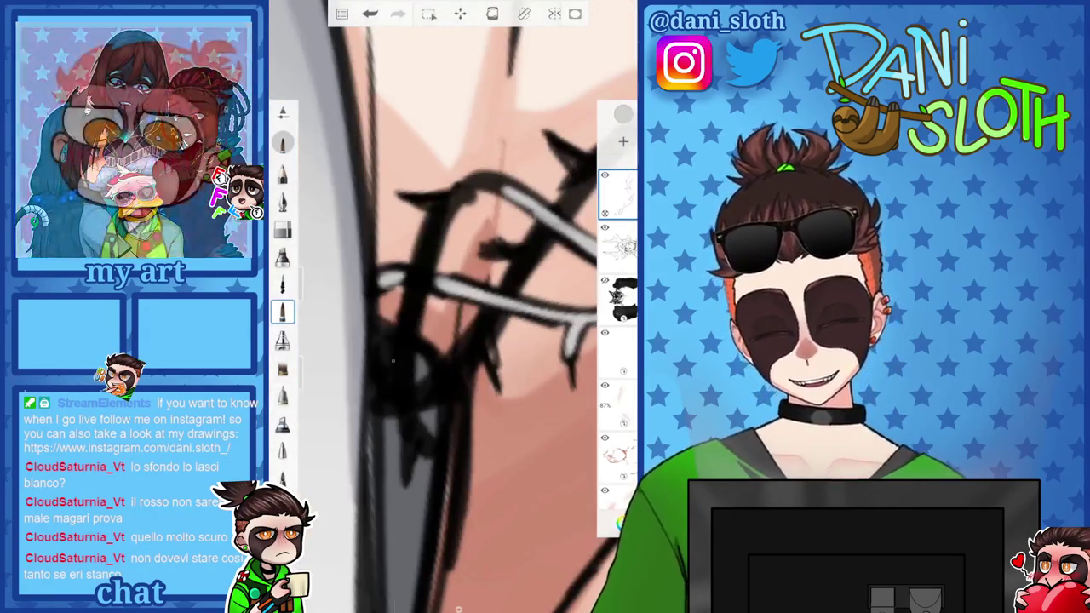
drag(401, 379, 446, 208)
mouse_move(421, 281)
mouse_down()
mouse_move(460, 188)
mouse_move(494, 175)
mouse_up()
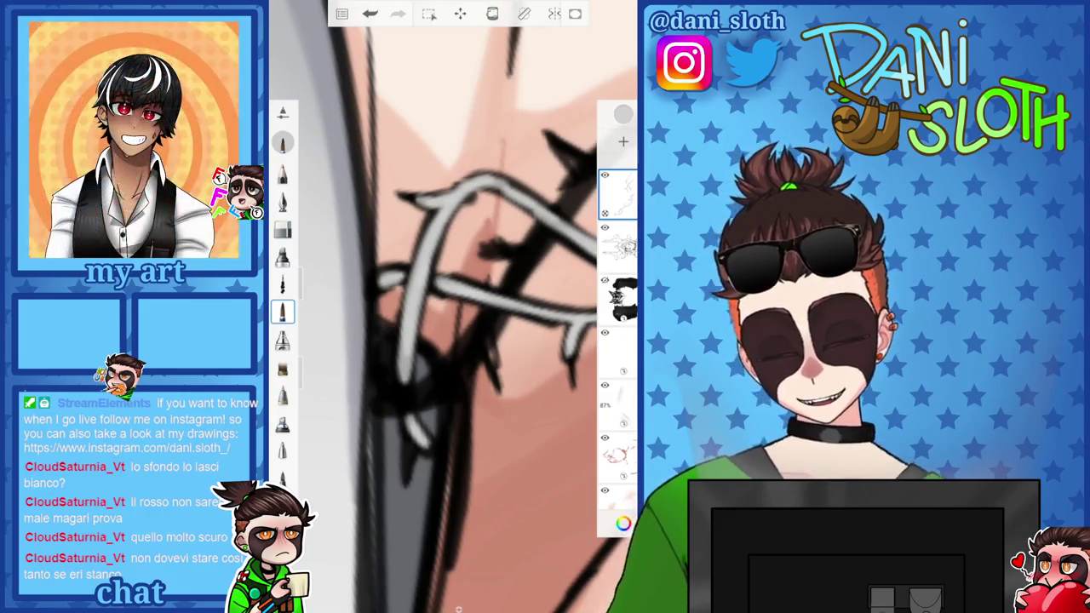
scroll(452, 306, down, 3)
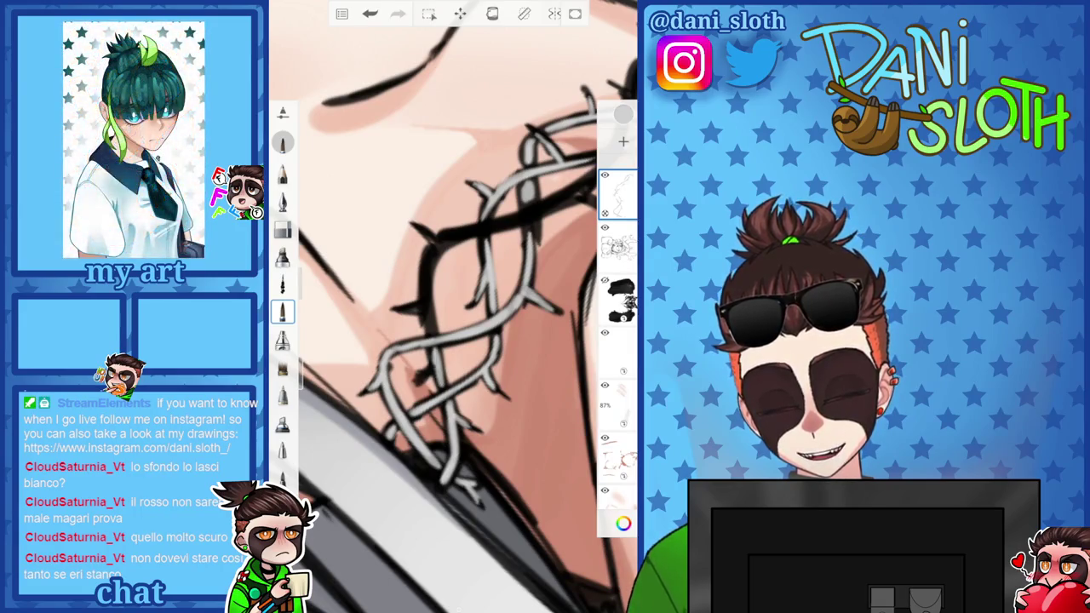
scroll(451, 306, up, 3)
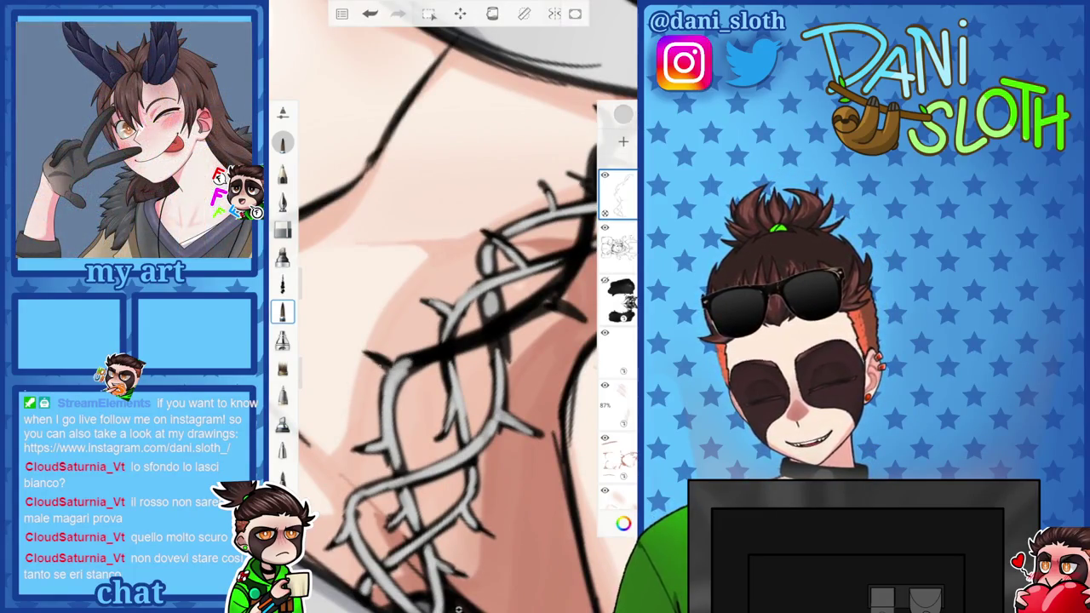
Rotate and zoom out to view the face and finished choker
scroll(452, 307, down, 3)
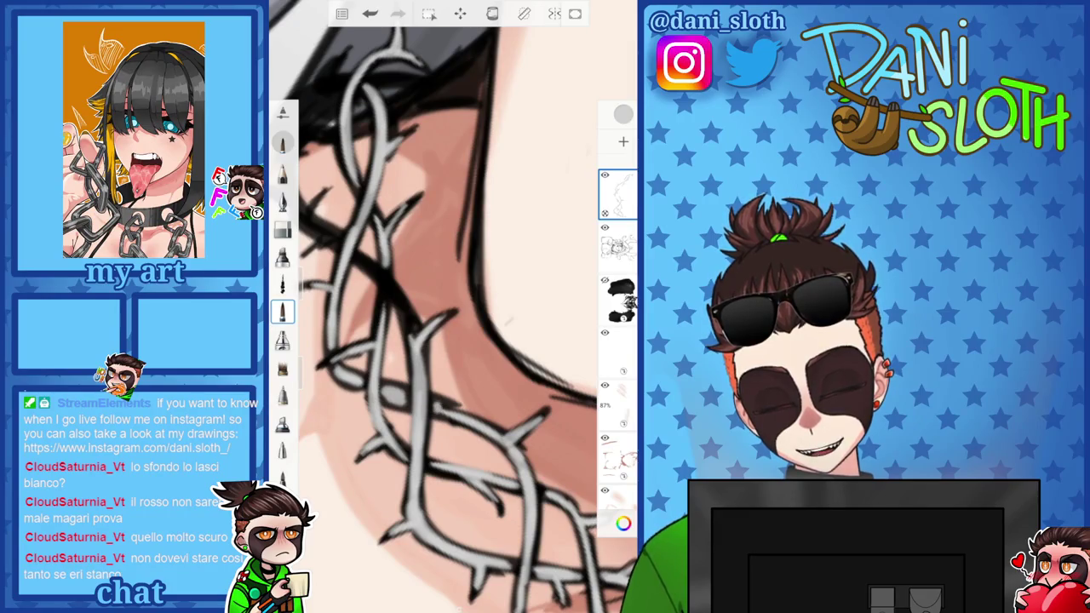
scroll(451, 306, down, 3)
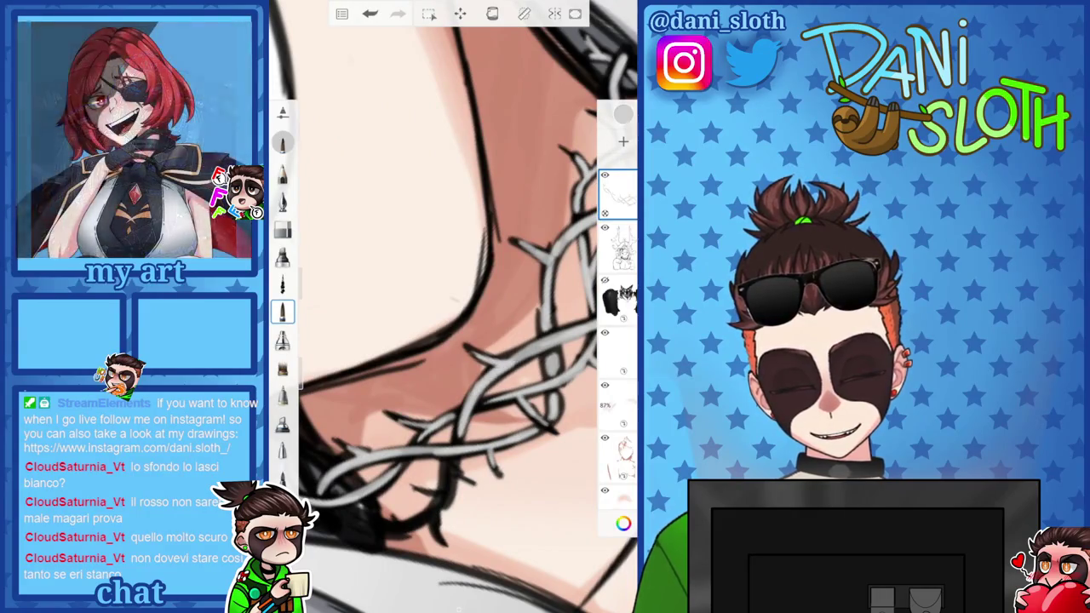
scroll(453, 306, down, 3)
drag(459, 340, 467, 345)
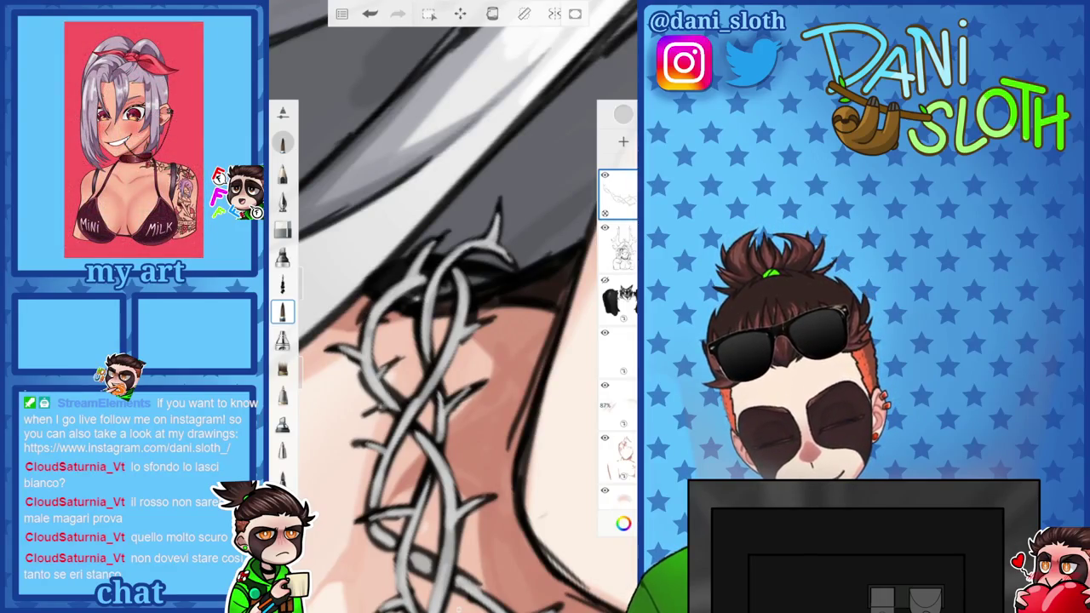
mouse_move(451, 340)
mouse_down()
mouse_move(490, 366)
mouse_move(476, 306)
mouse_move(460, 306)
mouse_up()
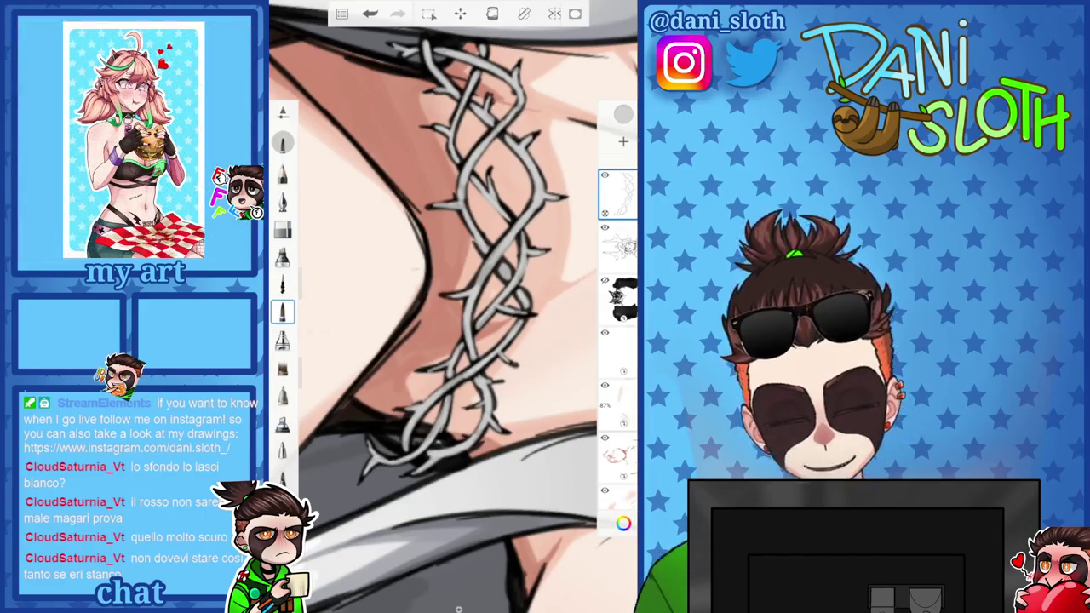
scroll(451, 306, down, 5)
drag(452, 306, 460, 324)
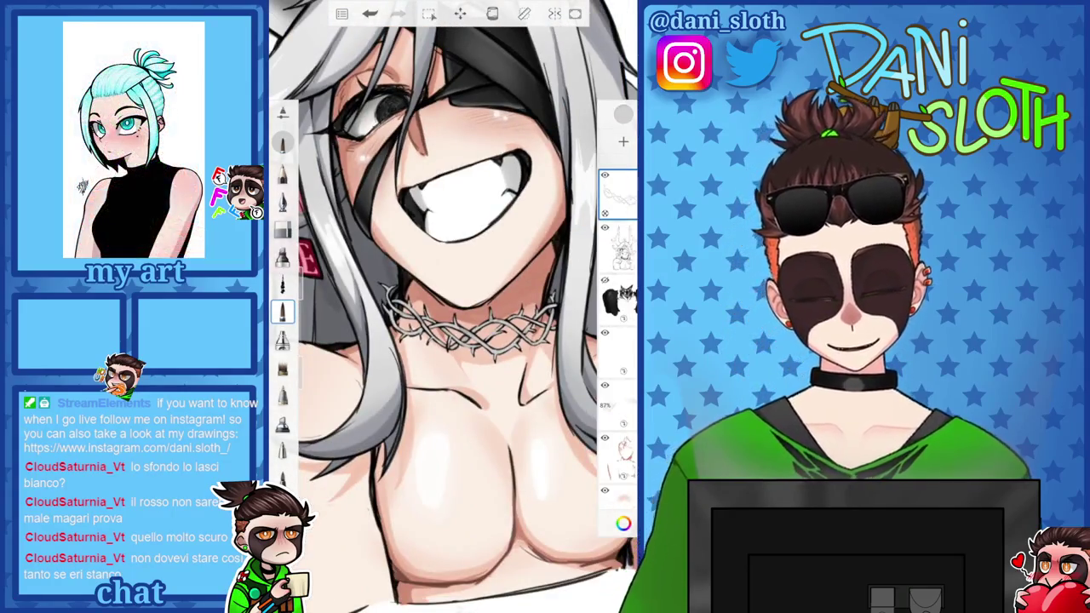
Pick dark grey 525252 and a shading brush at size 16.6
scroll(452, 306, down, 3)
scroll(451, 306, up, 4)
click(623, 522)
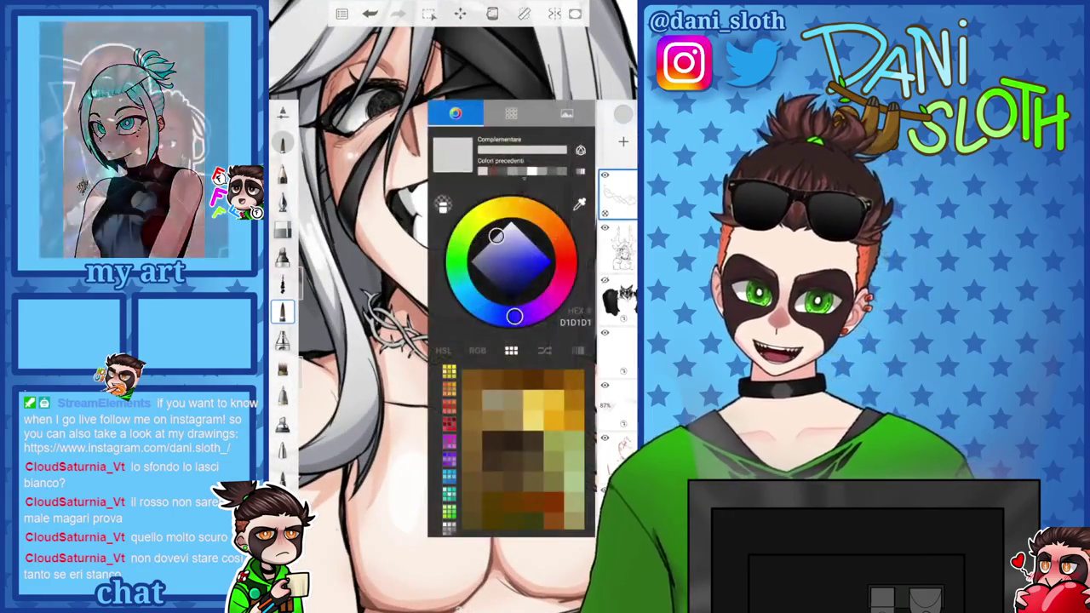
drag(514, 316, 567, 262)
drag(497, 236, 484, 275)
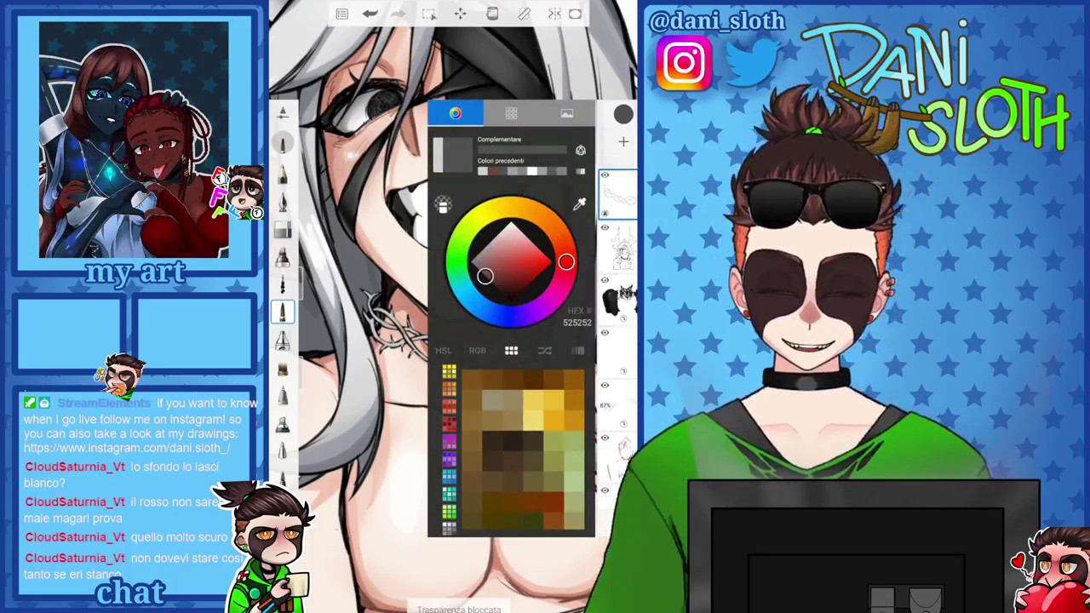
click(282, 339)
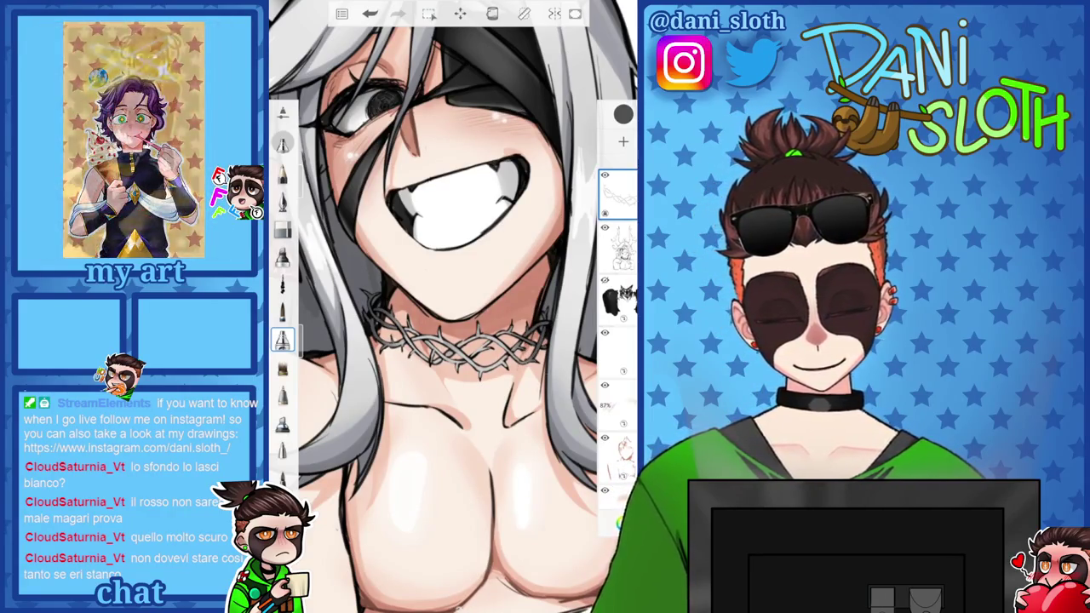
drag(308, 289, 308, 319)
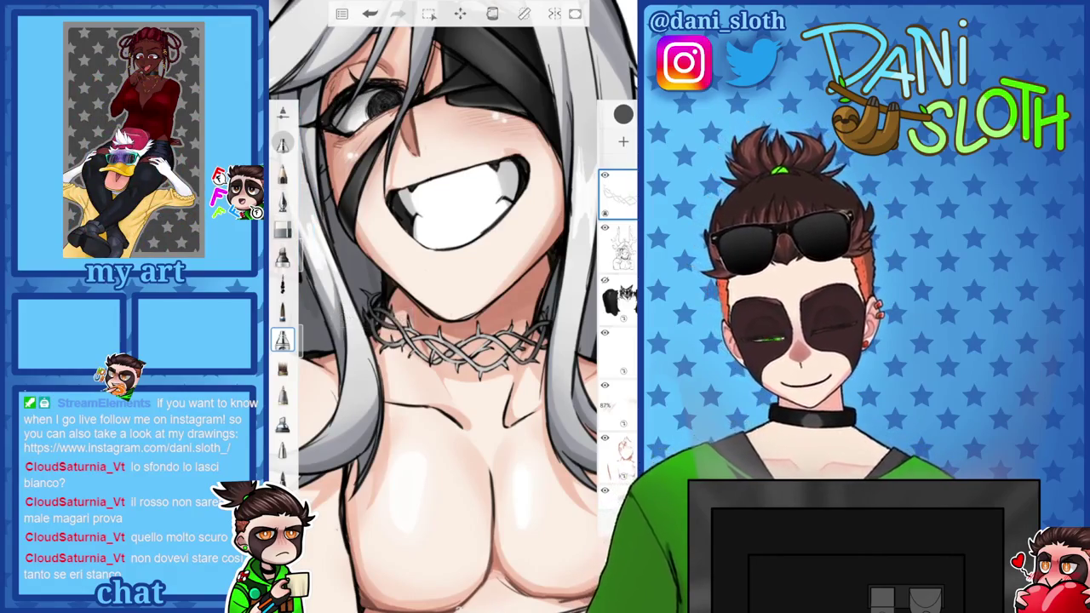
Zoom and rotate around the thorn choker to inspect its grey metallic shading
scroll(452, 341, up, 5)
scroll(451, 340, up, 2)
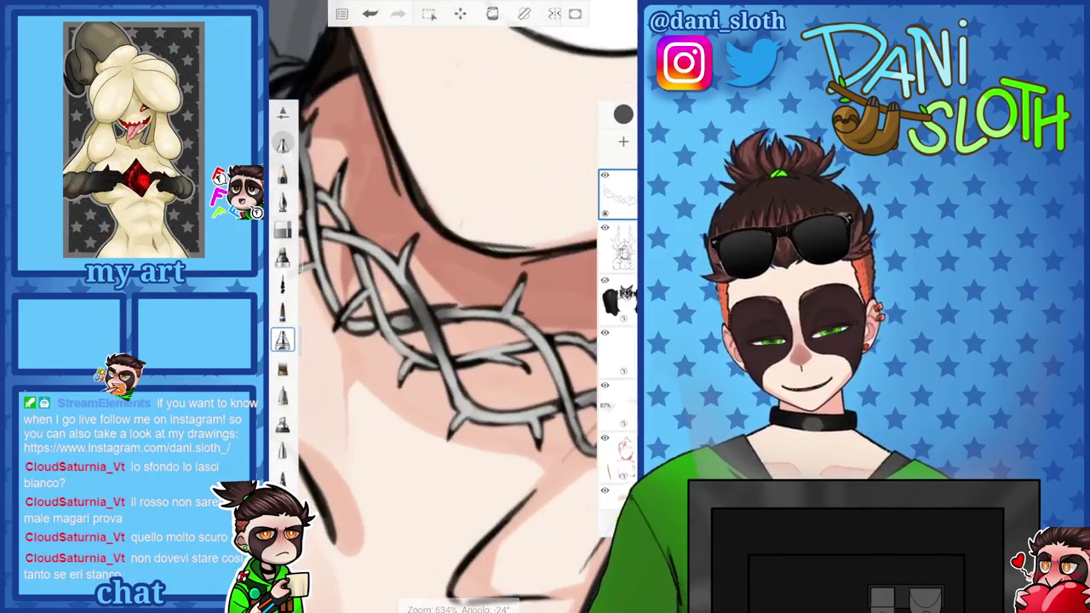
scroll(452, 341, up, 3)
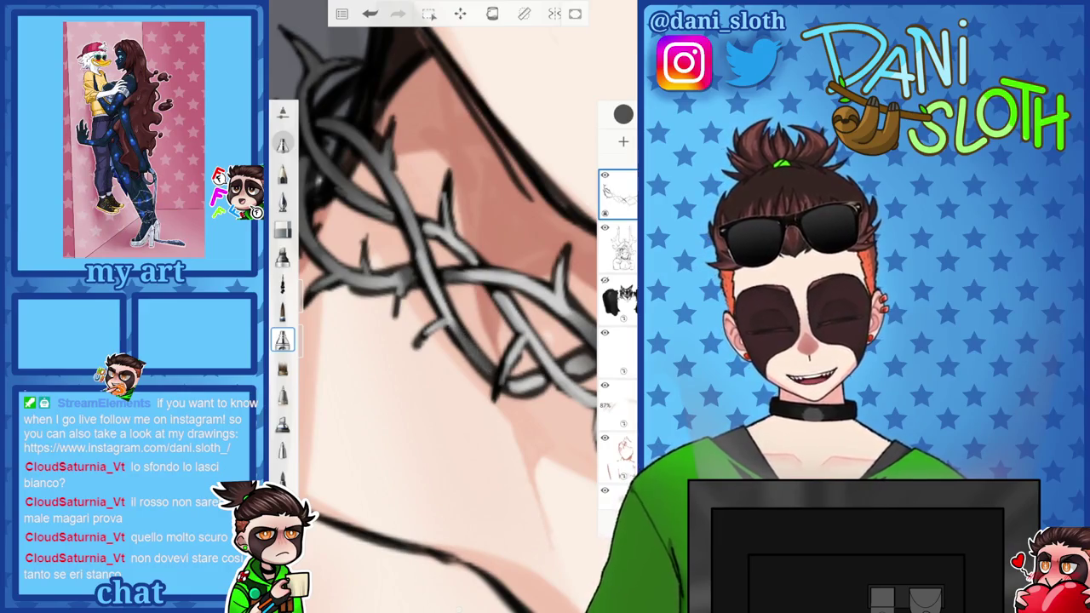
scroll(451, 315, down, 3)
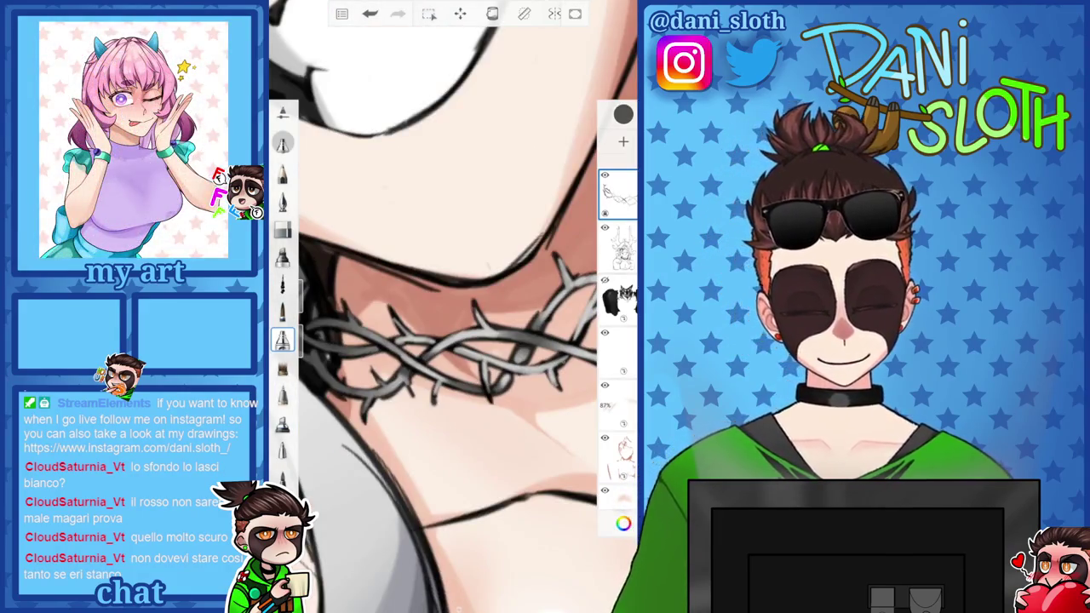
scroll(451, 315, up, 2)
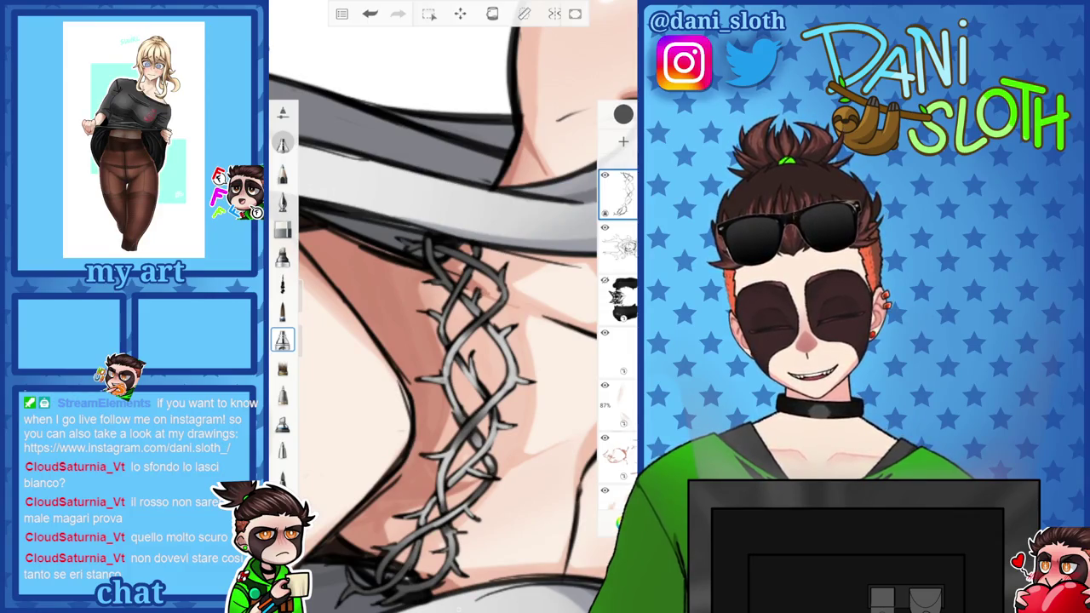
scroll(451, 315, down, 2)
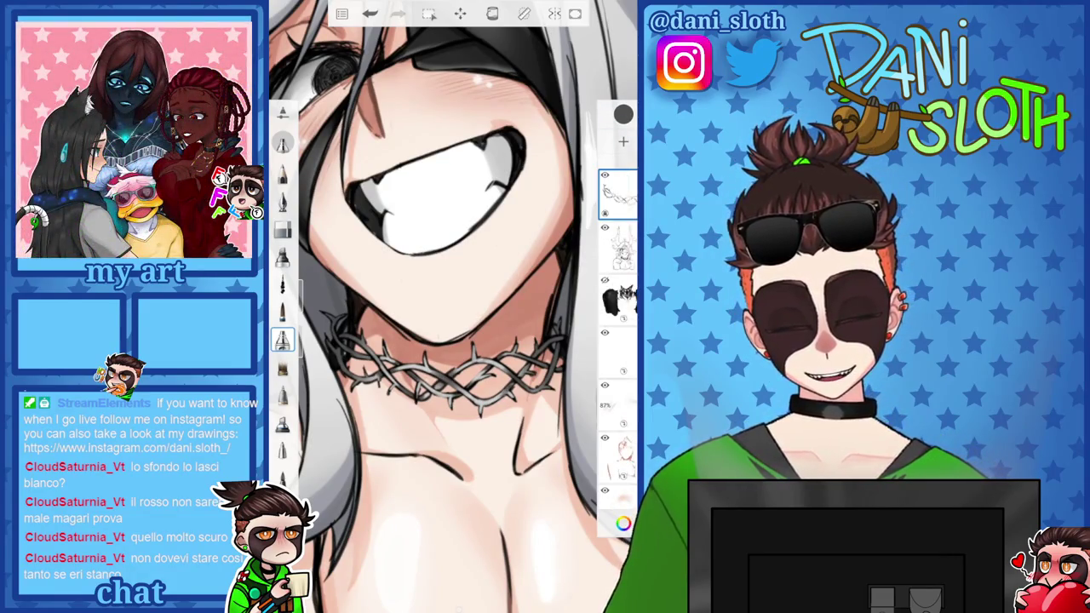
click(623, 113)
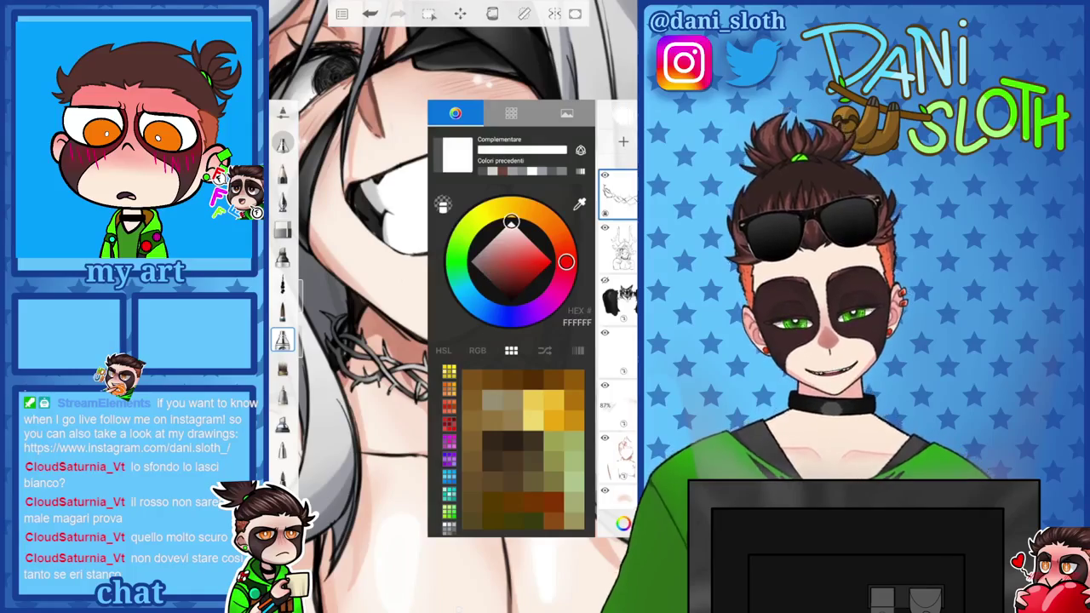
scroll(451, 315, up, 2)
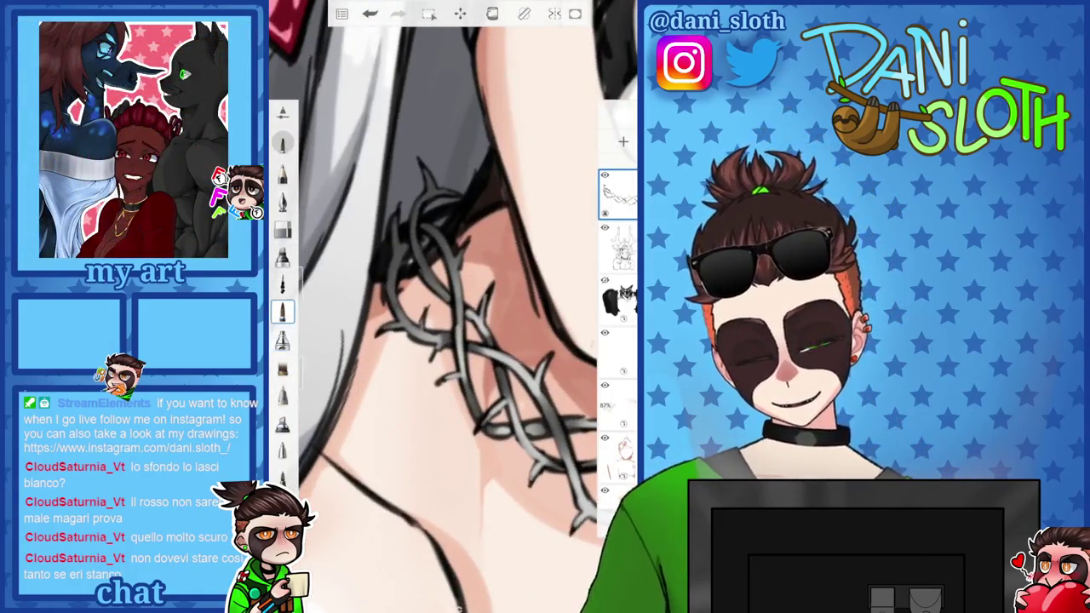
scroll(451, 315, up, 2)
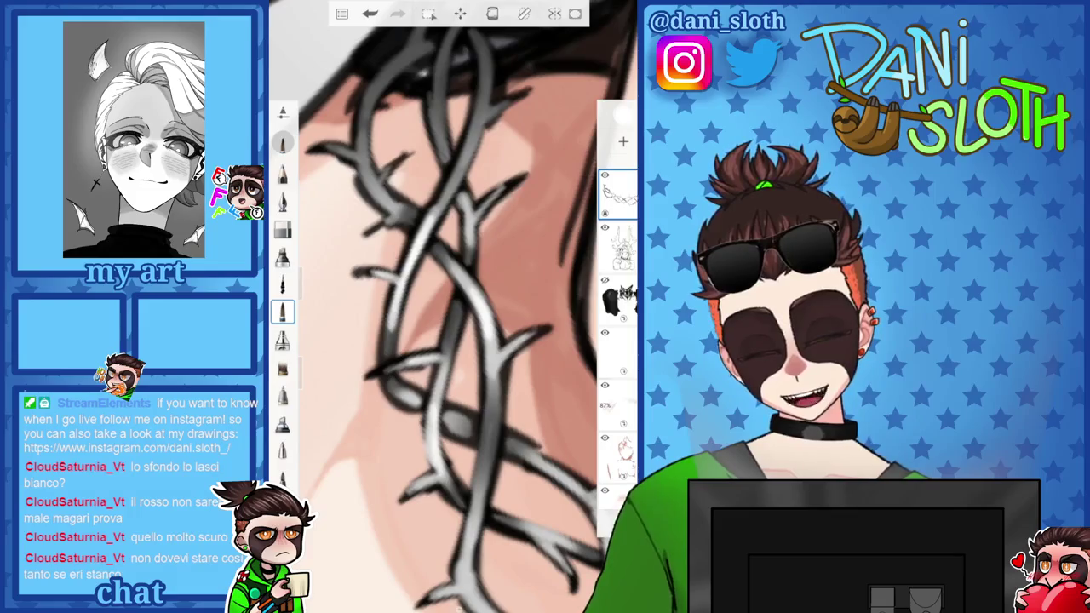
scroll(451, 315, down, 3)
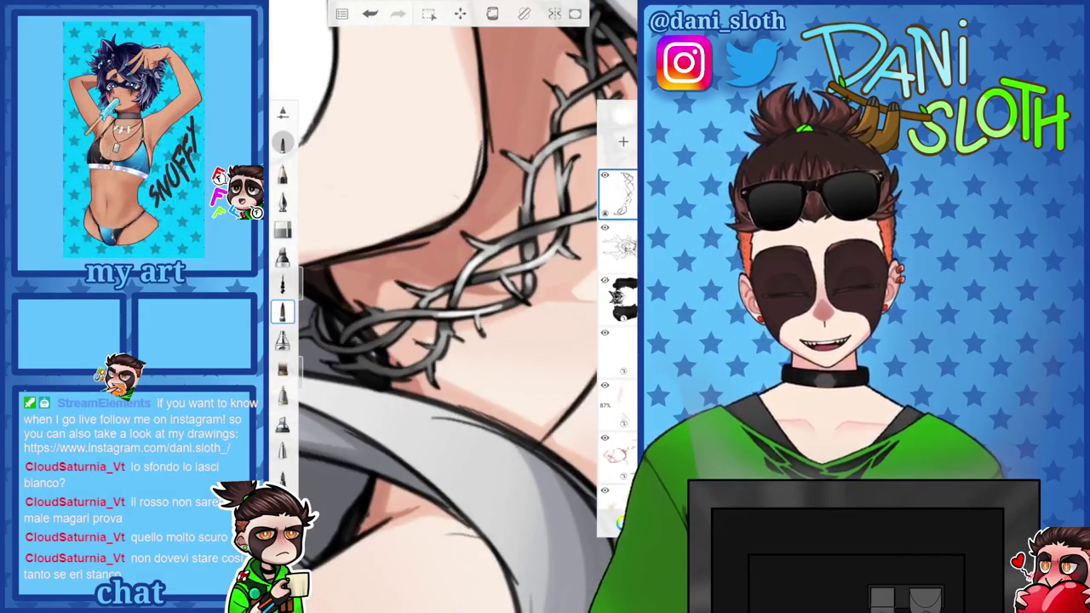
drag(451, 315, 425, 256)
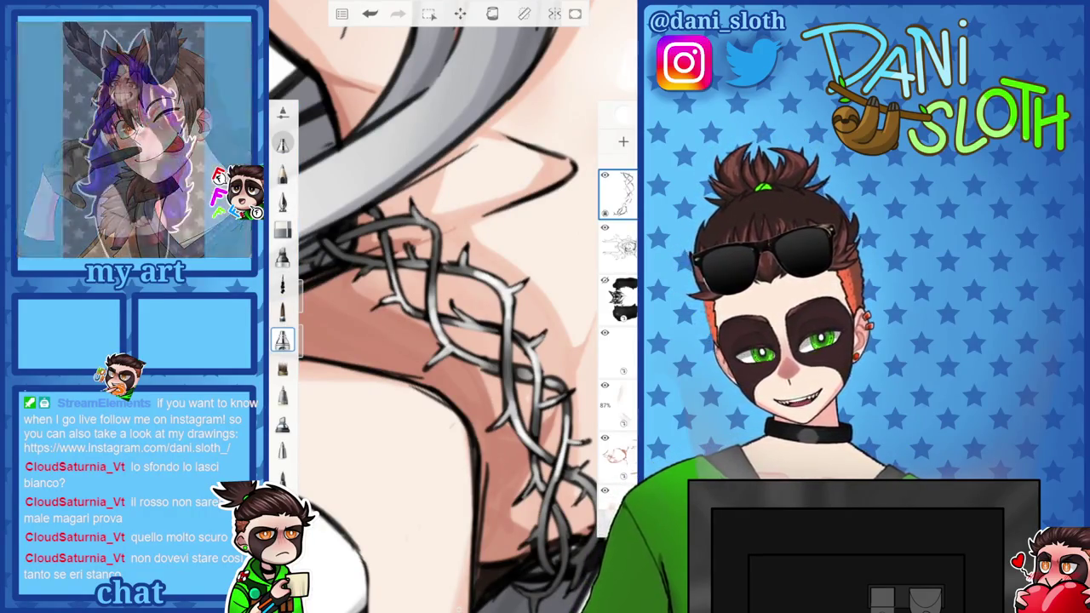
mouse_move(442, 341)
mouse_down()
mouse_move(377, 367)
mouse_move(449, 314)
mouse_move(437, 341)
mouse_move(451, 315)
mouse_up()
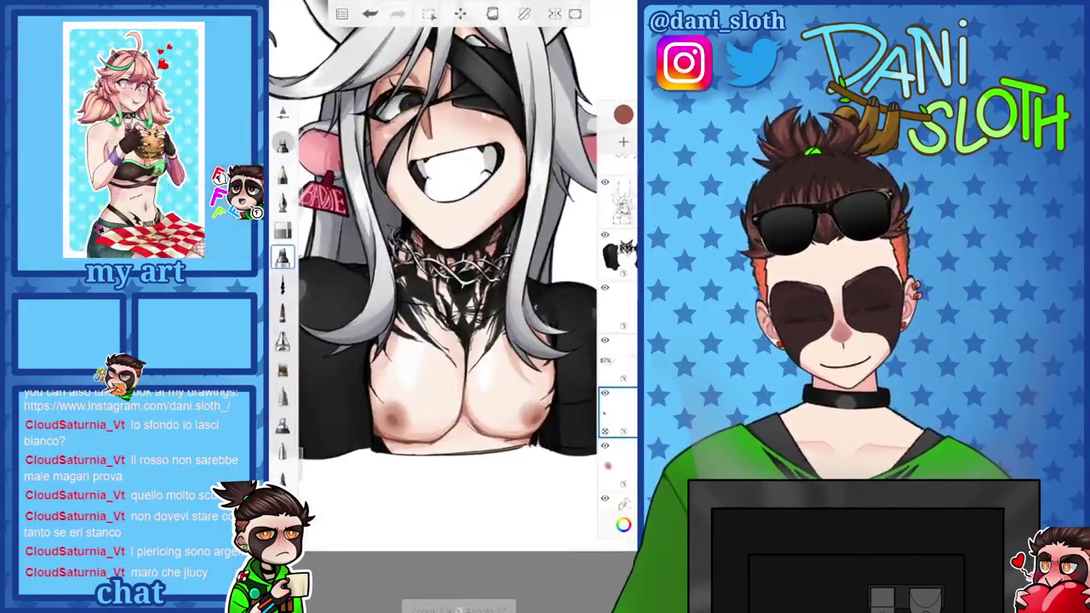
Try a pink shading stroke on the nipple, then undo it
click(623, 114)
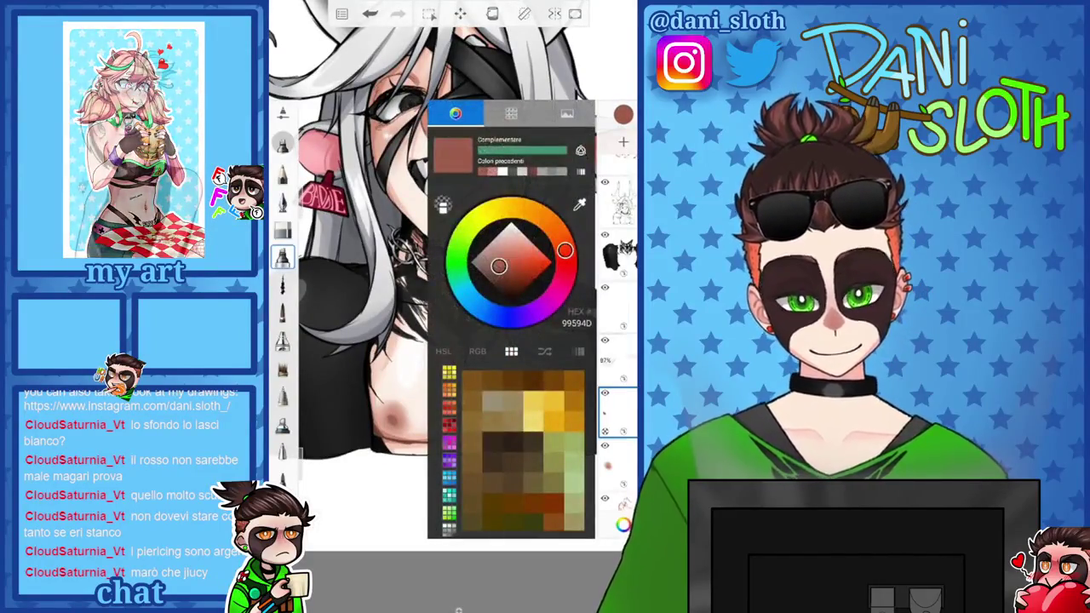
click(624, 114)
scroll(451, 324, up, 5)
drag(308, 306, 308, 291)
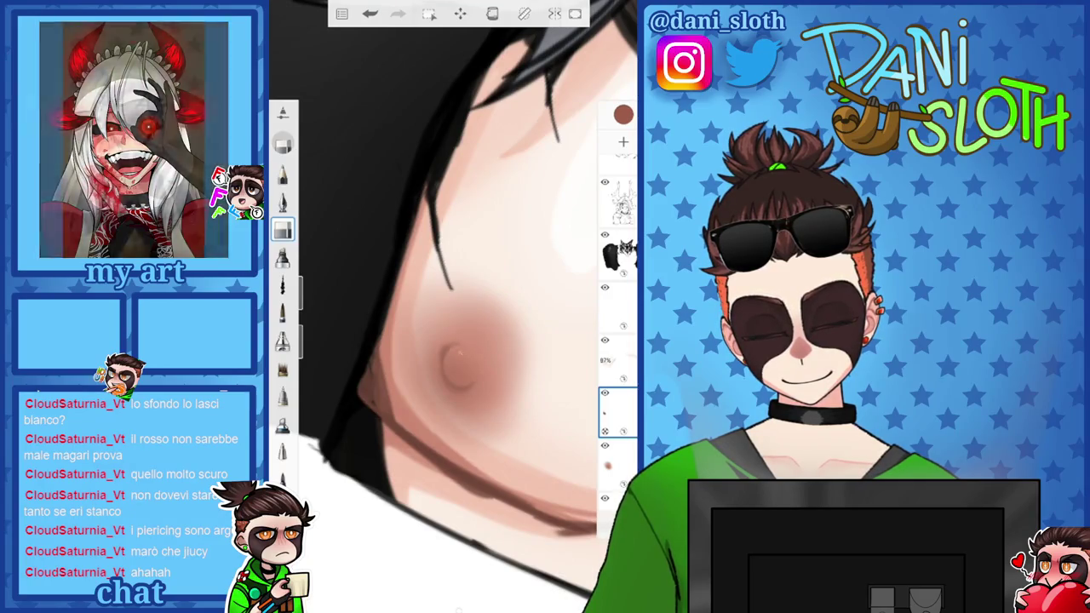
scroll(454, 306, down, 3)
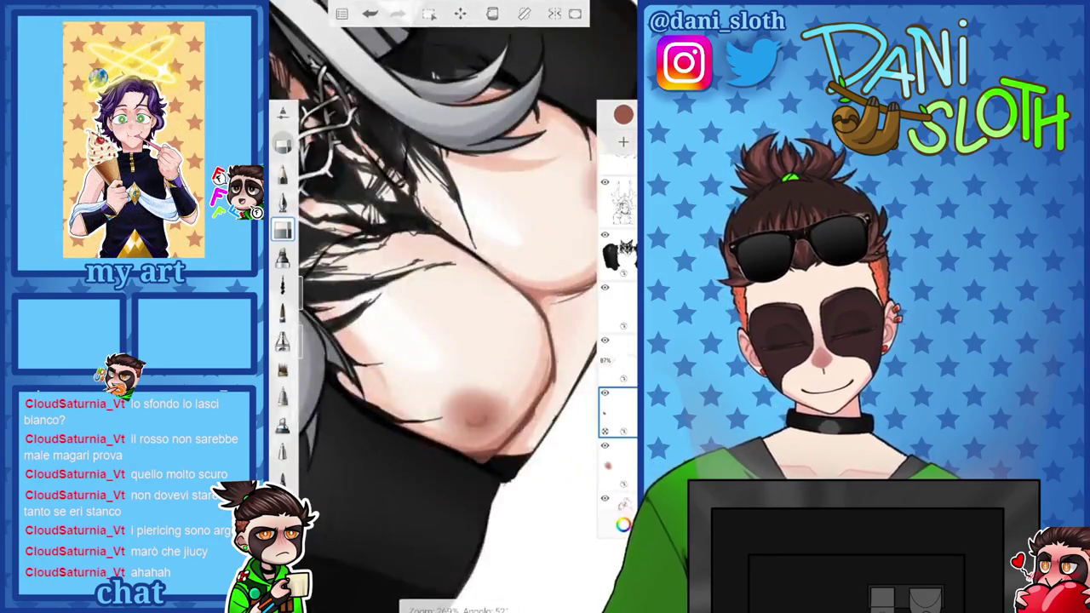
scroll(454, 306, up, 3)
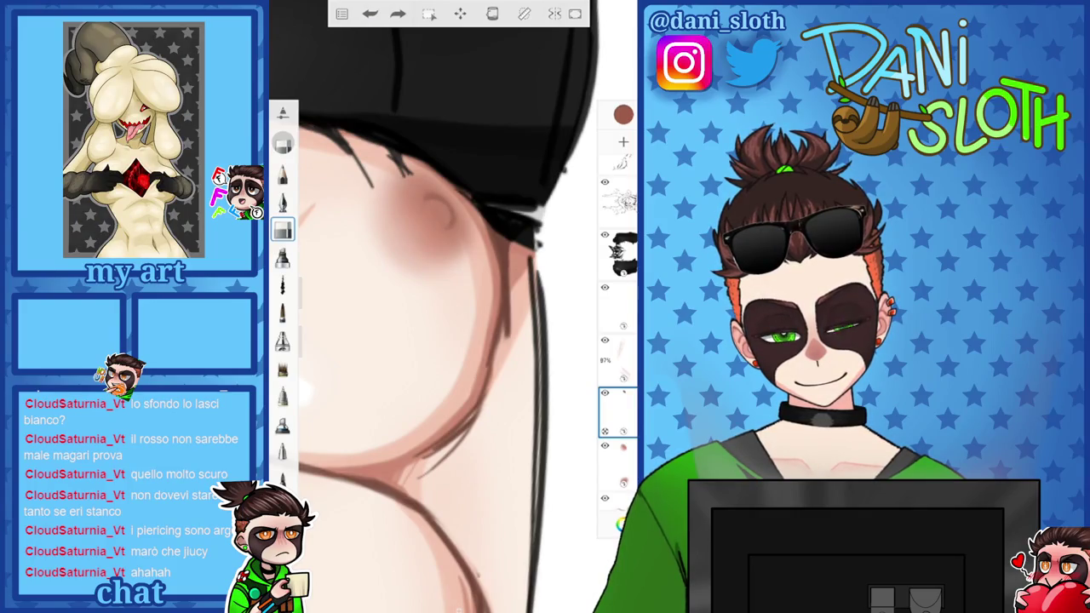
scroll(454, 307, down, 3)
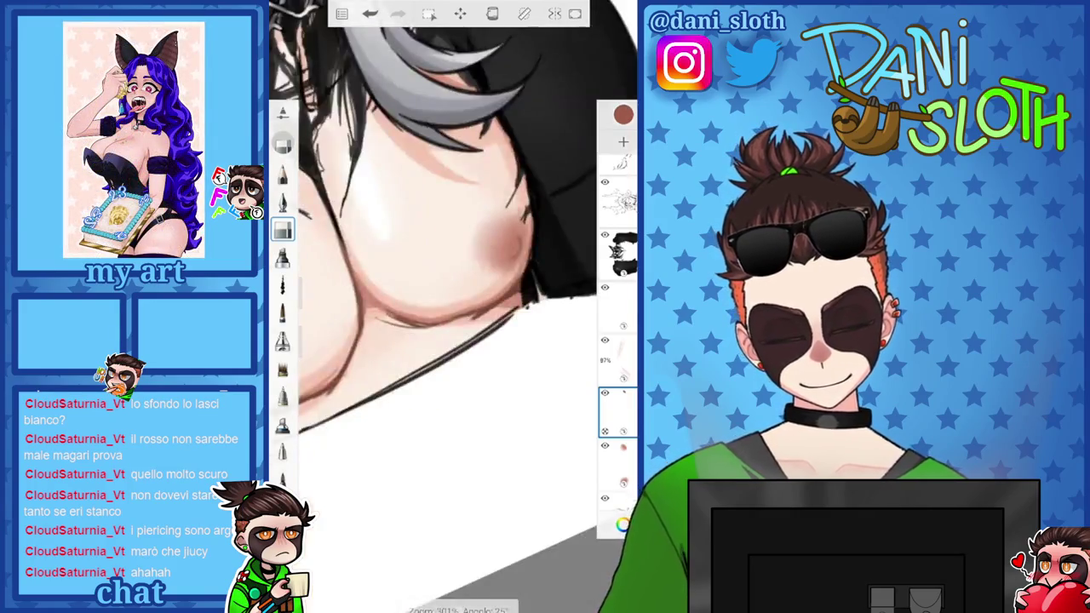
click(369, 13)
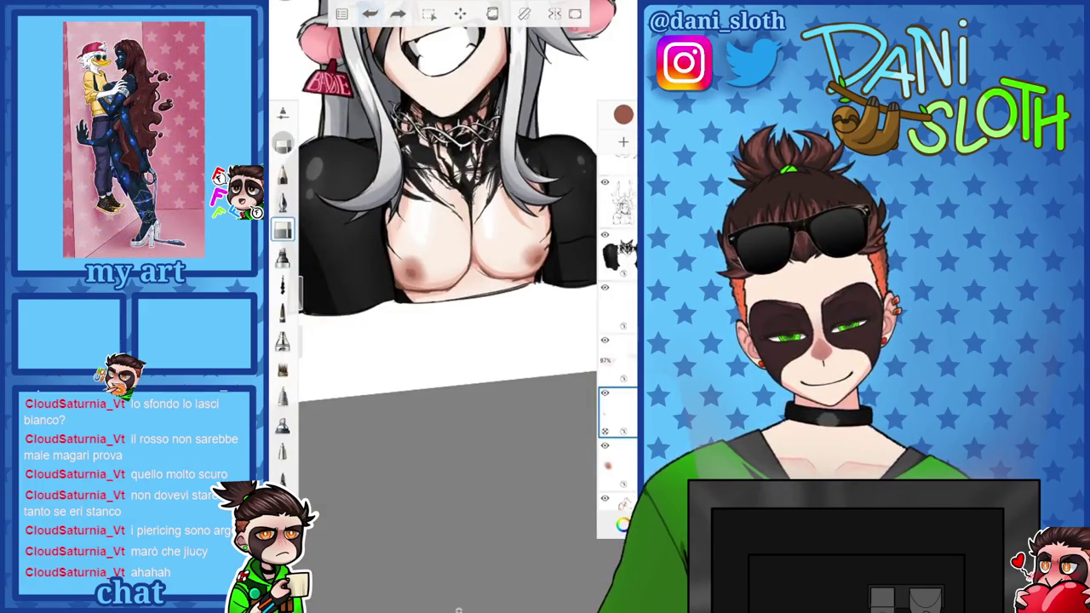
Choose a lighter pink, lock the layer's transparency and repaint the nipple as a ring
scroll(447, 213, up, 3)
click(623, 114)
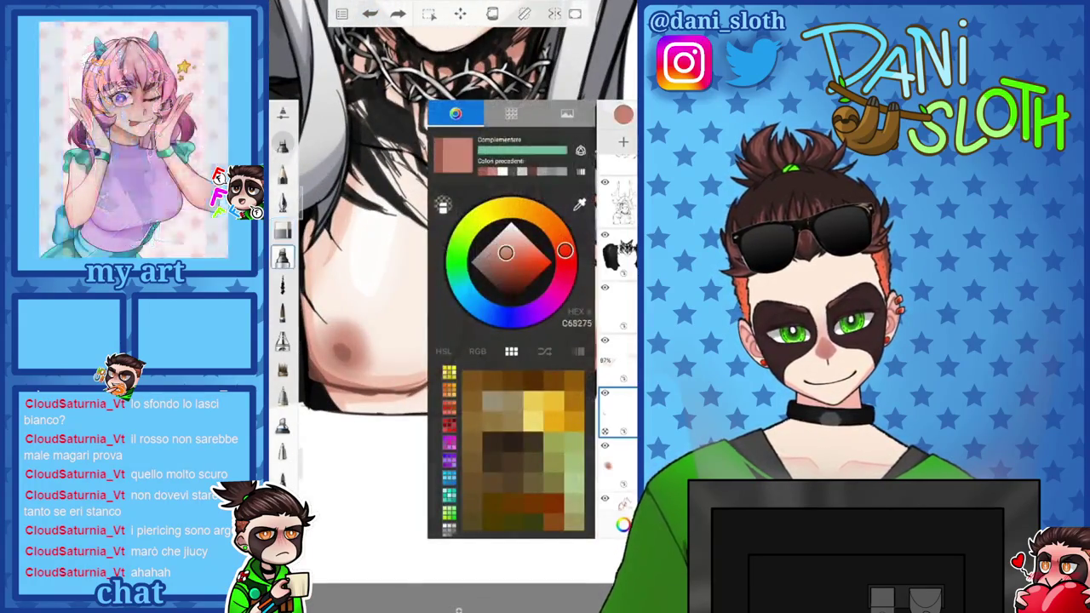
click(282, 255)
scroll(349, 341, up, 5)
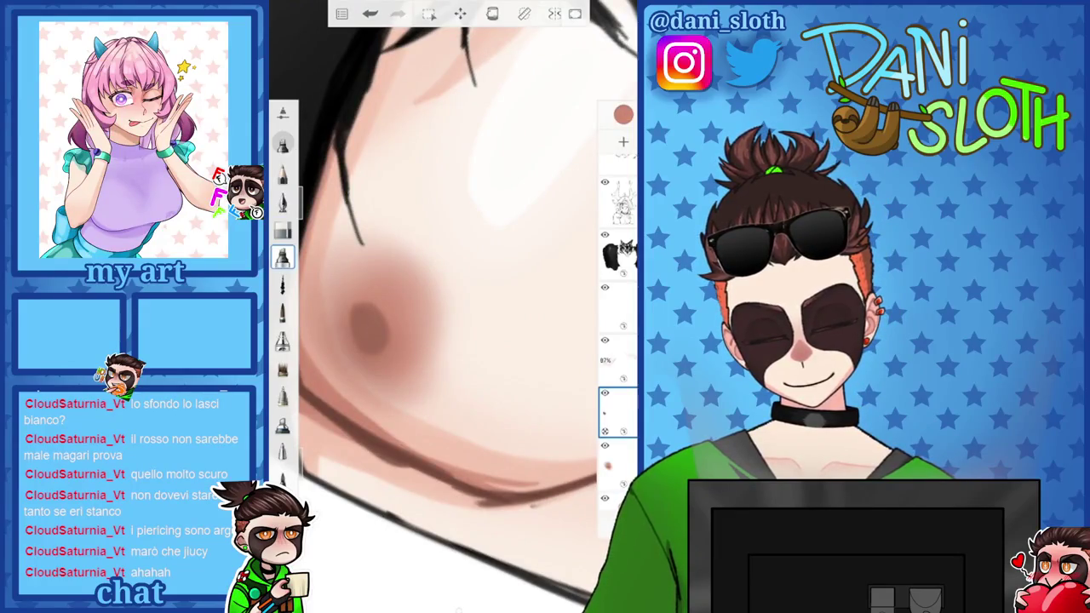
click(605, 430)
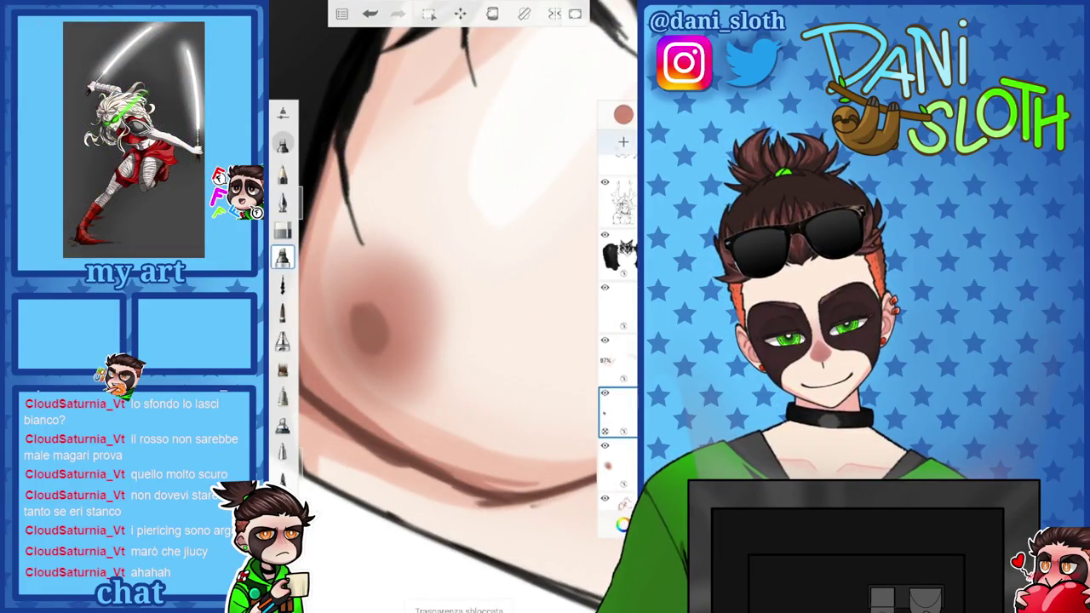
mouse_move(356, 315)
mouse_down()
mouse_move(379, 342)
mouse_move(366, 349)
mouse_up()
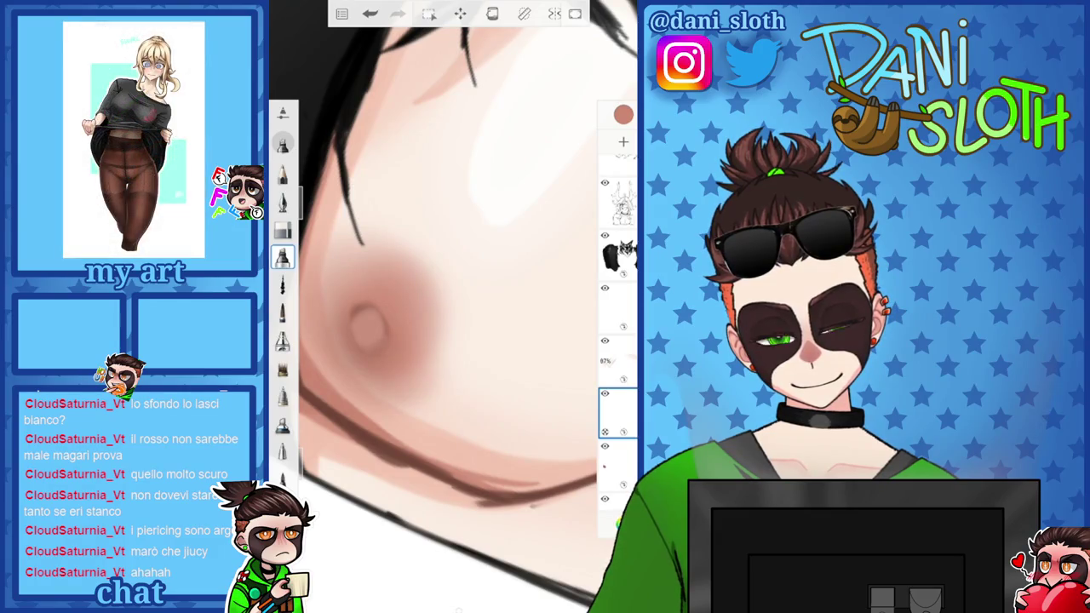
Undo a stray mark on the chest and bring up the colour picker for the outline
scroll(452, 307, down, 3)
scroll(451, 307, down, 2)
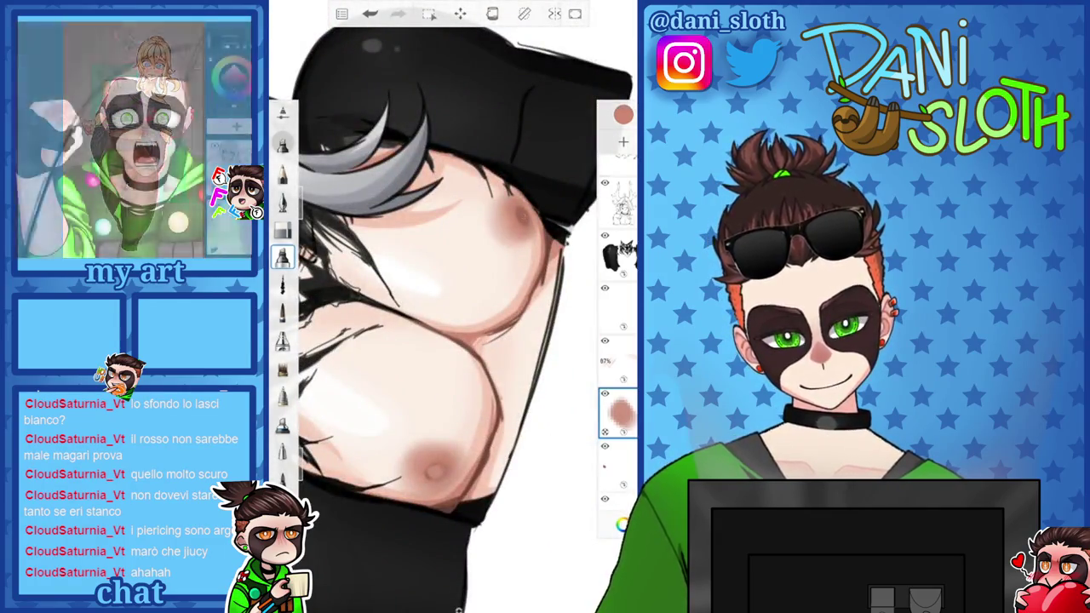
scroll(451, 306, down, 3)
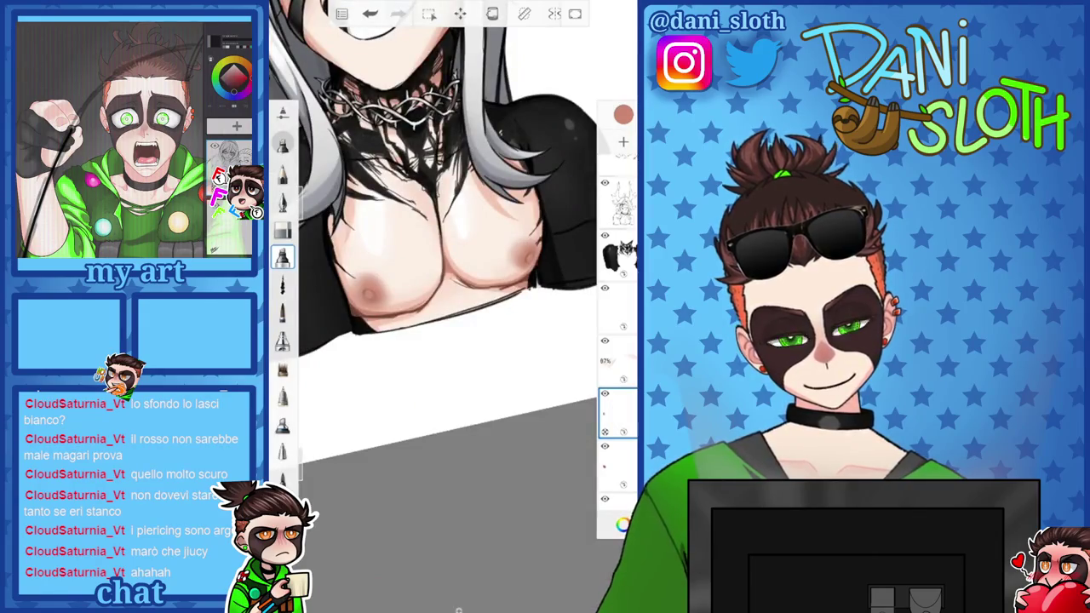
click(369, 14)
scroll(451, 255, down, 3)
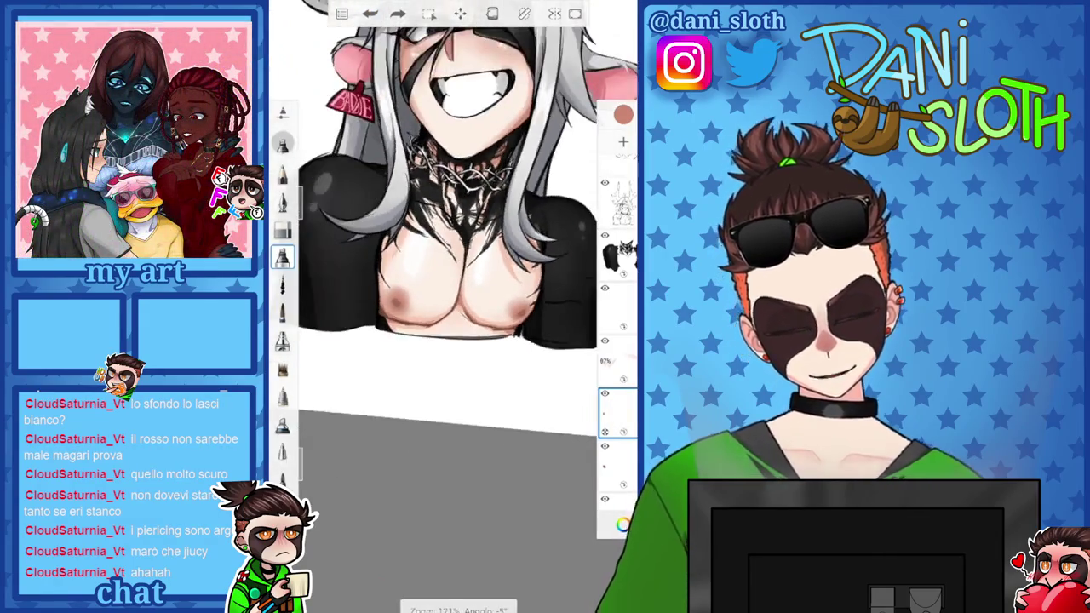
scroll(451, 255, up, 3)
click(624, 114)
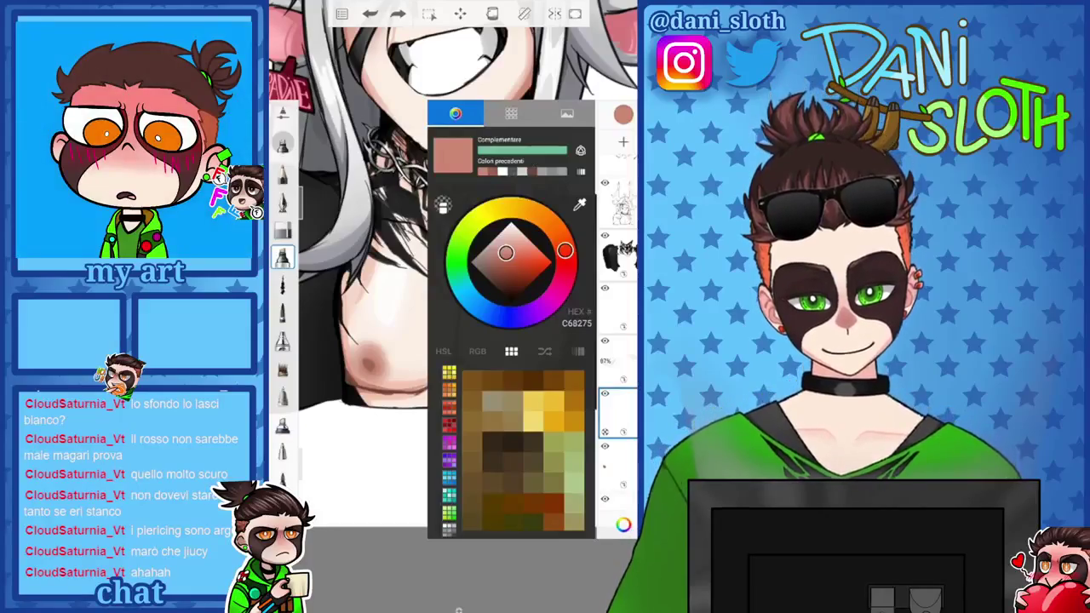
Select dark brown (453431) and a fine brush for outlining
click(500, 281)
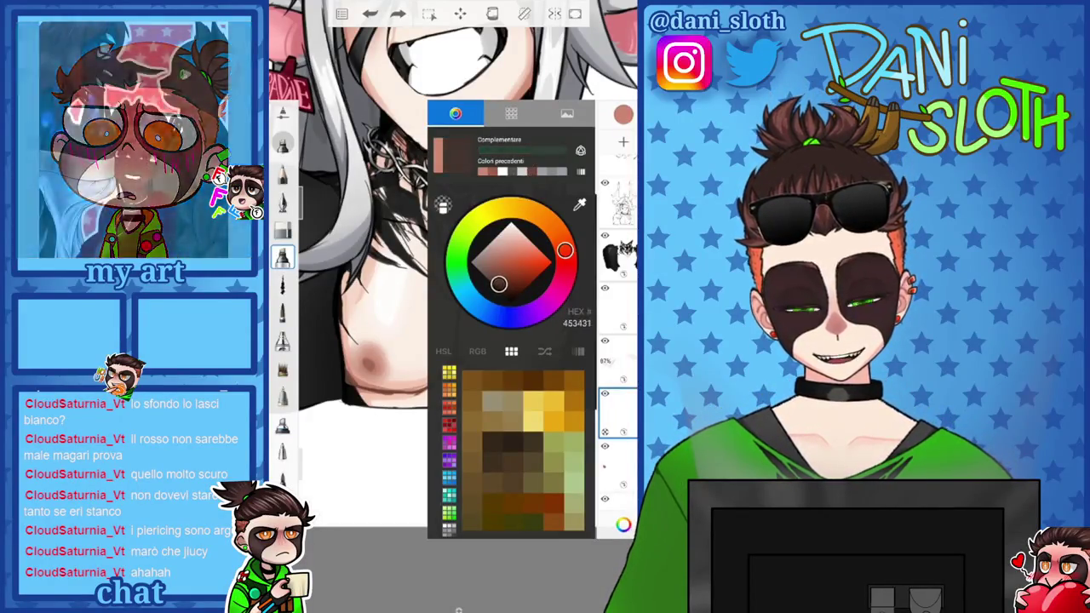
scroll(425, 340, up, 5)
click(283, 312)
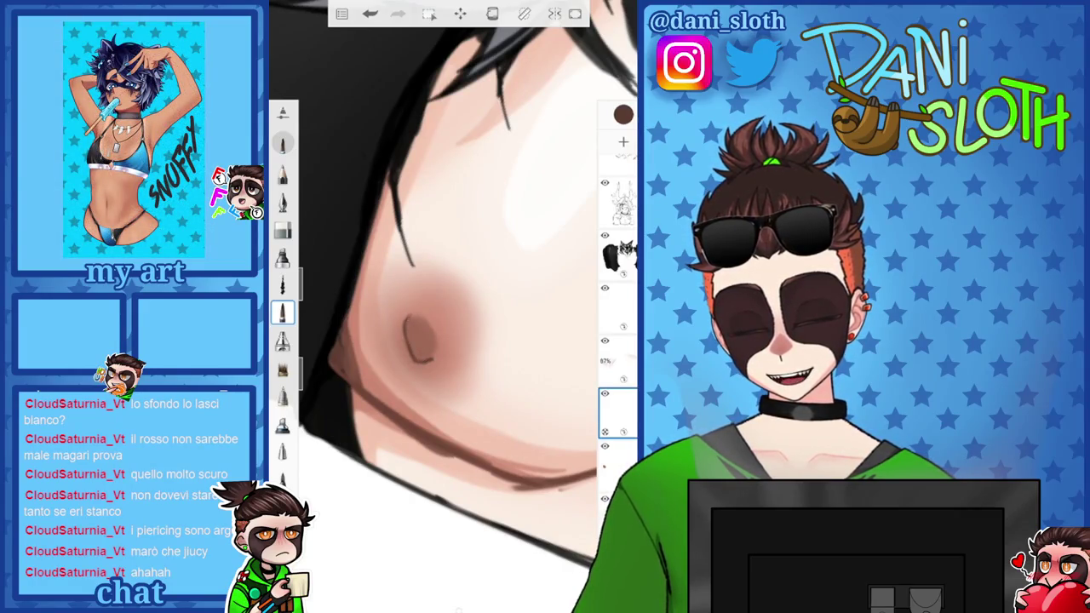
scroll(451, 306, down, 3)
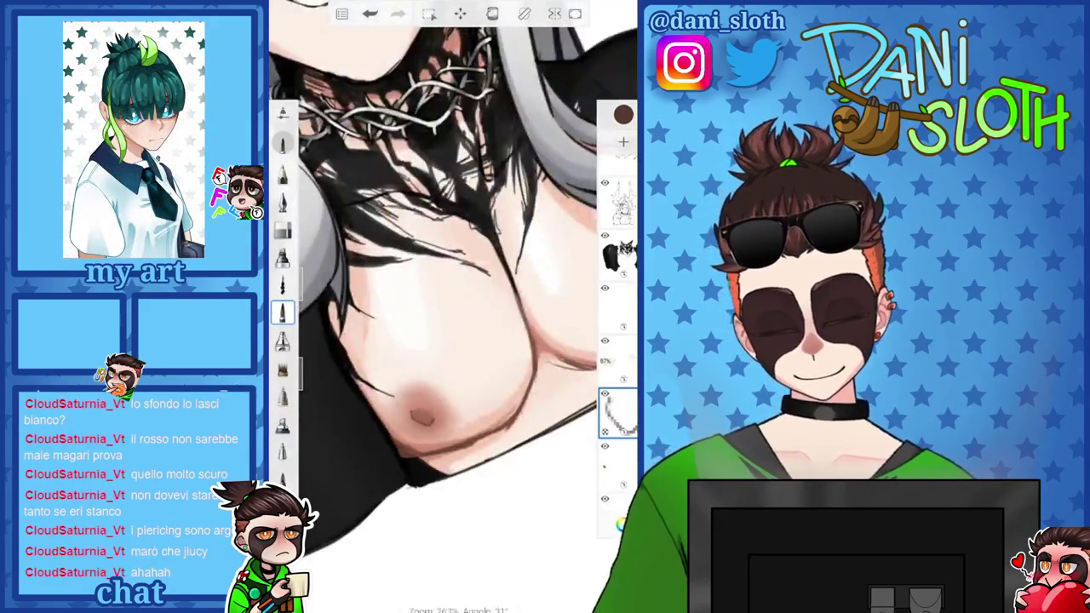
scroll(451, 306, down, 2)
scroll(451, 306, up, 5)
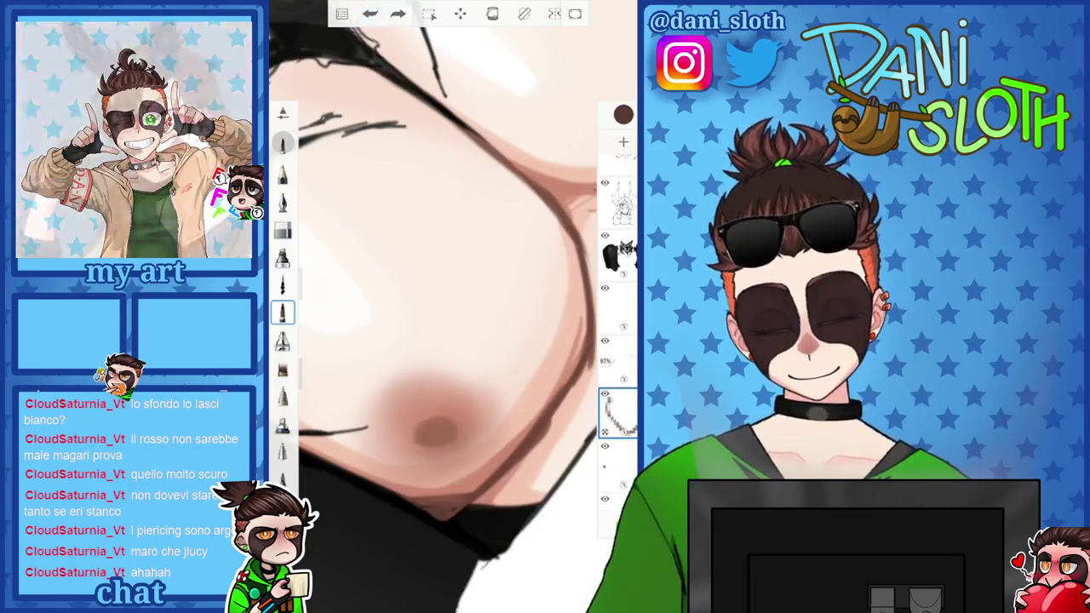
scroll(451, 306, down, 2)
scroll(451, 306, up, 2)
scroll(451, 307, up, 4)
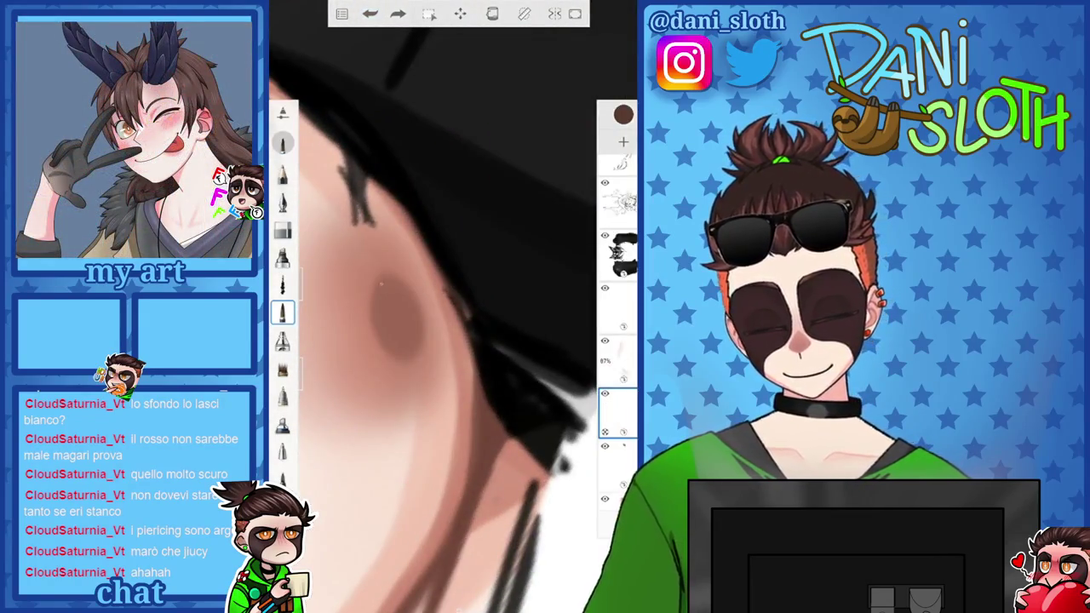
Draw two thin dark brown outline strokes around the nipple
drag(377, 282, 375, 287)
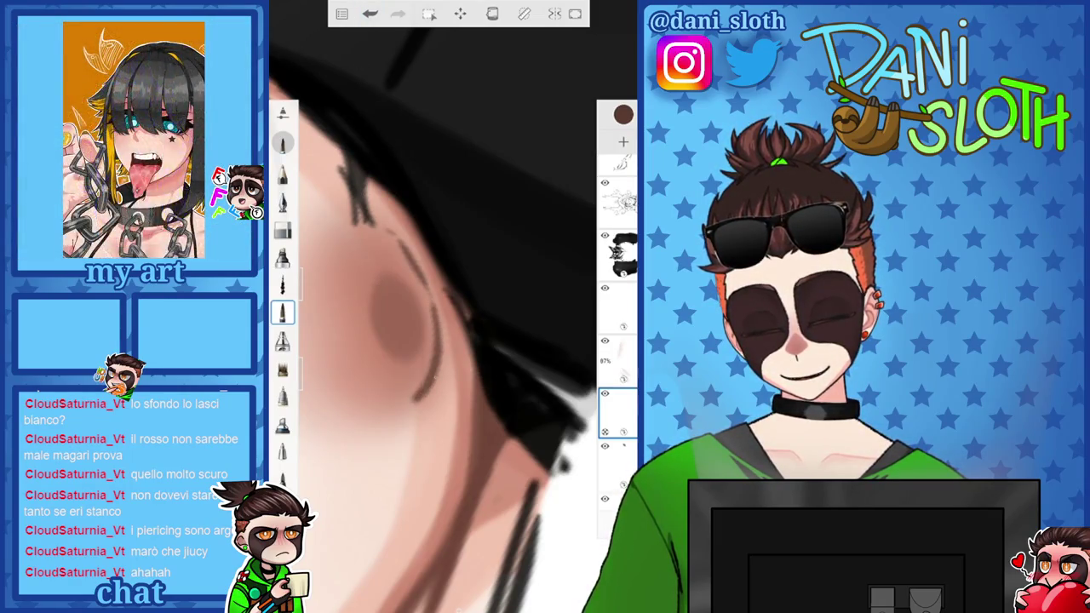
scroll(451, 306, down, 3)
scroll(451, 306, up, 3)
scroll(451, 307, up, 2)
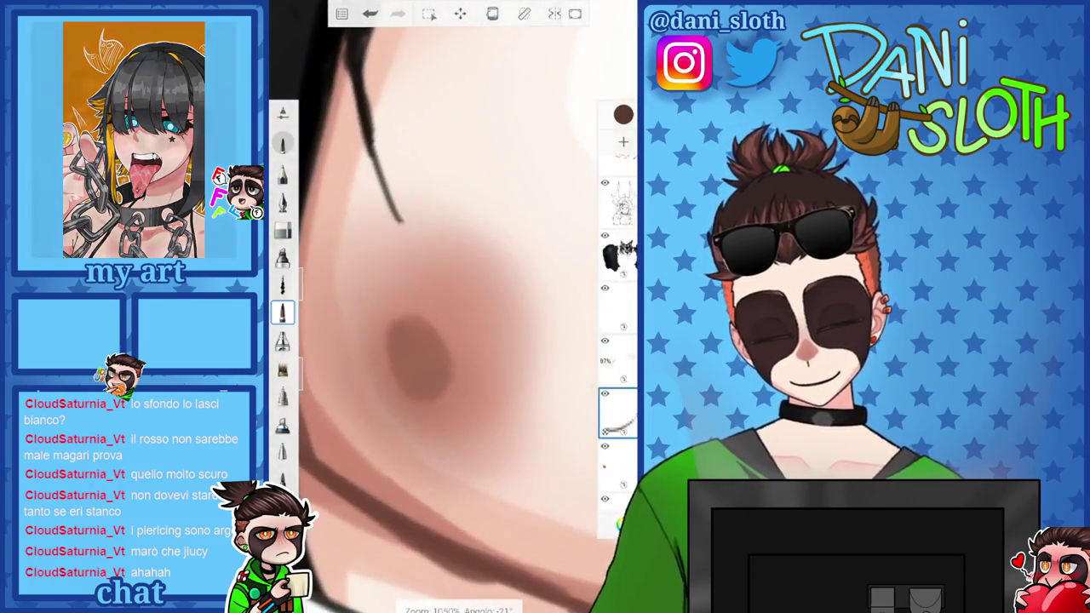
drag(365, 311, 373, 364)
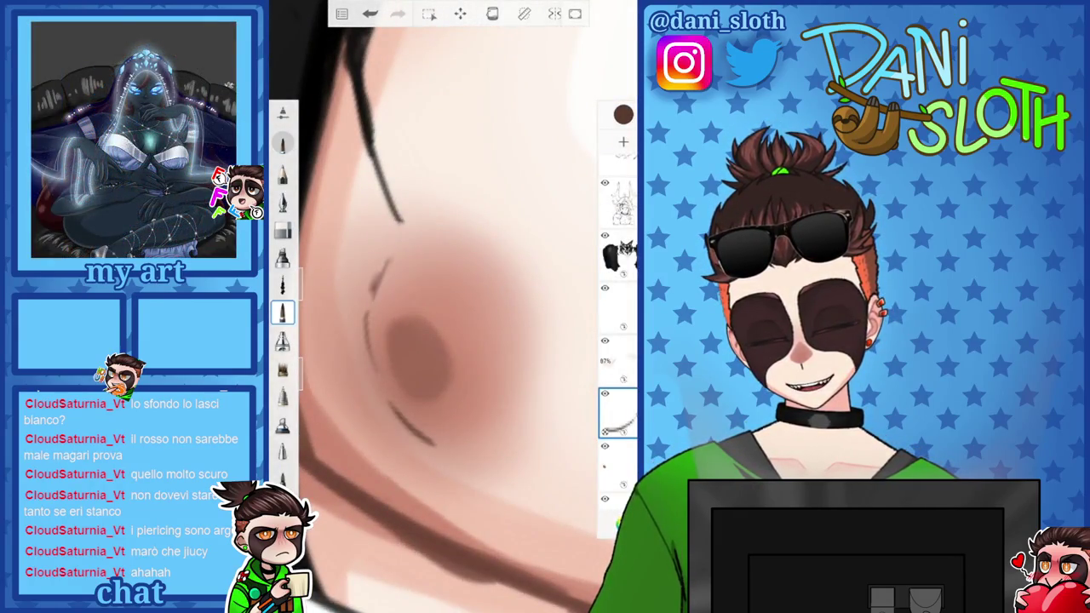
click(617, 413)
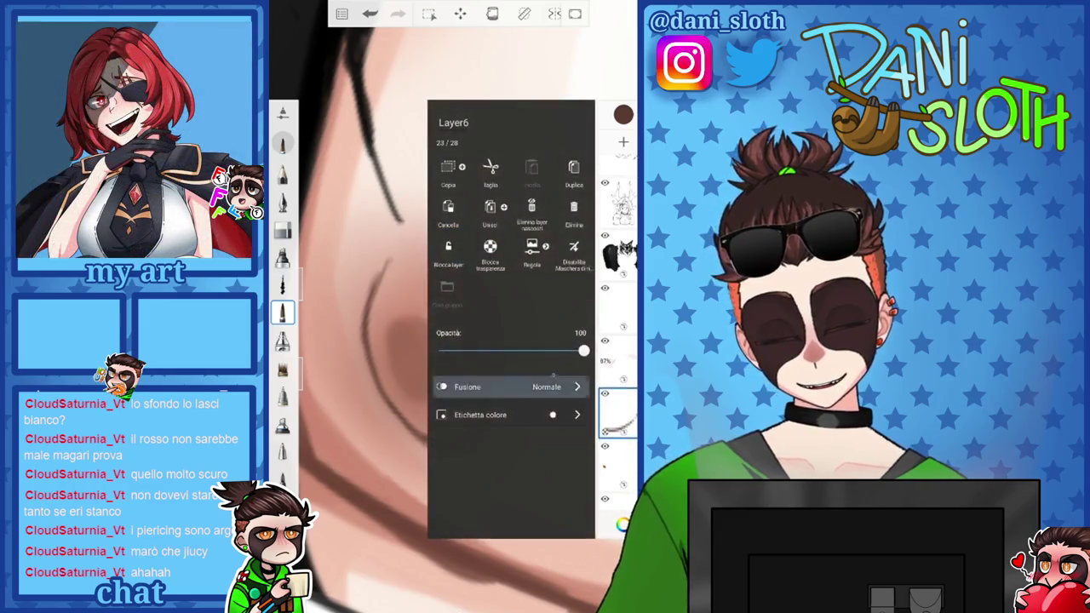
Lower the outline layer's opacity to about 32%
drag(583, 350, 485, 350)
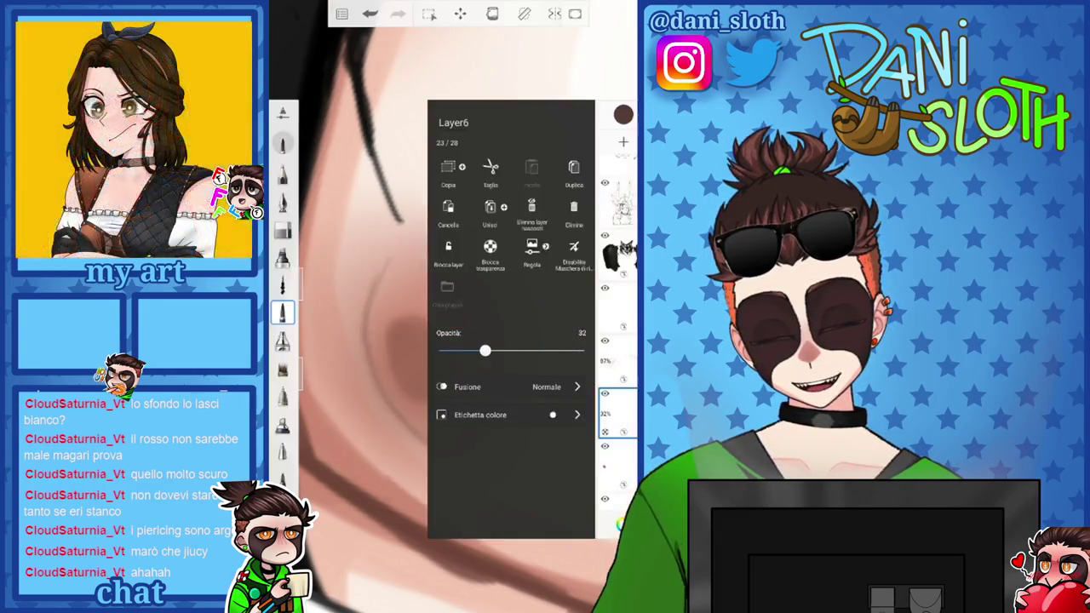
click(358, 340)
scroll(451, 255, down, 5)
scroll(451, 255, up, 2)
scroll(451, 256, up, 4)
scroll(451, 306, up, 3)
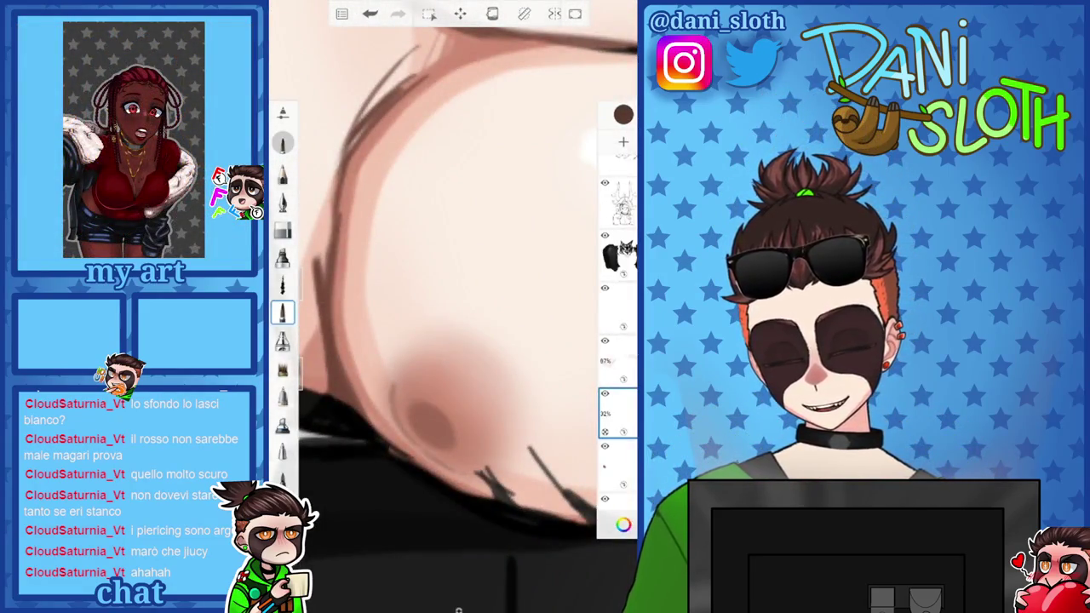
scroll(451, 307, down, 5)
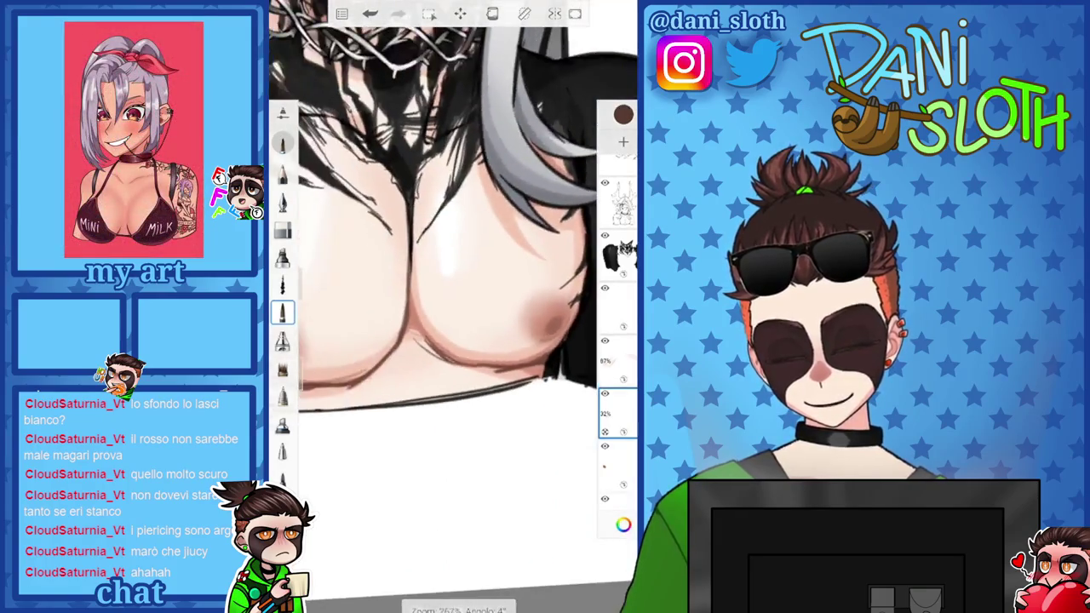
scroll(452, 307, up, 5)
scroll(452, 306, down, 2)
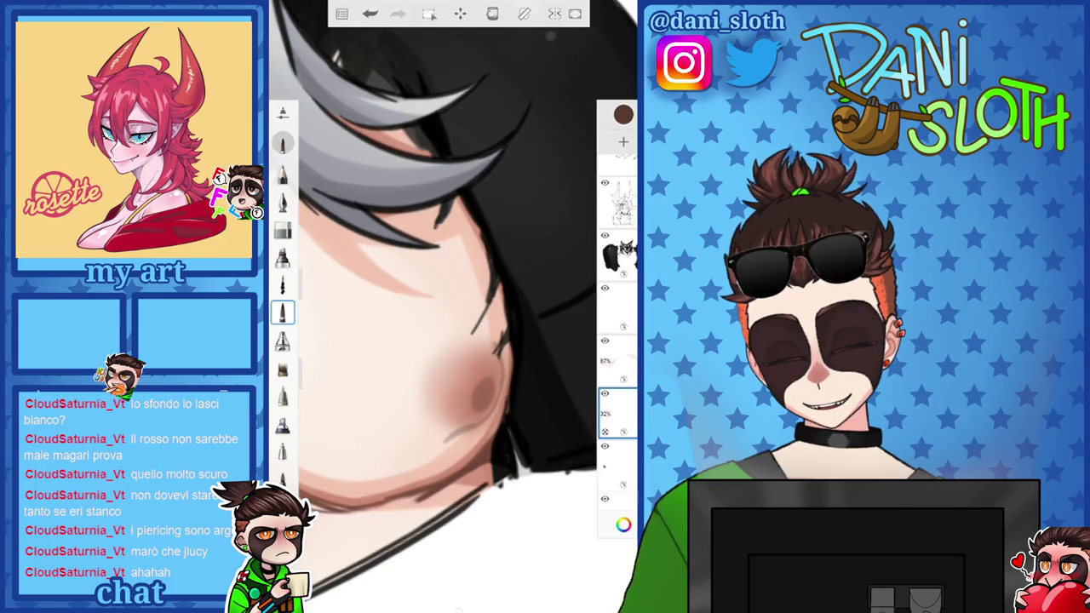
Switch to a different brush and bring up the colour picker
click(623, 114)
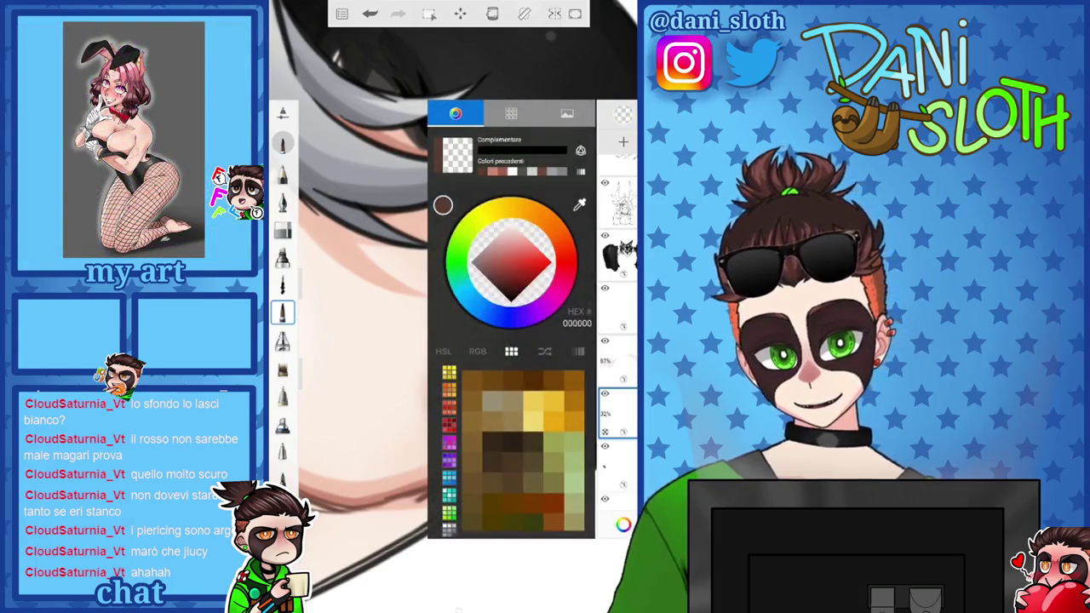
click(623, 114)
click(283, 340)
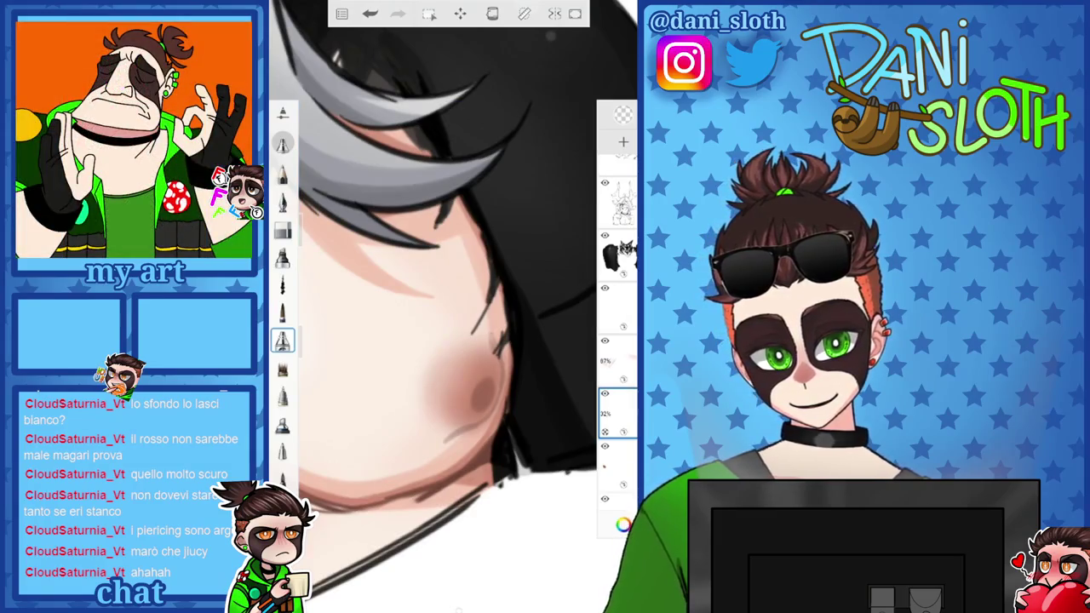
scroll(451, 306, down, 2)
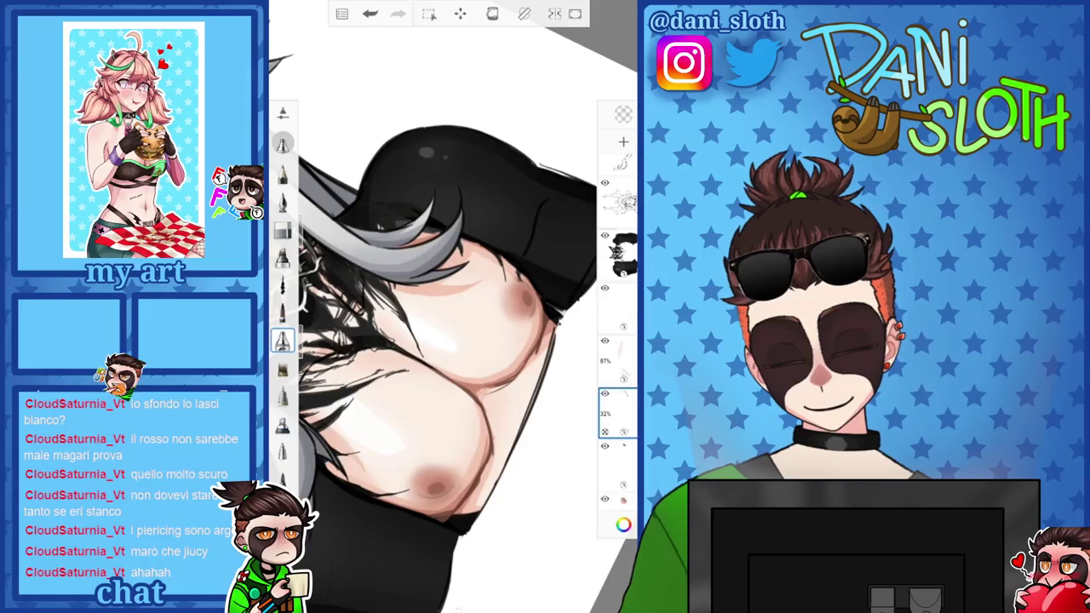
scroll(451, 307, down, 3)
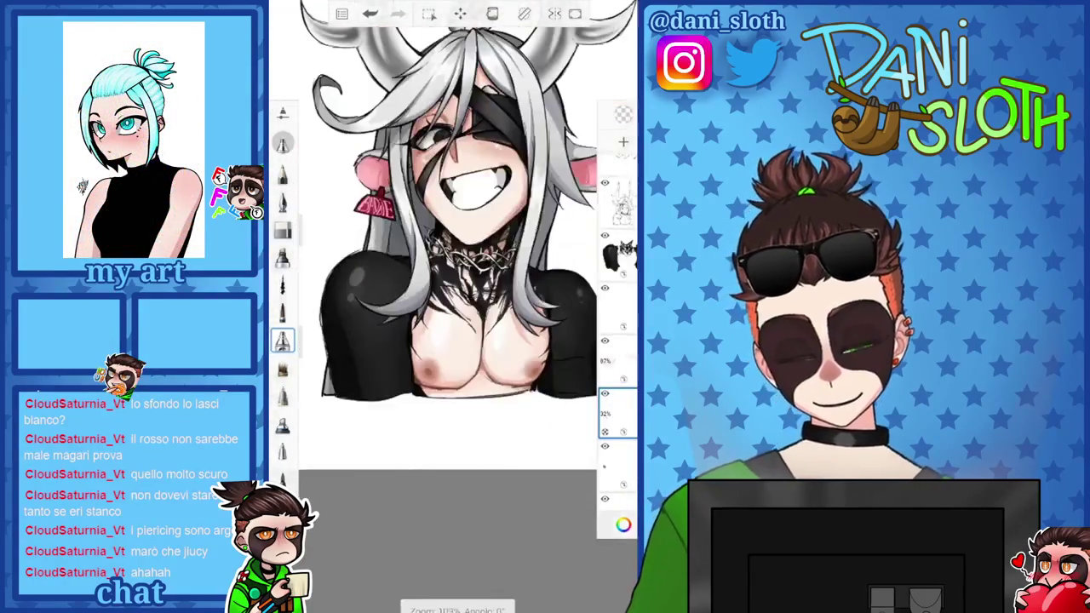
scroll(451, 255, up, 3)
click(624, 525)
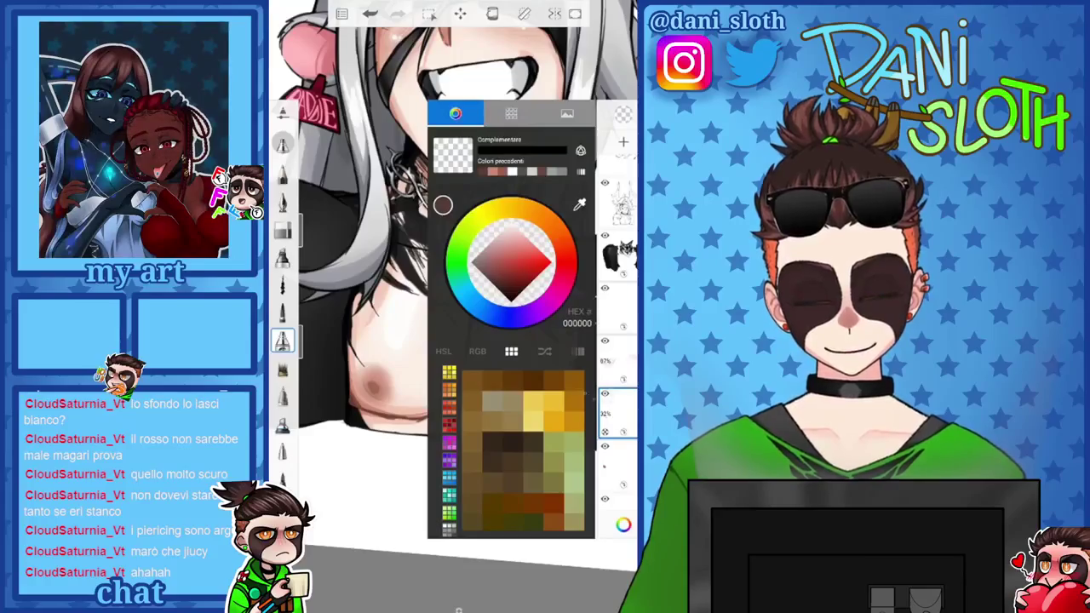
Set the layer opacity to 100, change brush and choose a reddish-brown from the chest
click(617, 413)
drag(476, 349, 583, 350)
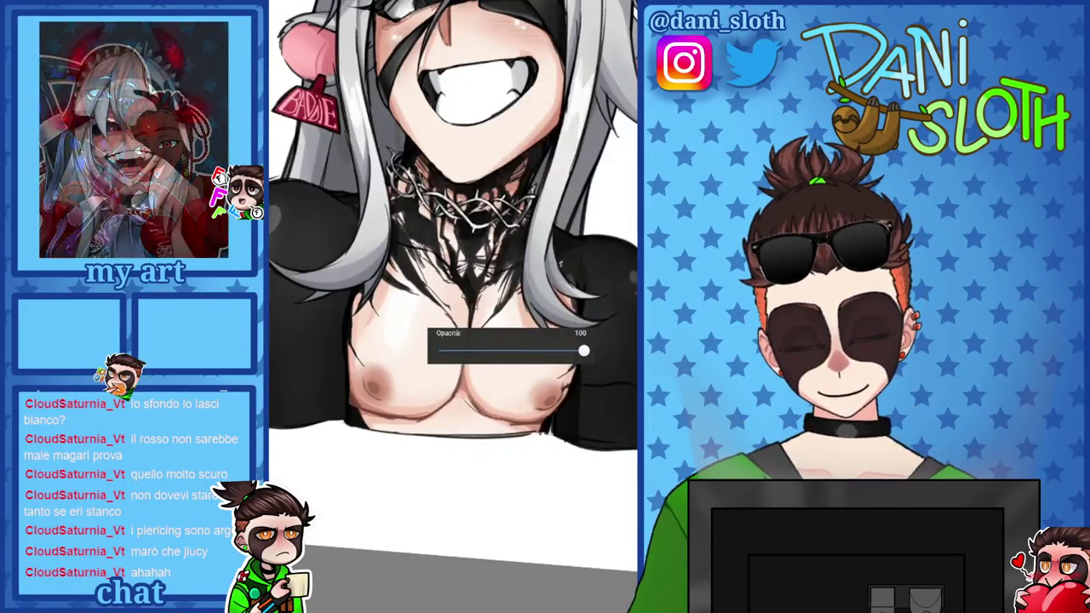
click(623, 525)
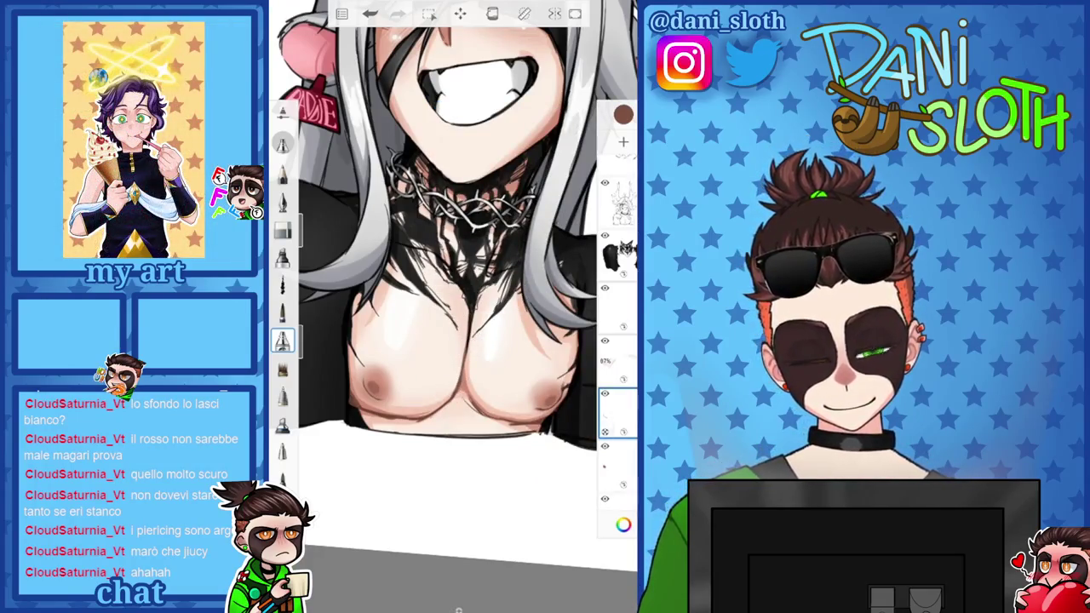
click(282, 200)
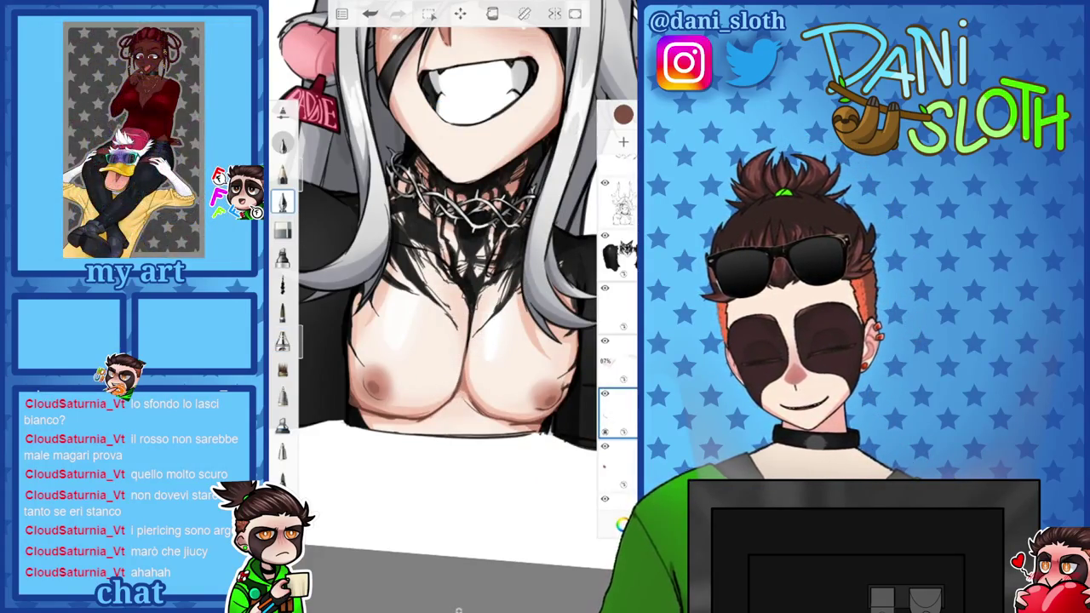
click(623, 524)
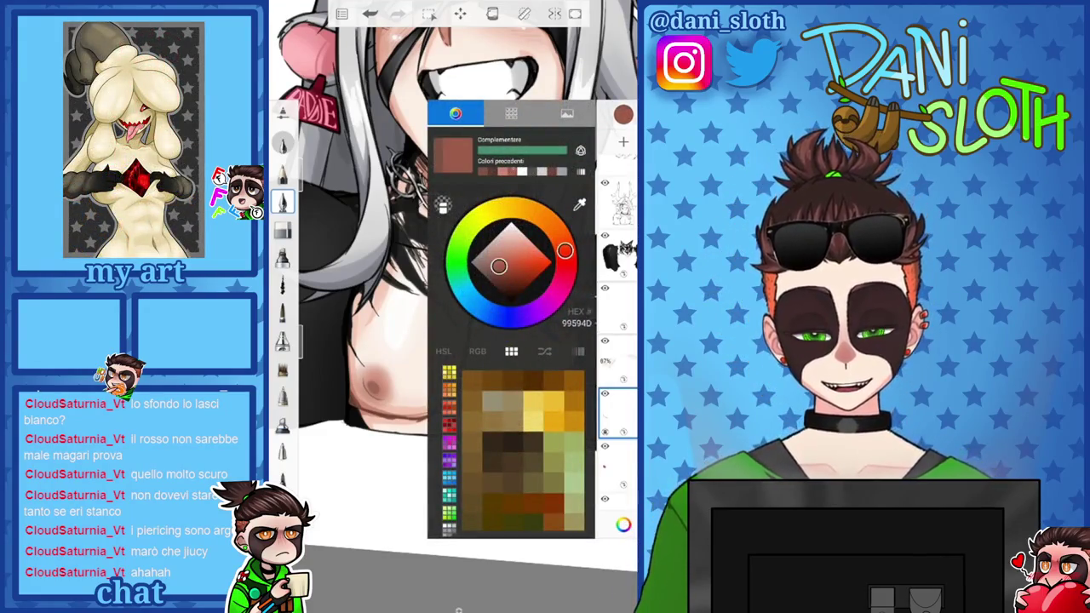
click(623, 524)
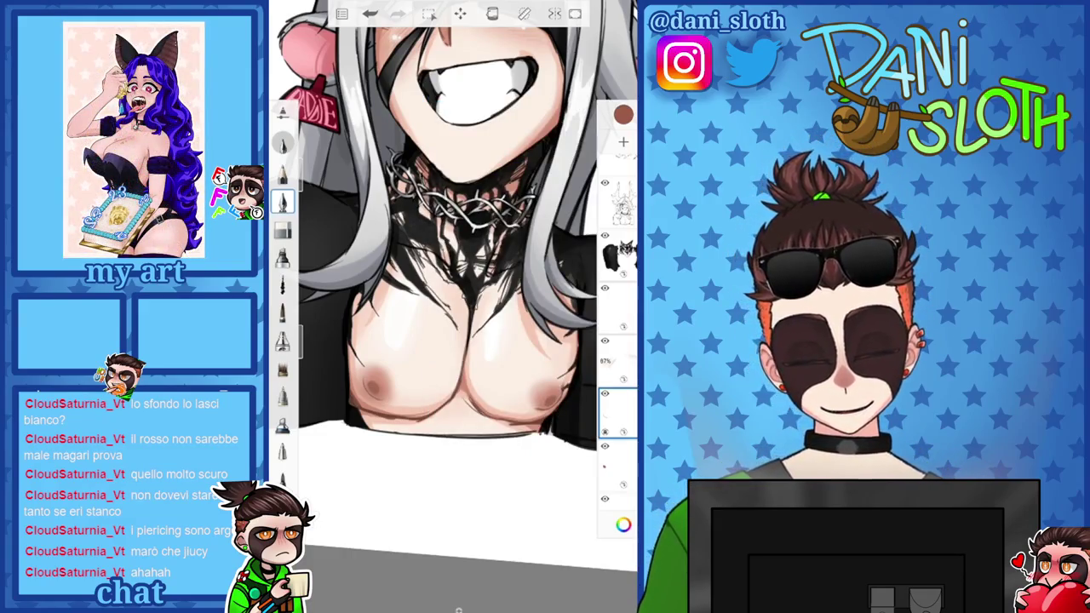
Unlock the layer's transparency and undo a stray stroke
scroll(451, 307, down, 3)
scroll(451, 306, up, 3)
scroll(452, 307, up, 3)
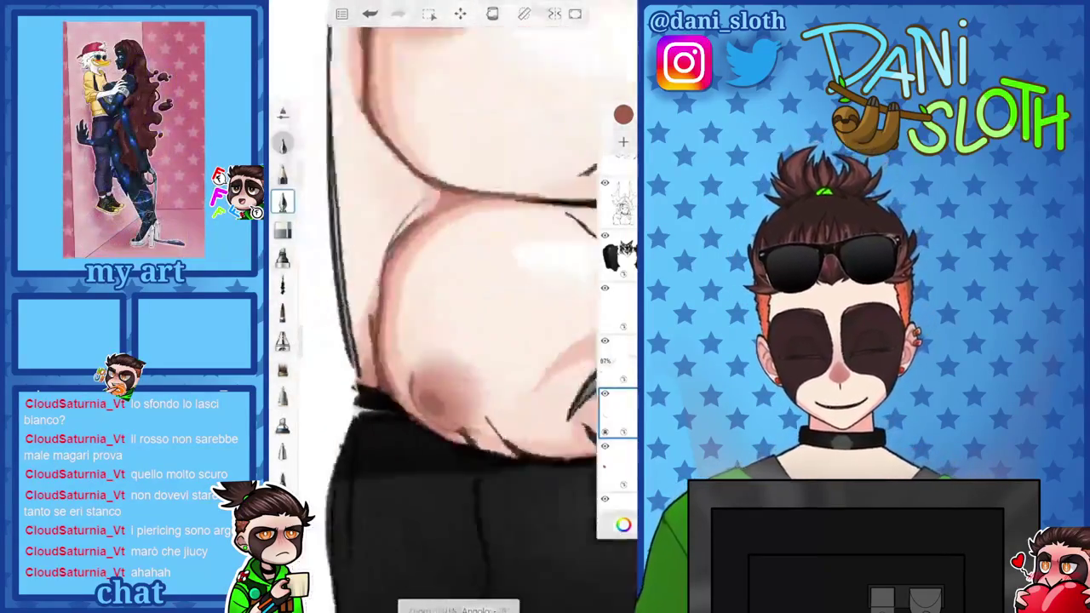
scroll(451, 306, up, 3)
scroll(451, 306, down, 1)
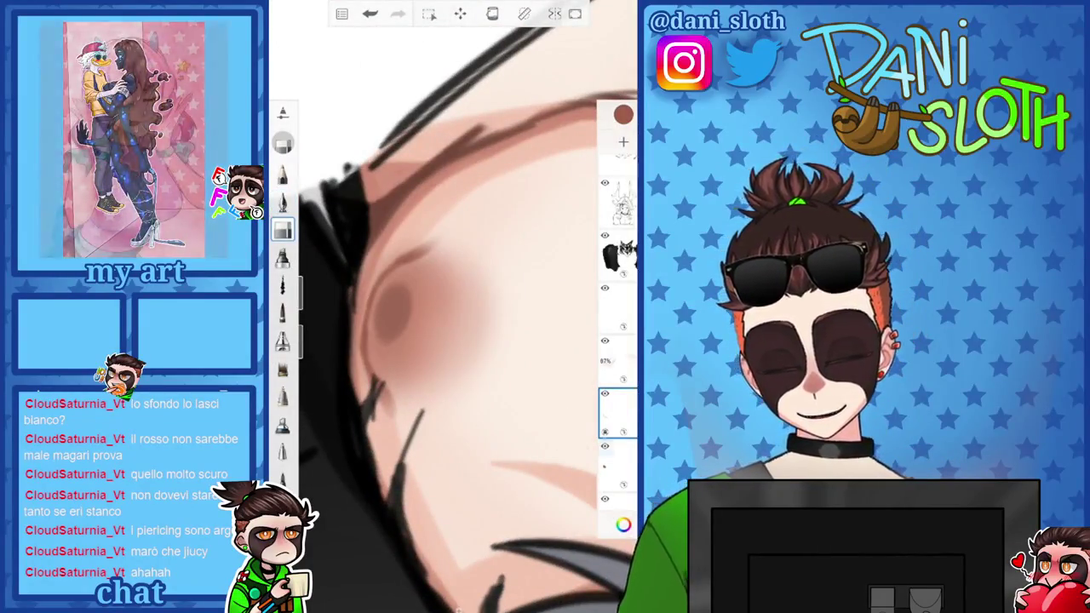
click(605, 432)
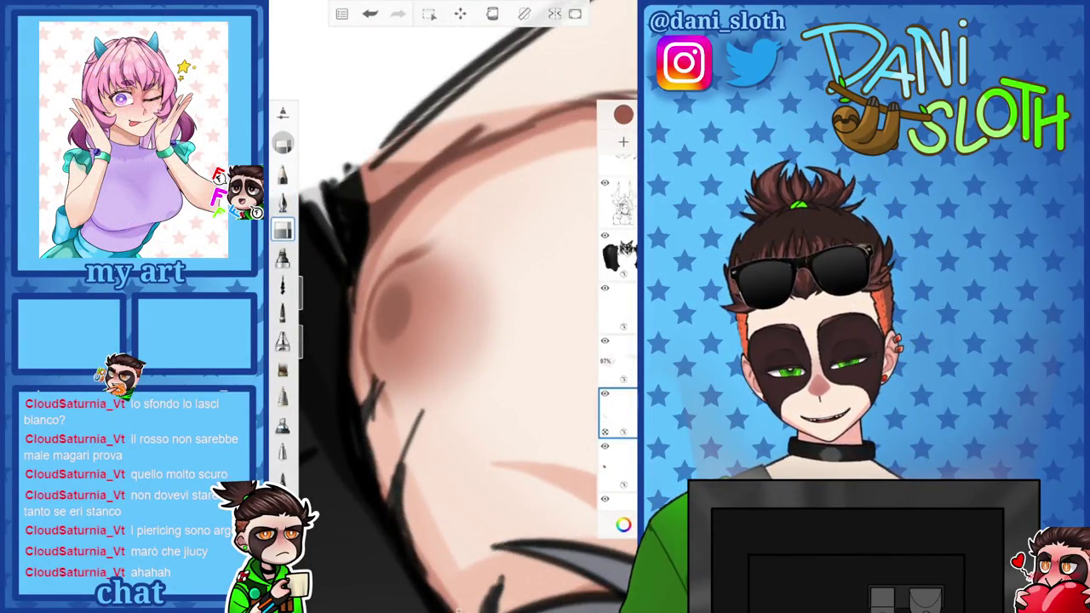
scroll(451, 307, down, 2)
scroll(451, 307, down, 1)
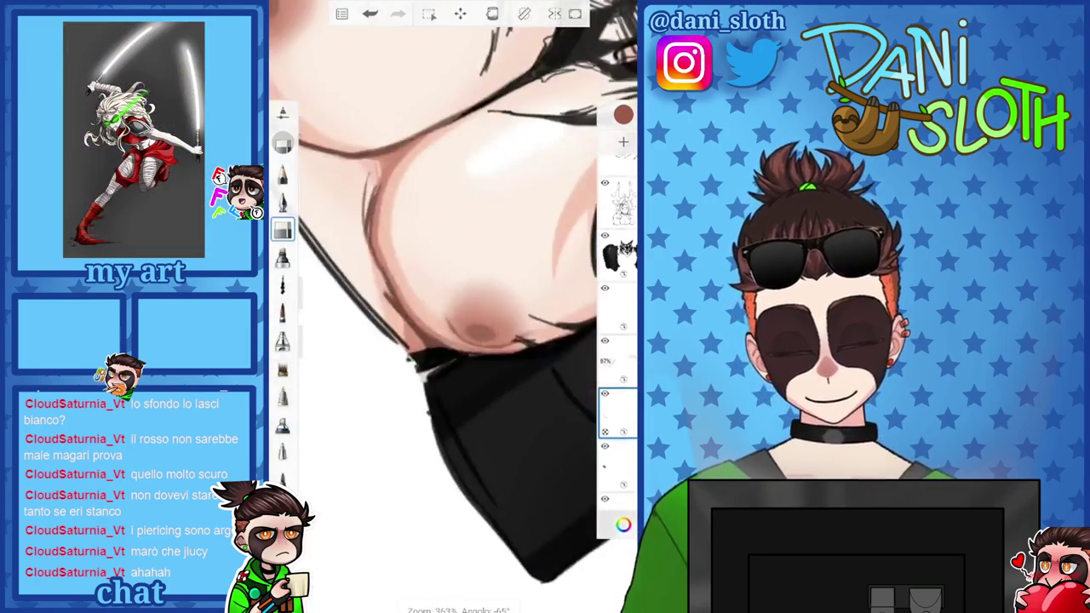
scroll(451, 307, down, 2)
scroll(451, 307, up, 5)
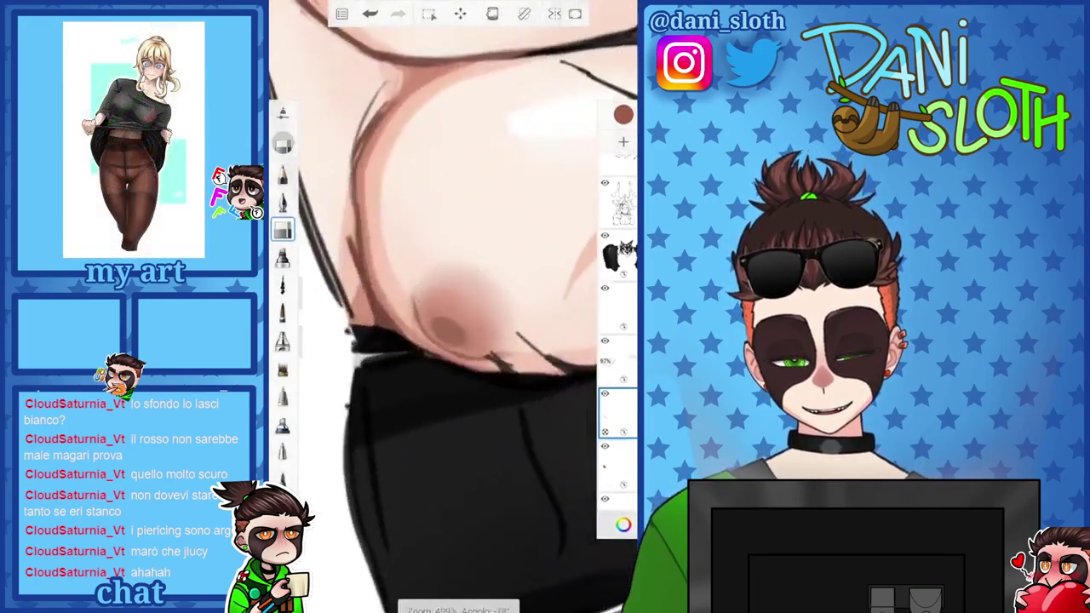
scroll(451, 306, up, 2)
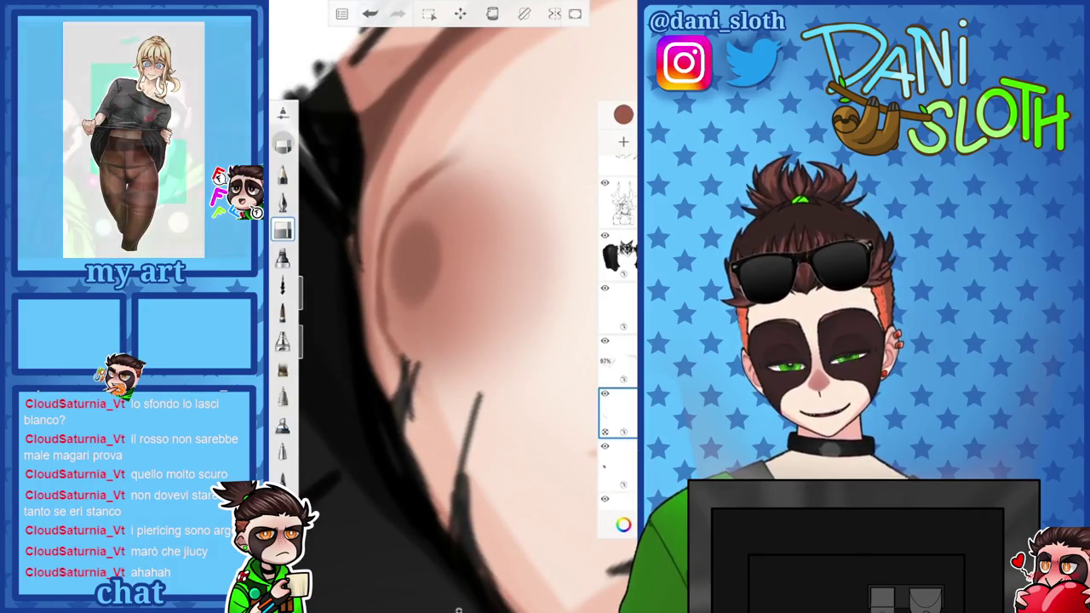
key(ctrl+z)
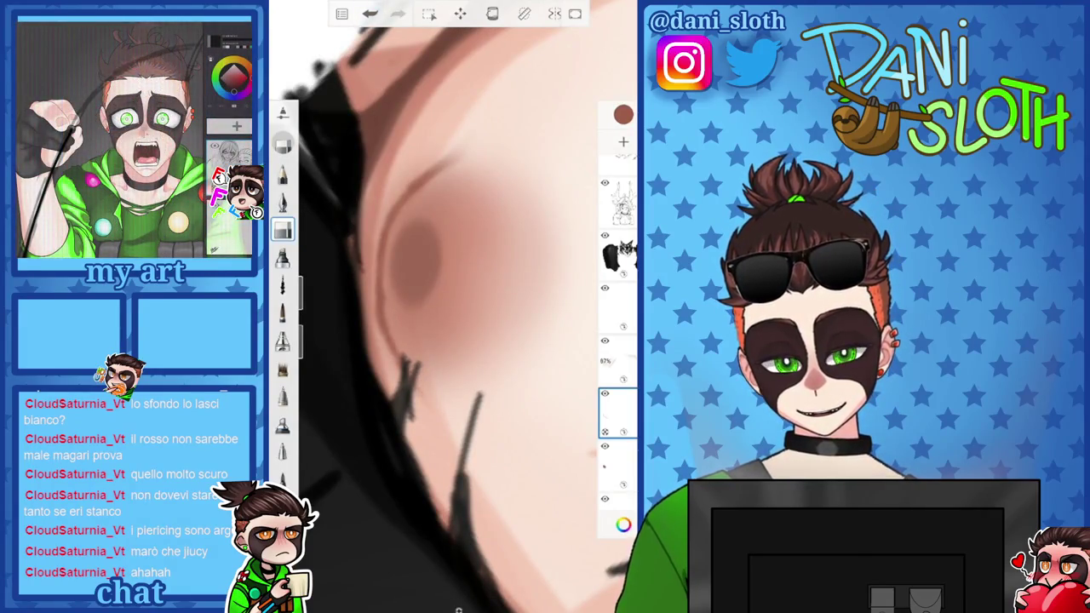
Undo the previous stroke, change brush and set the paint colour to transparent
scroll(451, 306, down, 2)
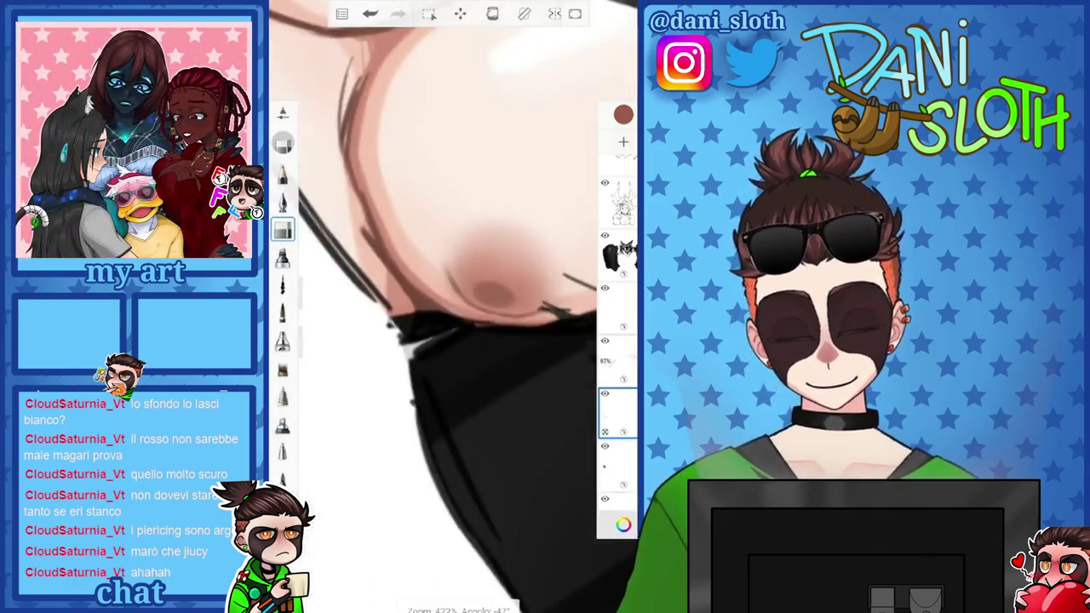
scroll(451, 307, down, 2)
scroll(451, 306, up, 3)
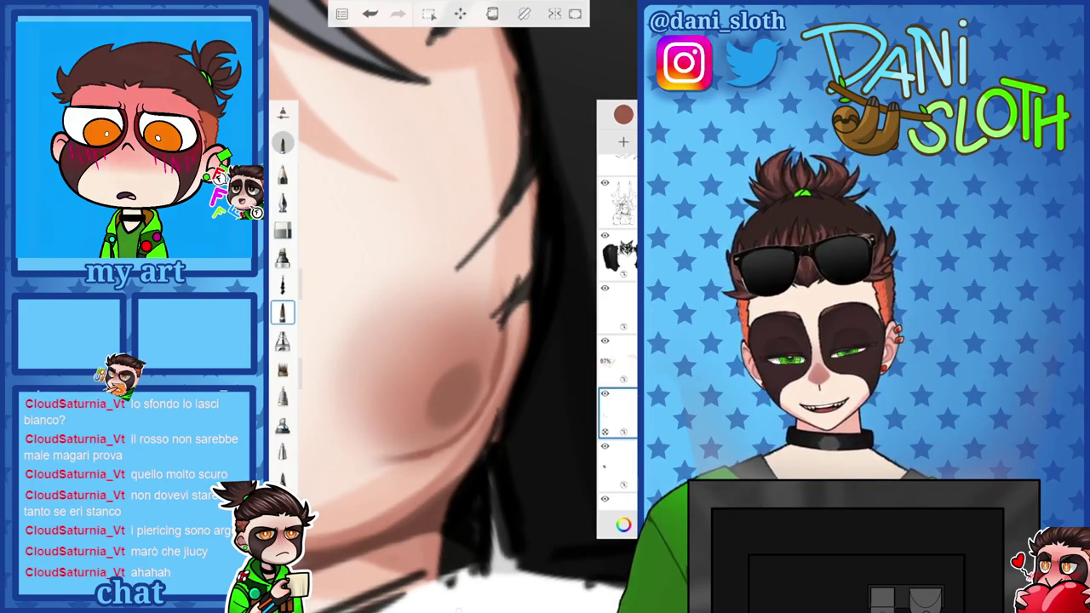
key(ctrl+z)
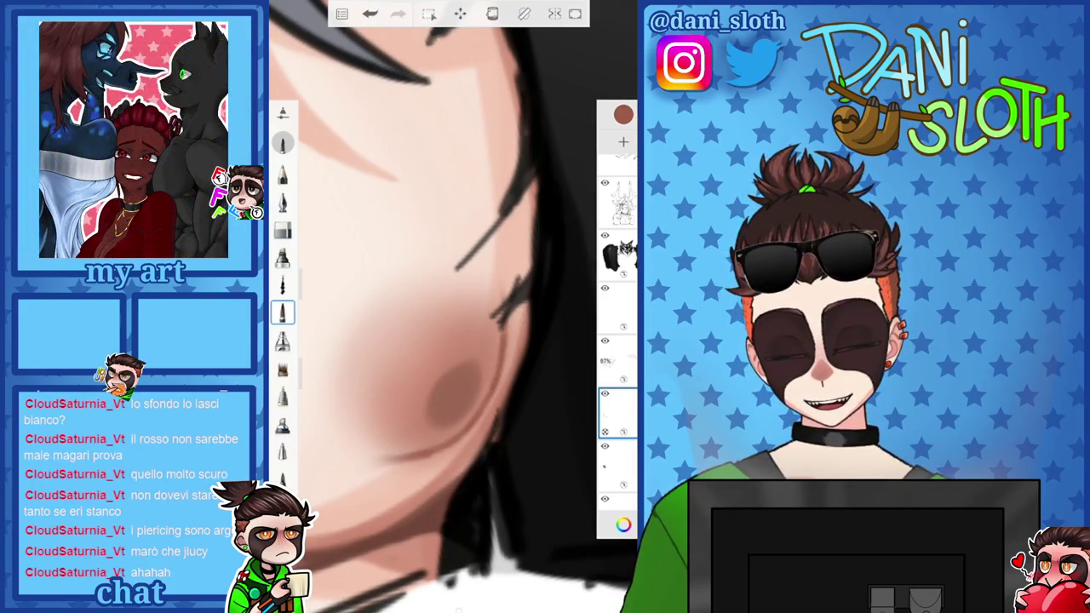
click(282, 341)
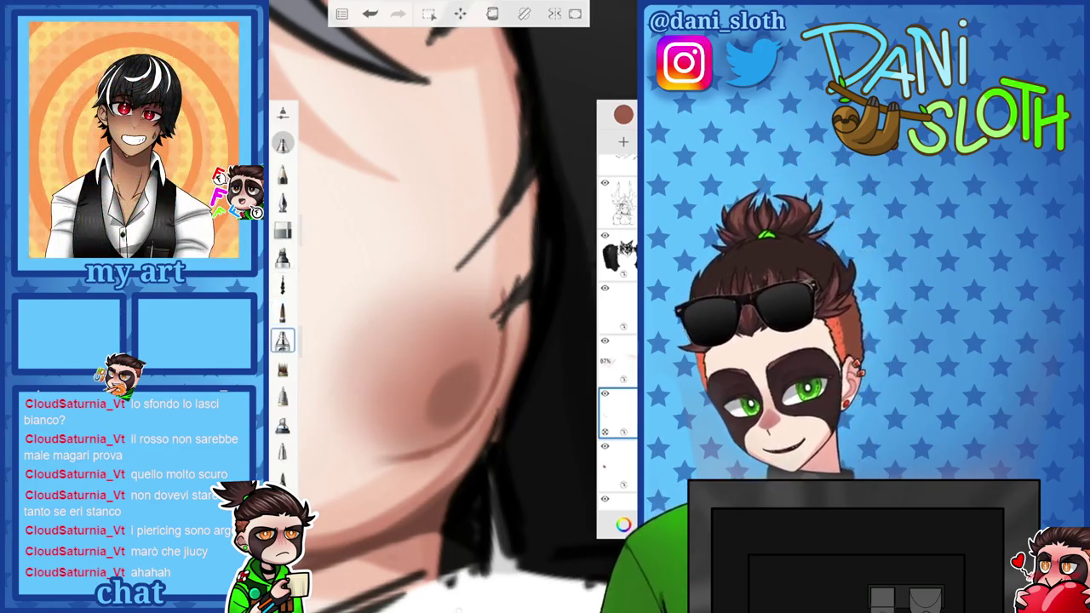
click(623, 114)
click(447, 115)
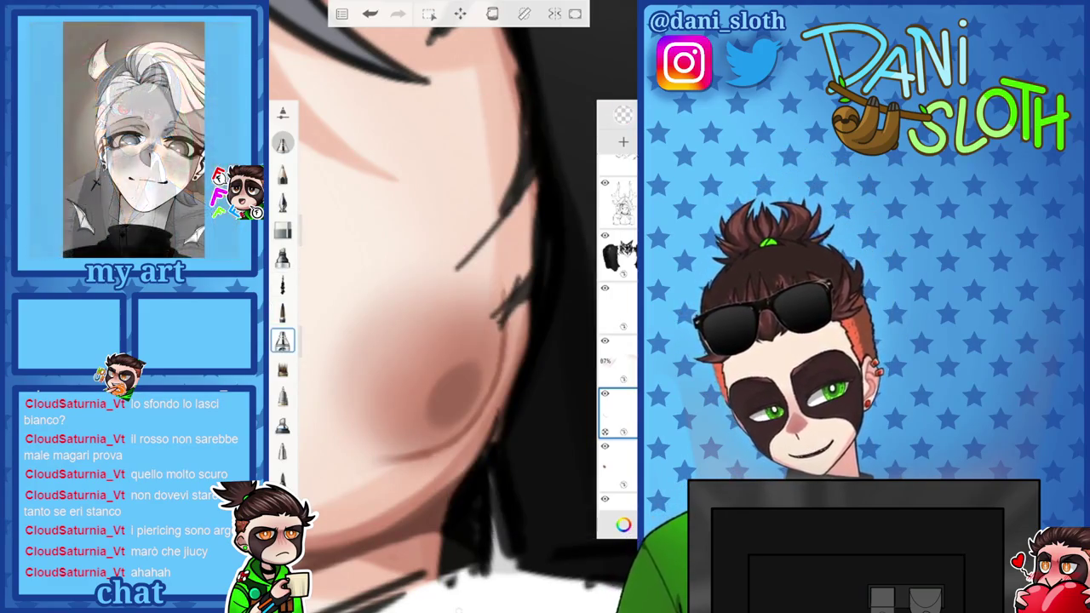
Choose a reddish-brown, then a darker brown, as the shading colour
scroll(451, 306, down, 5)
scroll(451, 307, down, 3)
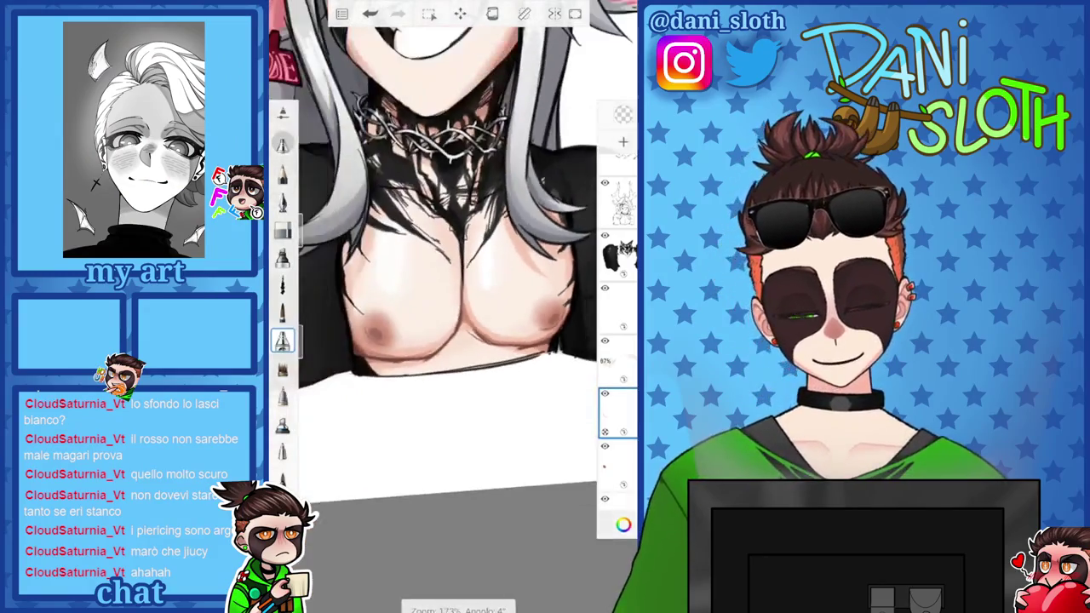
scroll(451, 255, up, 3)
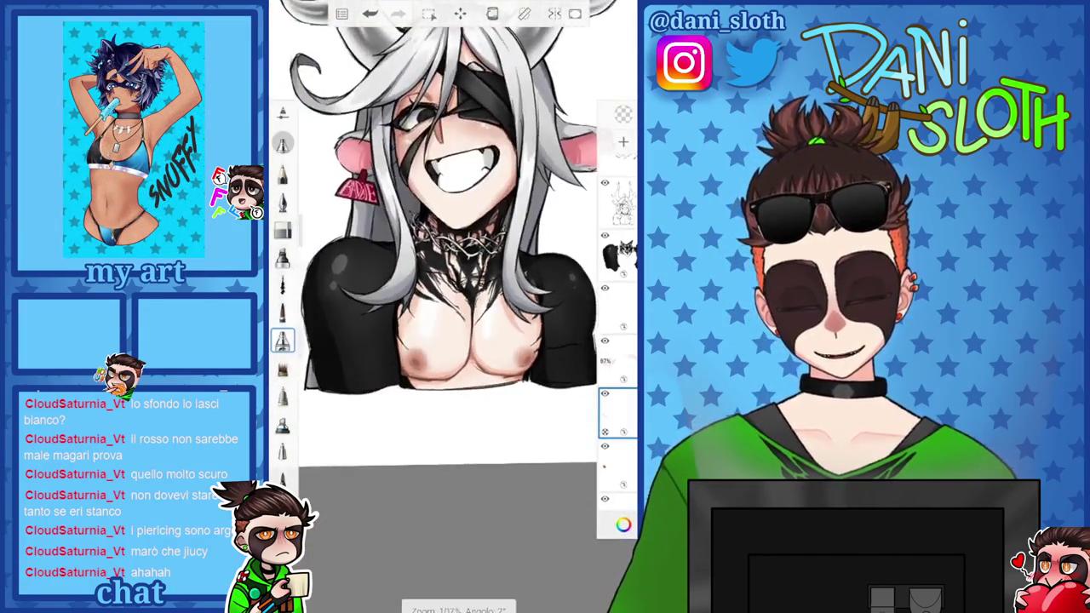
click(623, 114)
click(511, 264)
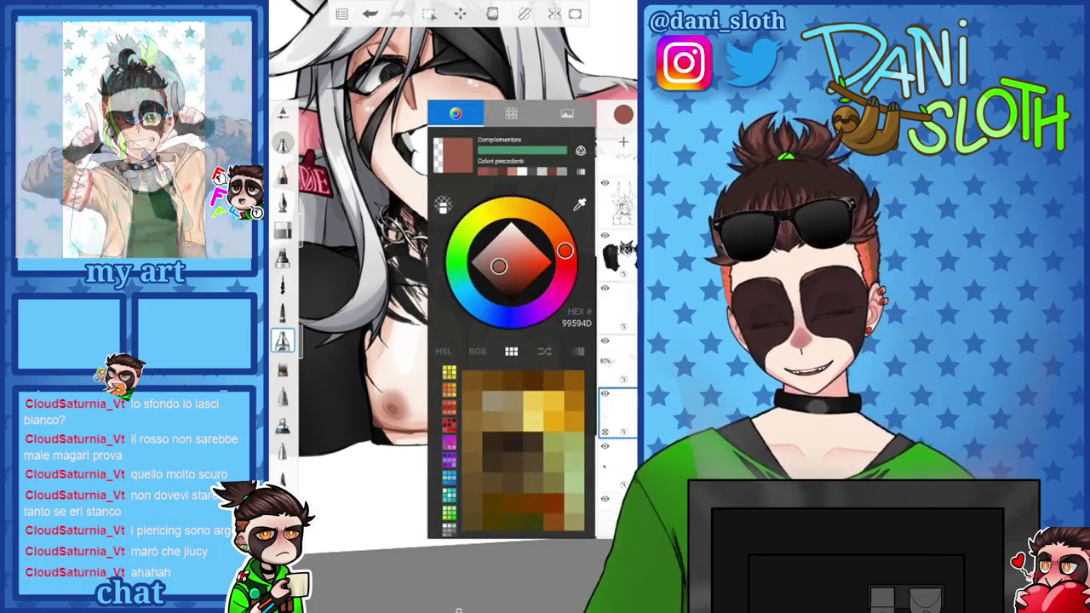
click(358, 340)
scroll(451, 306, up, 5)
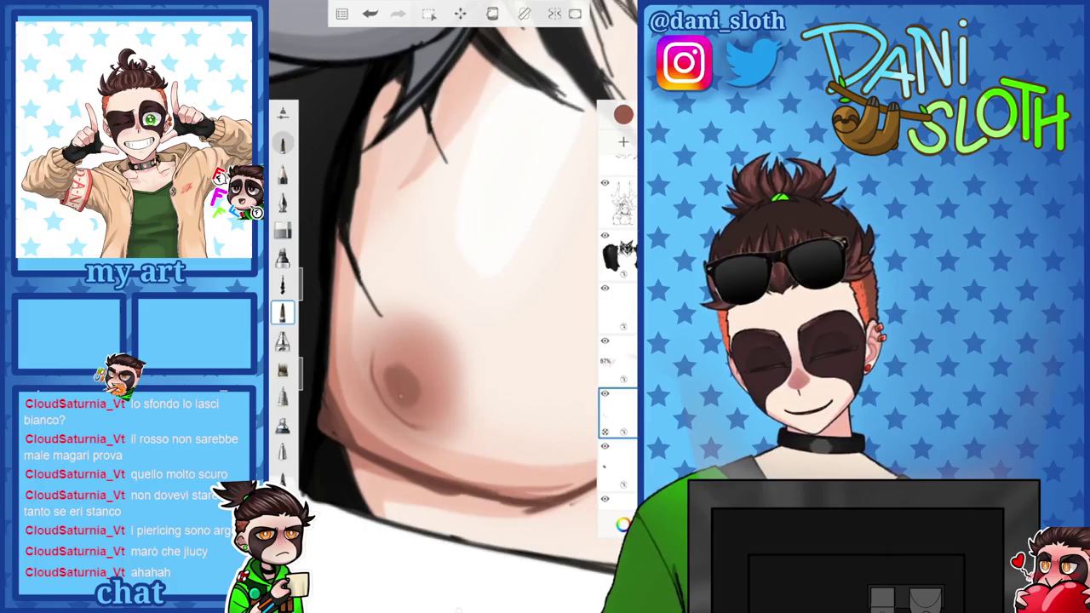
click(623, 114)
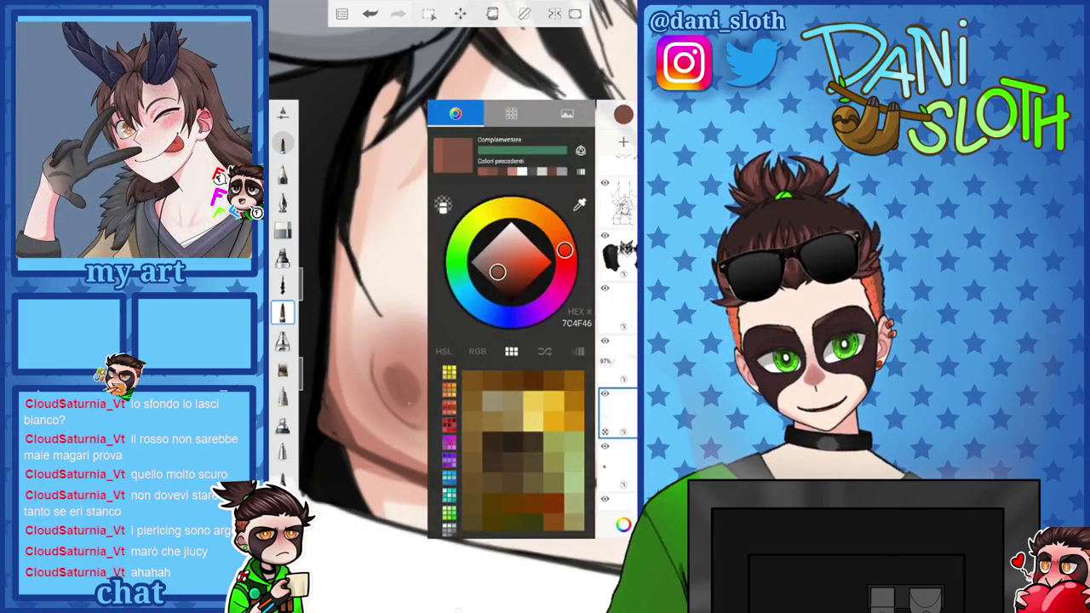
click(624, 114)
Add a small dark mark on the nipple, then a soft light pink blush around it
scroll(451, 306, down, 3)
scroll(426, 340, down, 2)
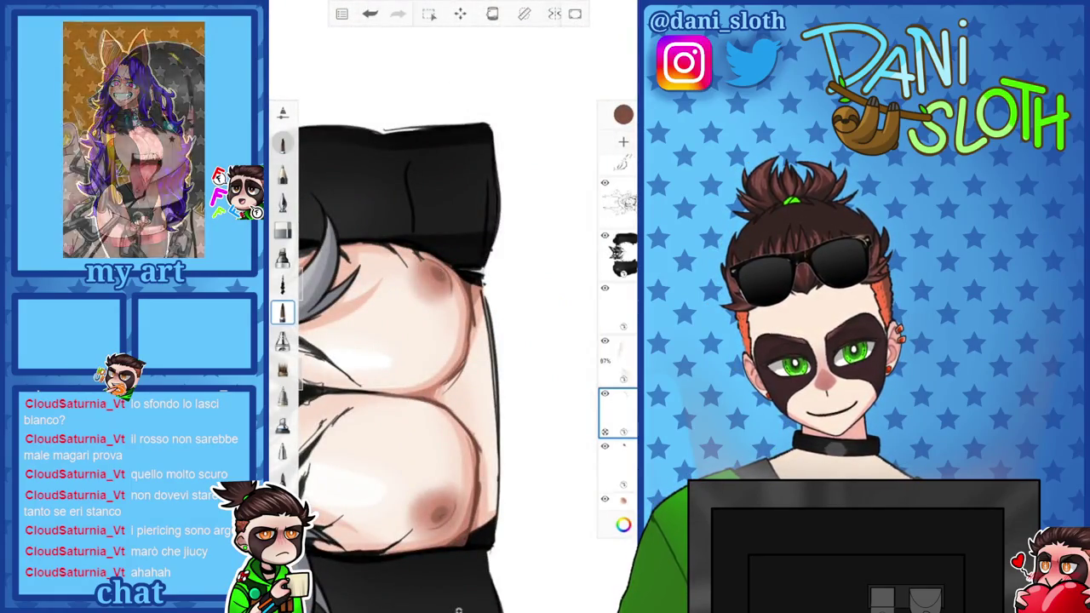
scroll(425, 340, up, 5)
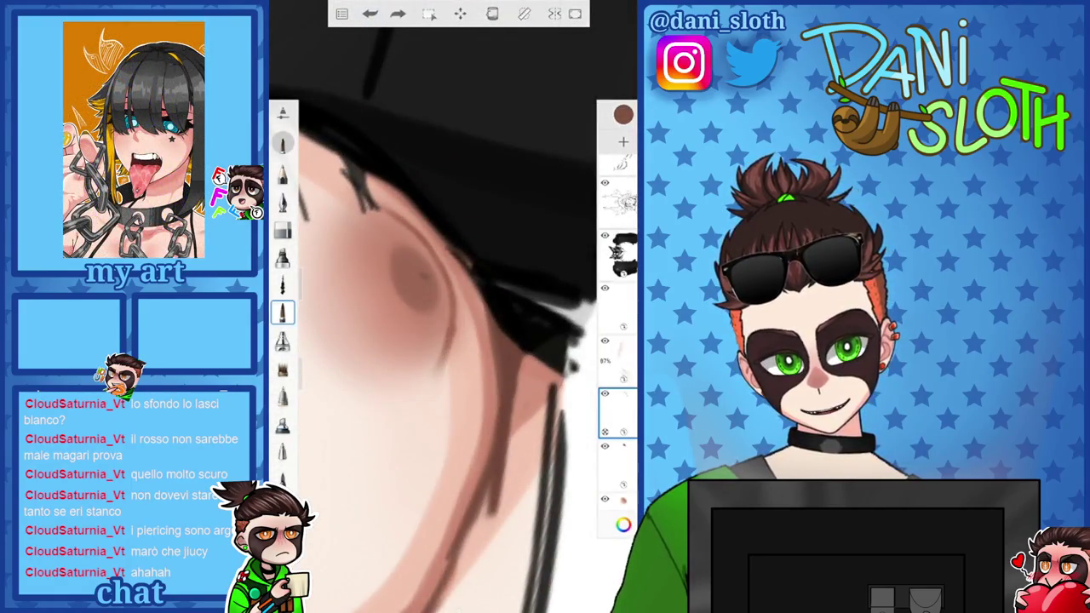
click(418, 279)
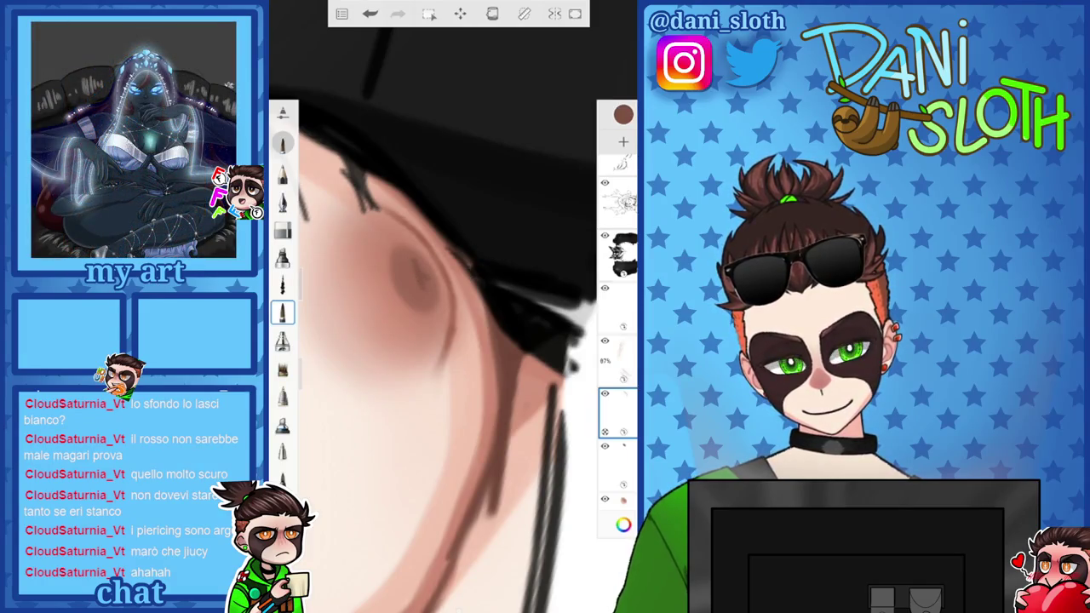
click(622, 114)
click(587, 221)
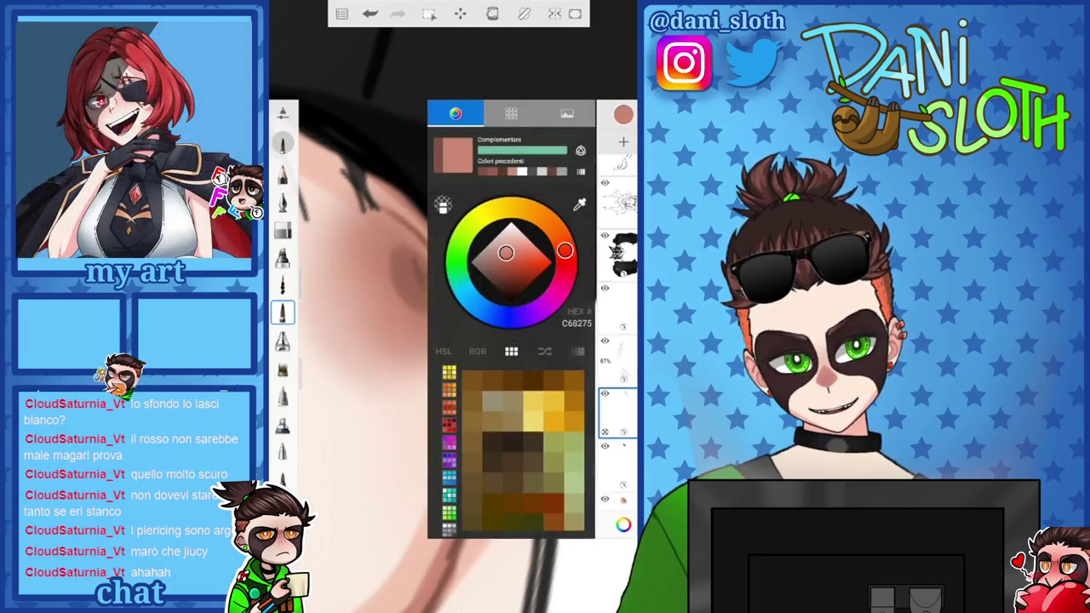
drag(393, 255, 407, 297)
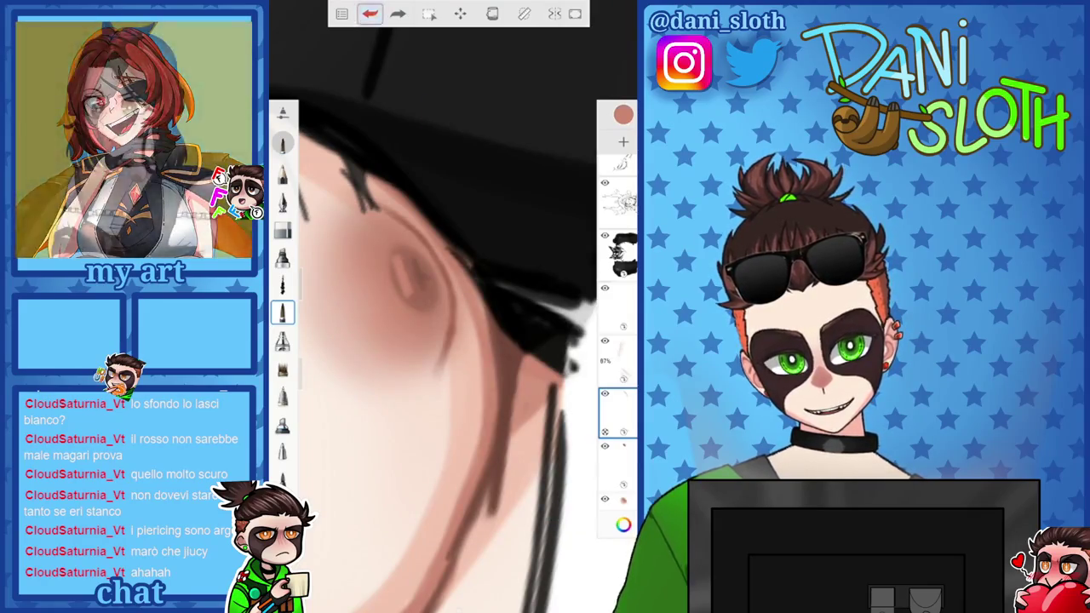
key(ctrl+z)
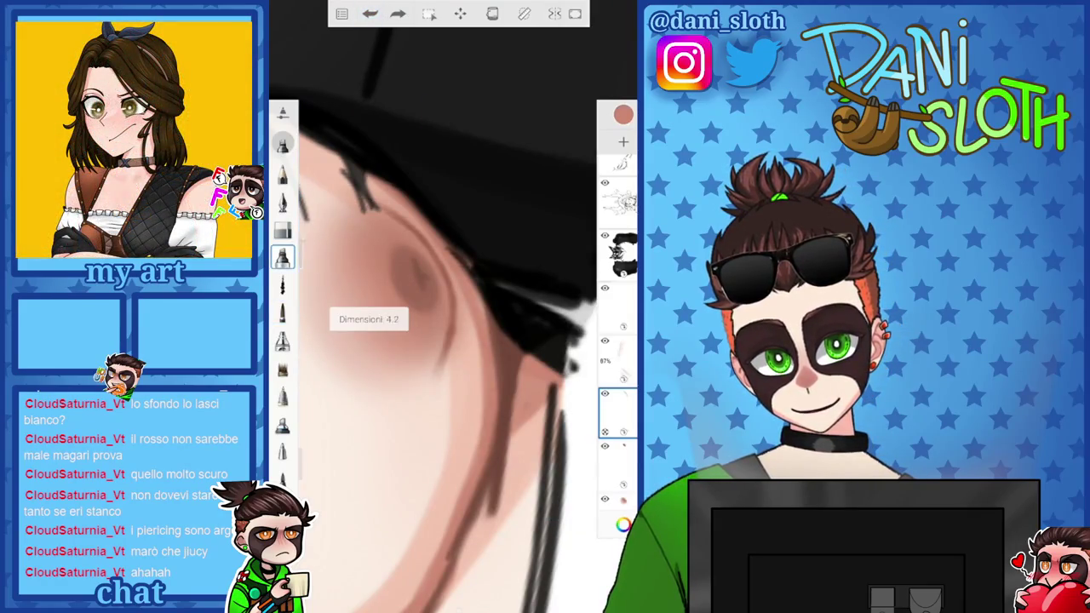
drag(397, 252, 410, 289)
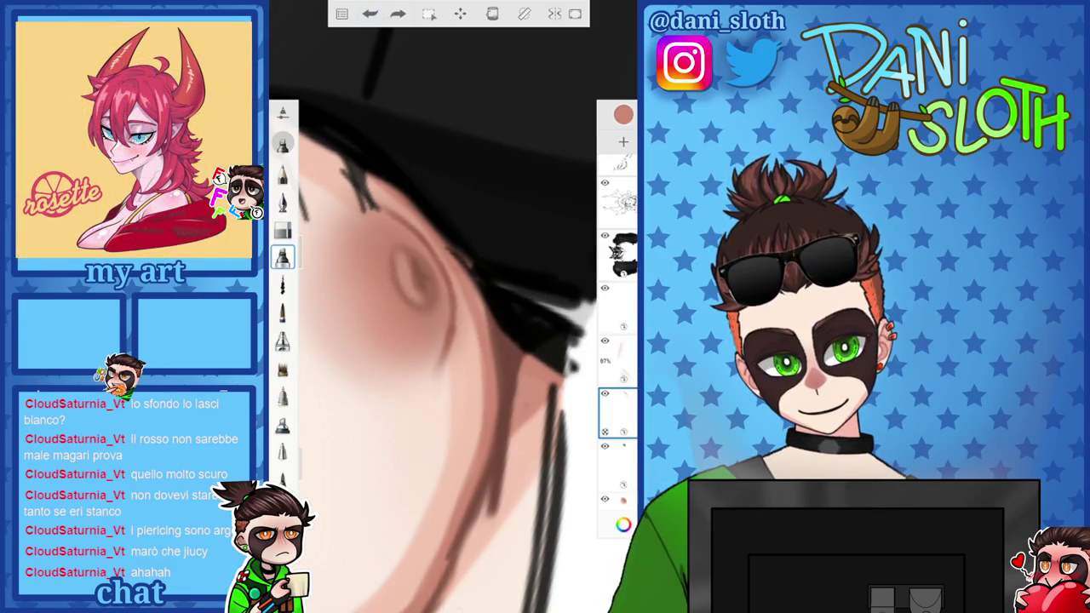
mouse_move(426, 324)
mouse_down()
mouse_move(451, 221)
mouse_move(451, 280)
mouse_move(451, 255)
mouse_up()
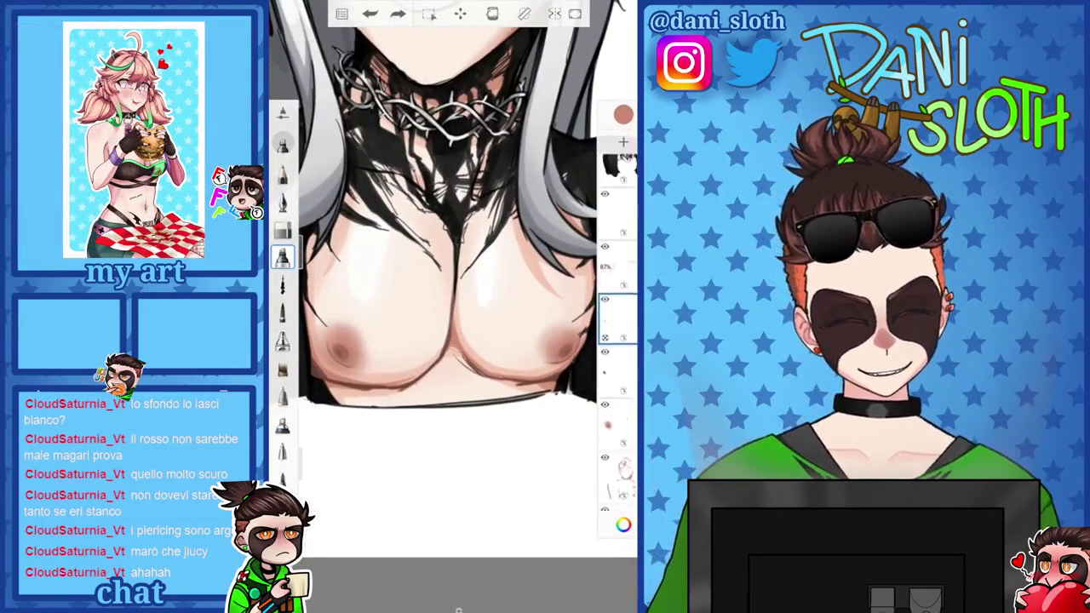
On the layer below, lighten the colour, sample the chest skin and enlarge the brush
click(617, 400)
click(623, 115)
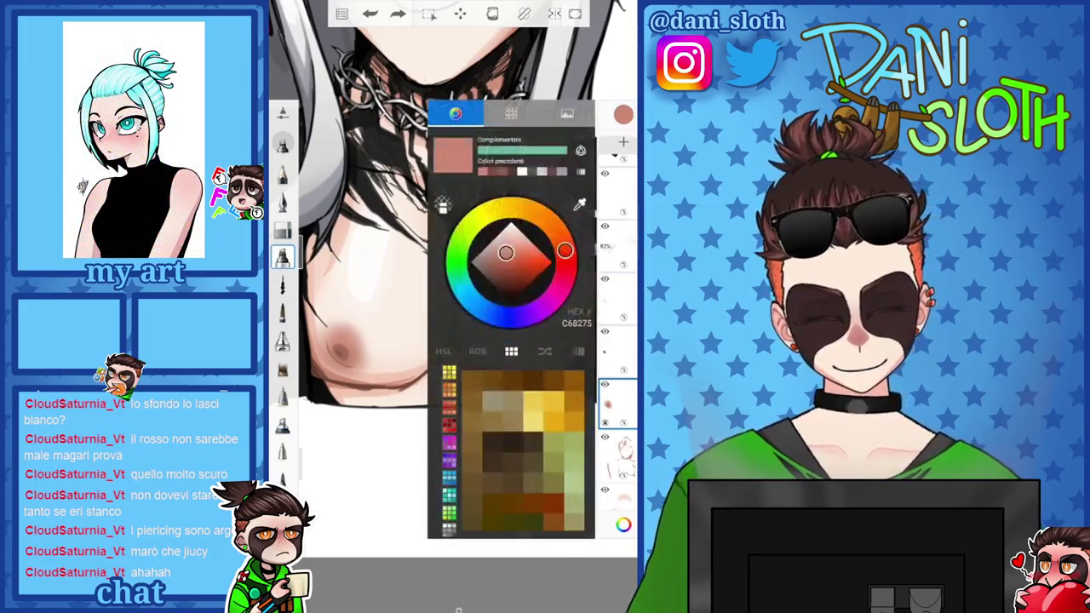
click(508, 232)
click(458, 289)
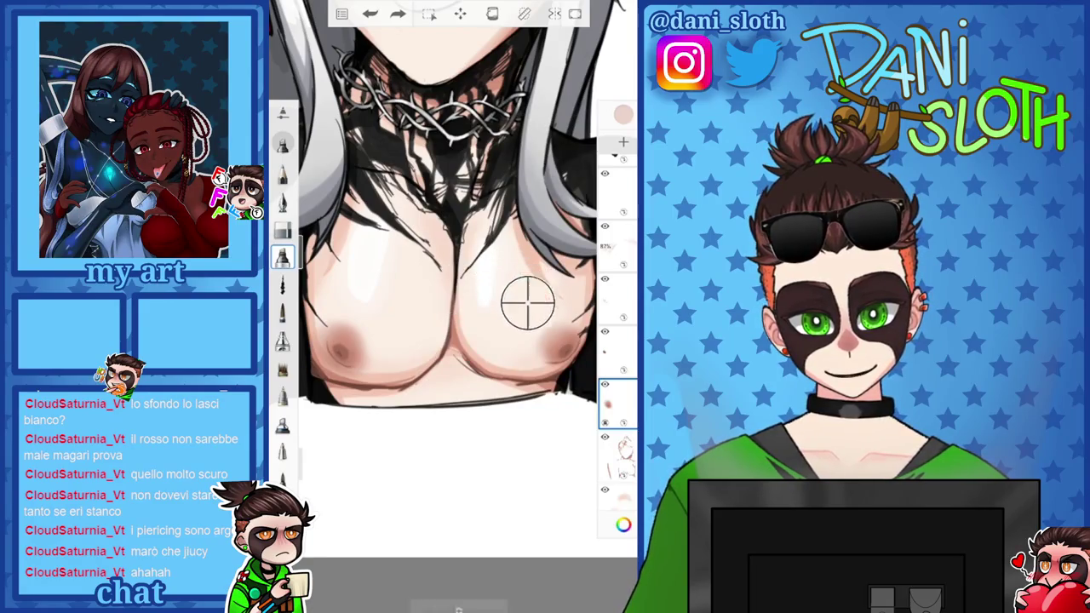
scroll(327, 332, up, 5)
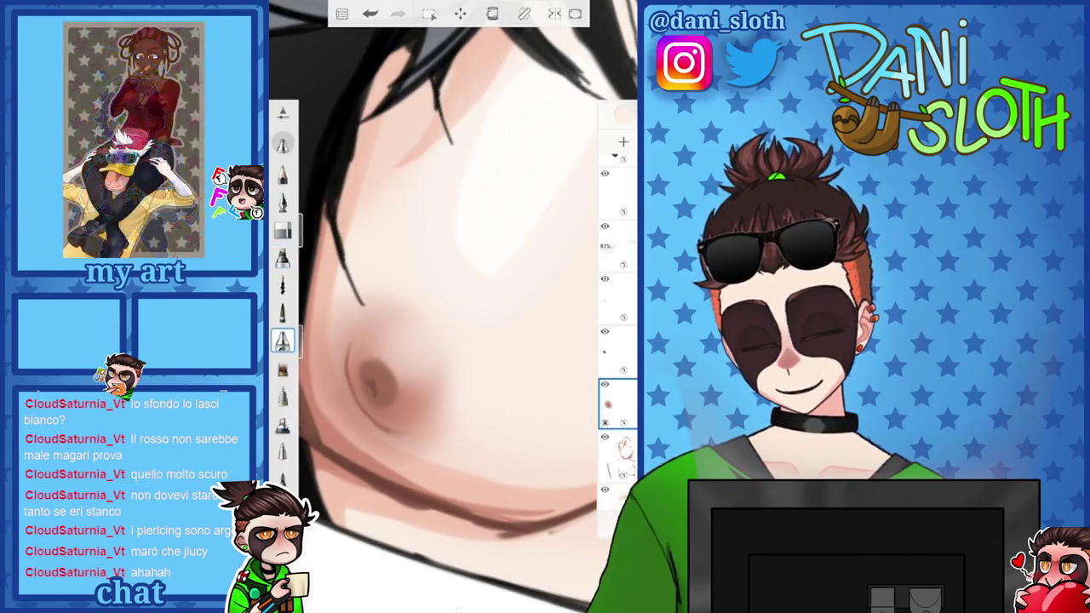
drag(306, 221, 309, 200)
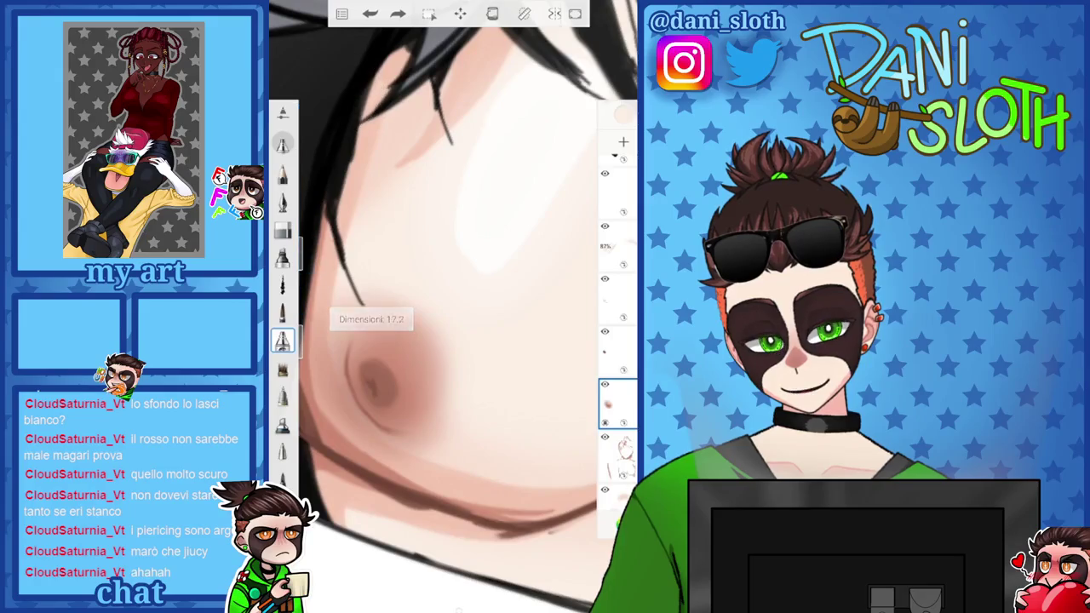
Paint a darker, wider blush around the nipple and a light highlight on its upper right
drag(366, 341, 426, 392)
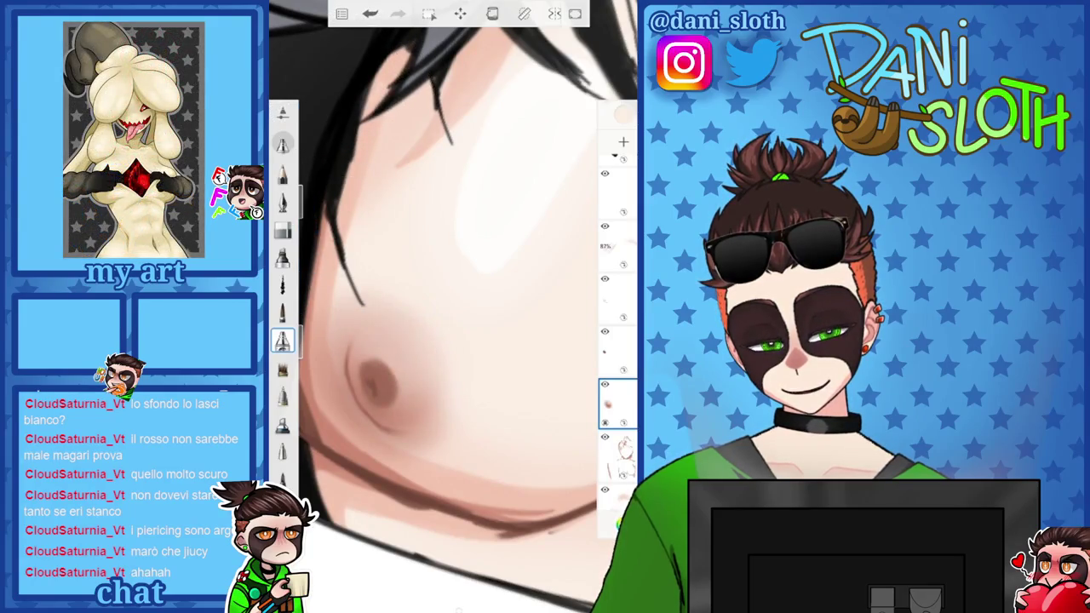
key(ctrl+z)
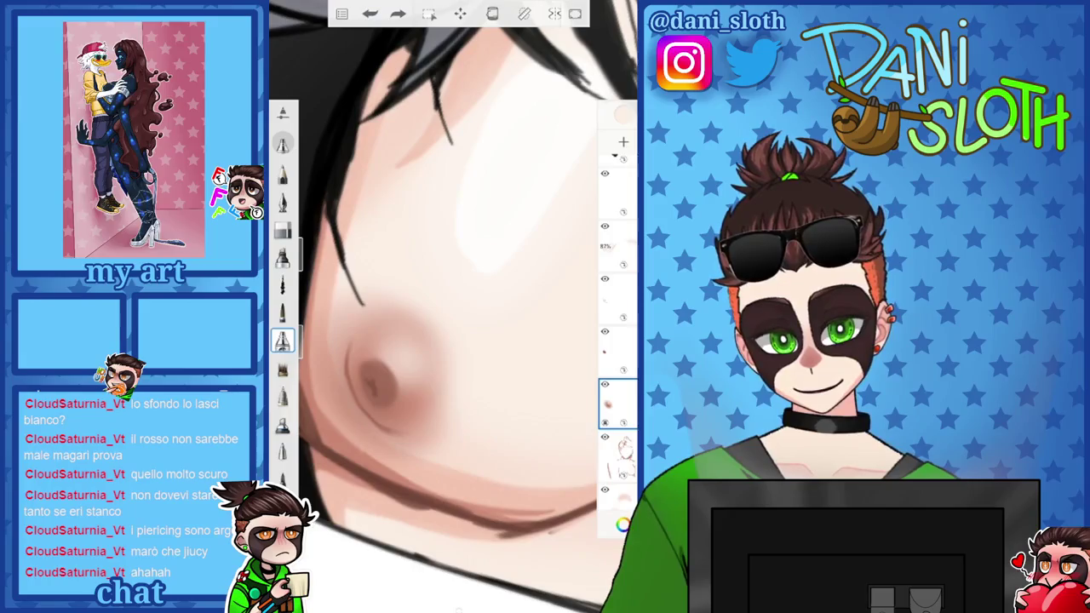
drag(375, 332, 434, 392)
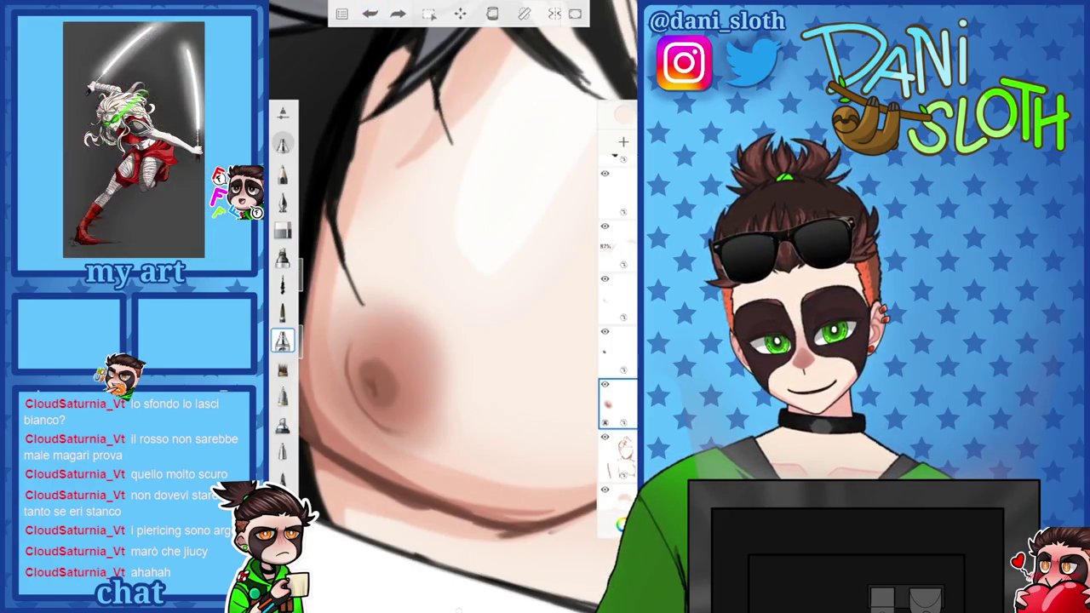
drag(391, 378, 419, 345)
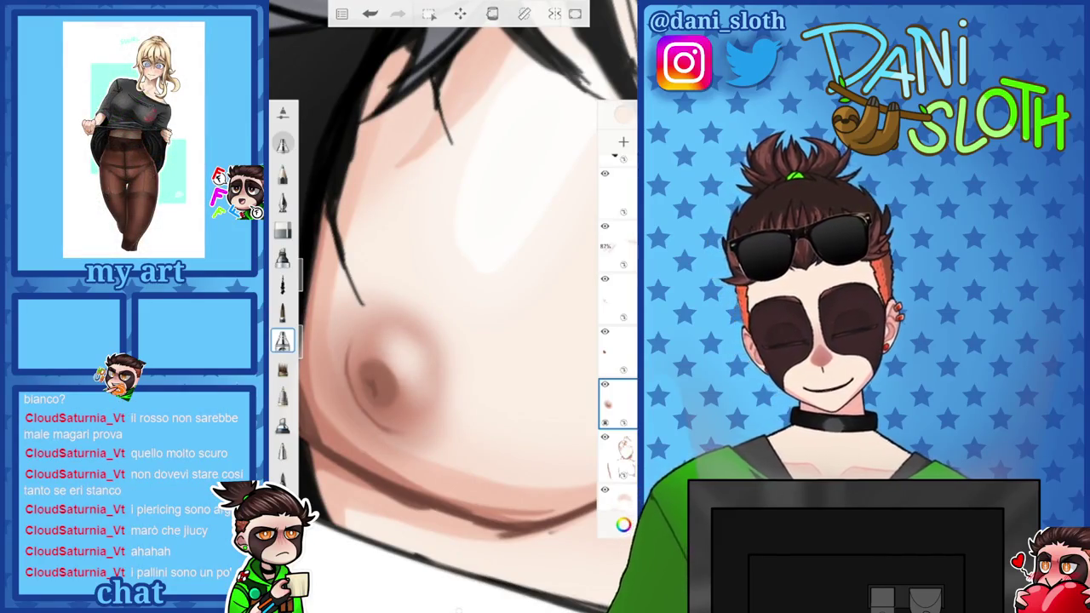
click(617, 349)
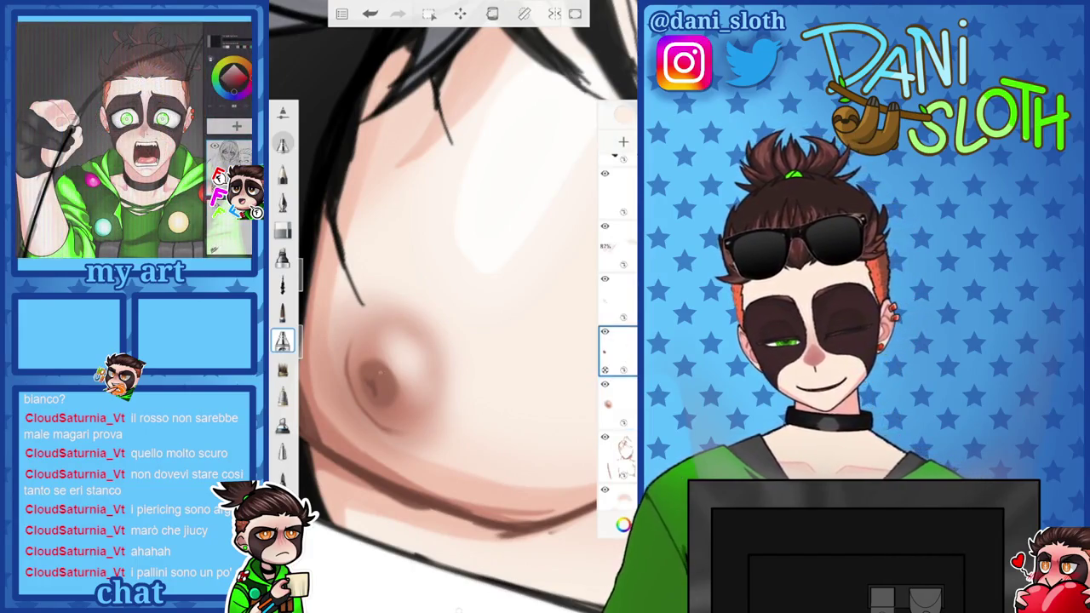
Undo the two earlier highlight strokes and paint a new pale highlight stroke
key(ctrl+z)
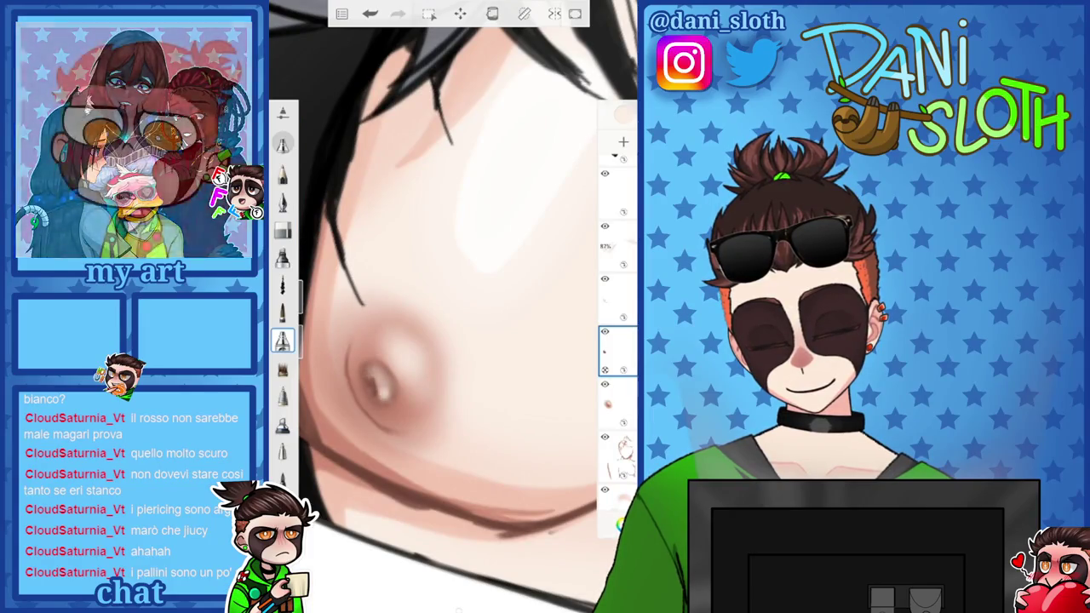
scroll(452, 307, down, 5)
scroll(417, 375, up, 5)
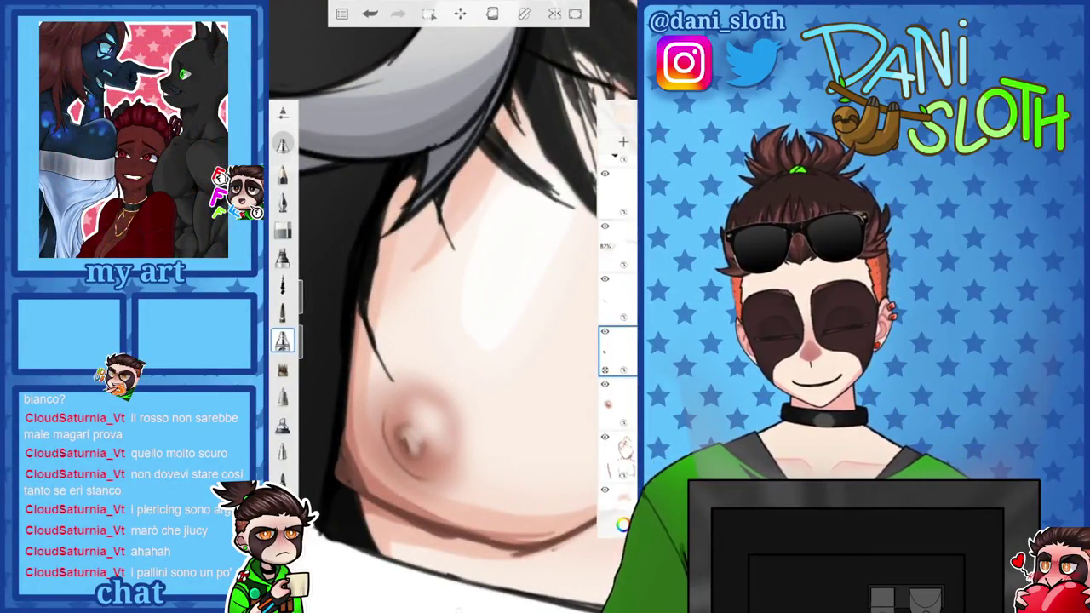
key(ctrl+z)
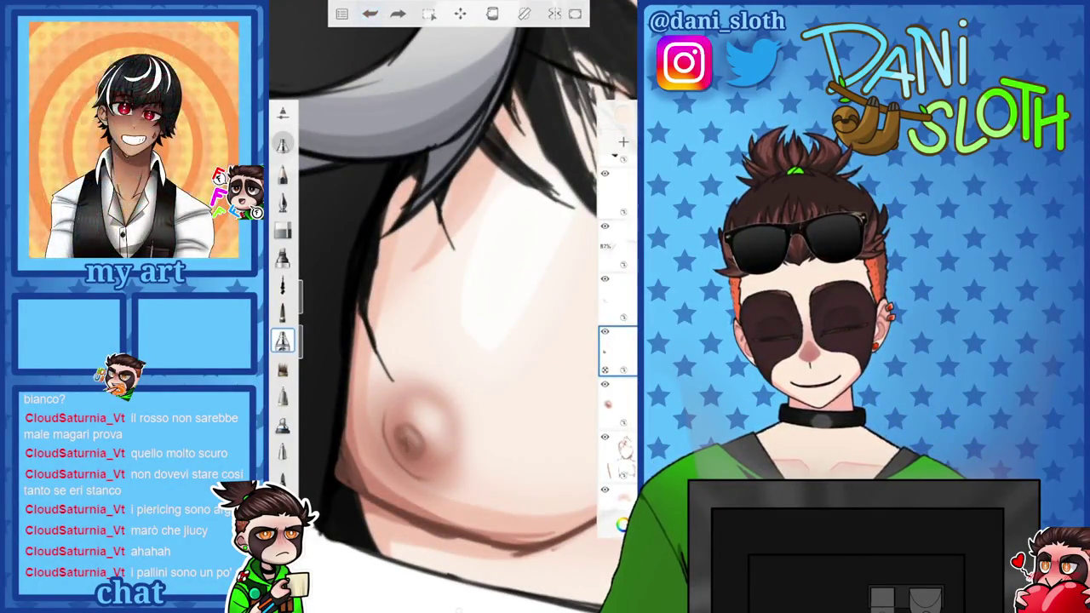
click(623, 524)
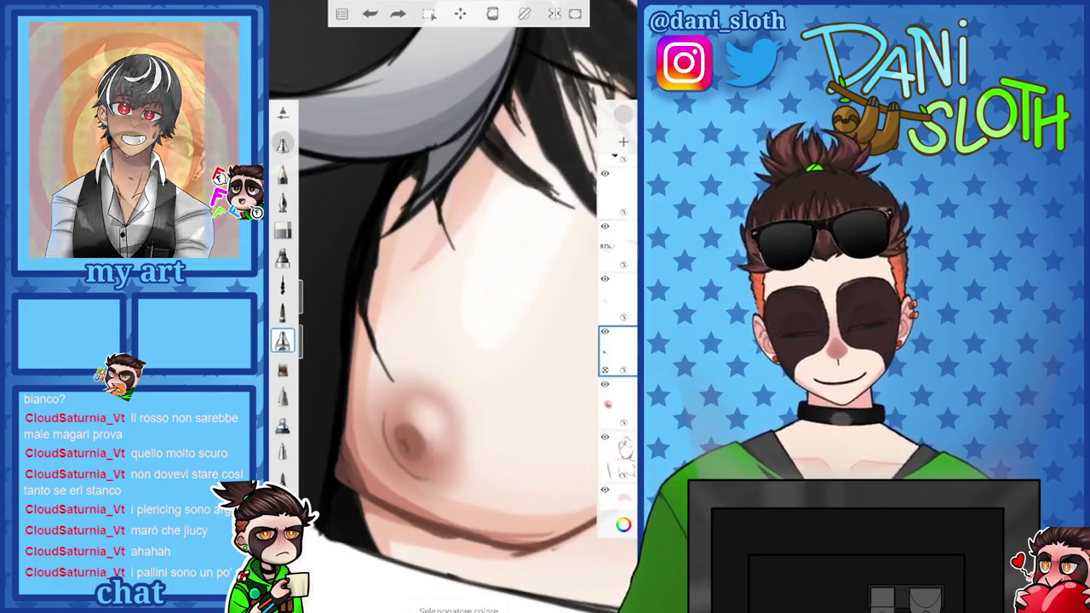
drag(472, 340, 418, 492)
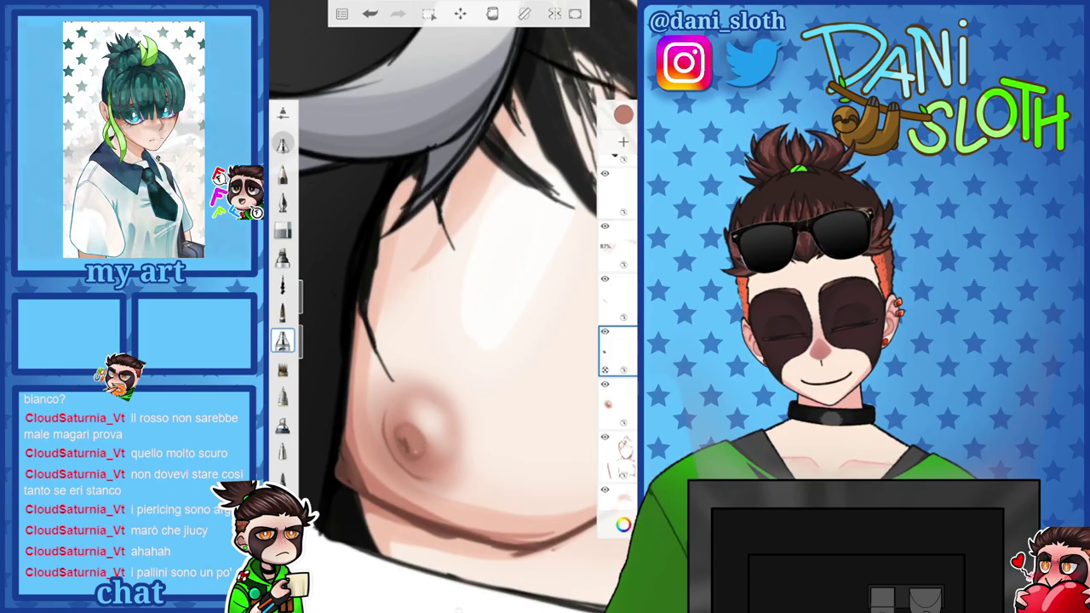
scroll(451, 340, down, 5)
scroll(451, 340, up, 5)
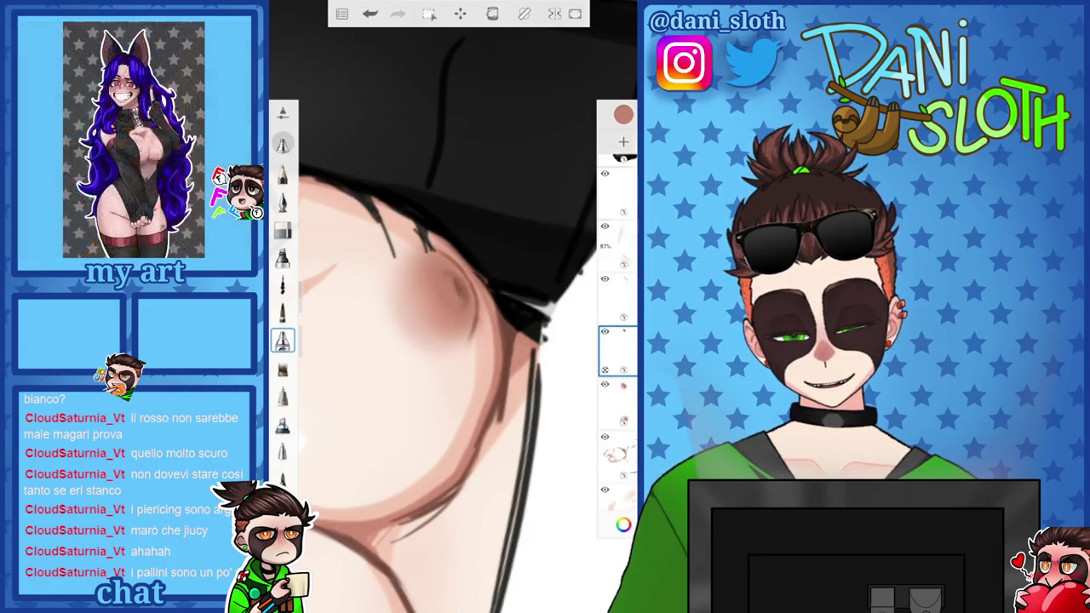
Undo that stroke and repaint a smaller pale highlight near the nipple
scroll(451, 307, down, 3)
scroll(451, 306, down, 2)
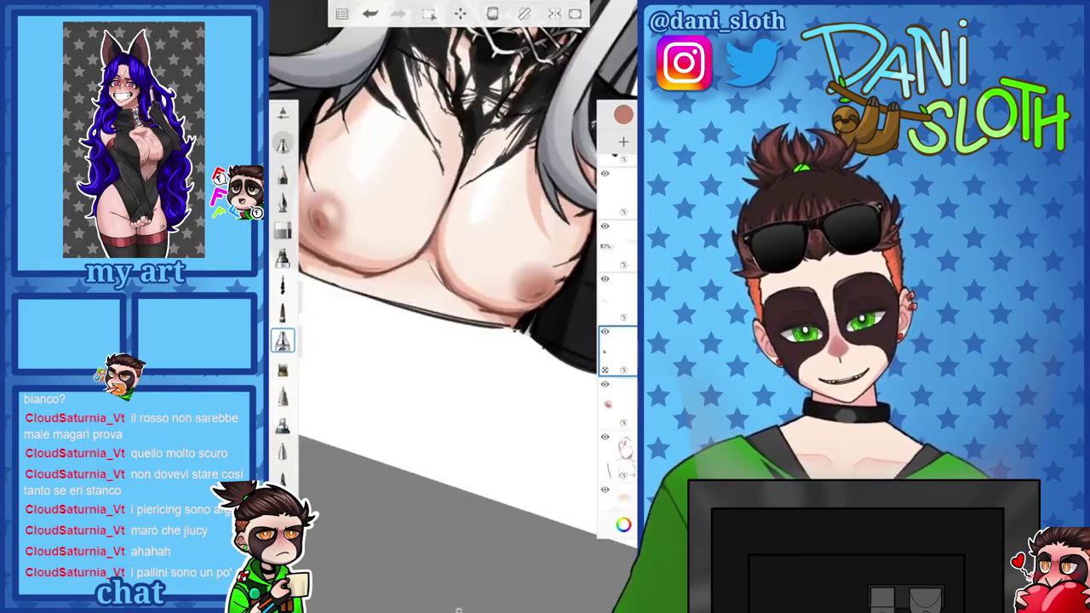
scroll(451, 307, up, 5)
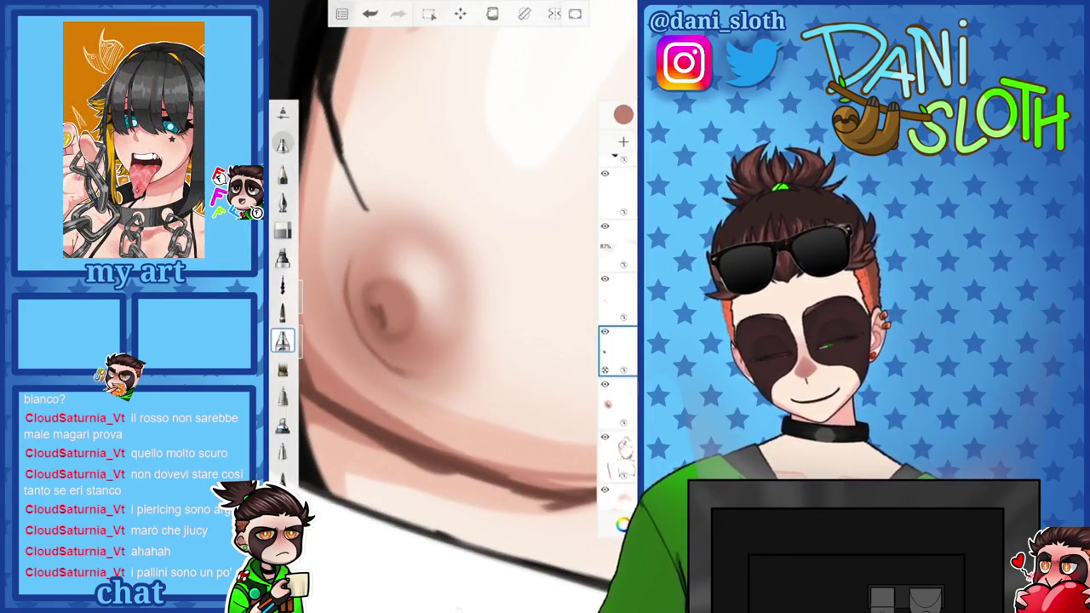
key(ctrl+z)
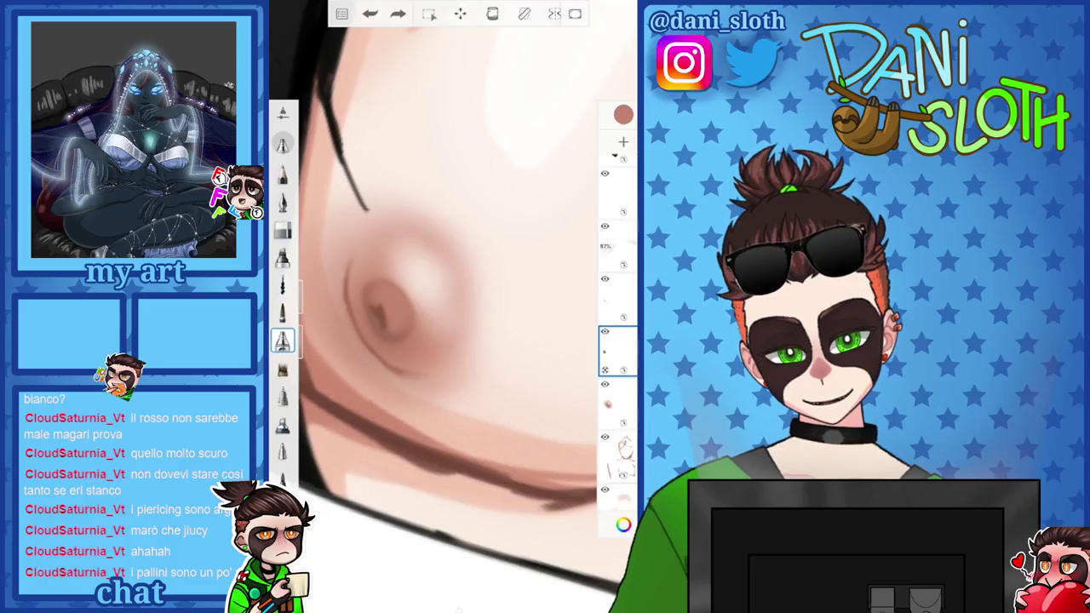
click(623, 114)
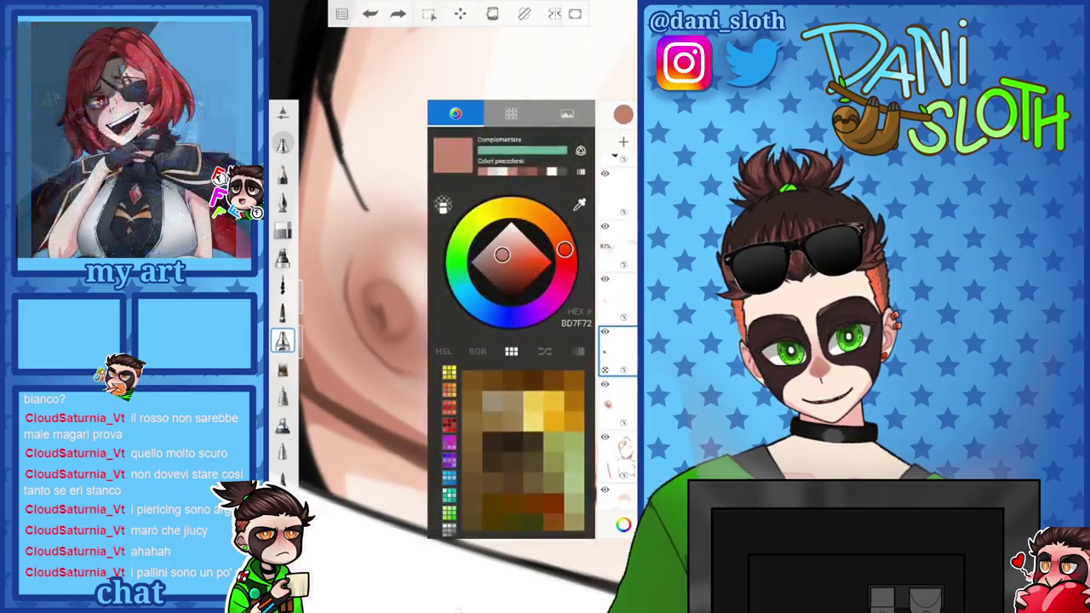
drag(387, 291, 407, 317)
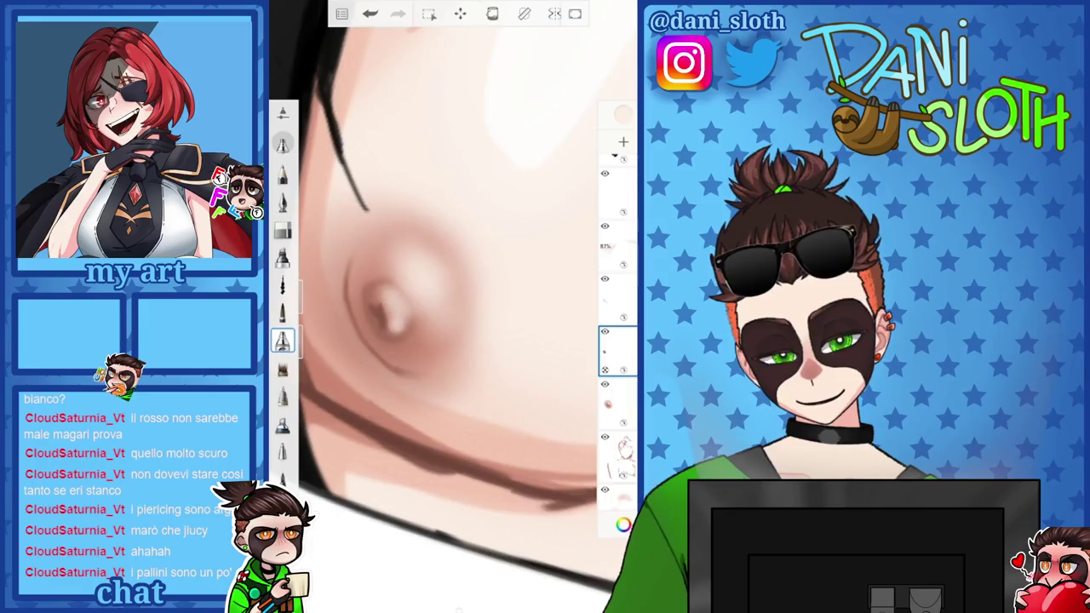
scroll(451, 307, down, 5)
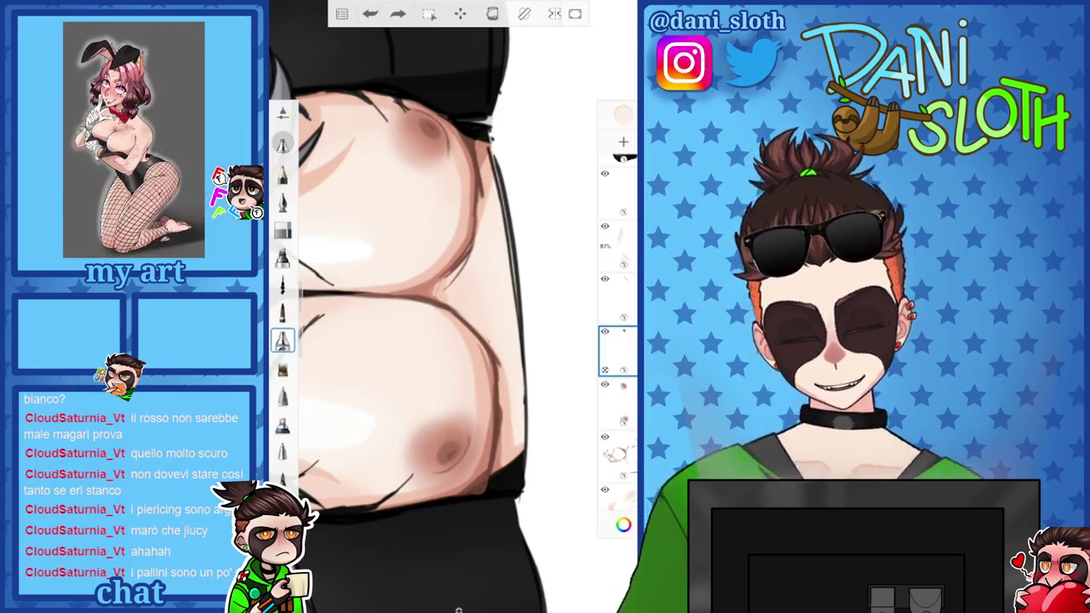
scroll(617, 324, up, 2)
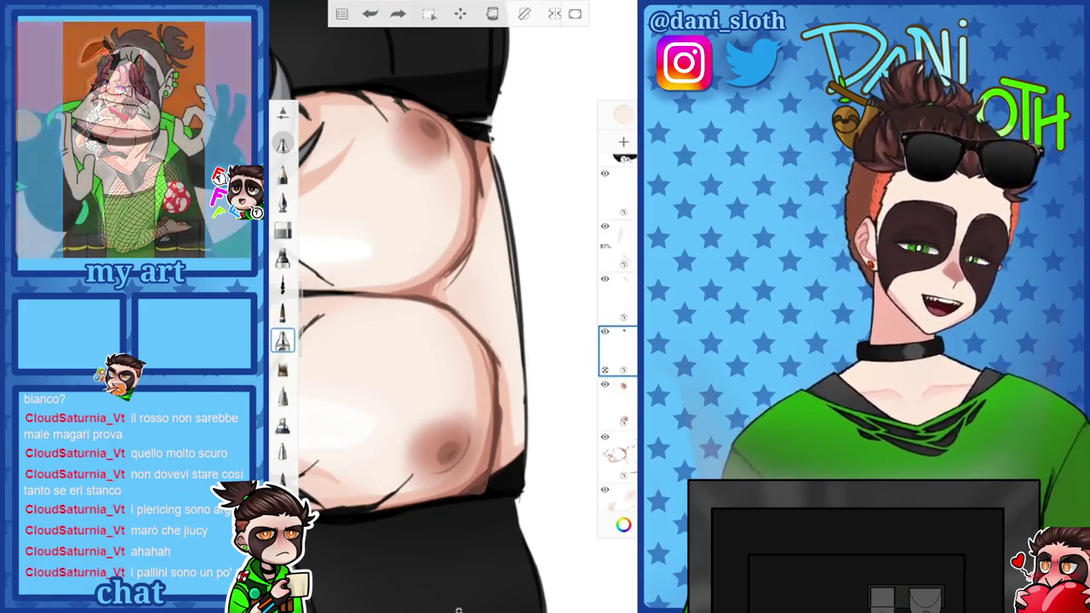
scroll(452, 255, down, 3)
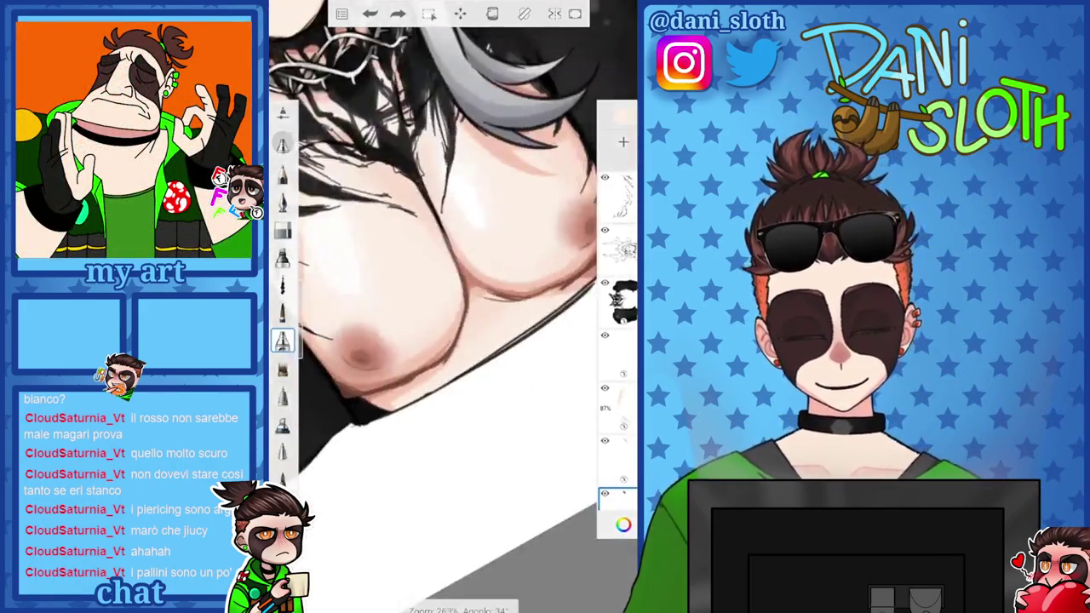
Lower the current layer's opacity slightly to show more of the chest
scroll(451, 255, up, 1)
scroll(451, 255, up, 3)
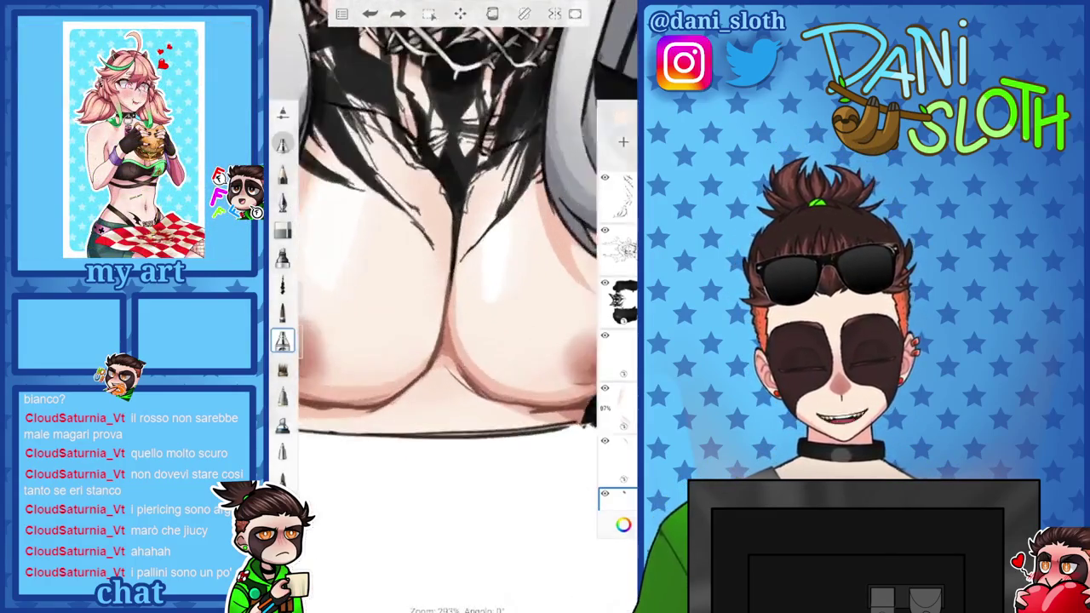
click(620, 298)
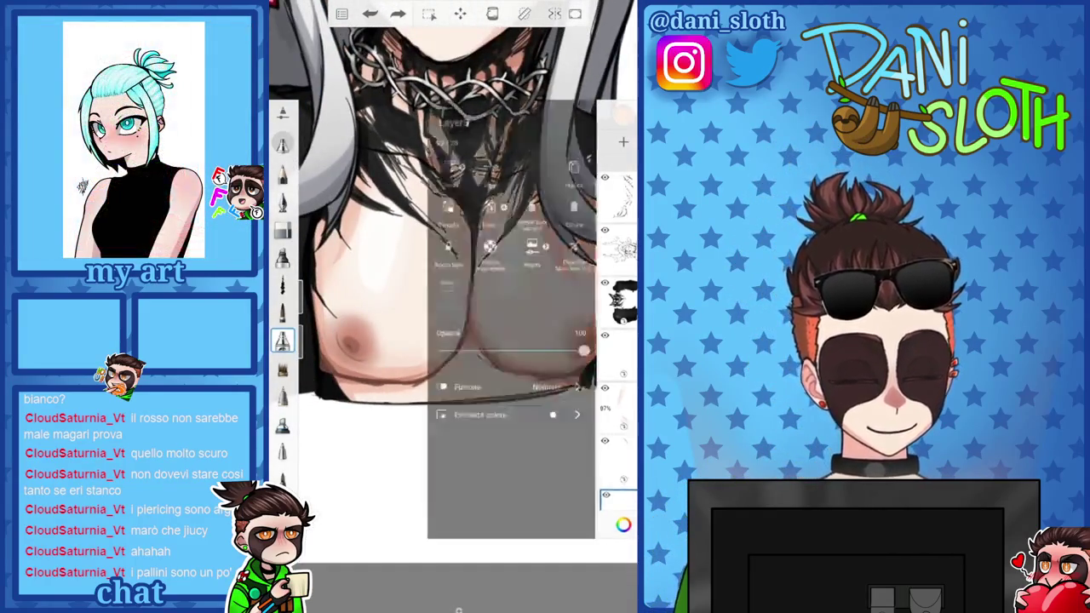
mouse_move(584, 350)
mouse_down()
mouse_move(534, 350)
mouse_move(550, 350)
mouse_up()
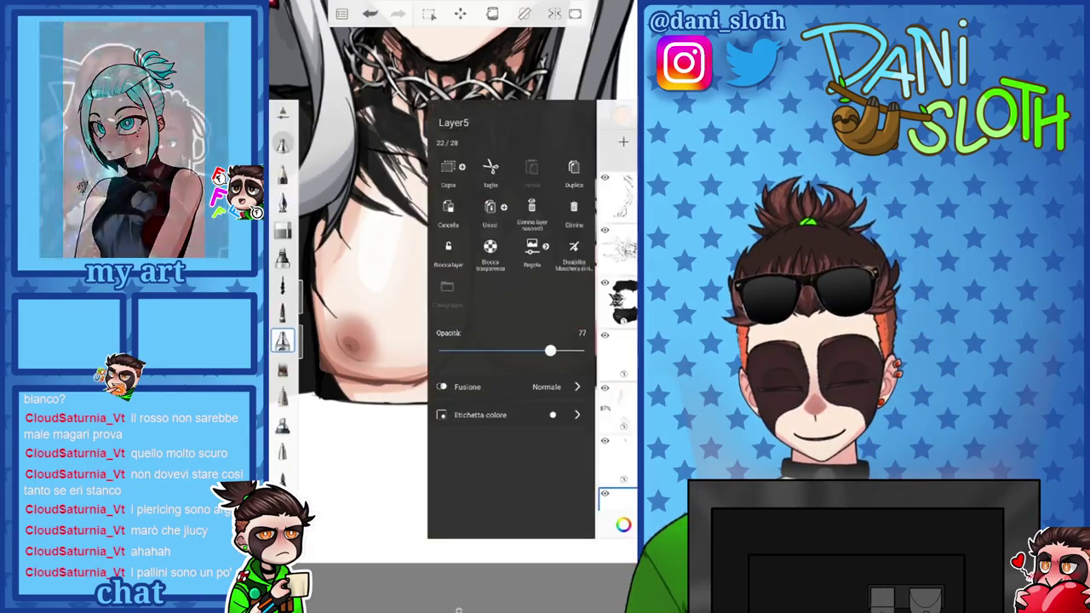
click(358, 255)
drag(451, 213, 451, 247)
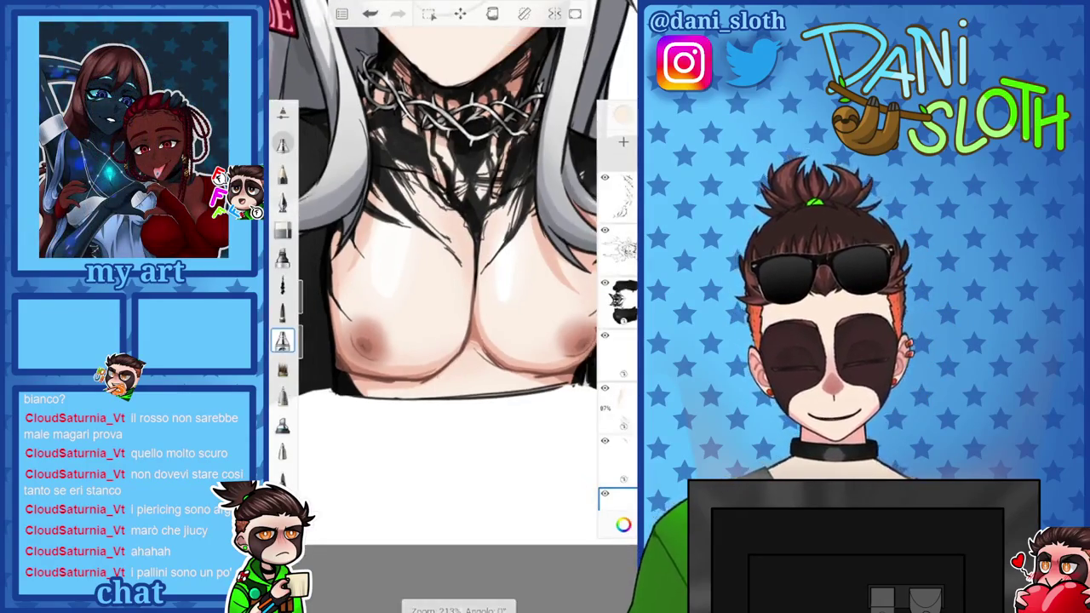
Sample the light skin tone from the chest and switch to the layer below
click(623, 524)
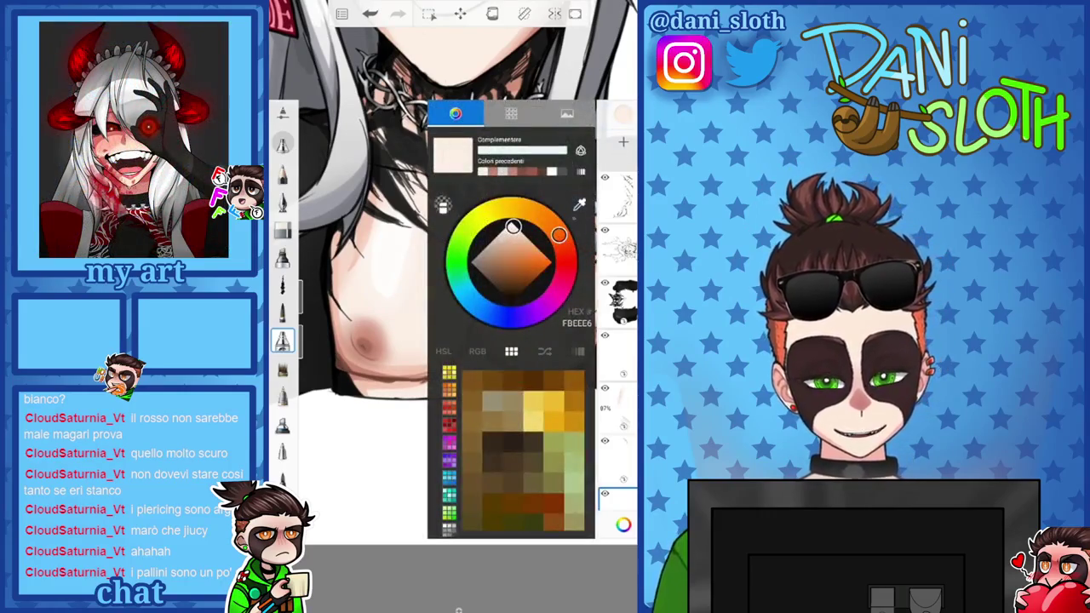
click(414, 349)
drag(617, 476, 617, 247)
click(618, 336)
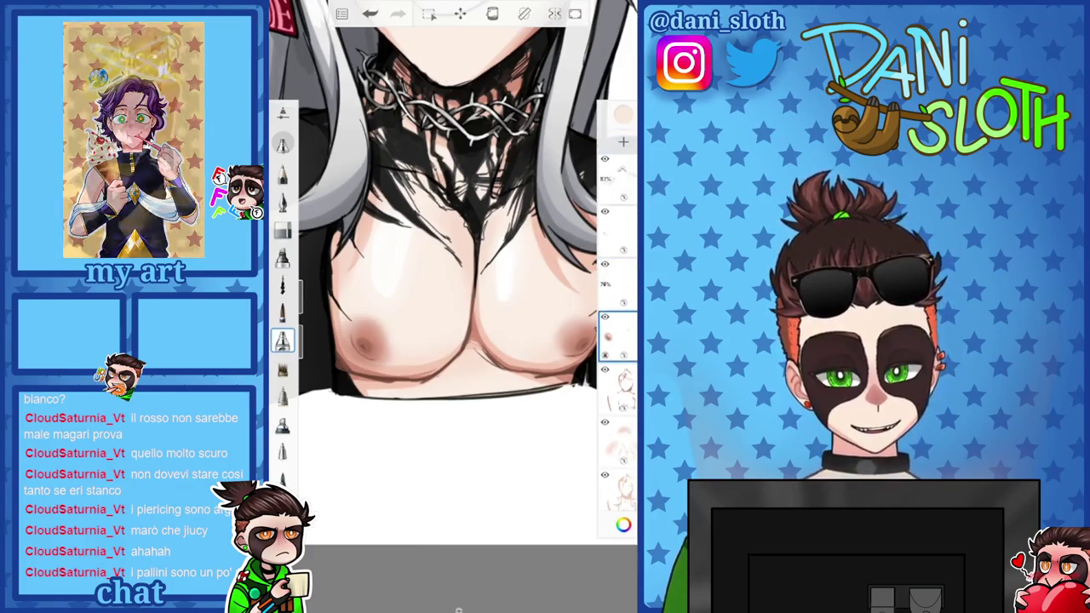
Zoom in and out to inspect the soft-shaded chest up close
scroll(372, 312, up, 5)
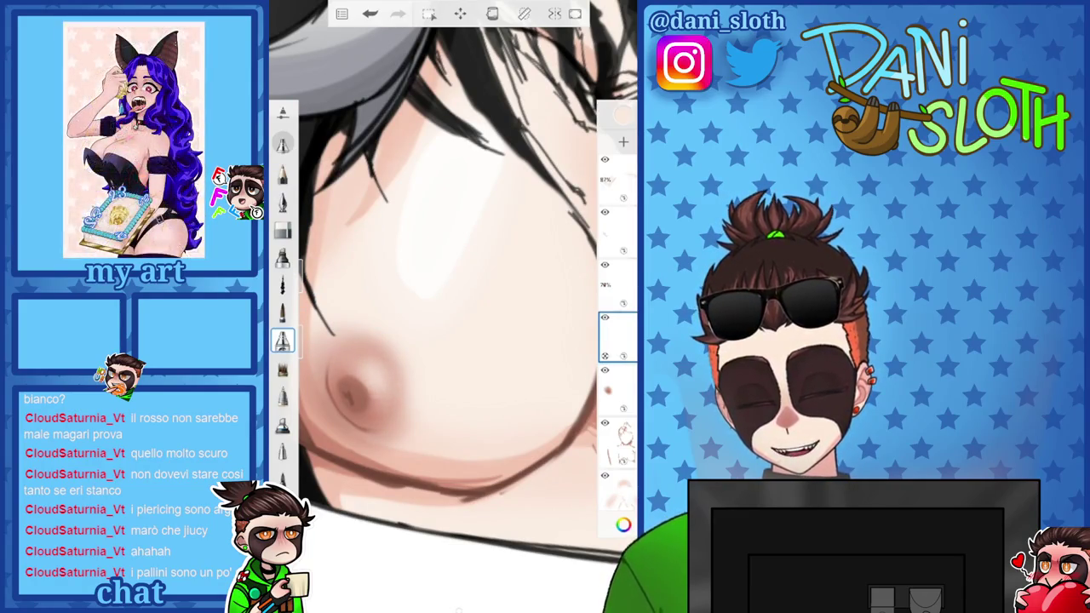
scroll(452, 306, down, 5)
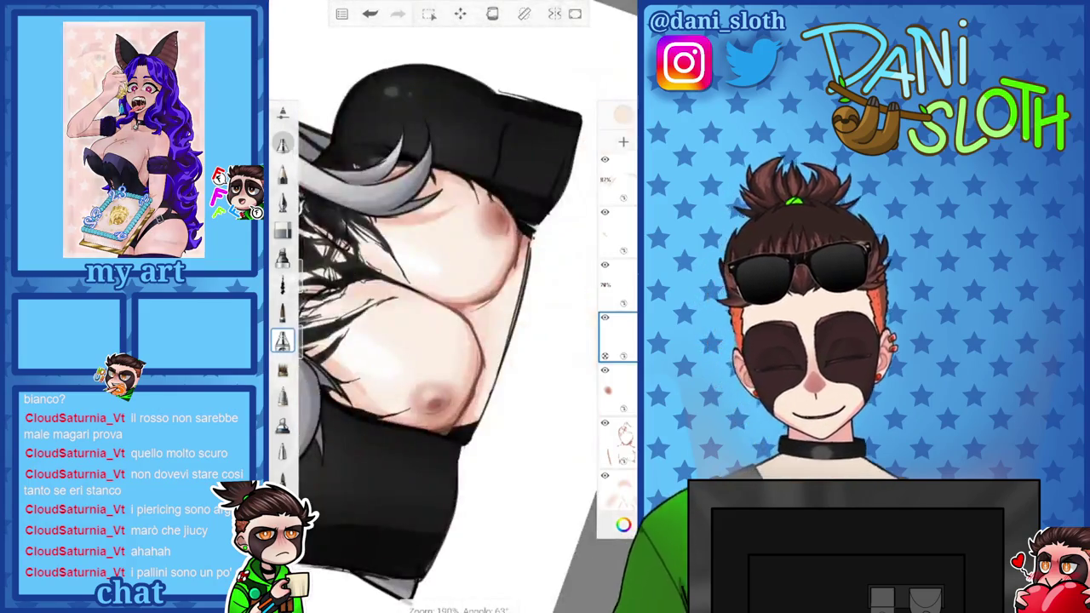
scroll(426, 341, up, 5)
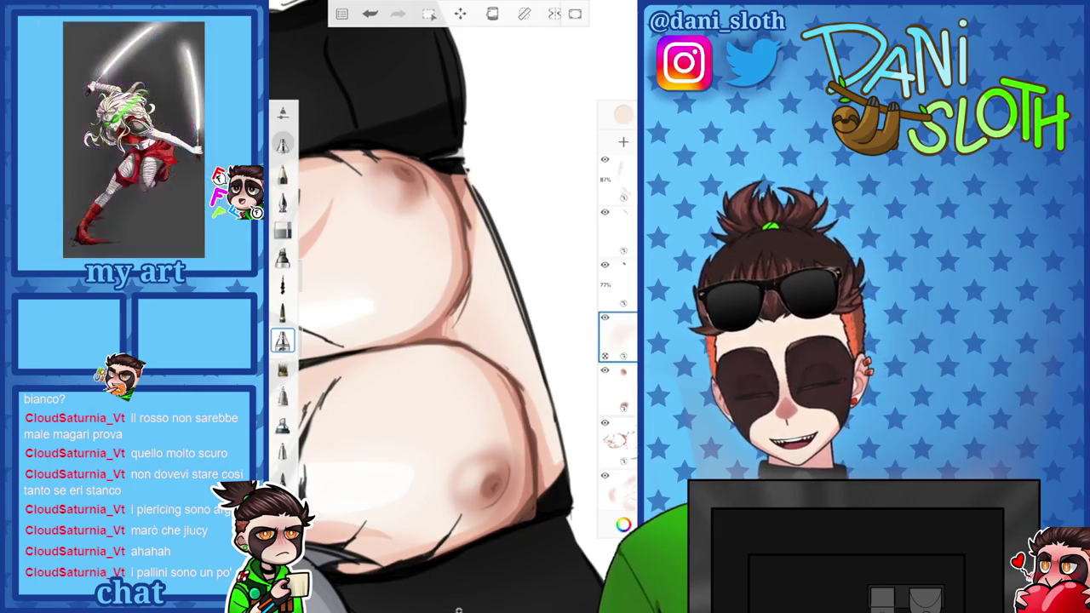
scroll(452, 307, down, 3)
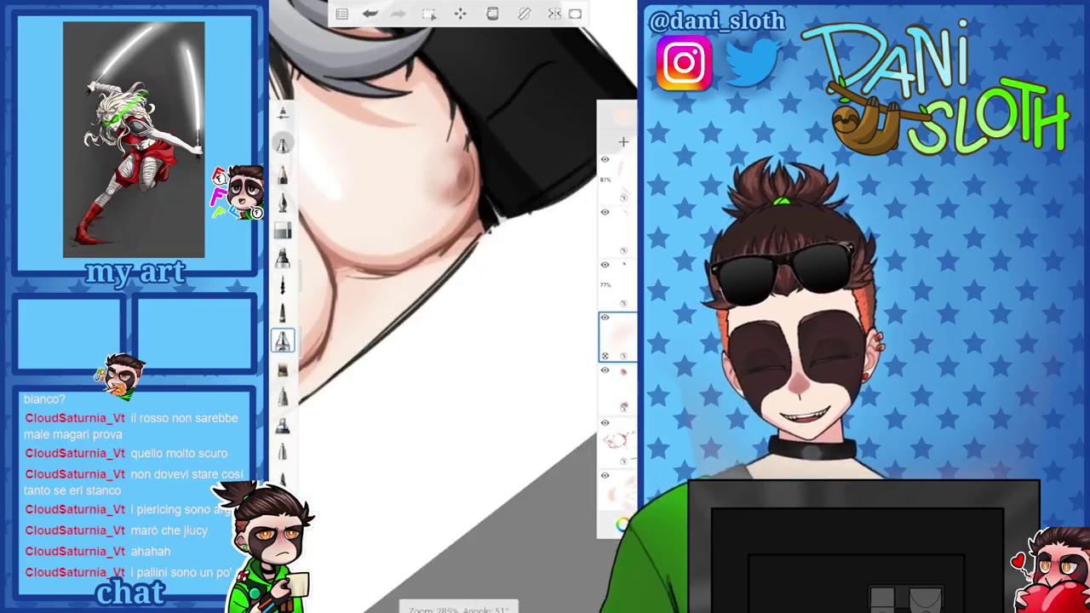
scroll(452, 307, up, 3)
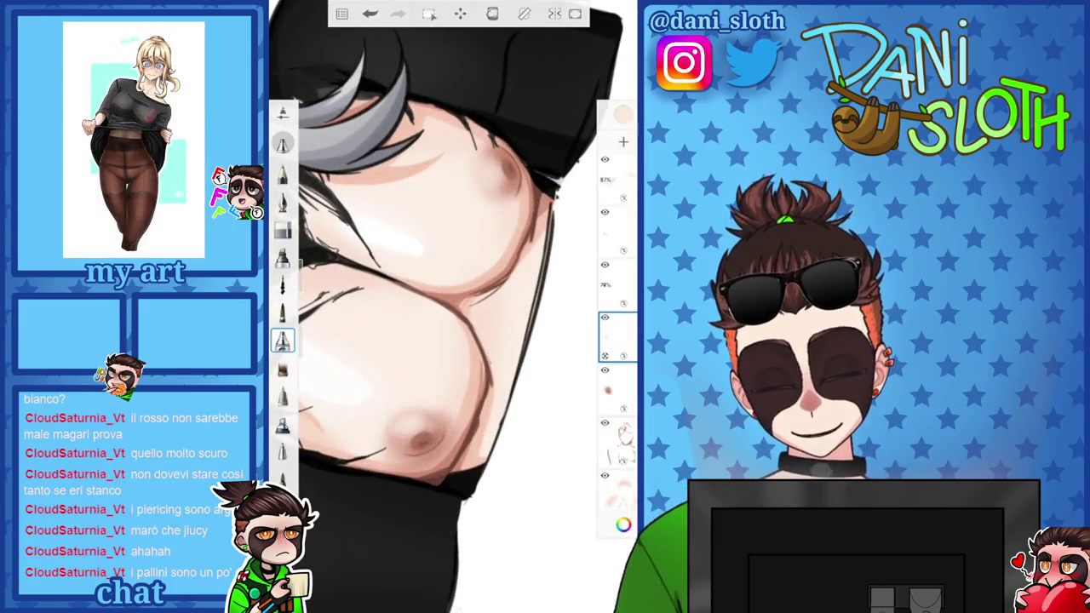
scroll(451, 307, up, 3)
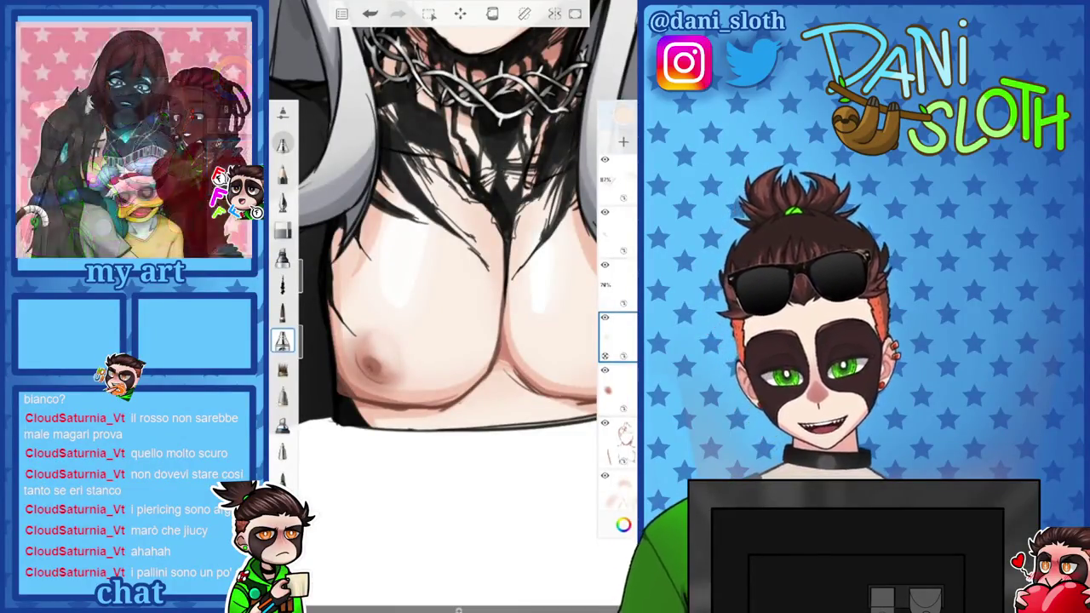
Open and close the colour editor, look over the chest again, then reopen the editor
click(623, 523)
click(623, 524)
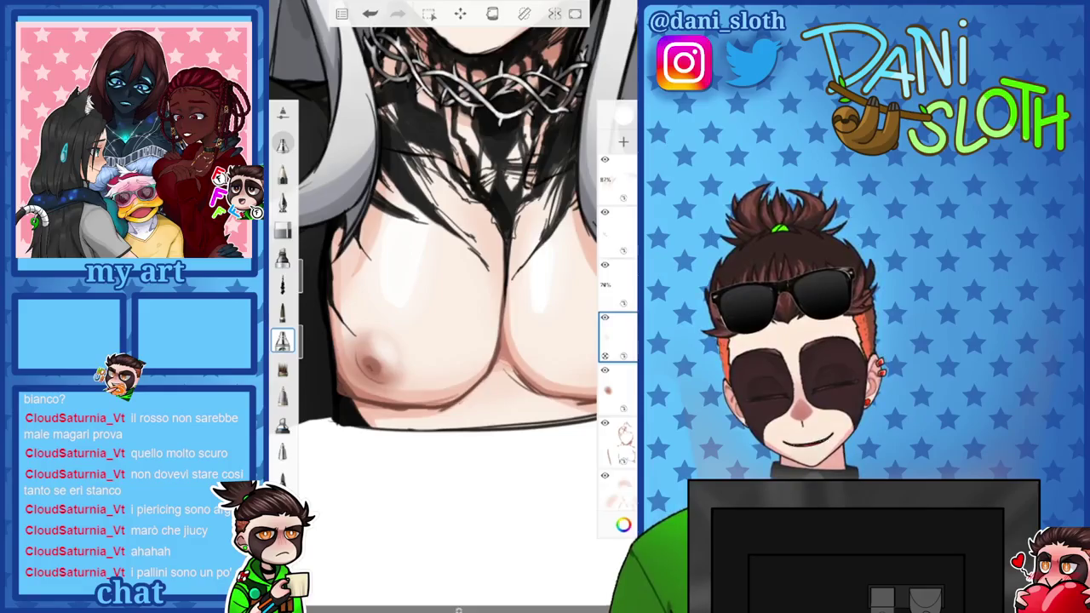
scroll(452, 281, up, 3)
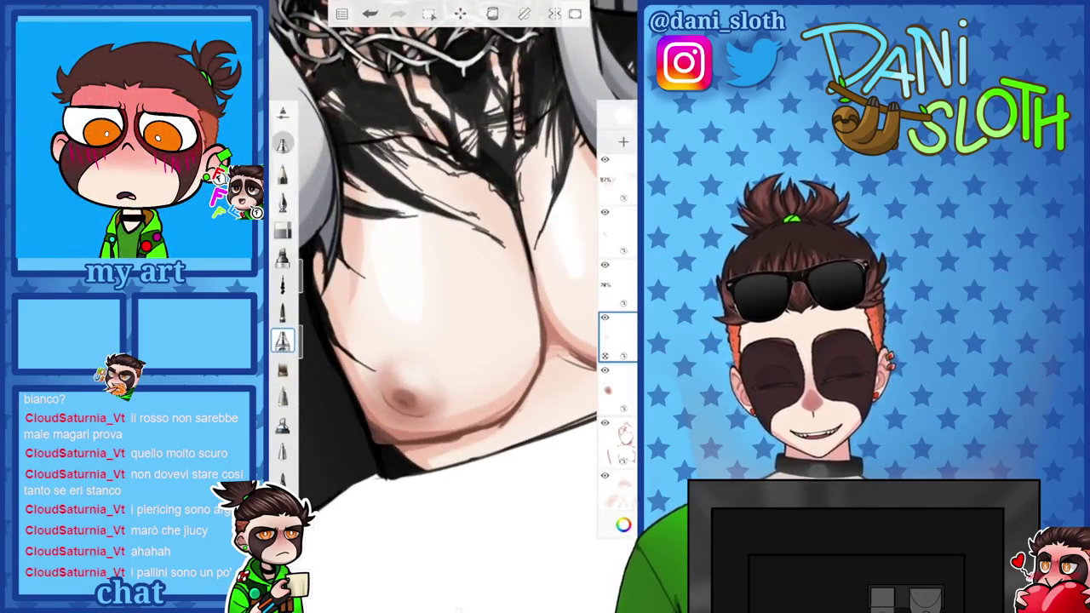
scroll(452, 306, down, 3)
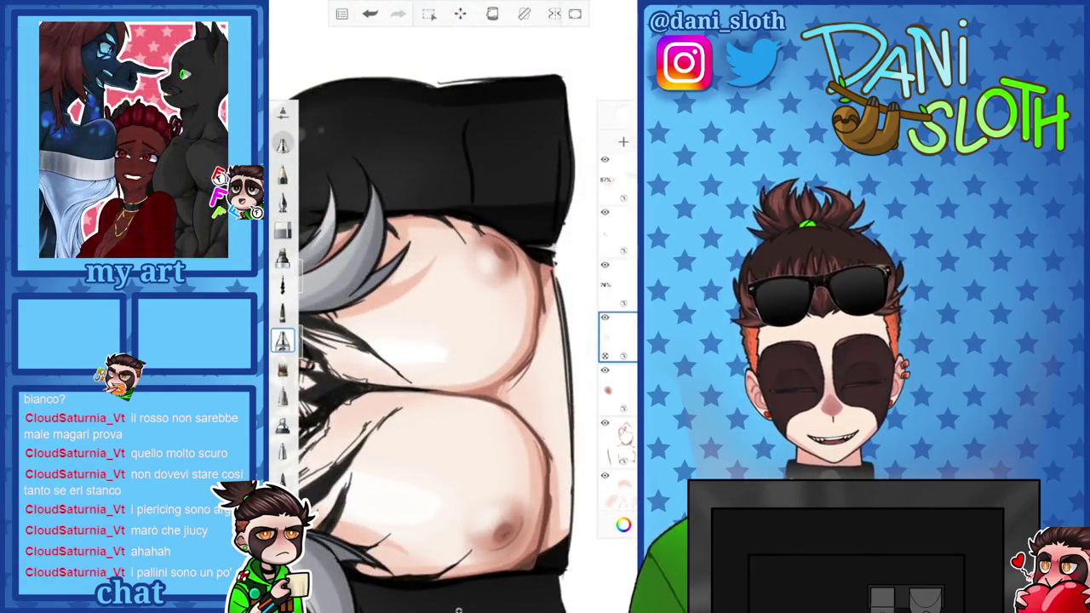
scroll(451, 307, down, 2)
scroll(451, 306, down, 2)
scroll(451, 256, up, 2)
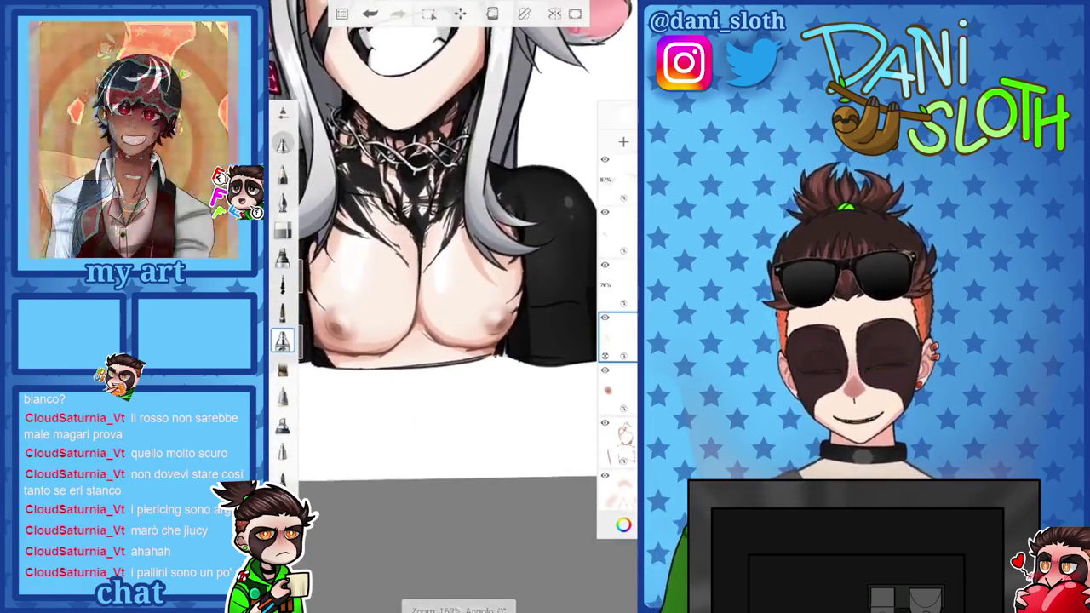
scroll(451, 255, up, 2)
click(623, 525)
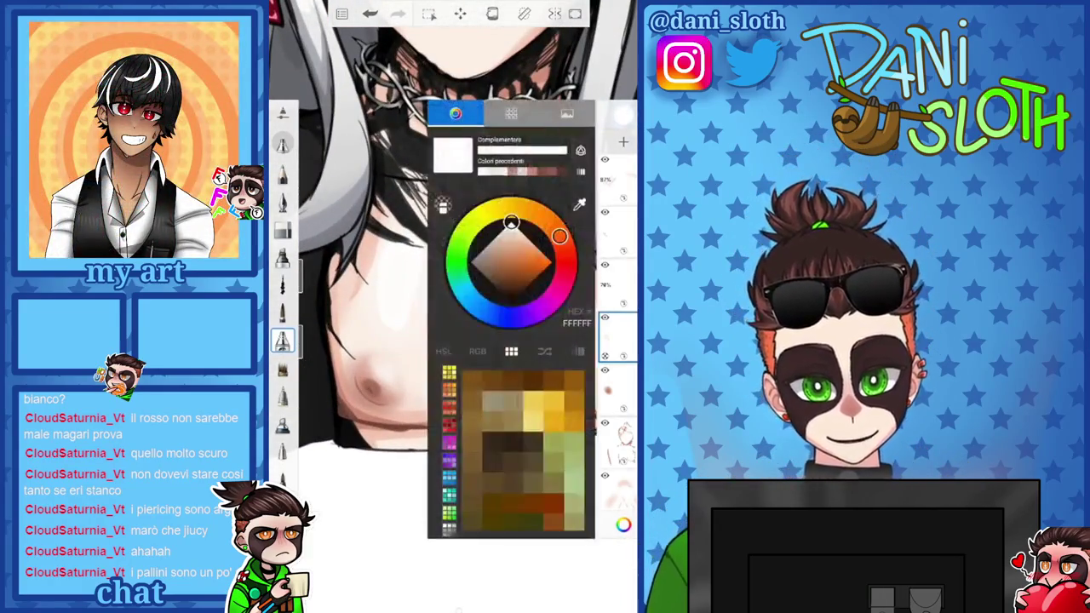
Select the third layer and set the brush size to 7.1
scroll(451, 306, up, 2)
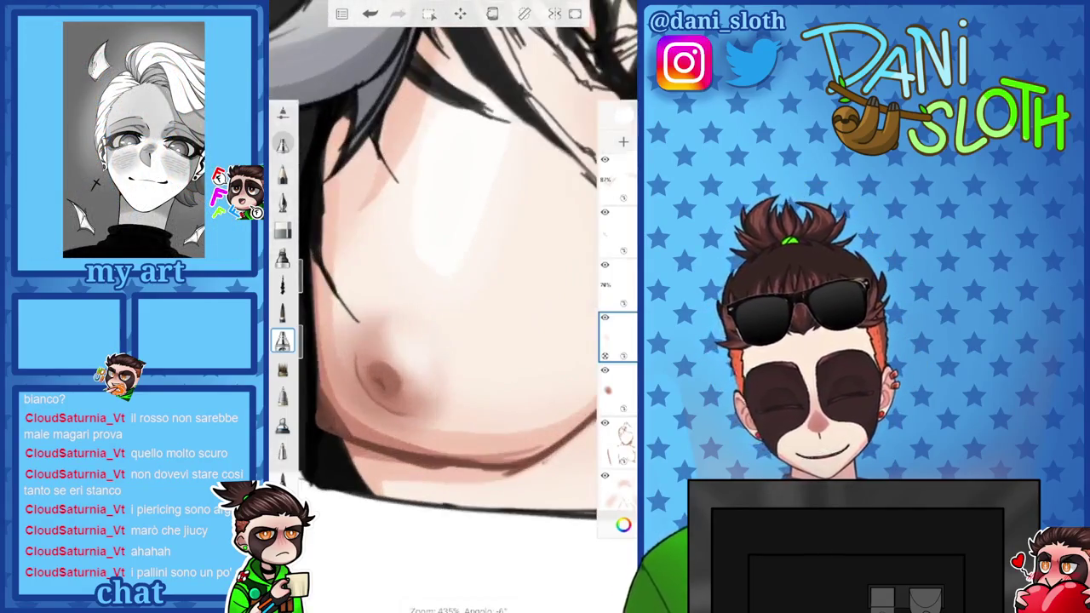
click(617, 281)
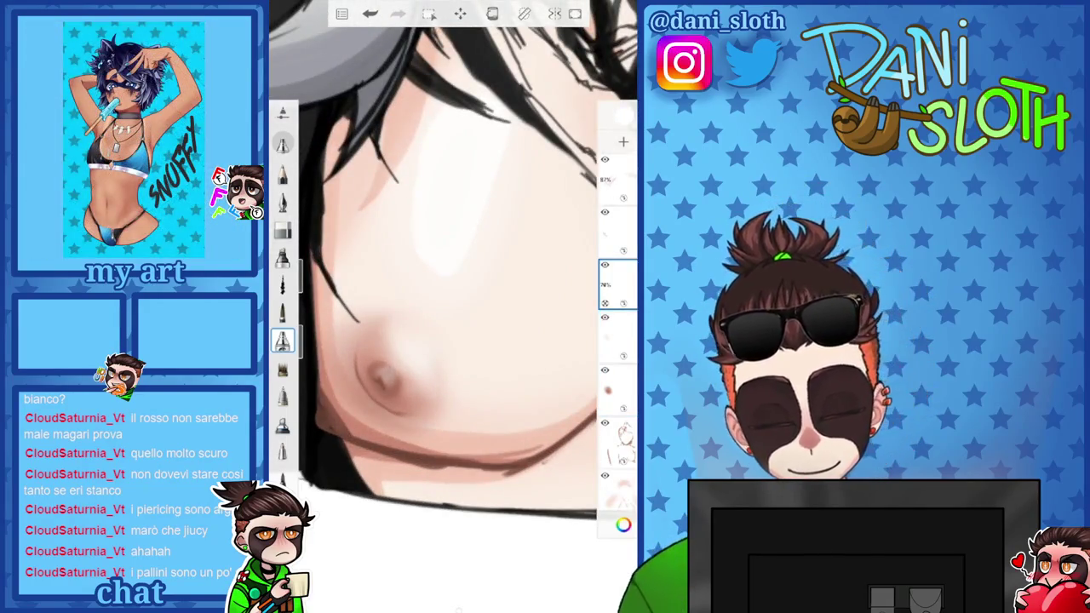
drag(308, 294, 308, 287)
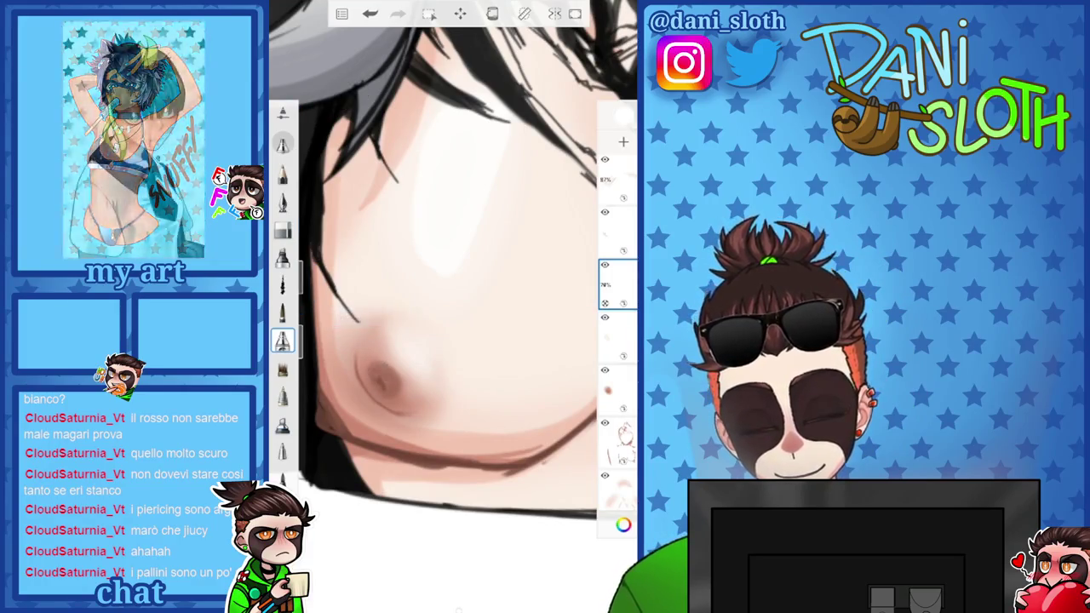
scroll(451, 306, down, 2)
scroll(452, 307, down, 3)
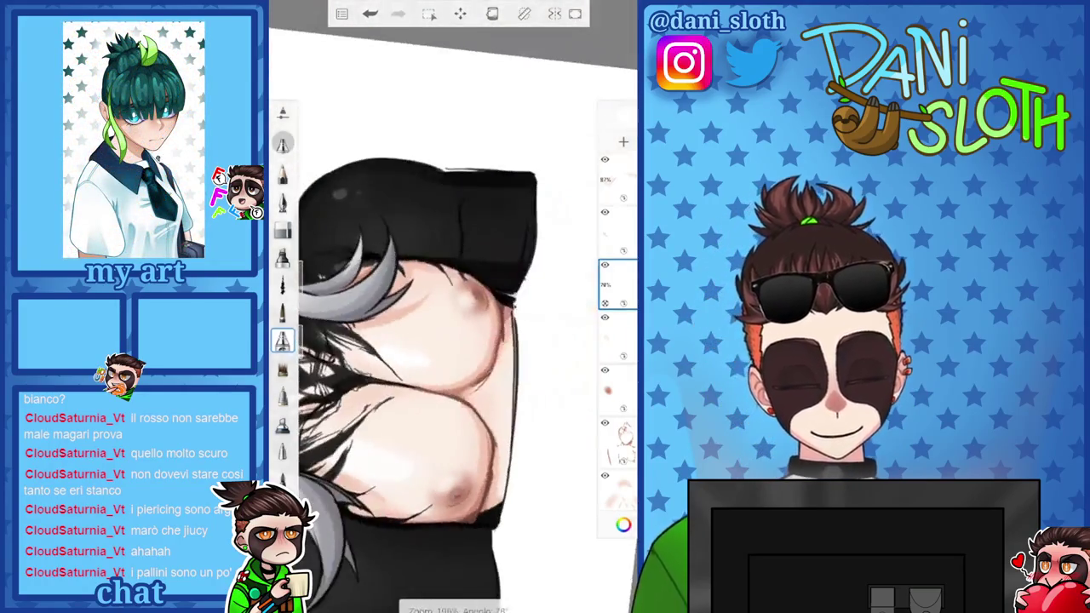
scroll(451, 306, up, 3)
Undo the last two strokes and pick dark grey 4D4D4D as the painting colour
key(ctrl+z)
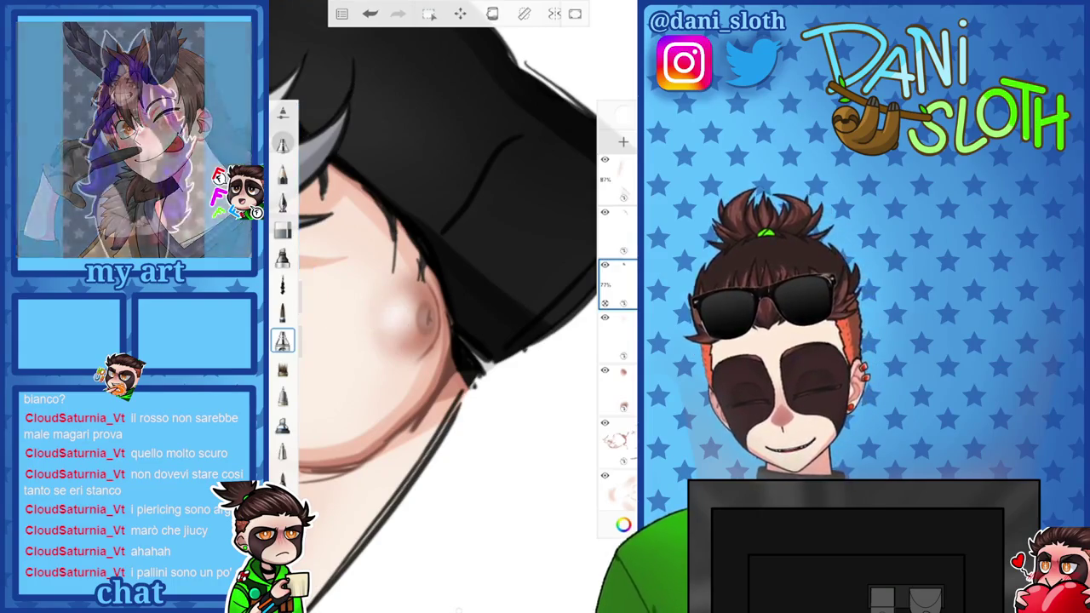
scroll(451, 306, down, 3)
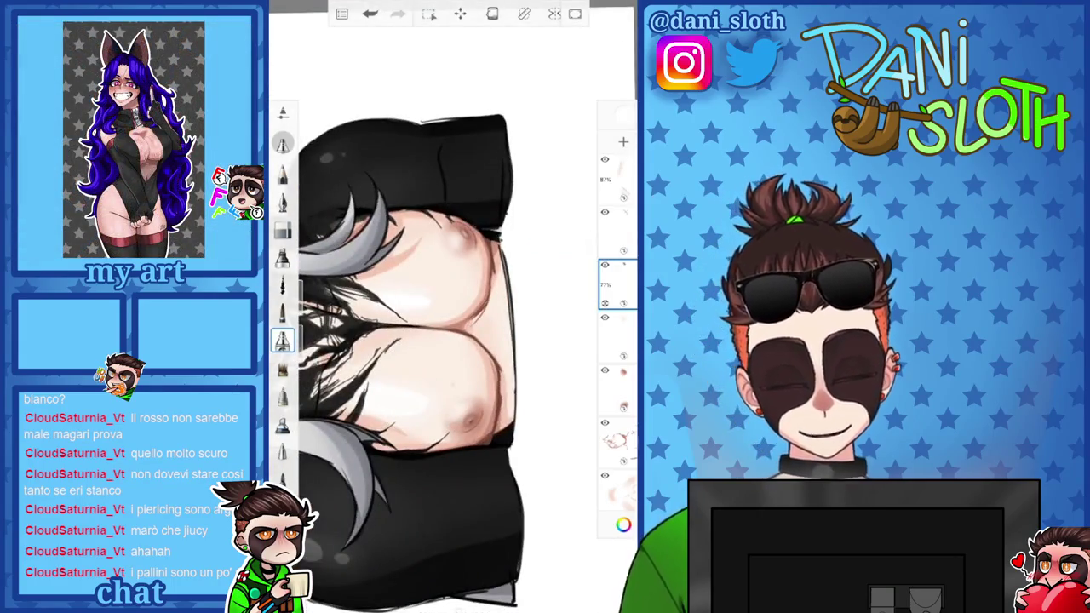
scroll(451, 306, down, 2)
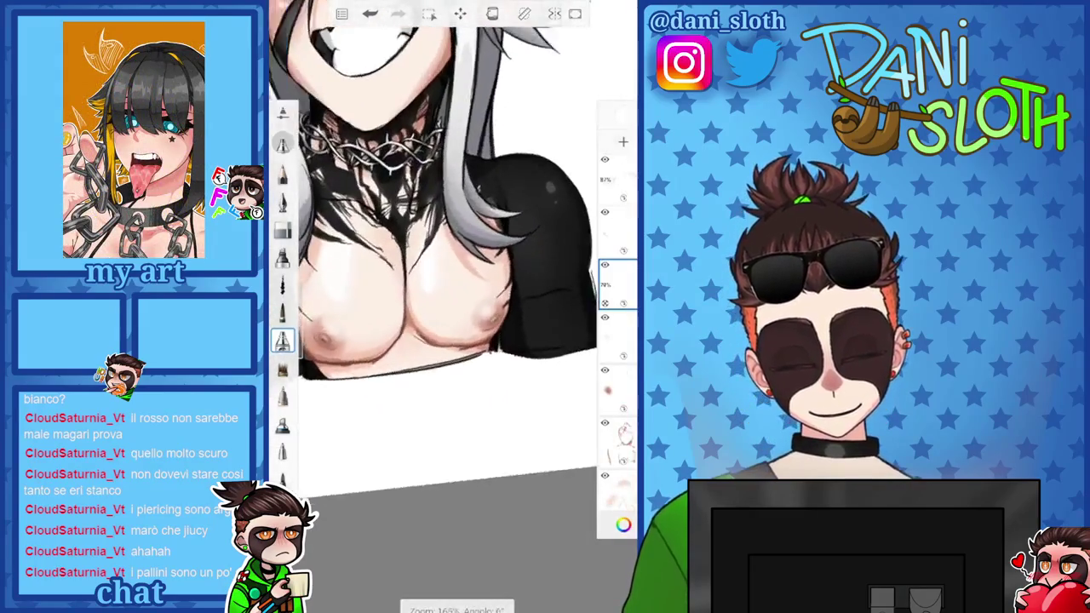
scroll(451, 255, down, 3)
scroll(451, 255, down, 2)
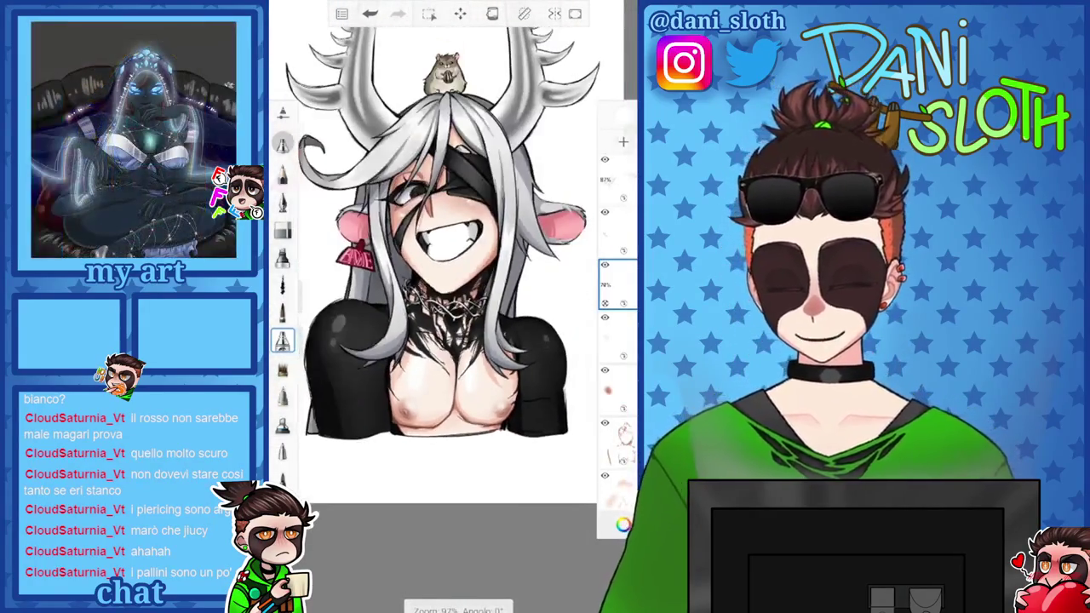
key(ctrl+z)
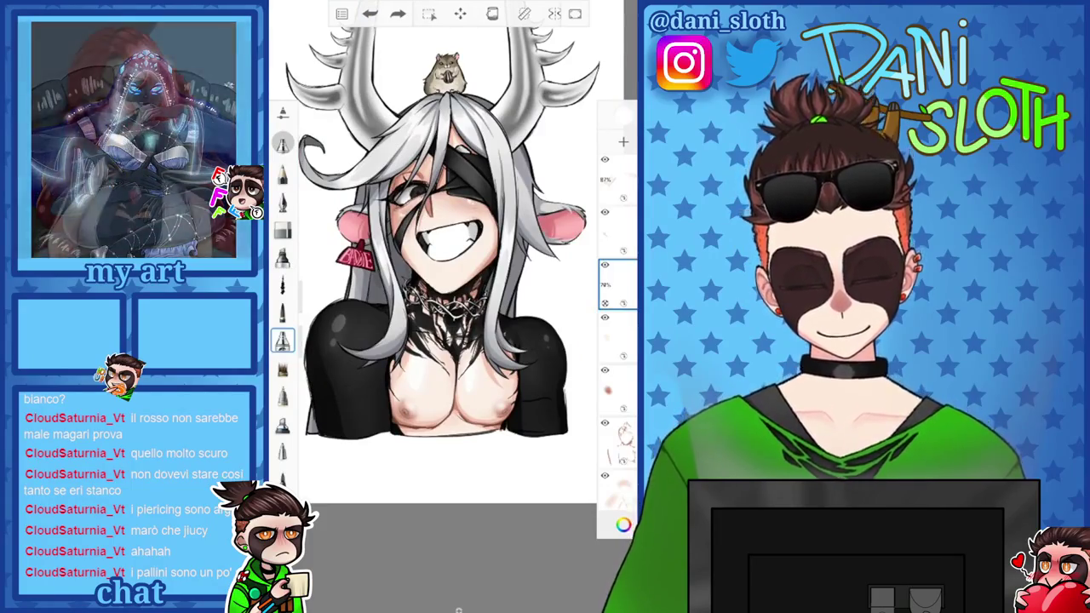
scroll(443, 256, up, 2)
click(623, 525)
click(493, 286)
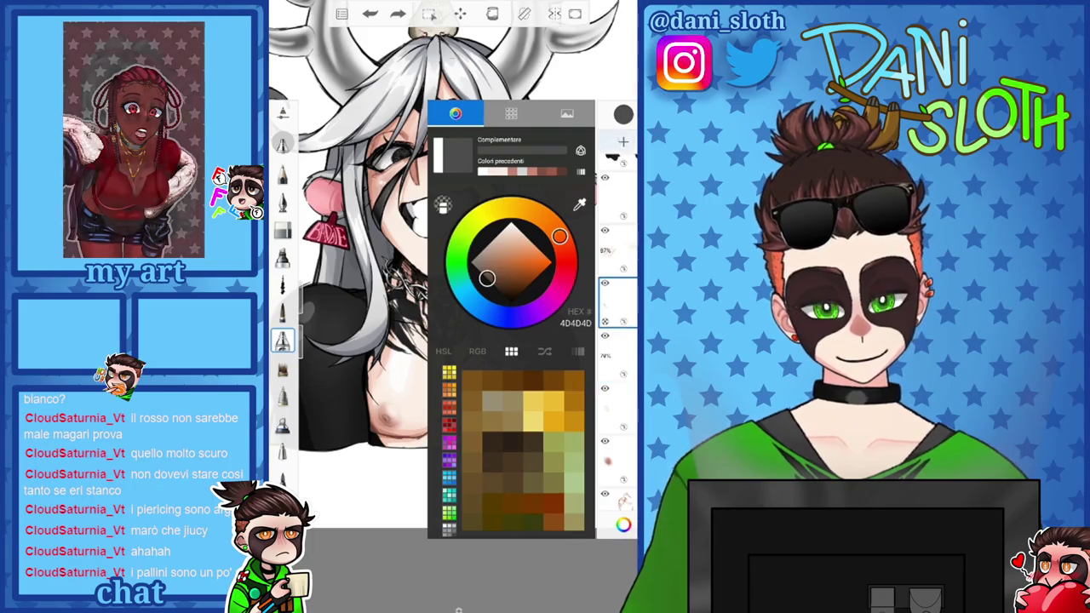
Dab two dark grey piercing balls on opposite sides of the nipple, undoing a misplaced dot
click(283, 313)
scroll(379, 416, up, 5)
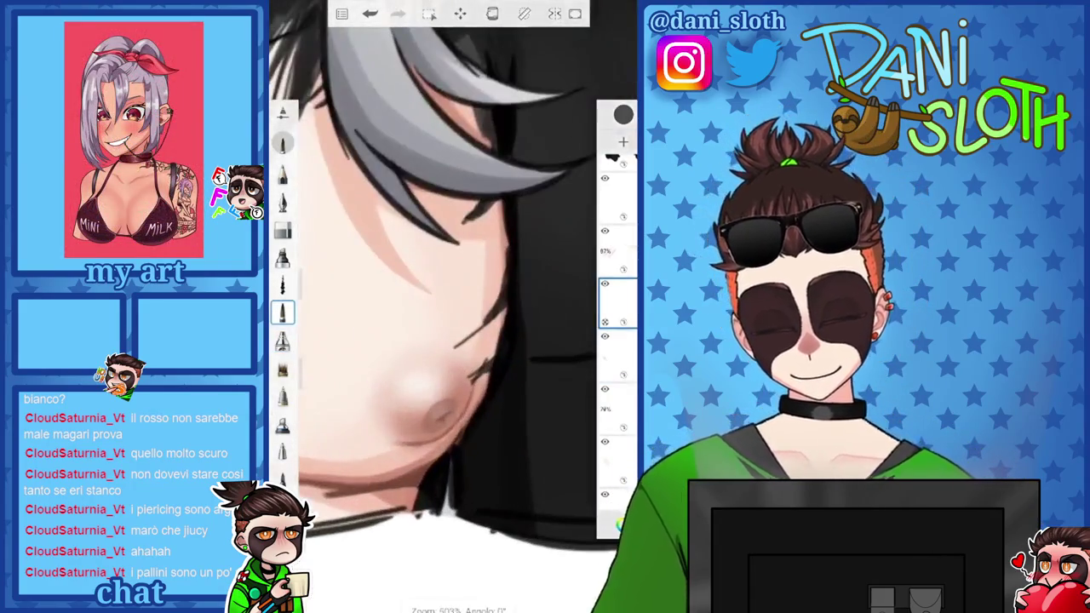
click(460, 406)
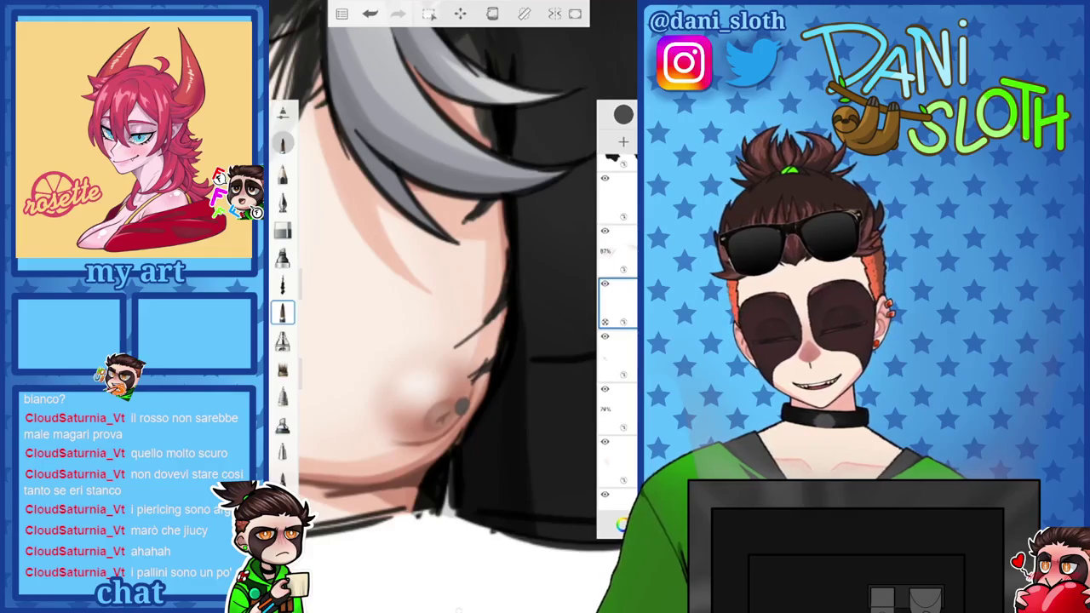
click(419, 429)
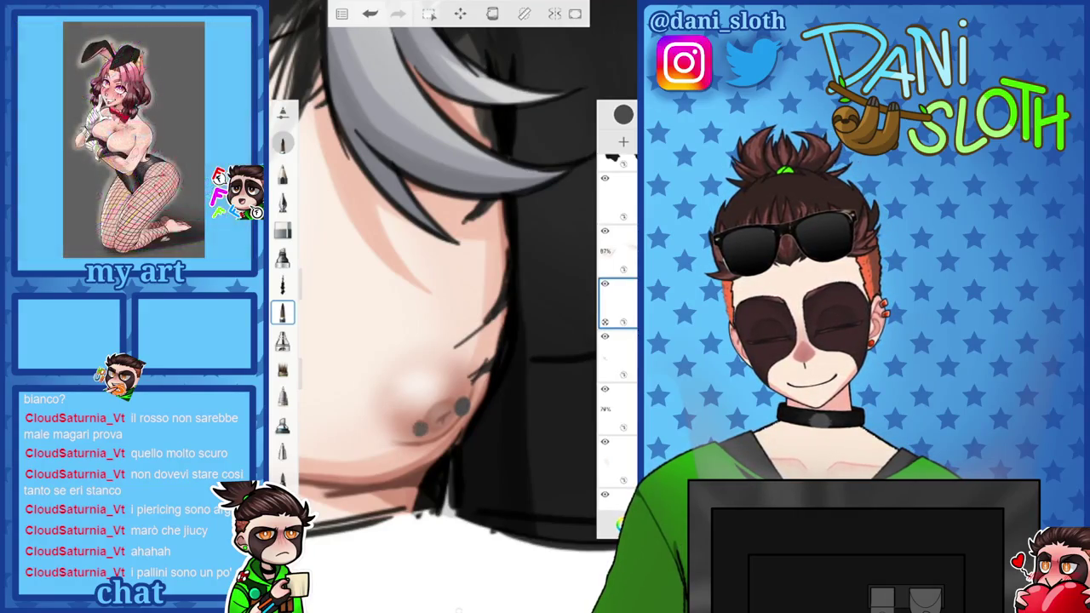
scroll(452, 306, down, 5)
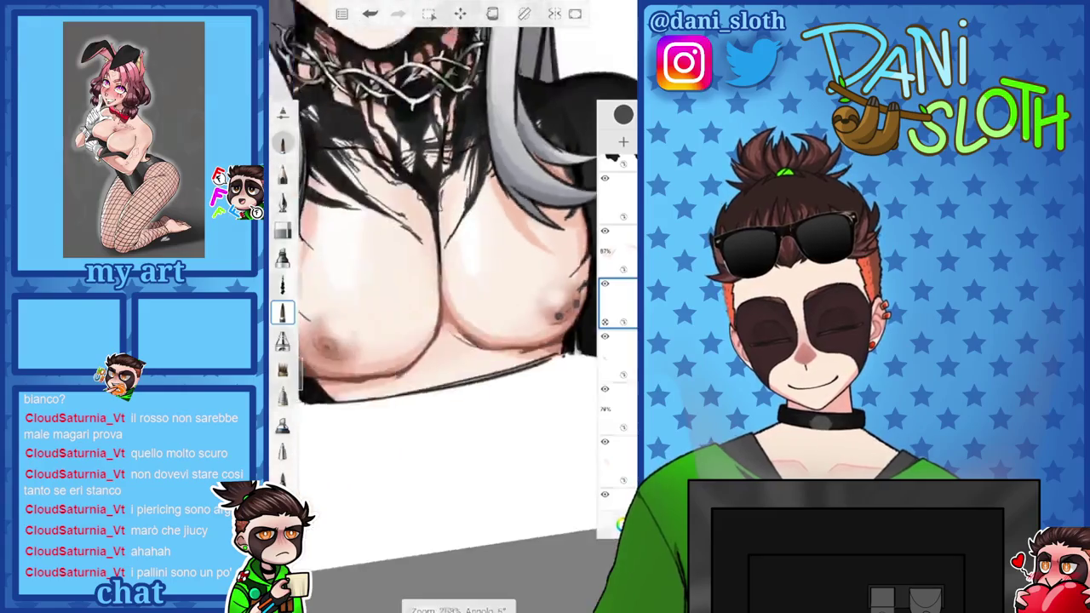
scroll(452, 307, up, 5)
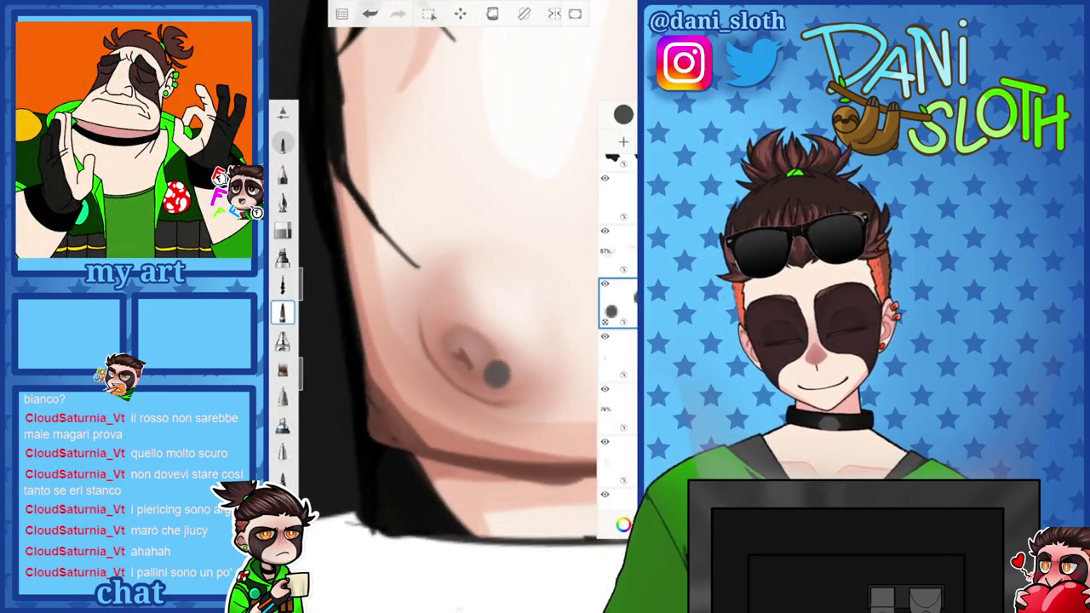
click(436, 338)
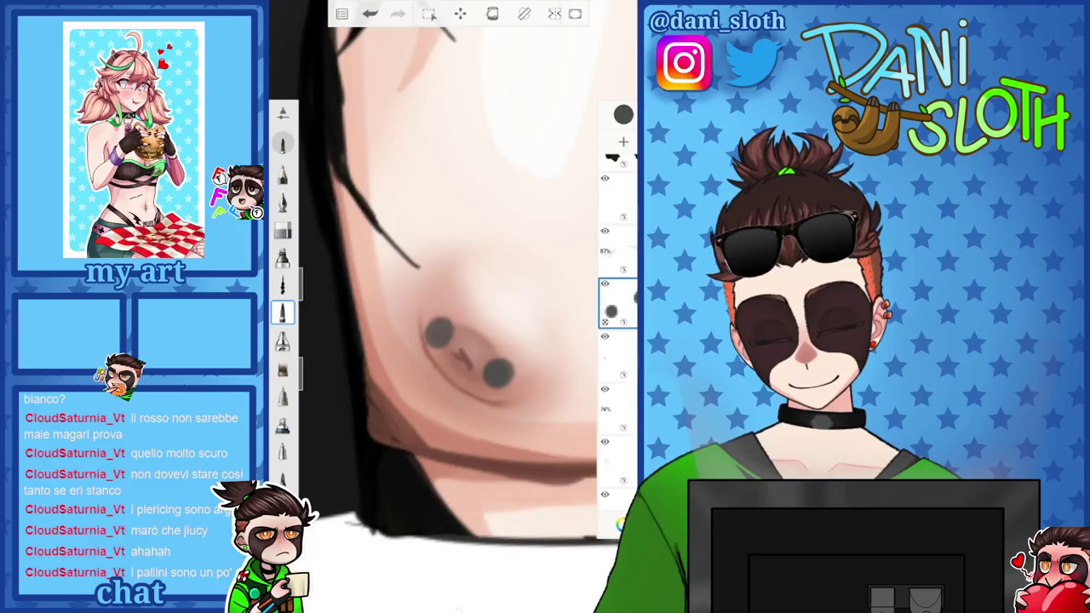
key(ctrl+z)
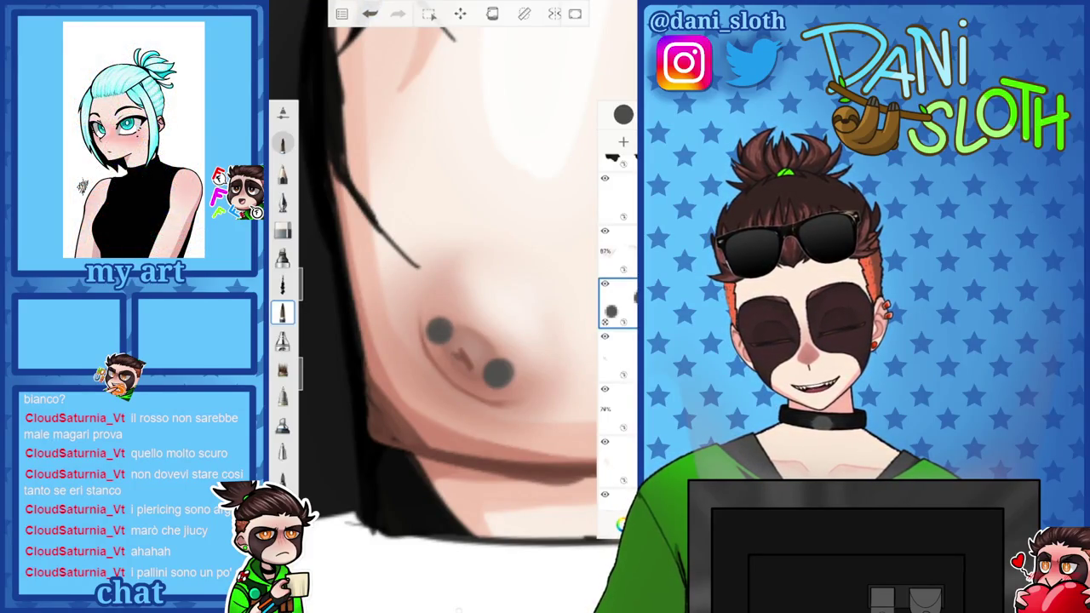
Add shine strokes to the upper-left and upper piercing balls
scroll(452, 255, down, 5)
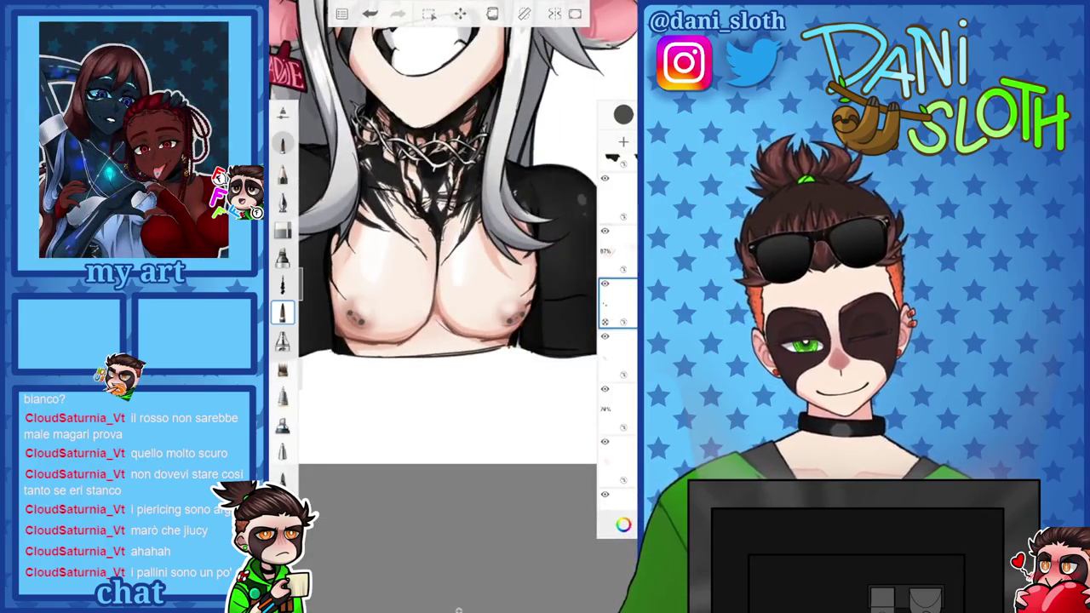
scroll(507, 319, up, 5)
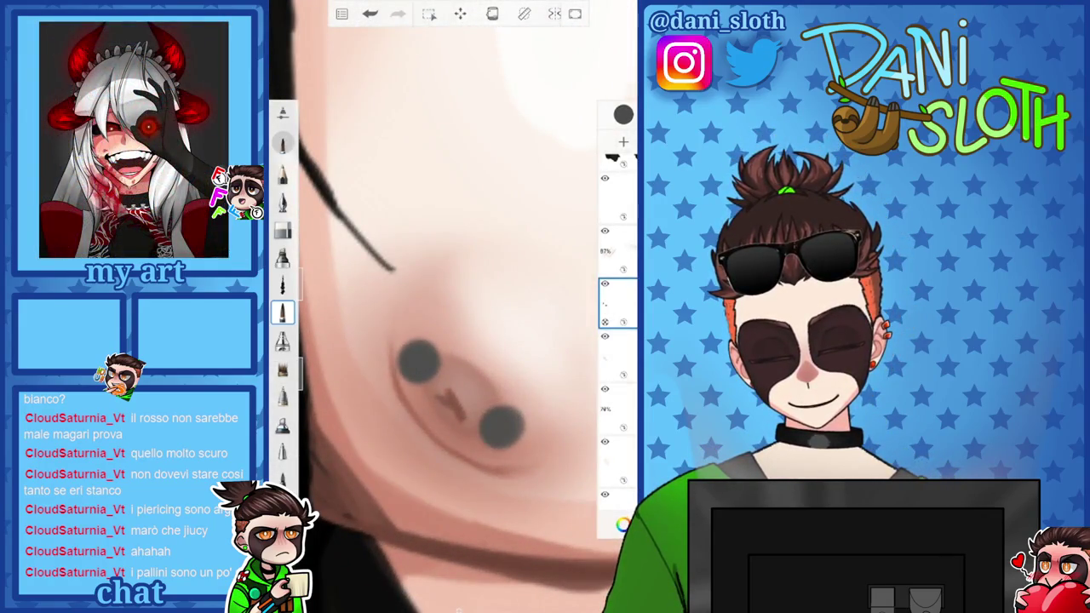
drag(426, 360, 431, 373)
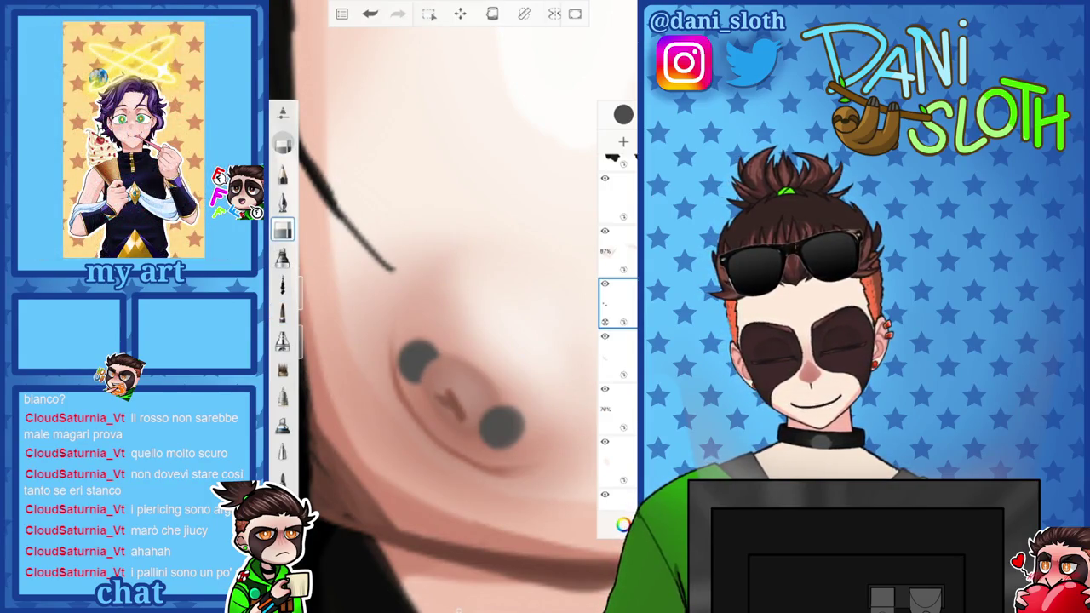
scroll(452, 306, down, 5)
scroll(452, 307, up, 3)
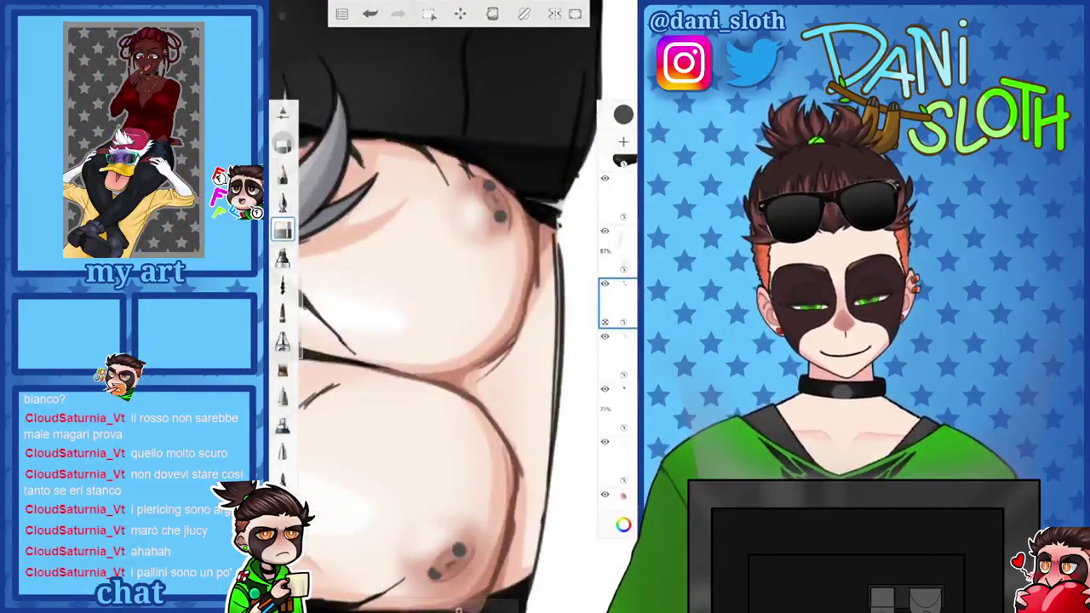
scroll(452, 306, up, 5)
drag(399, 286, 416, 292)
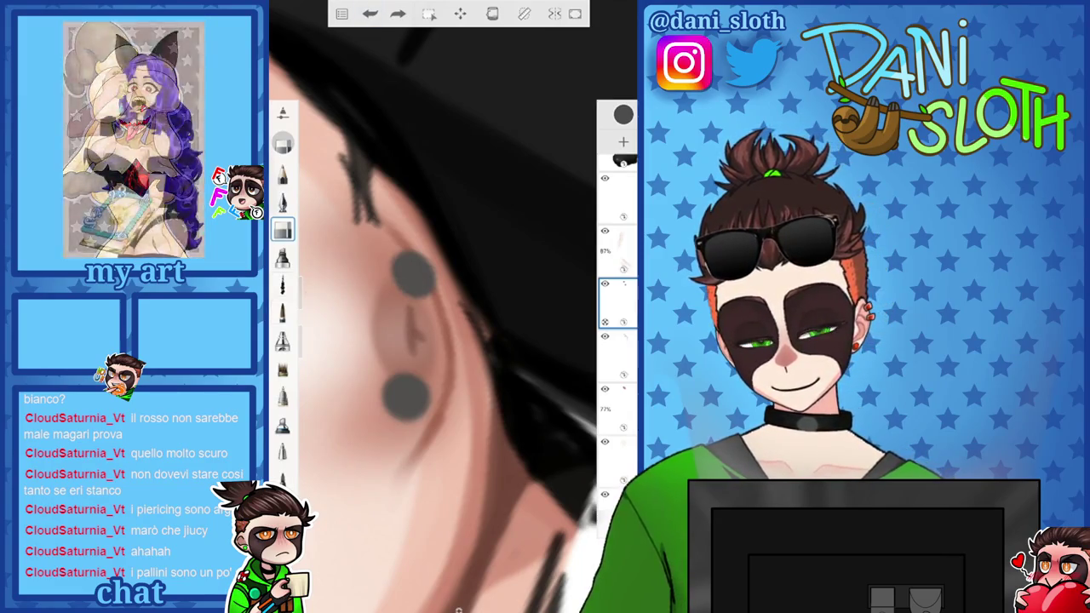
click(429, 13)
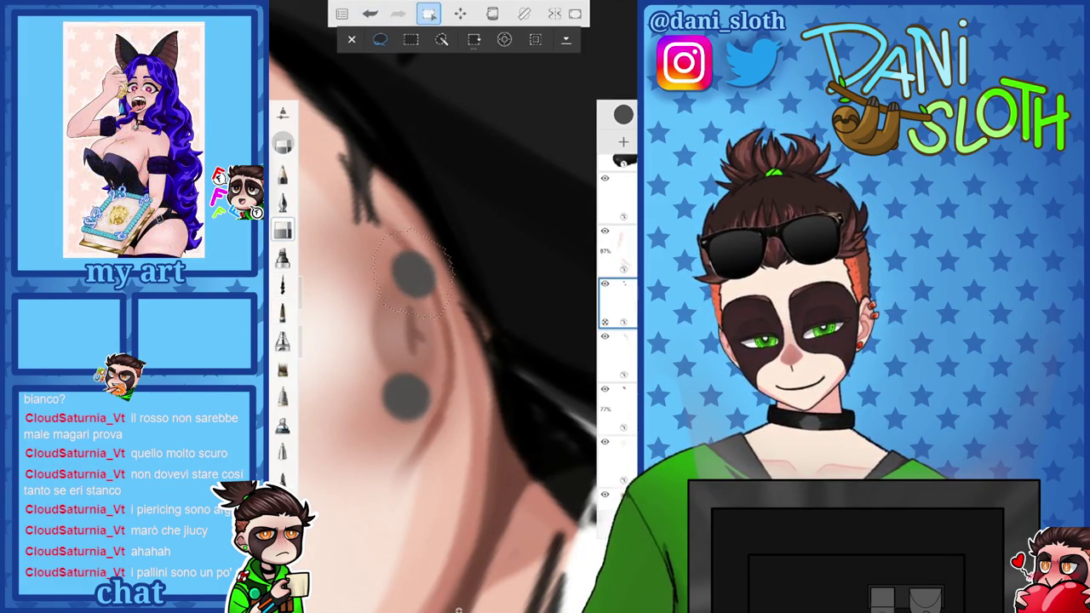
Transform the lassoed upper piercing dot slightly downward and apply the move
click(475, 40)
drag(414, 272, 411, 288)
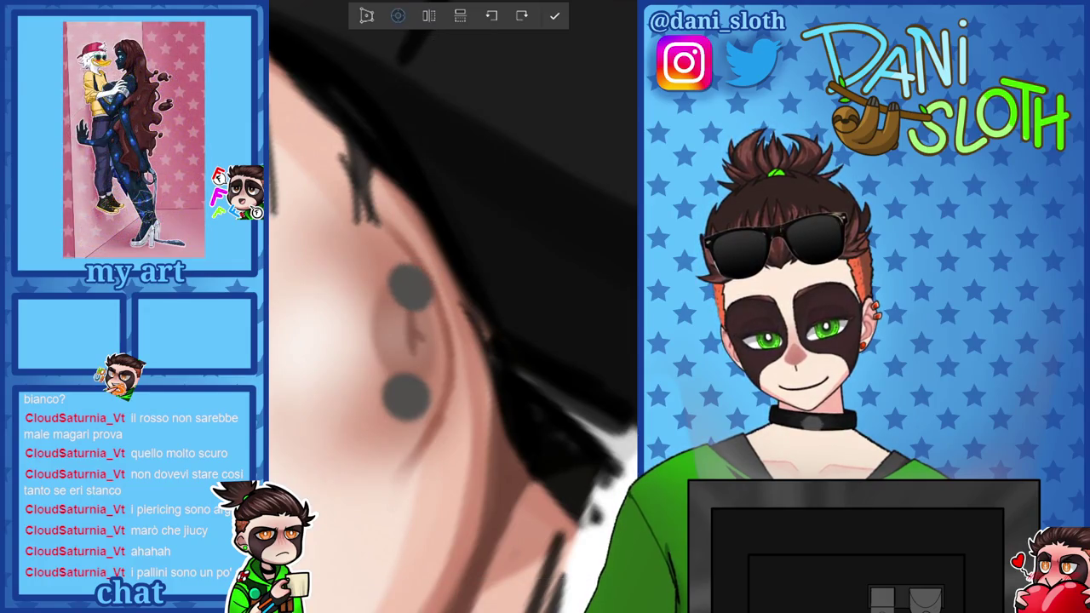
click(554, 15)
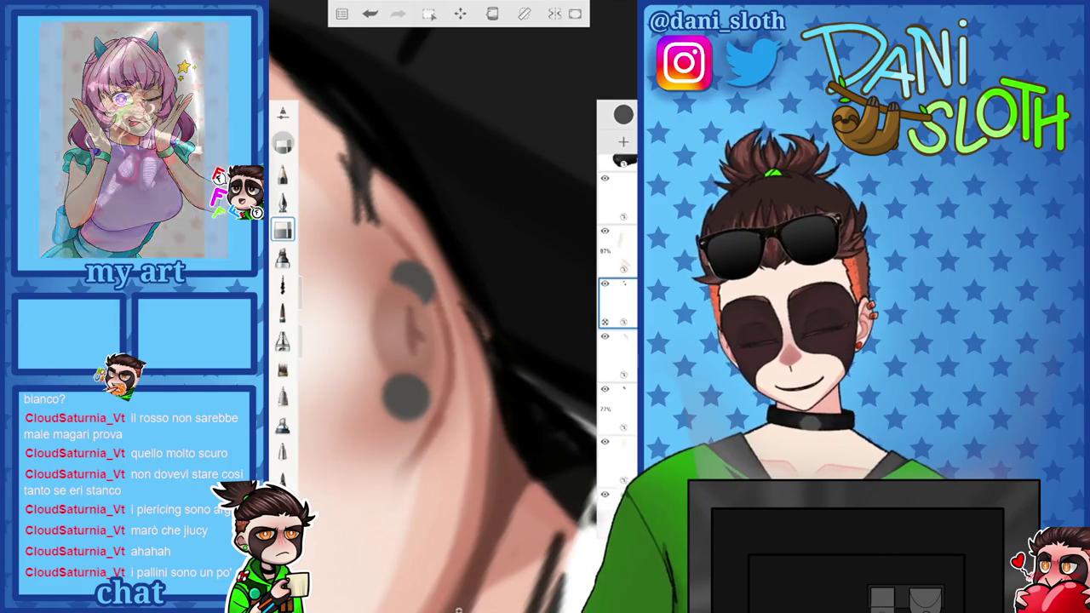
scroll(434, 307, down, 3)
scroll(434, 307, down, 3)
scroll(434, 307, down, 3)
click(623, 114)
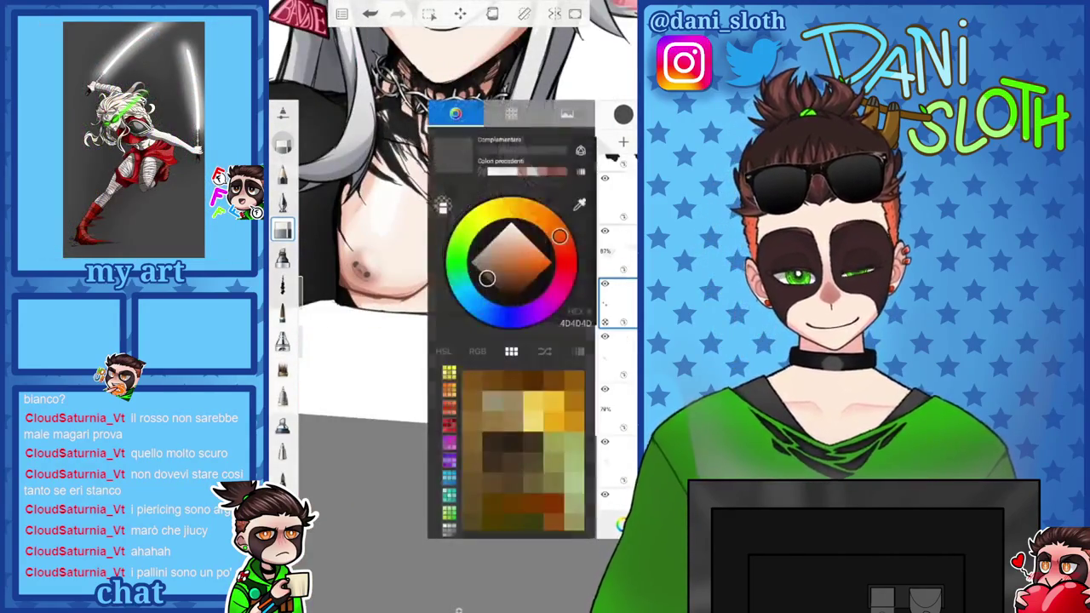
Choose black, undo a stray outline, and add a new layer for the piercing shading
click(283, 313)
scroll(451, 366, up, 5)
scroll(425, 358, up, 2)
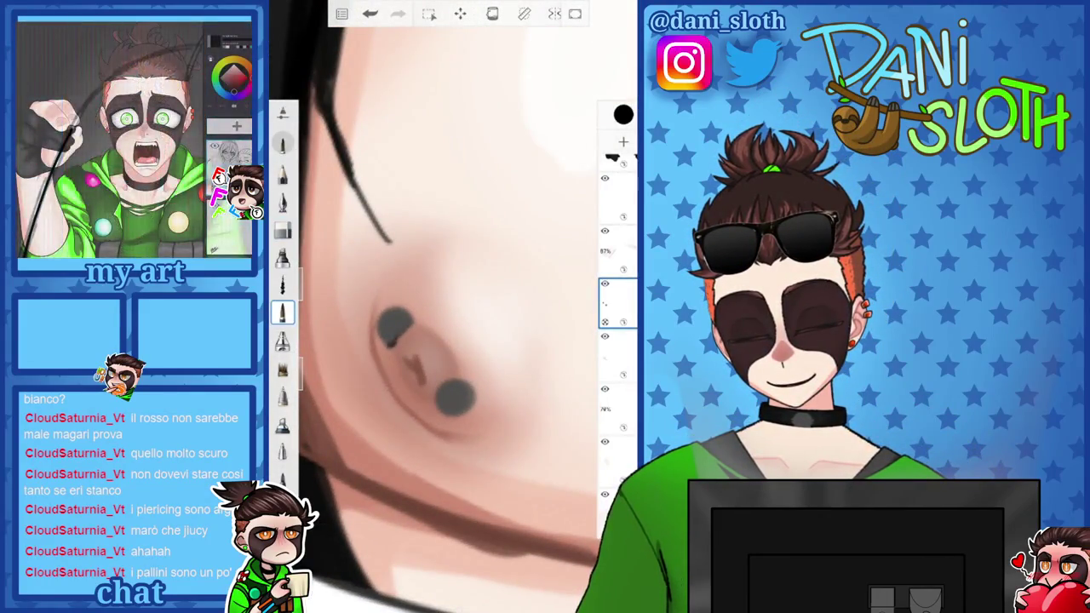
key(ctrl+z)
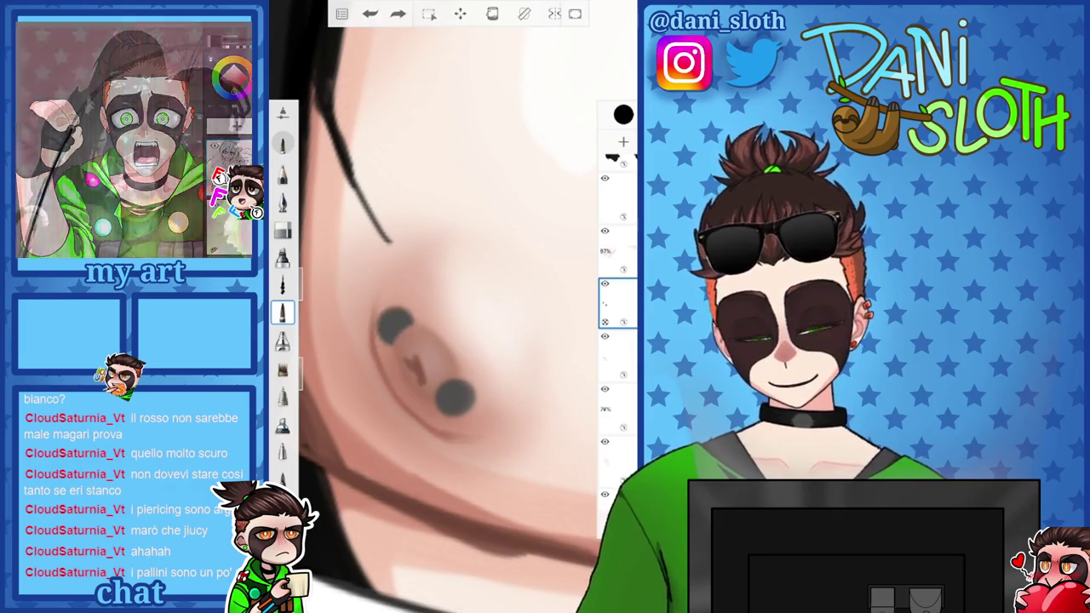
scroll(451, 358, up, 3)
click(623, 114)
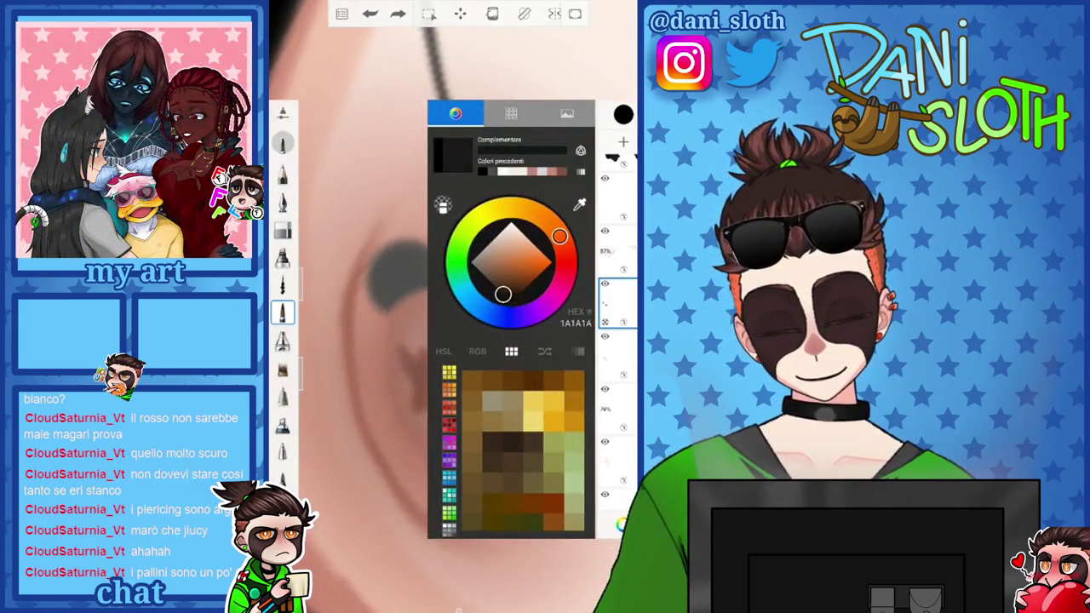
click(622, 142)
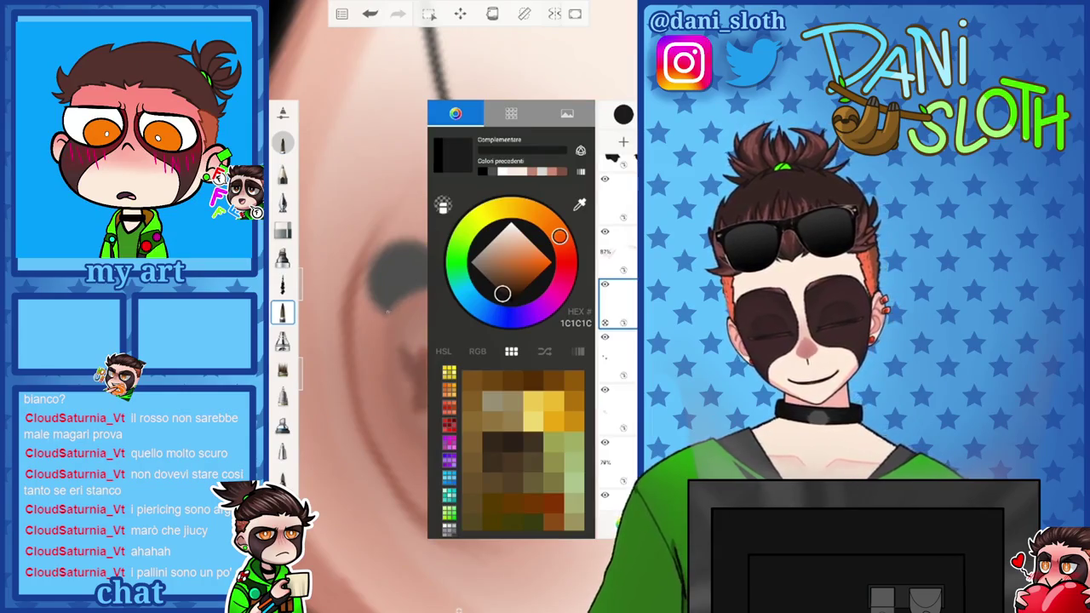
Try dark strokes along the upper dot's edges, undoing the unwanted ones
drag(379, 271, 371, 308)
key(ctrl+z)
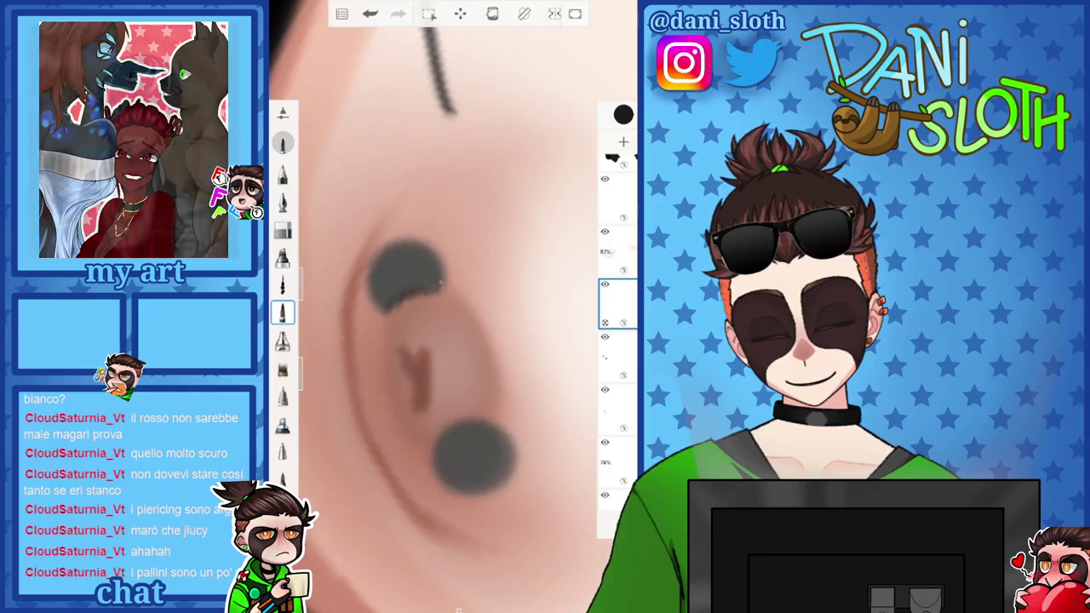
drag(440, 286, 400, 240)
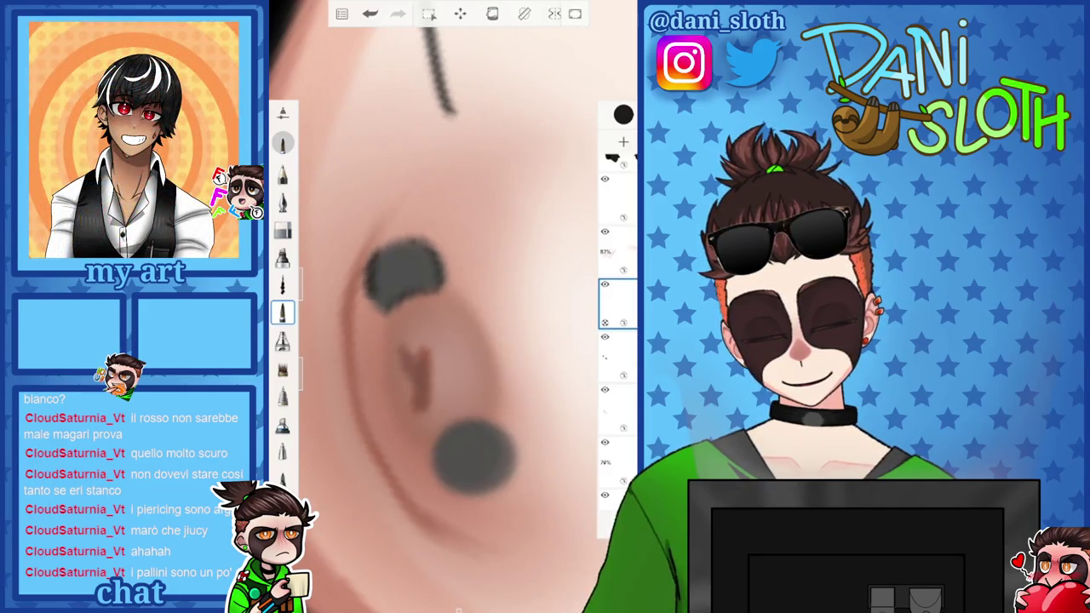
key(ctrl+z)
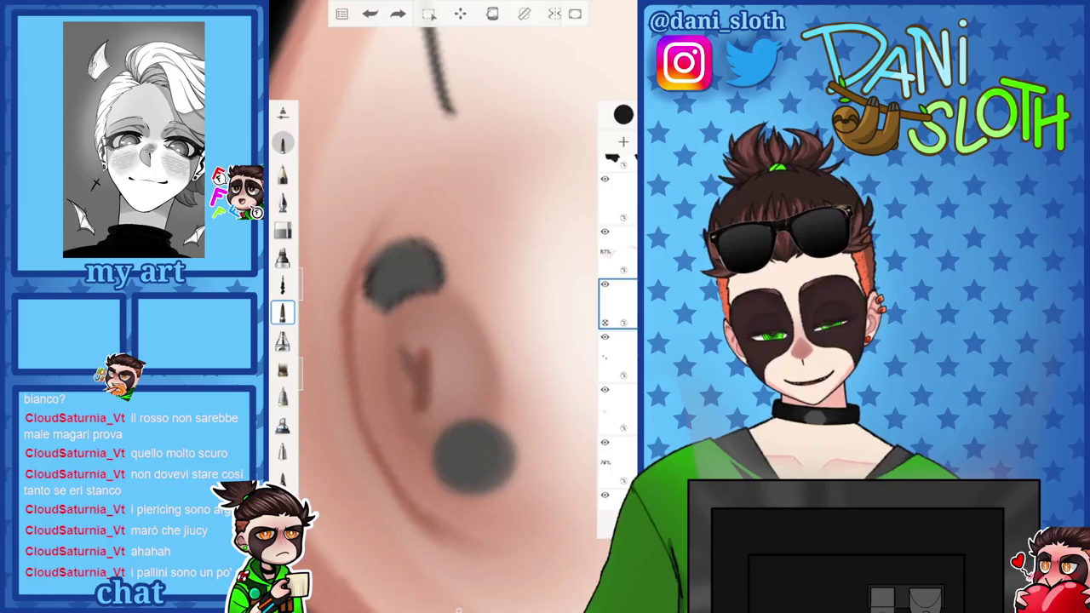
scroll(451, 307, down, 5)
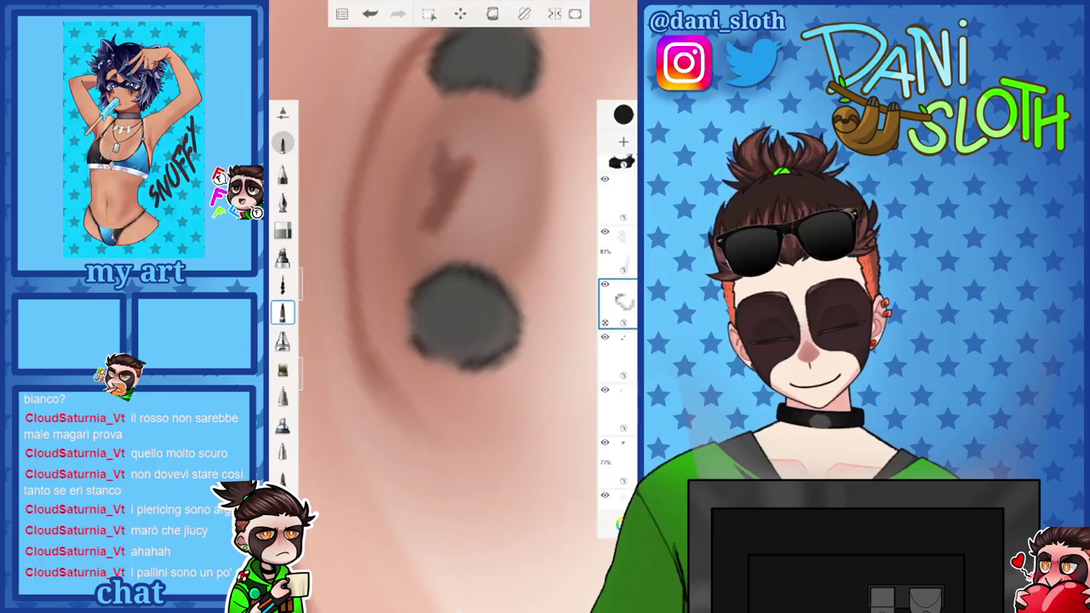
scroll(451, 306, up, 5)
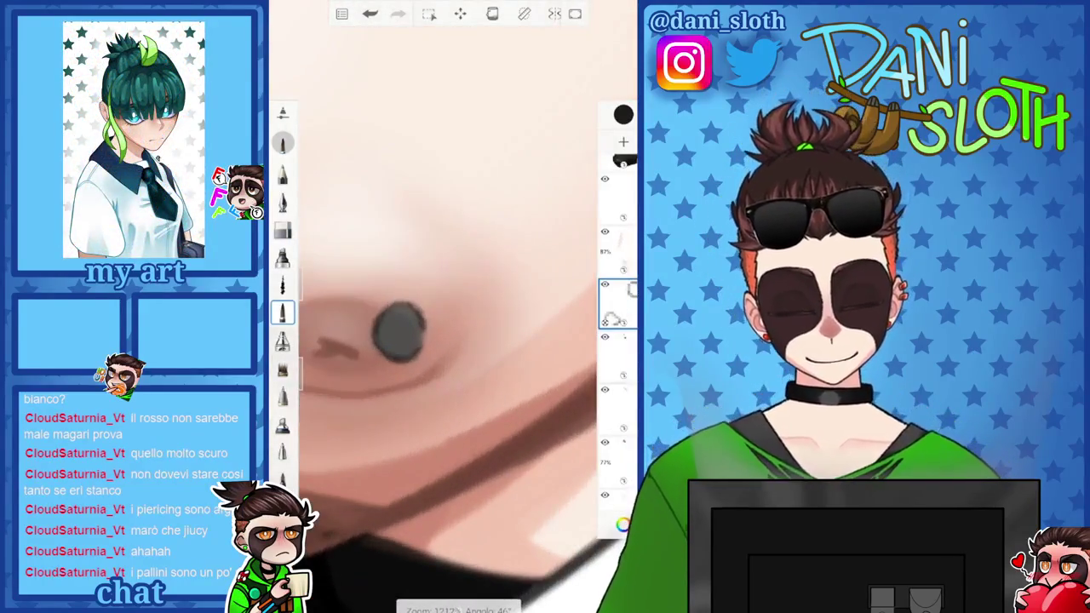
key(ctrl+z)
scroll(451, 307, down, 3)
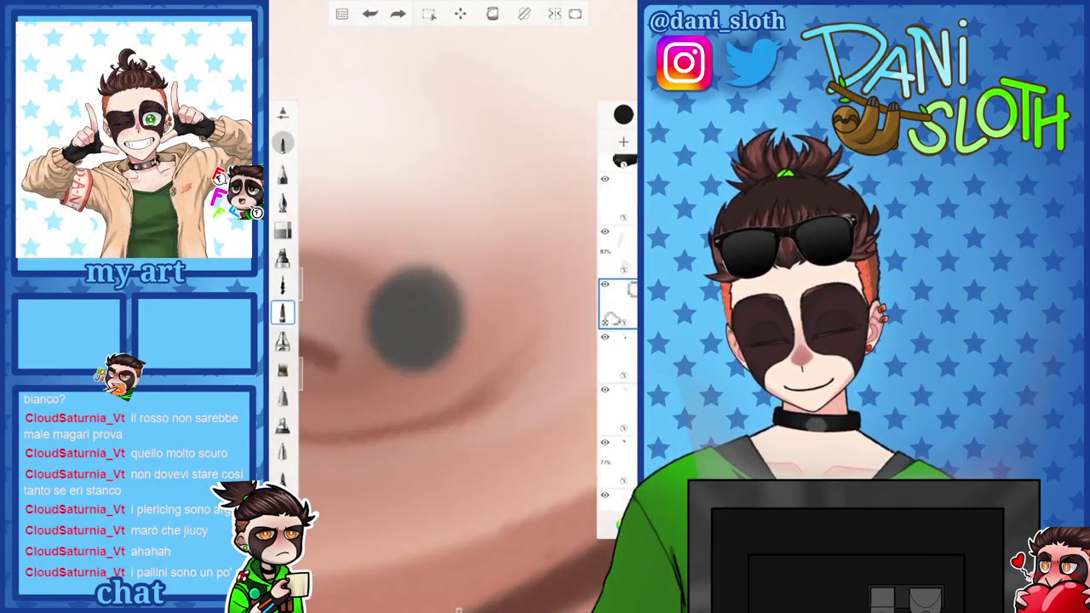
Shade dark edges on the upper and lower piercing dots, then zoom out to the chest
drag(443, 281, 468, 321)
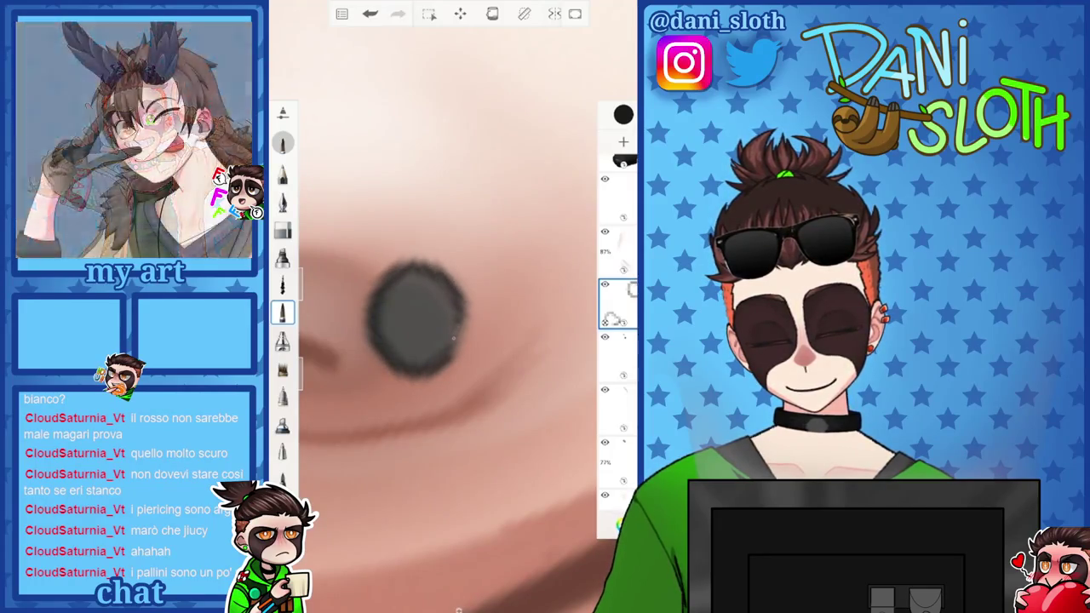
scroll(451, 306, up, 3)
scroll(451, 307, up, 3)
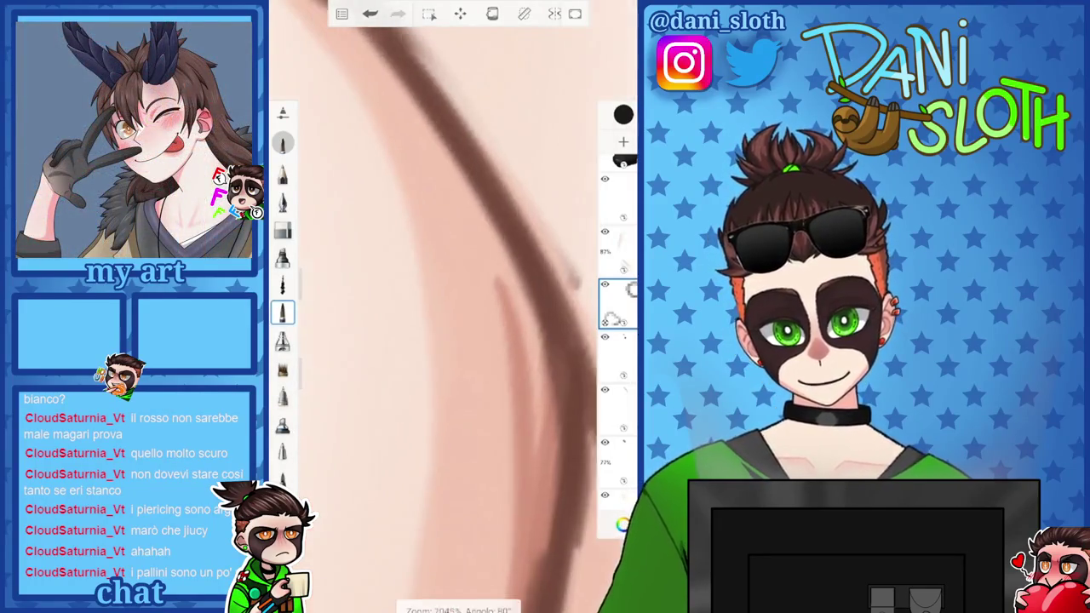
scroll(452, 306, down, 3)
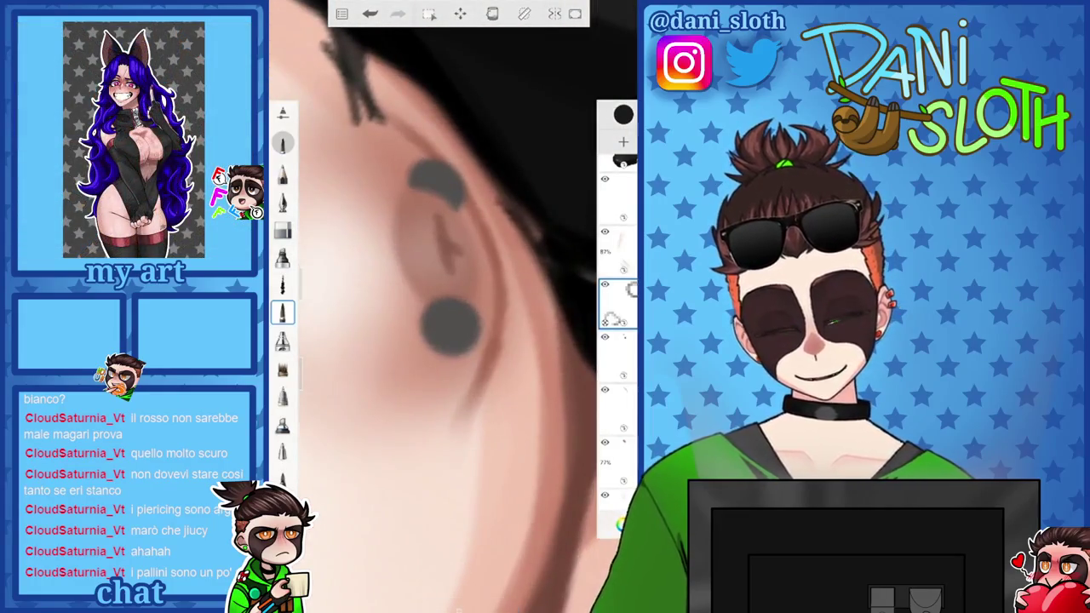
drag(402, 189, 458, 211)
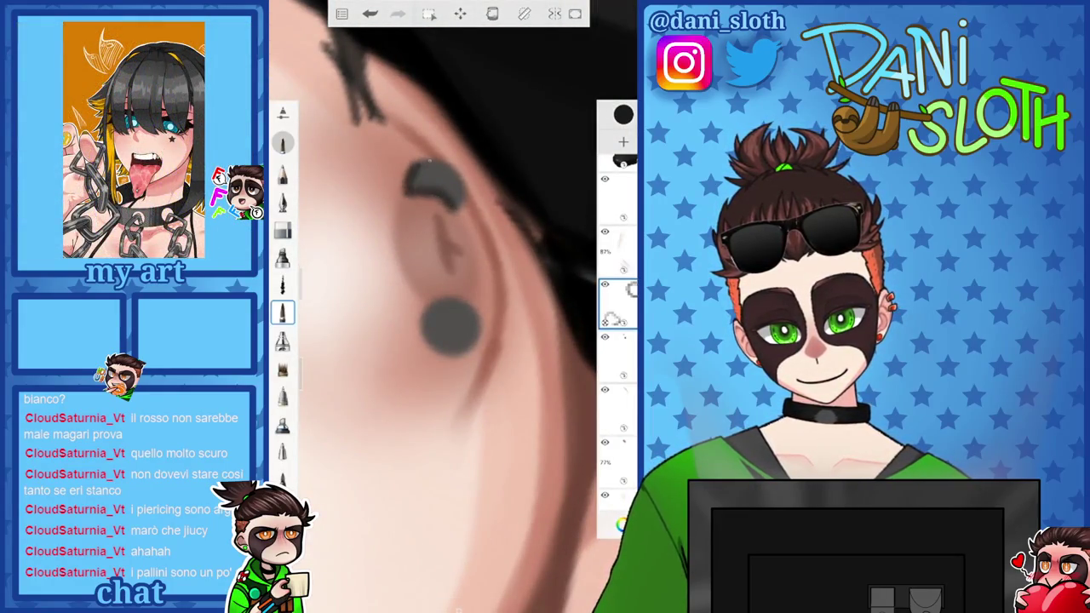
mouse_move(428, 303)
mouse_down()
mouse_move(418, 320)
mouse_move(455, 362)
mouse_up()
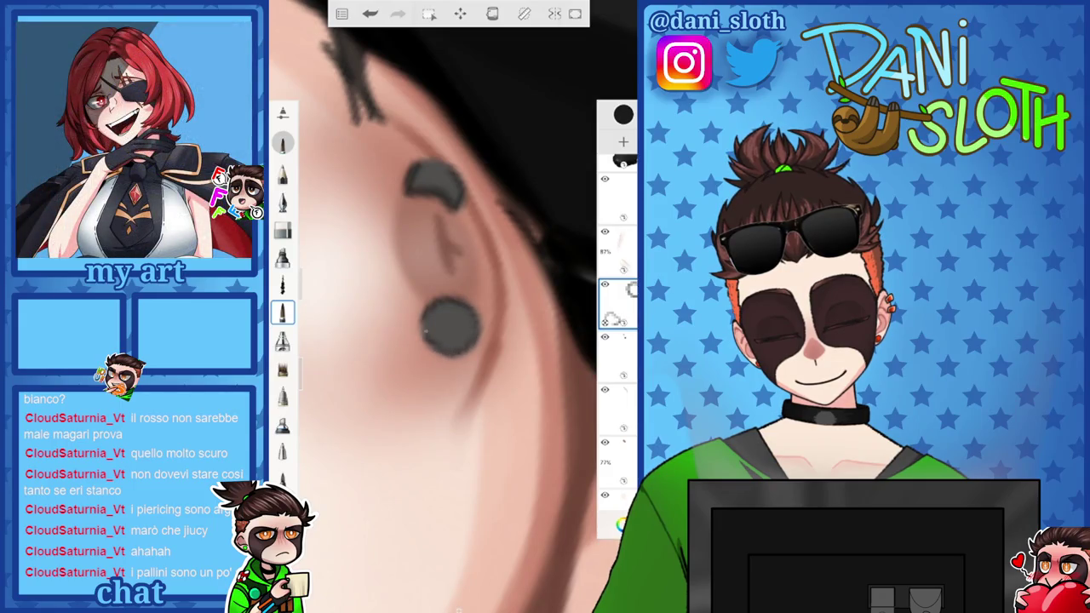
drag(447, 324, 362, 409)
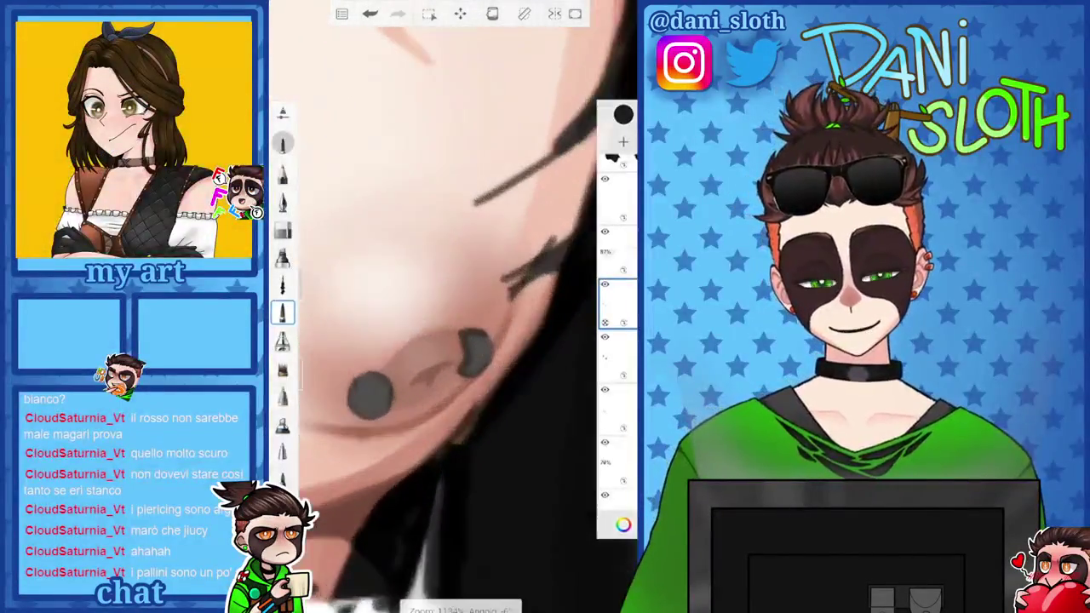
click(282, 230)
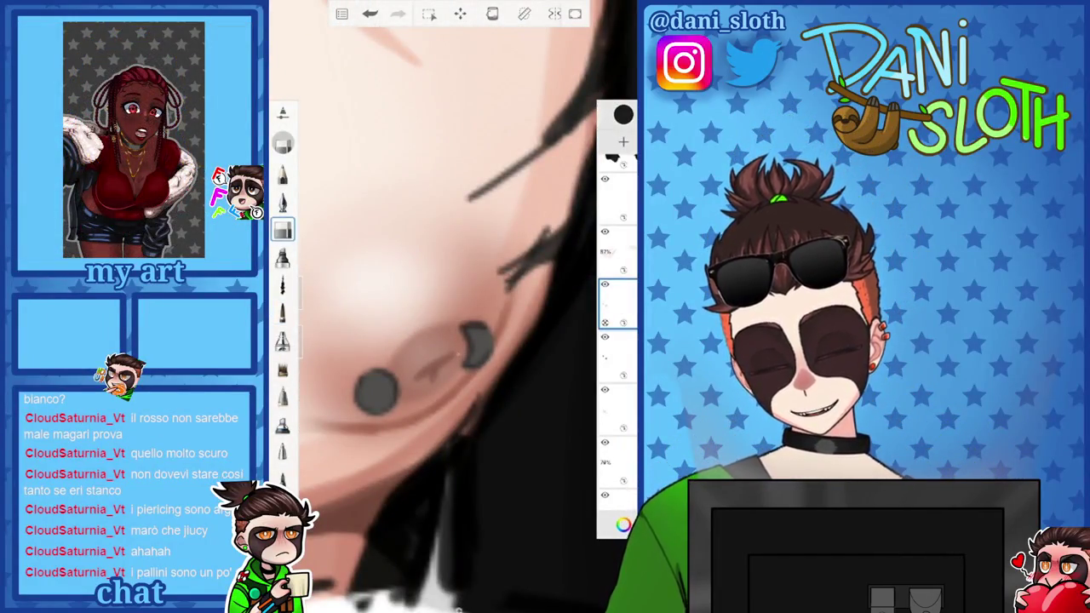
drag(443, 341, 426, 239)
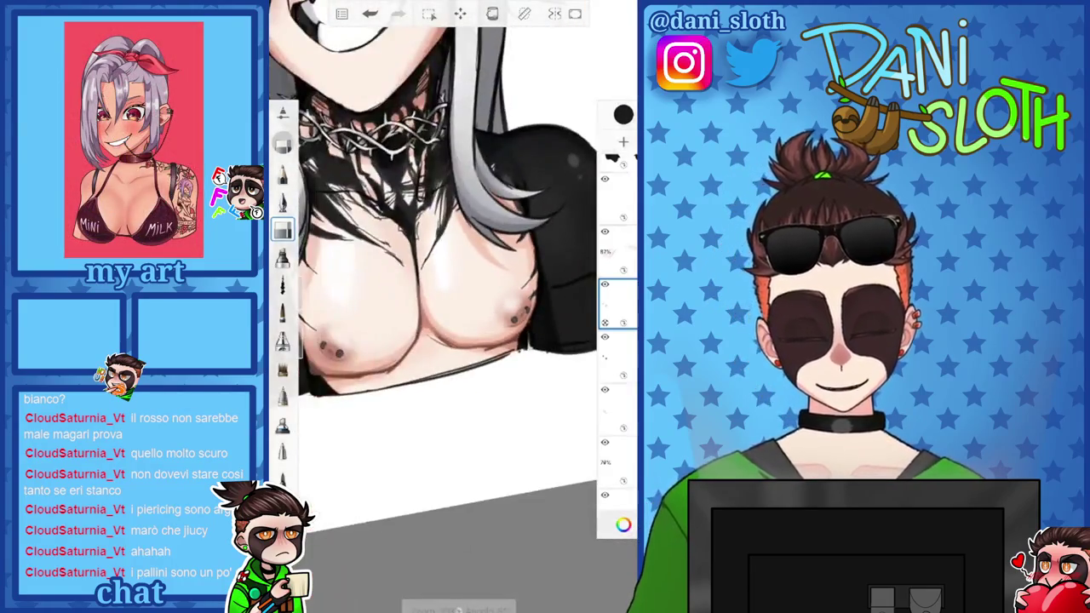
Pick light grey B0B3AD with the painting brush on the lower layer
click(623, 113)
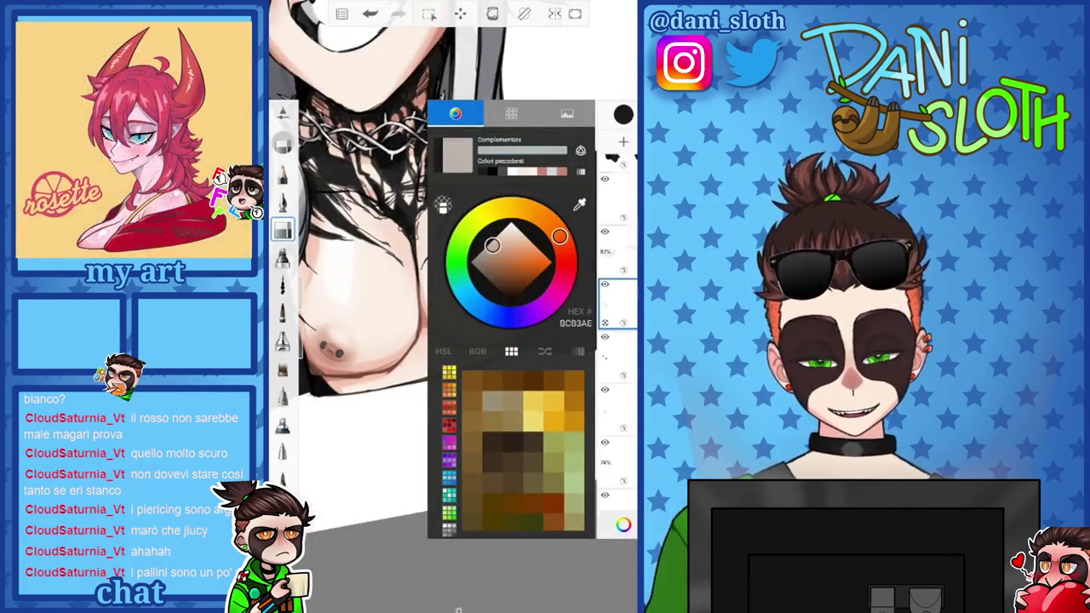
click(283, 314)
click(618, 353)
scroll(426, 341, up, 5)
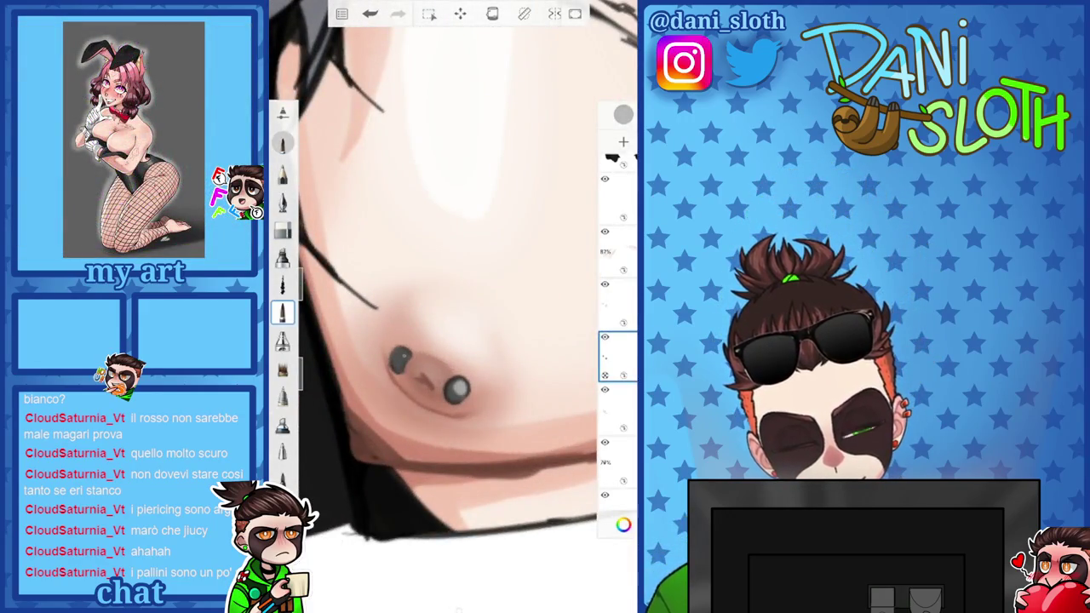
scroll(451, 306, down, 3)
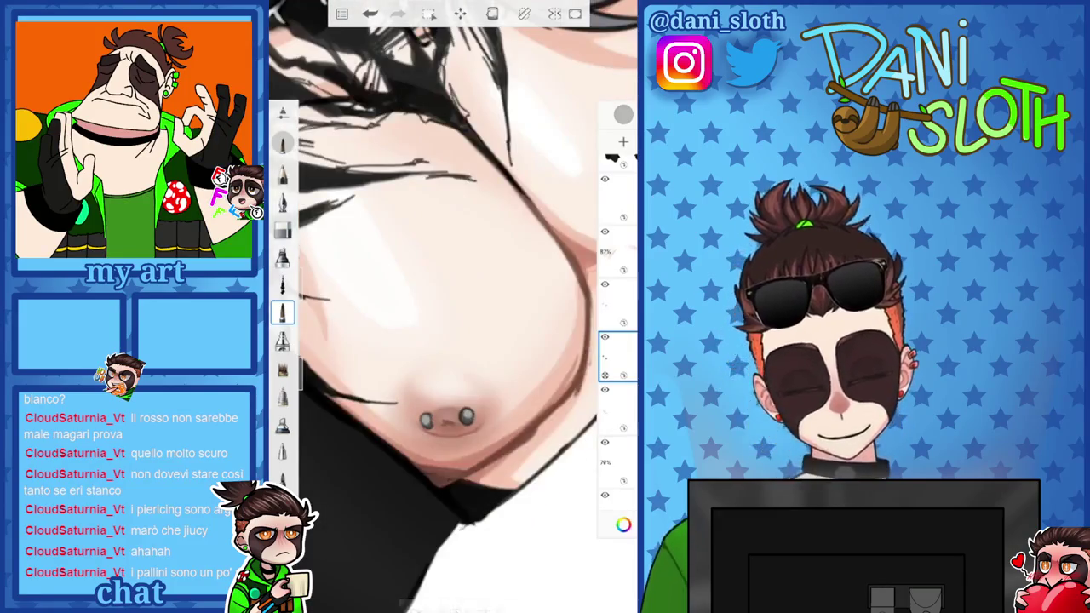
scroll(451, 306, down, 2)
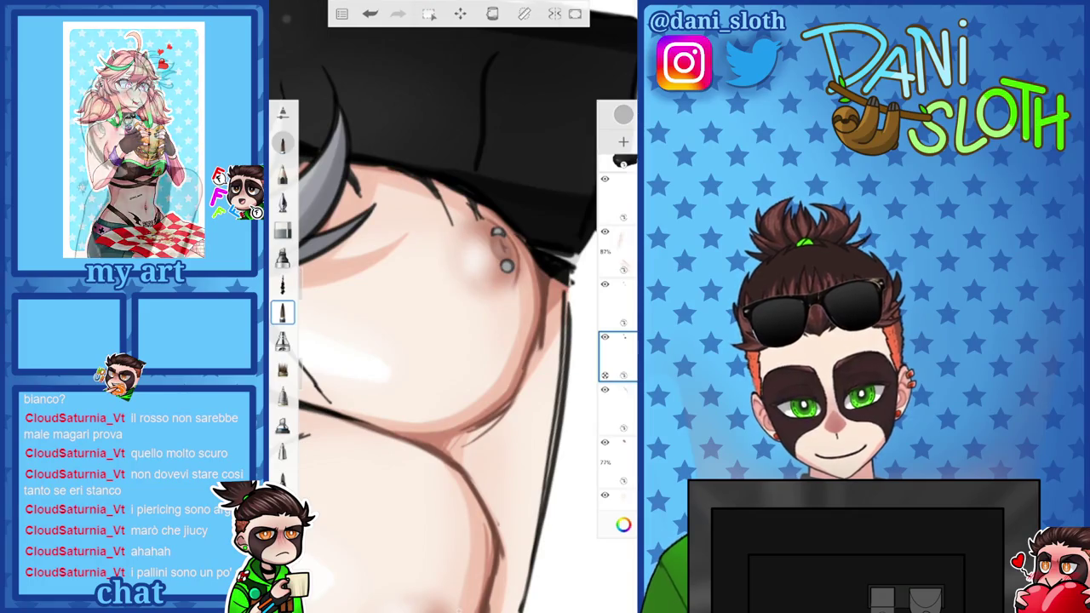
Check the colour editor again, then select the layer at 79% opacity
click(623, 524)
click(623, 524)
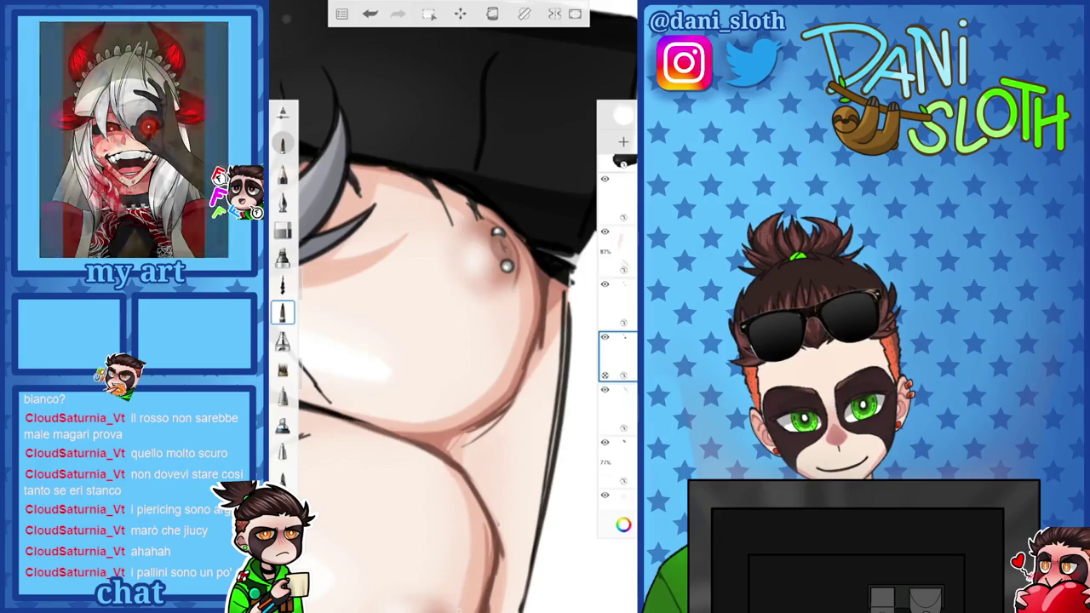
scroll(453, 306, down, 3)
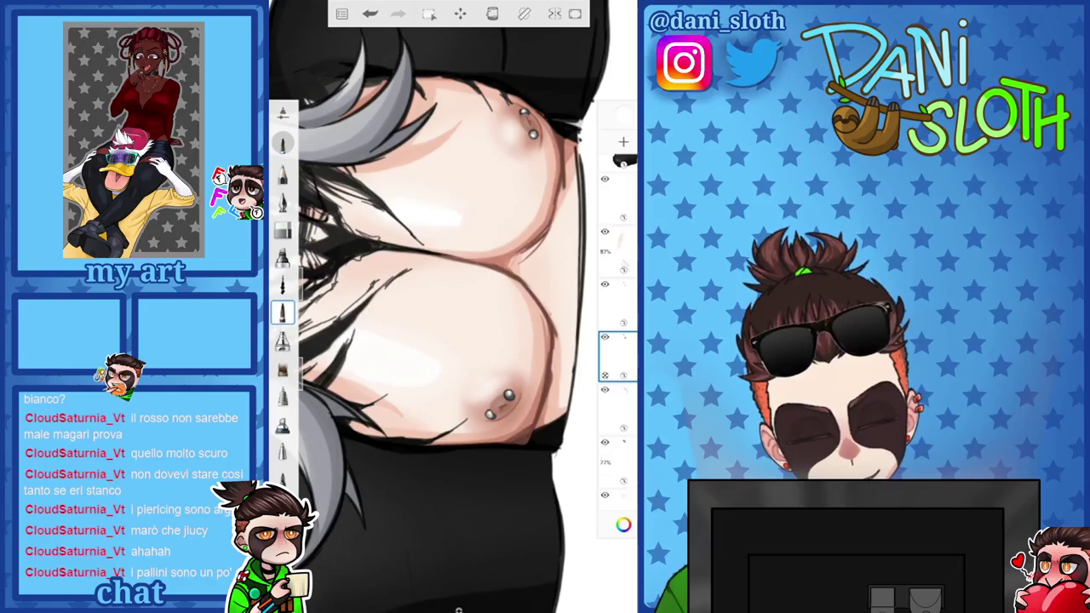
scroll(452, 306, down, 5)
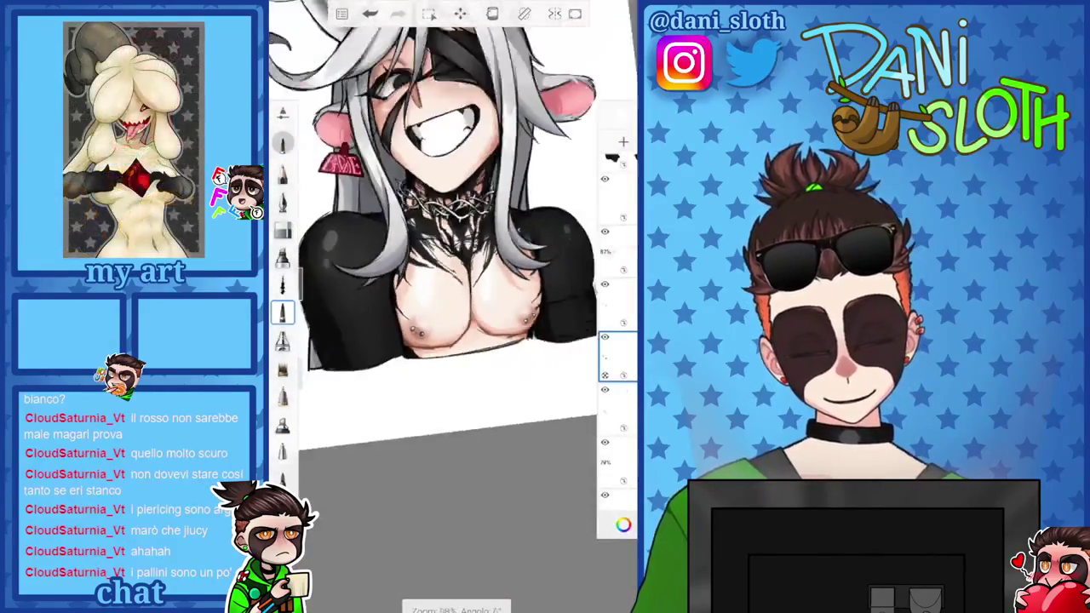
scroll(453, 281, up, 5)
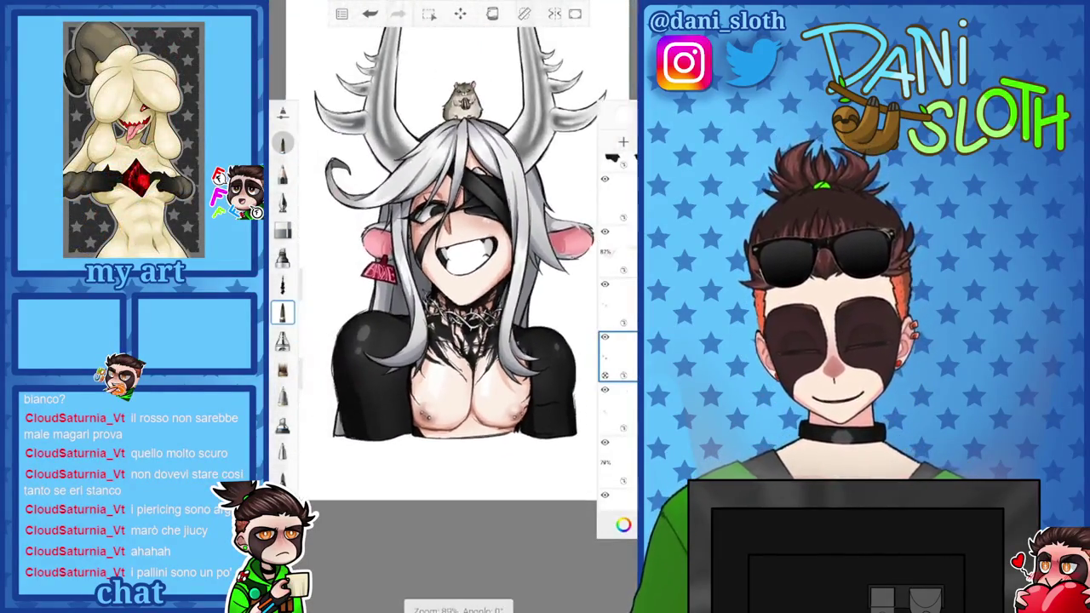
click(616, 426)
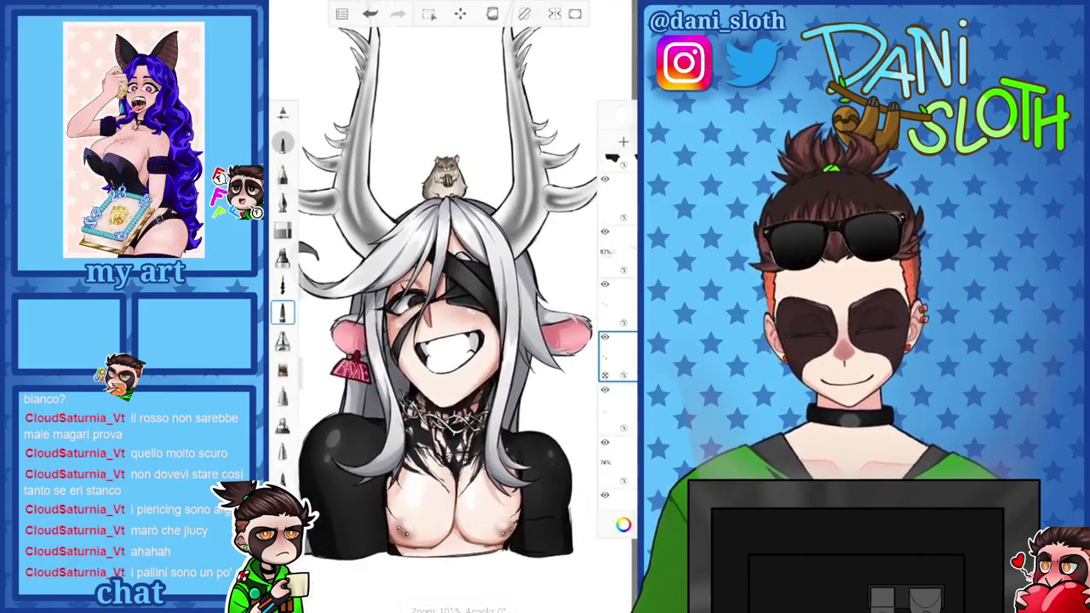
Raise Layer5's opacity from 77 to 100, then select the top and lower layers
click(616, 425)
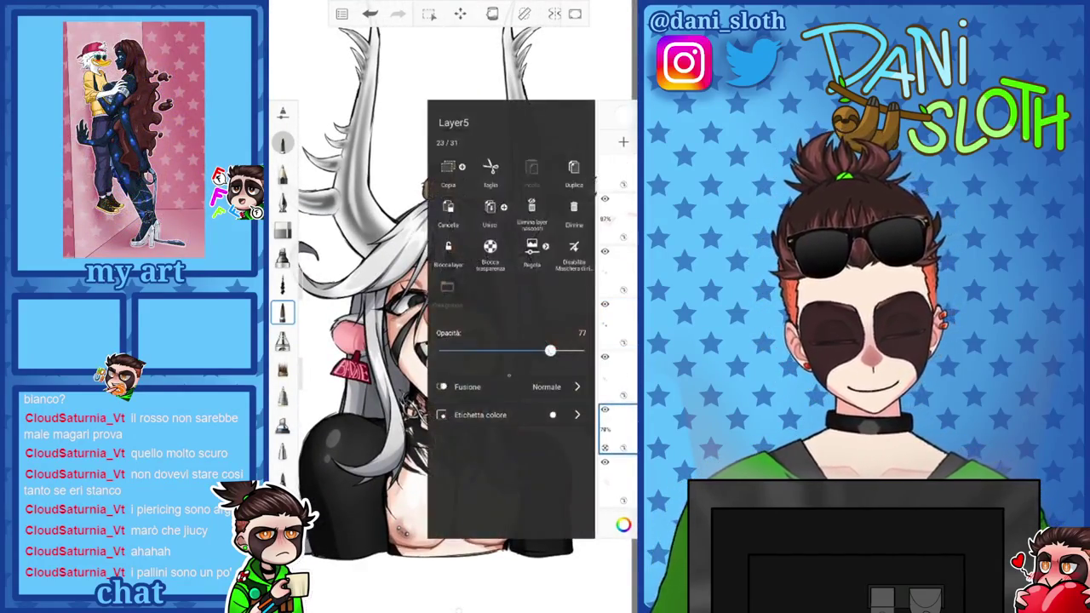
drag(550, 351, 583, 350)
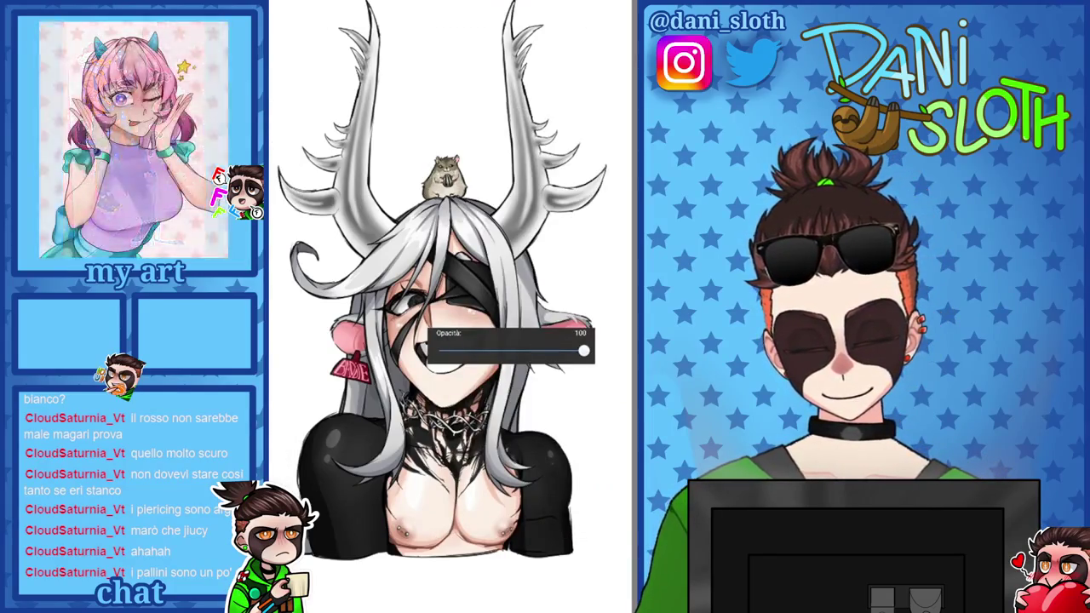
click(624, 523)
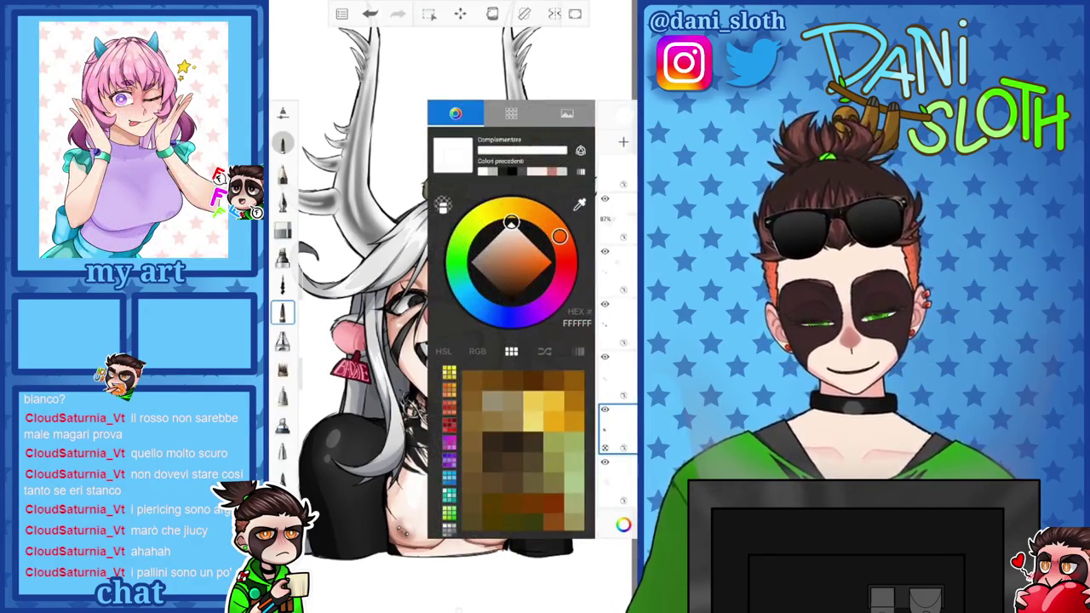
click(617, 218)
click(616, 375)
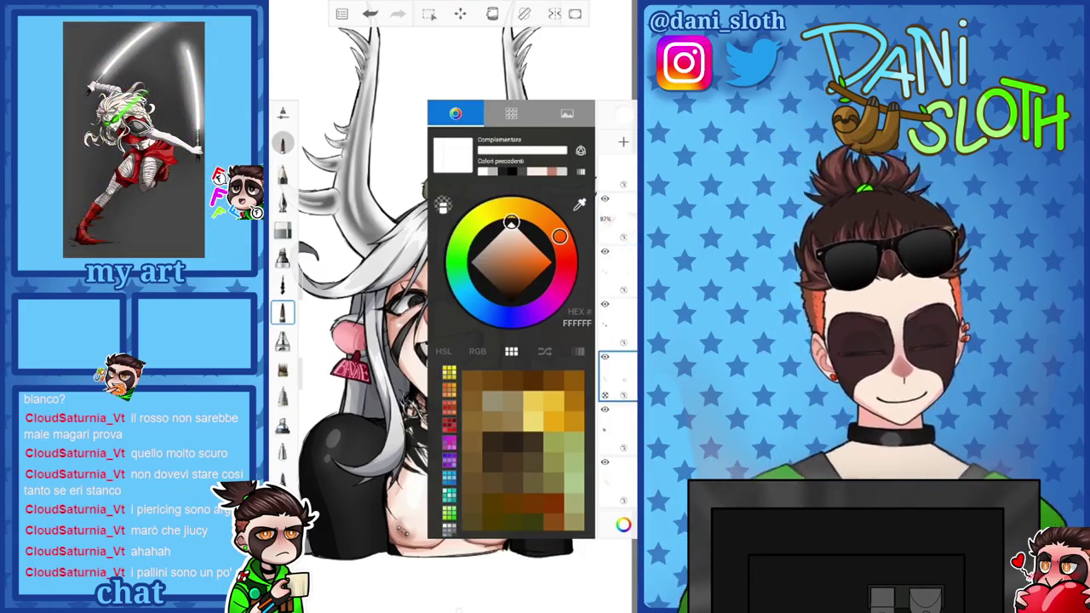
click(623, 523)
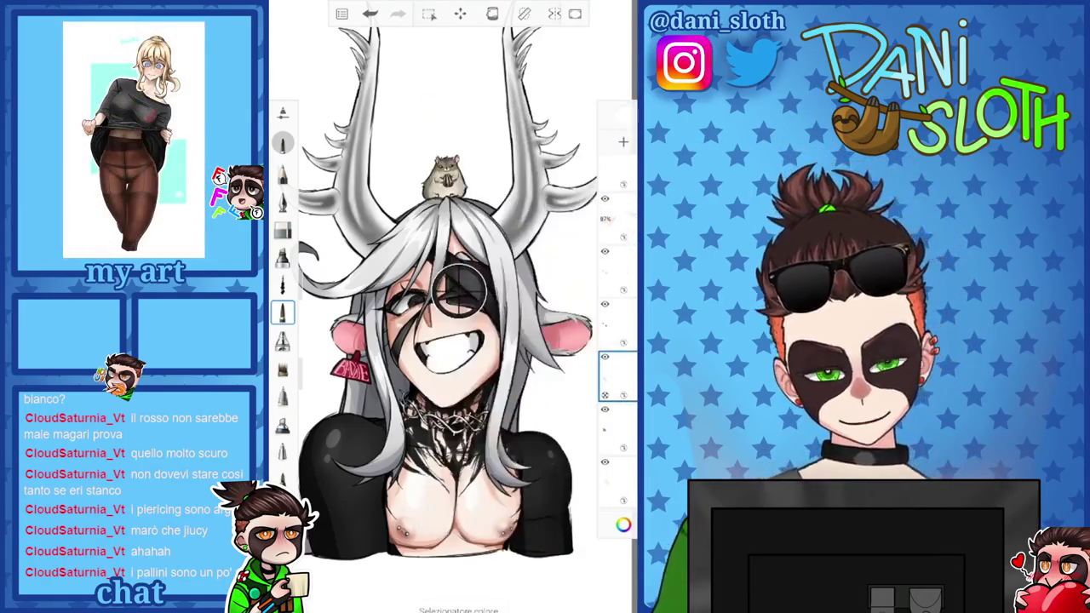
scroll(460, 324, up, 5)
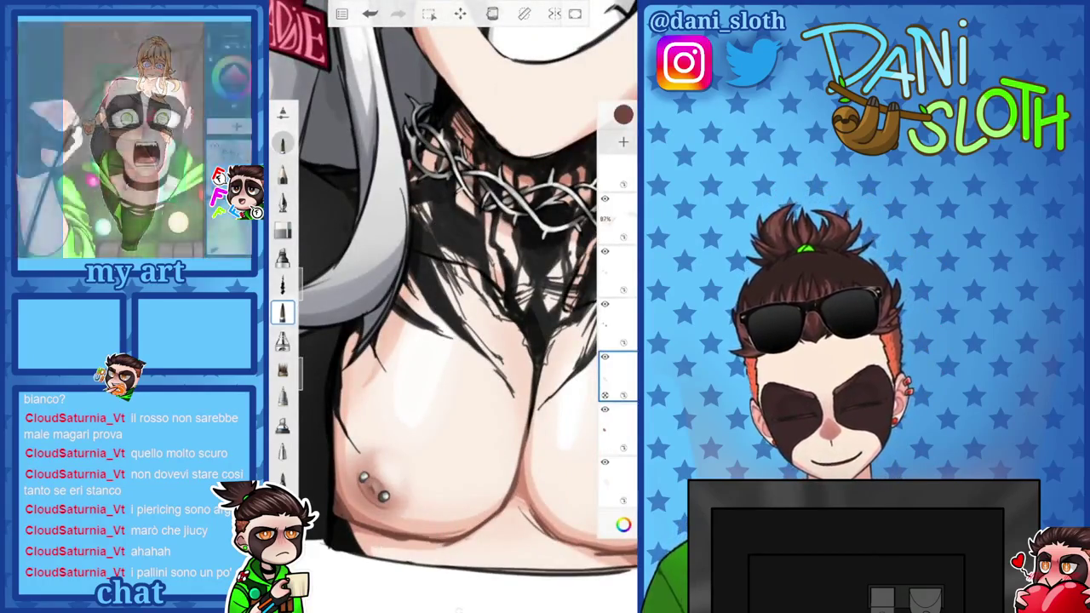
scroll(392, 494, up, 5)
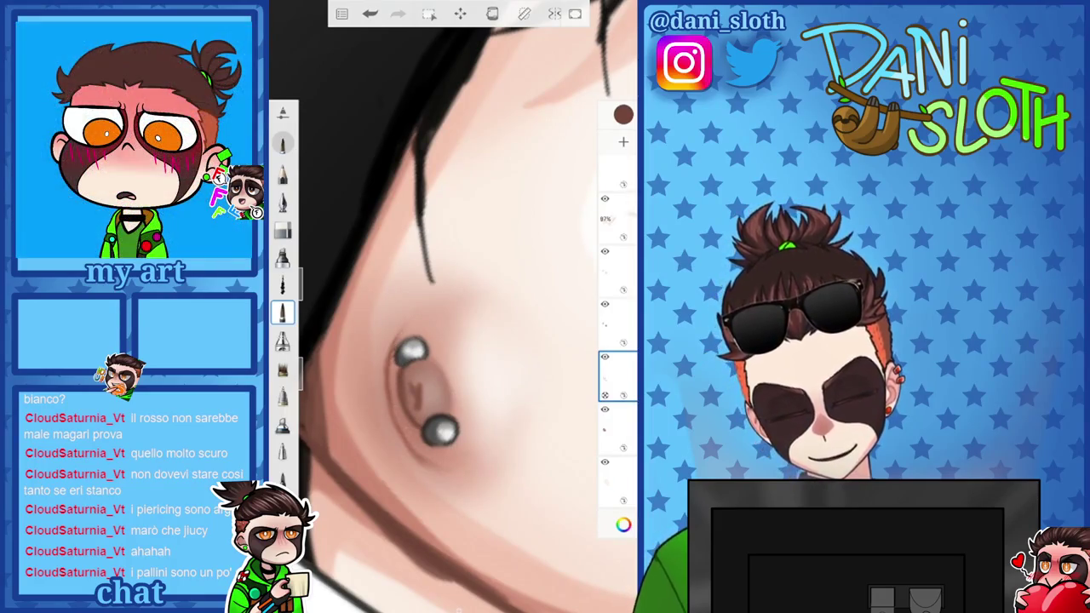
scroll(451, 307, down, 5)
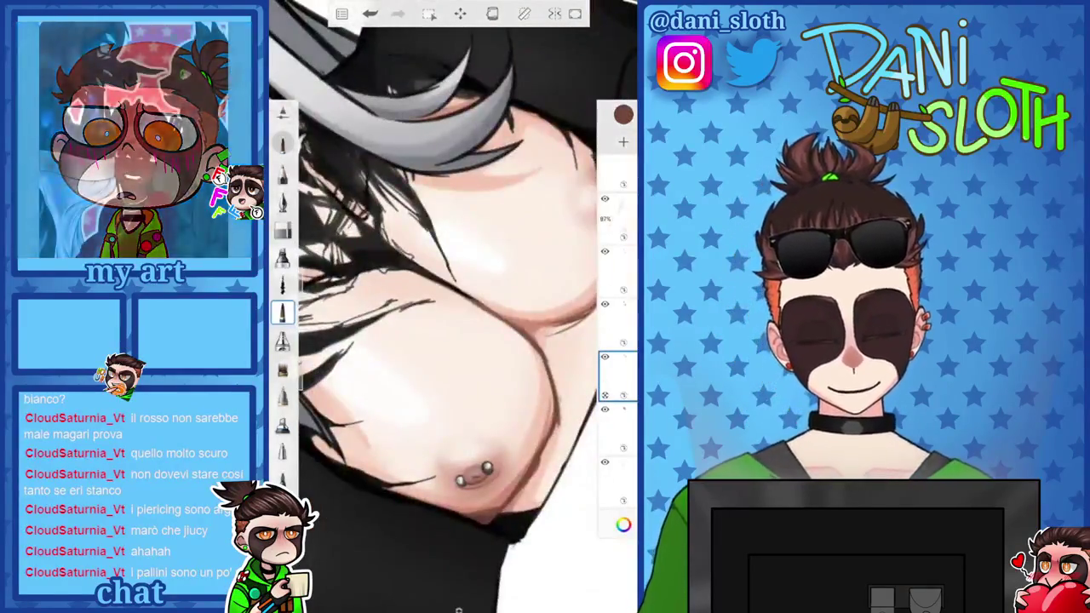
scroll(451, 306, up, 3)
scroll(451, 306, up, 3)
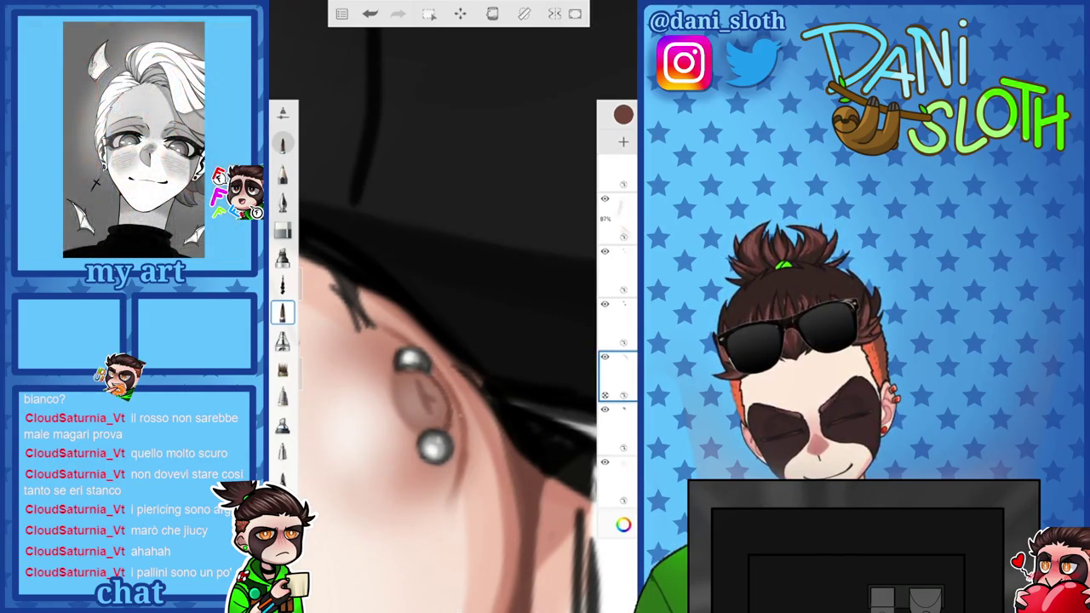
click(616, 271)
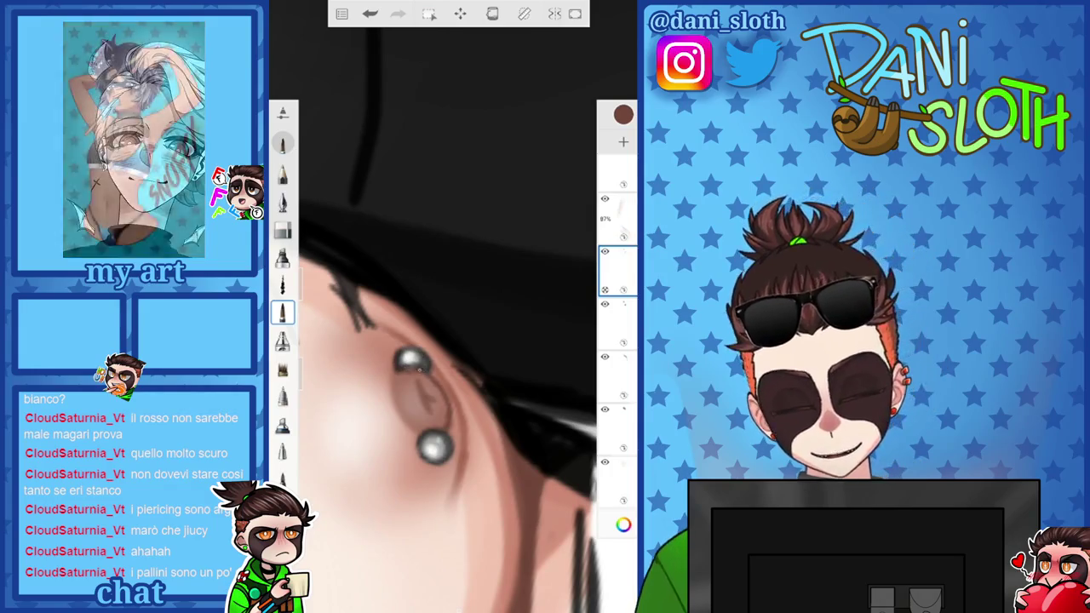
scroll(434, 306, down, 2)
scroll(434, 306, down, 2)
scroll(434, 306, down, 2)
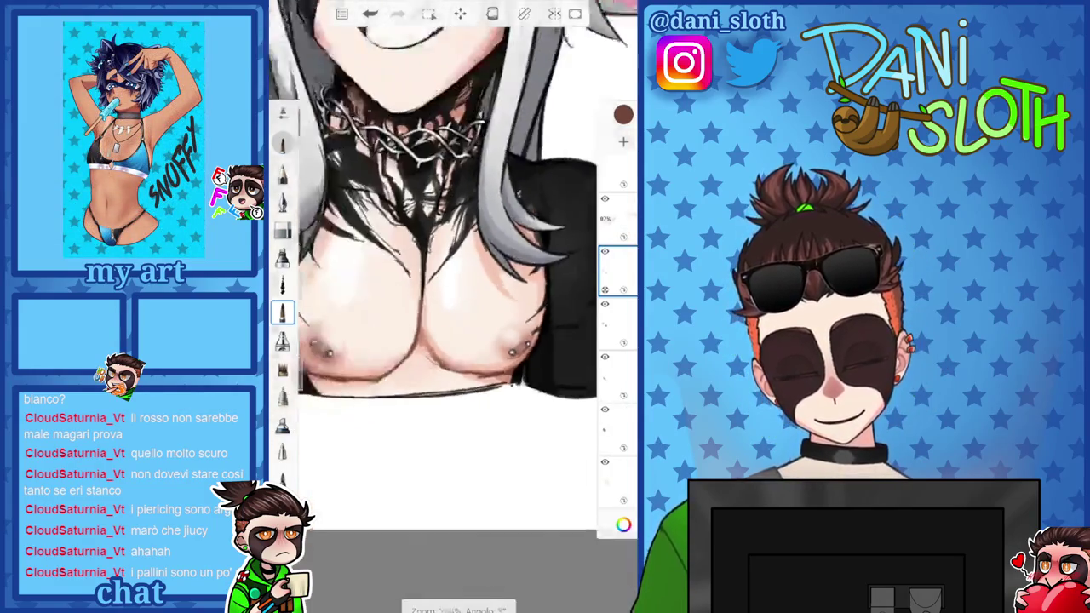
scroll(435, 307, down, 1)
scroll(460, 306, up, 5)
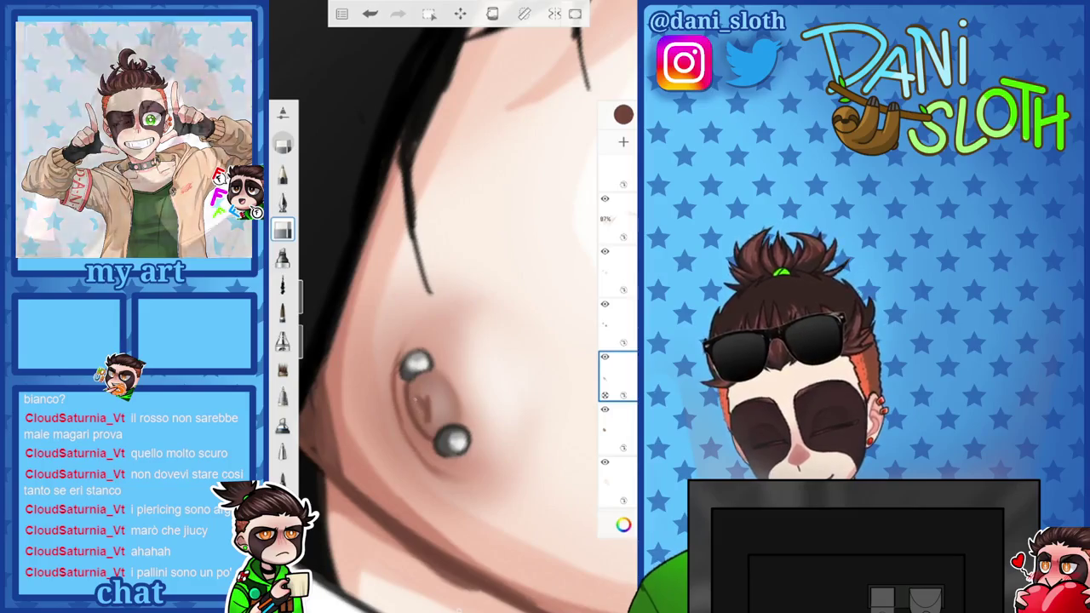
scroll(451, 306, down, 3)
scroll(451, 306, down, 2)
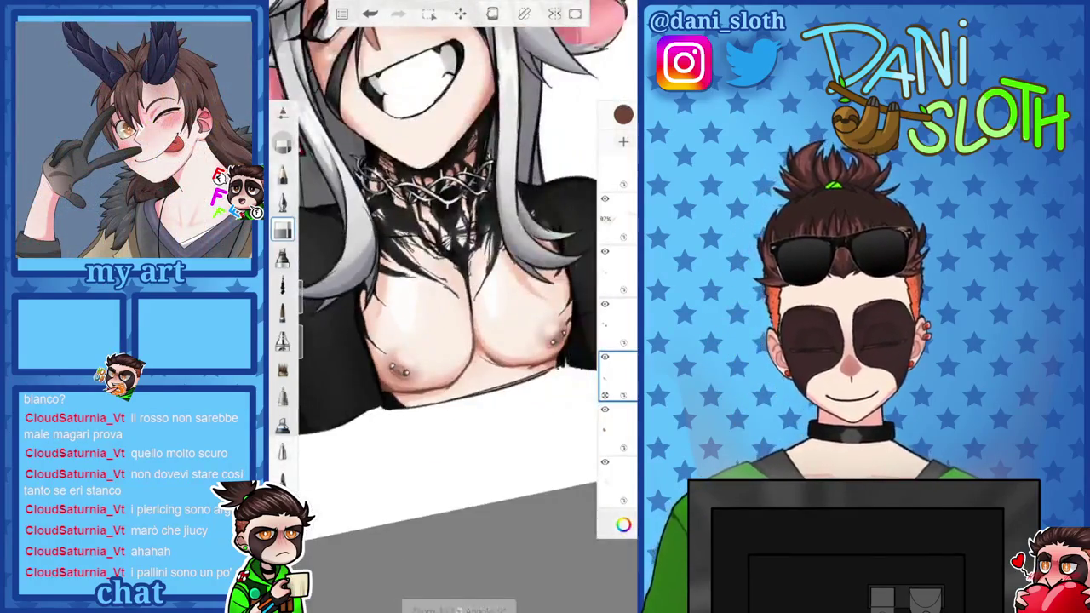
scroll(451, 306, up, 5)
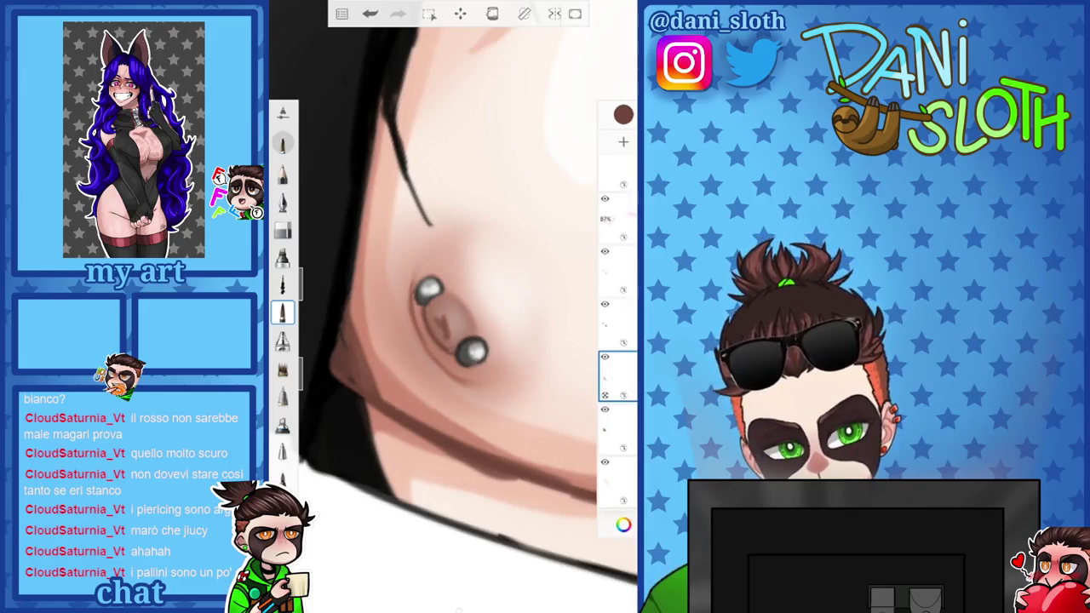
scroll(451, 307, down, 3)
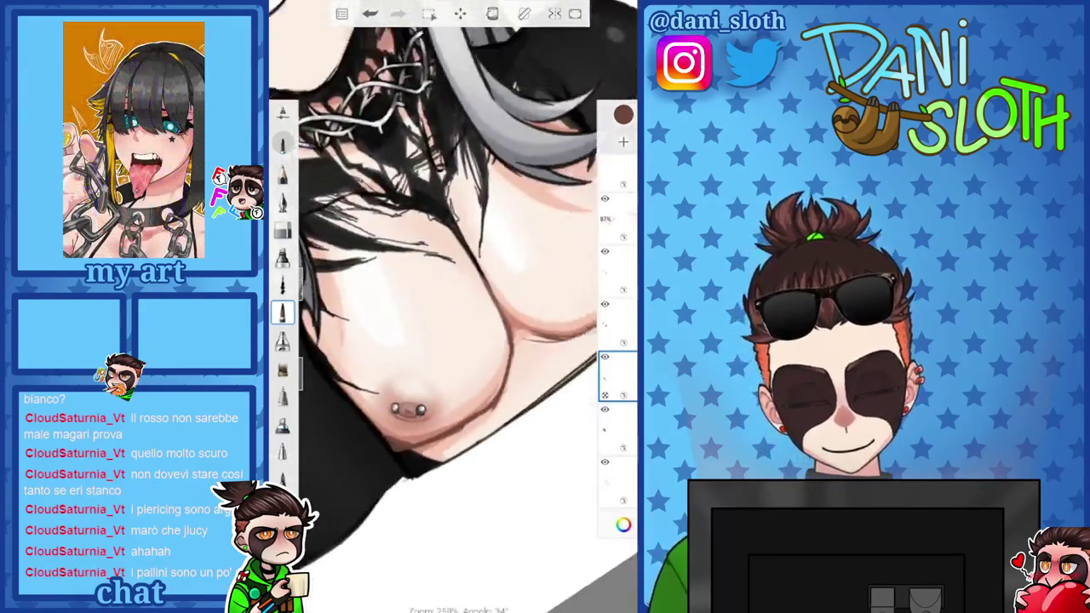
scroll(451, 307, up, 4)
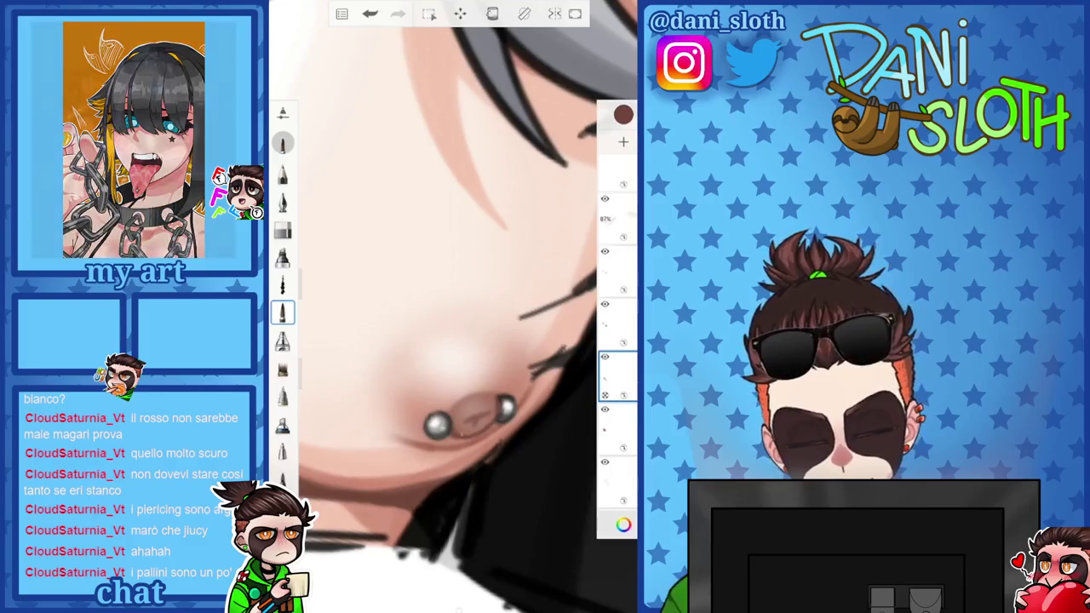
scroll(451, 307, down, 3)
scroll(451, 306, down, 2)
scroll(452, 307, down, 1)
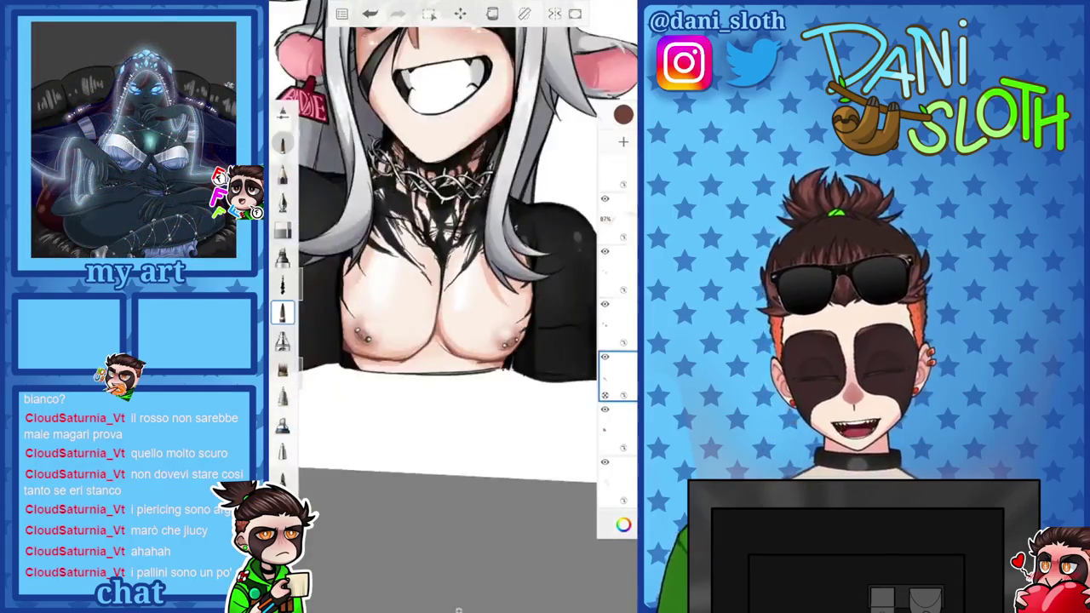
scroll(451, 306, down, 1)
scroll(452, 306, up, 4)
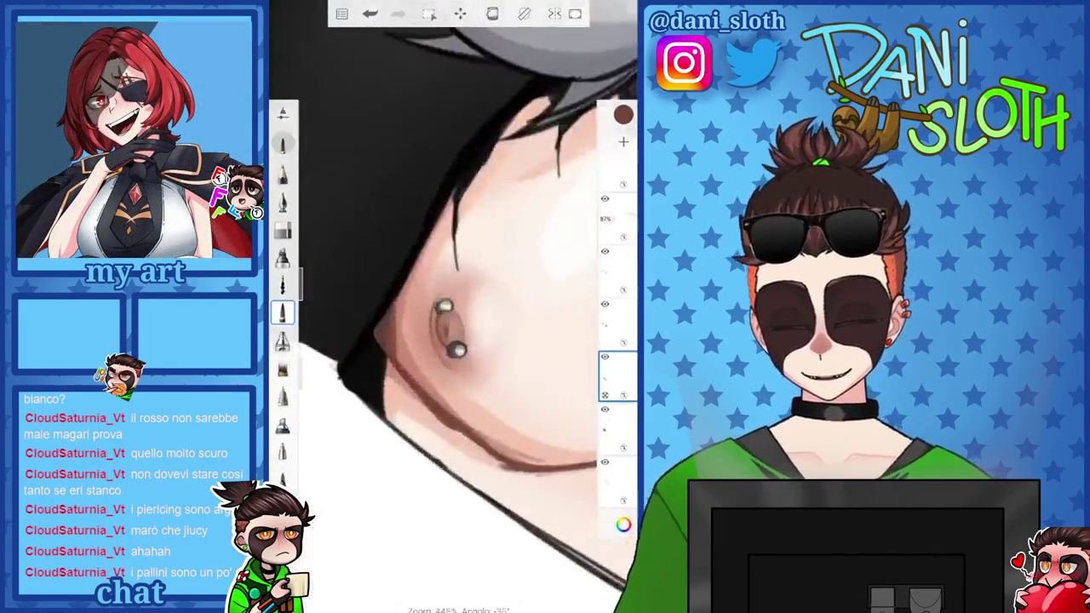
Set the painting colour to black (000000), select the second layer, and change brush
click(623, 114)
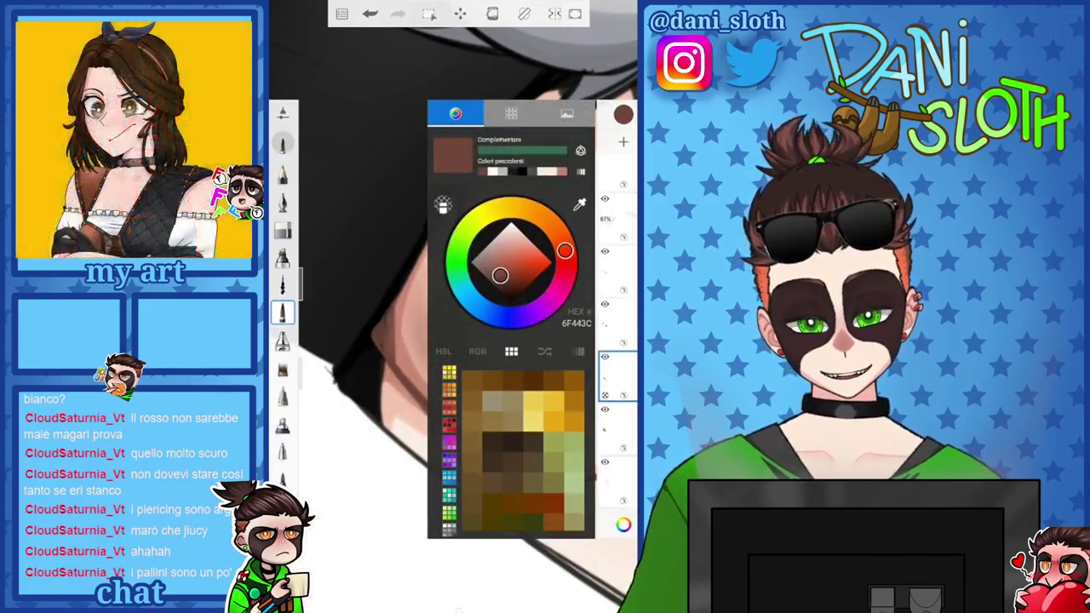
click(521, 171)
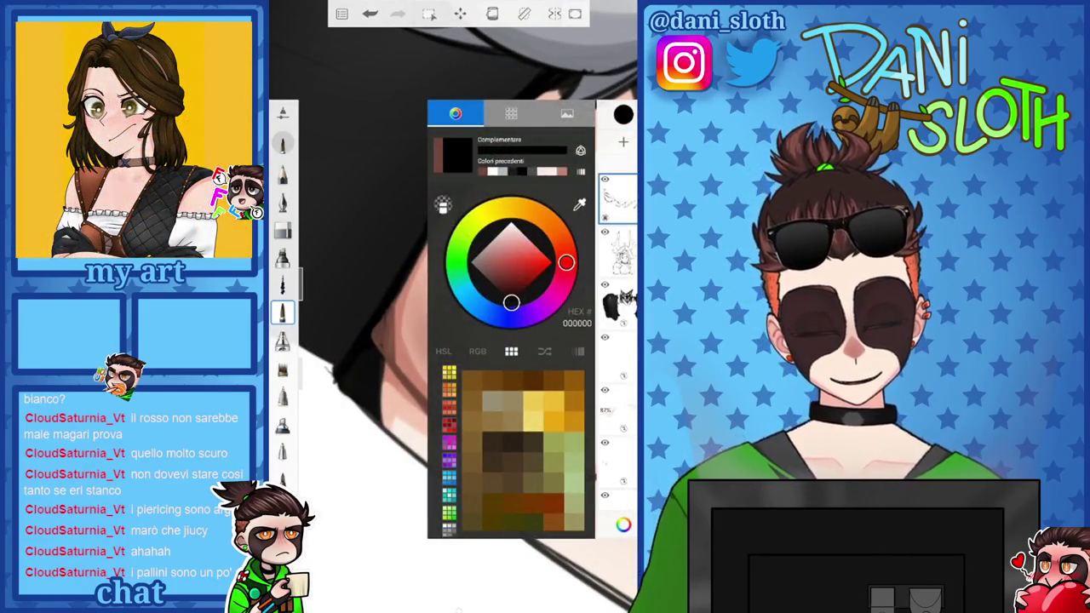
click(617, 251)
click(283, 341)
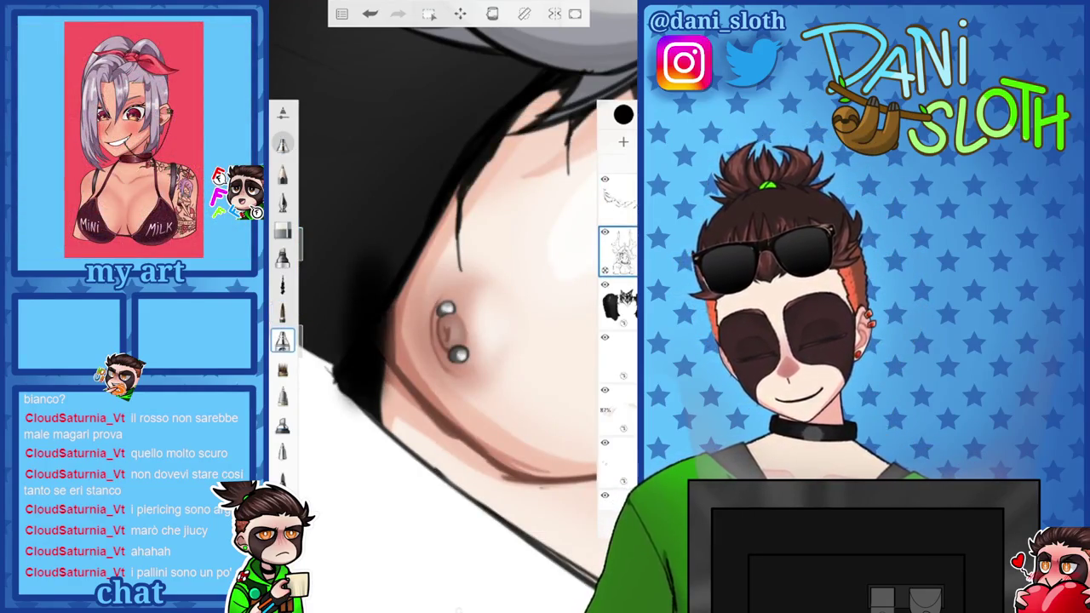
Undo the last stroke near the piercing and zoom out to the whole drawing
key(ctrl+z)
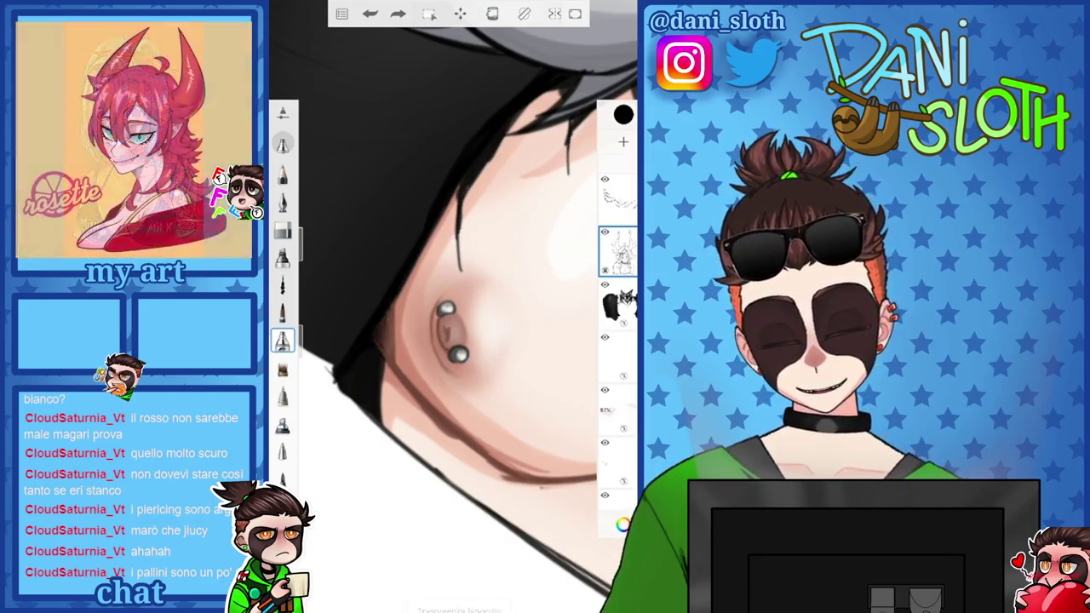
scroll(451, 298, down, 5)
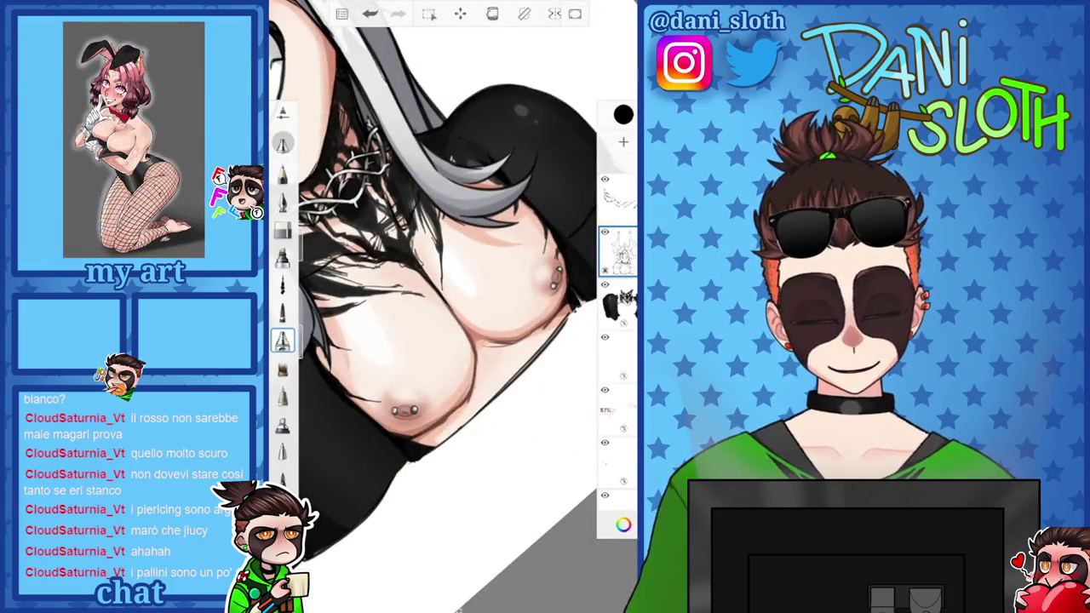
scroll(451, 298, down, 3)
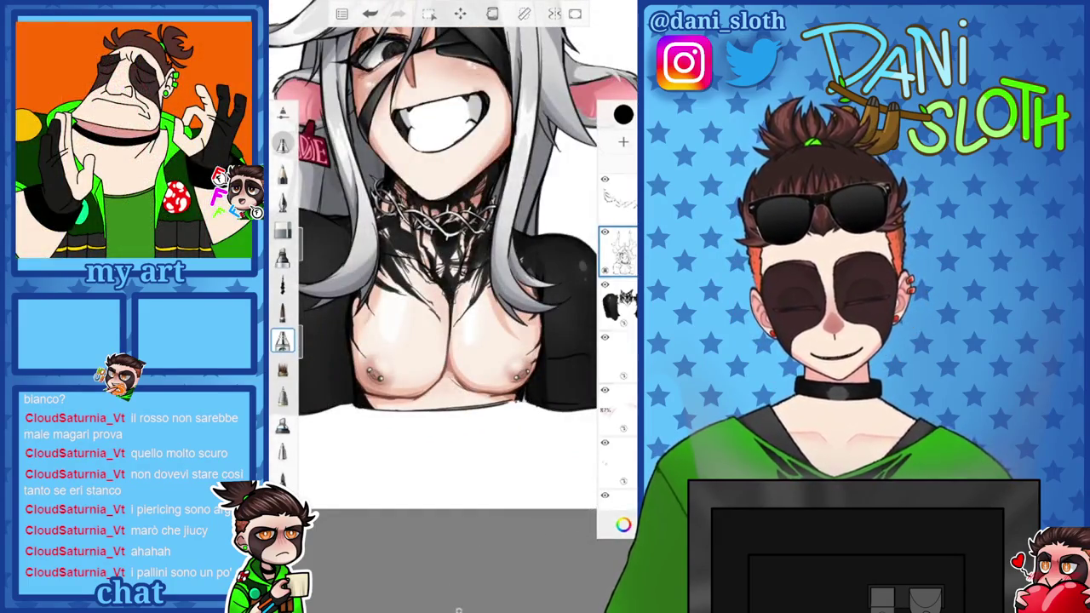
scroll(451, 255, down, 2)
scroll(451, 255, down, 2)
scroll(451, 255, down, 1)
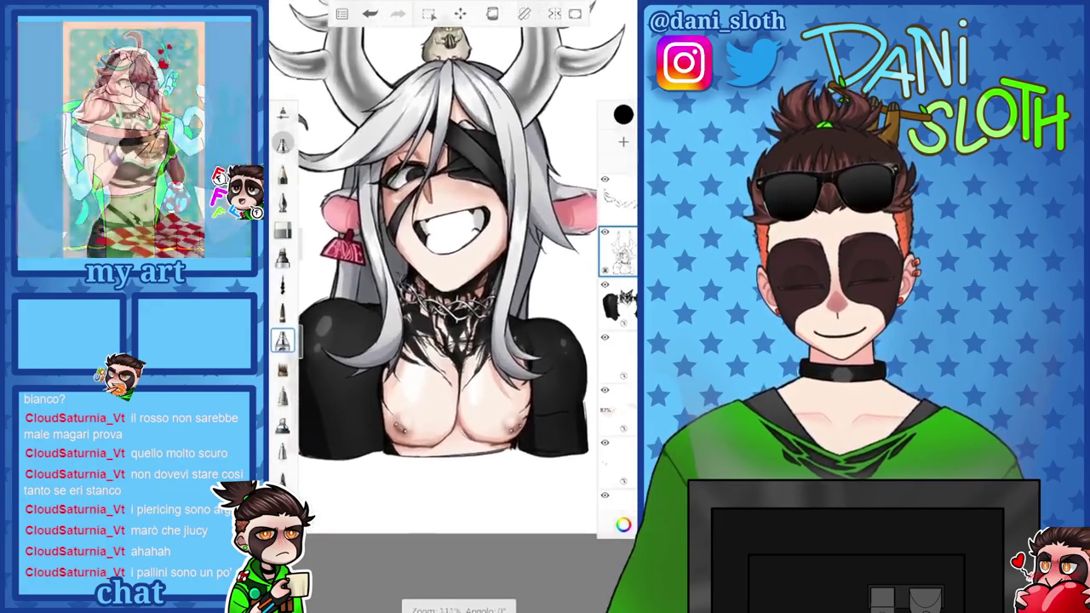
scroll(451, 298, down, 2)
scroll(451, 297, down, 1)
scroll(451, 298, down, 1)
scroll(452, 298, down, 1)
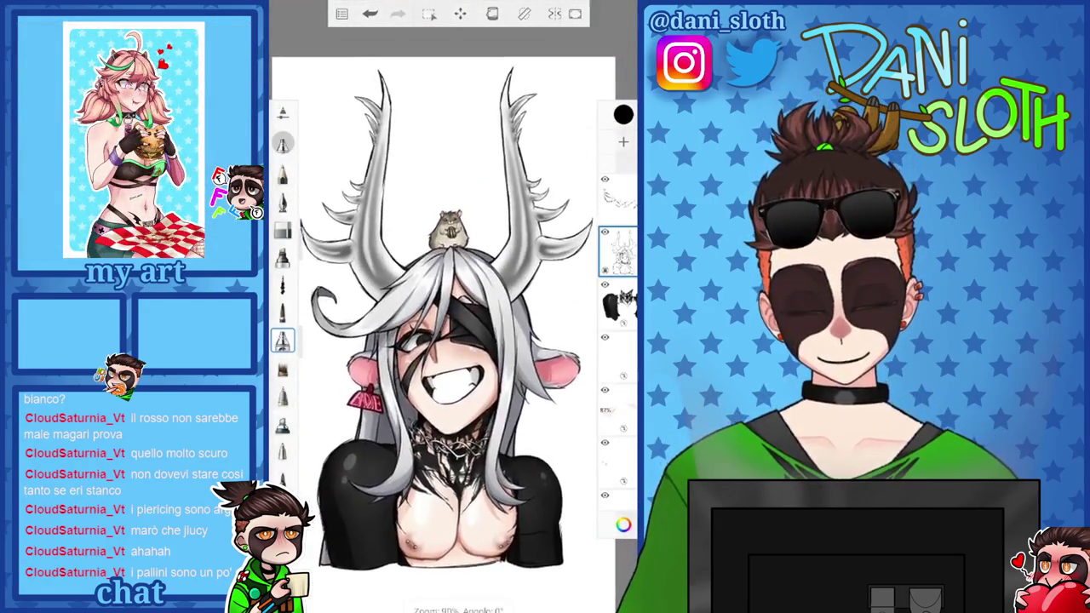
scroll(452, 298, down, 1)
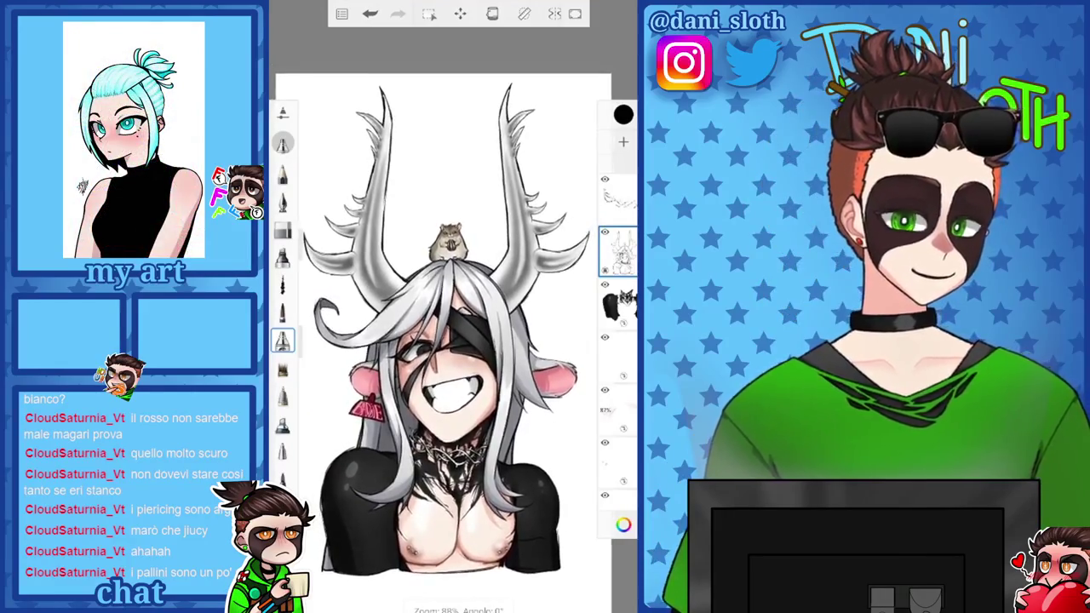
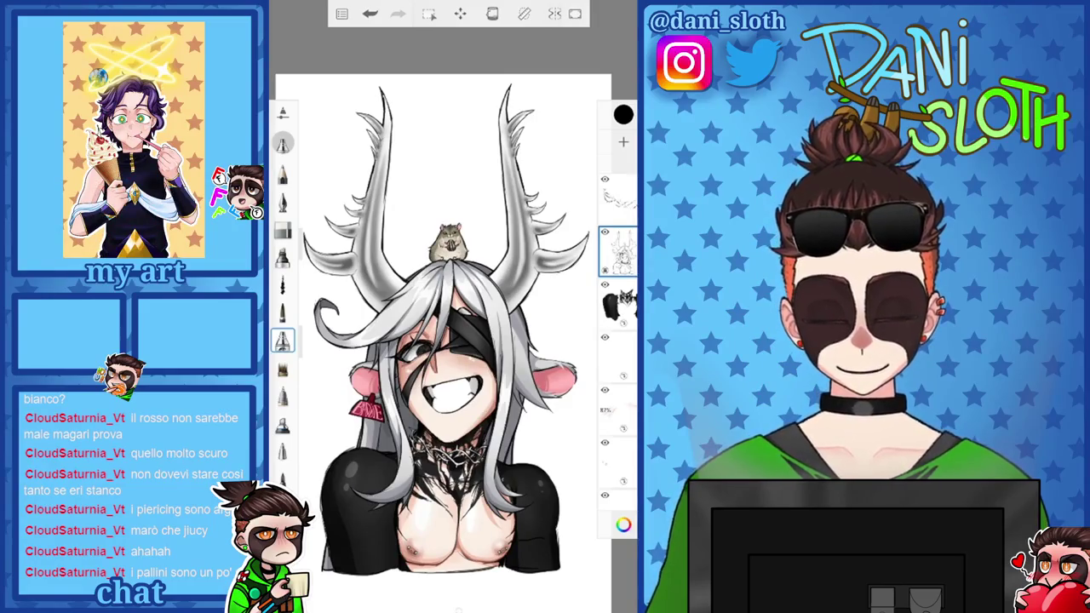
Briefly show the colour picker, then zoom around to inspect the character's chest and full figure
click(624, 114)
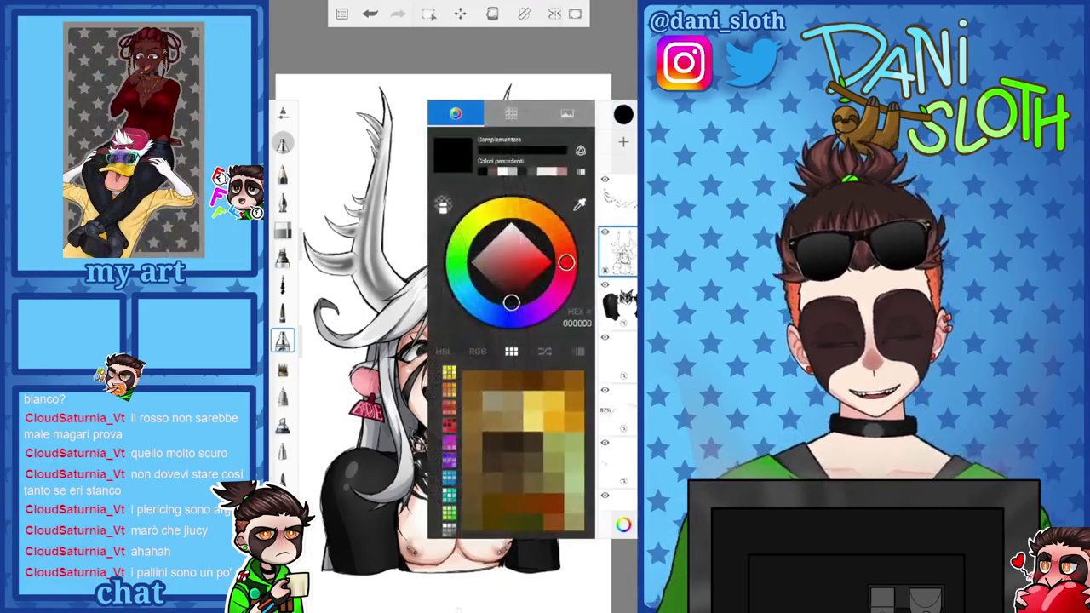
scroll(617, 340, up, 3)
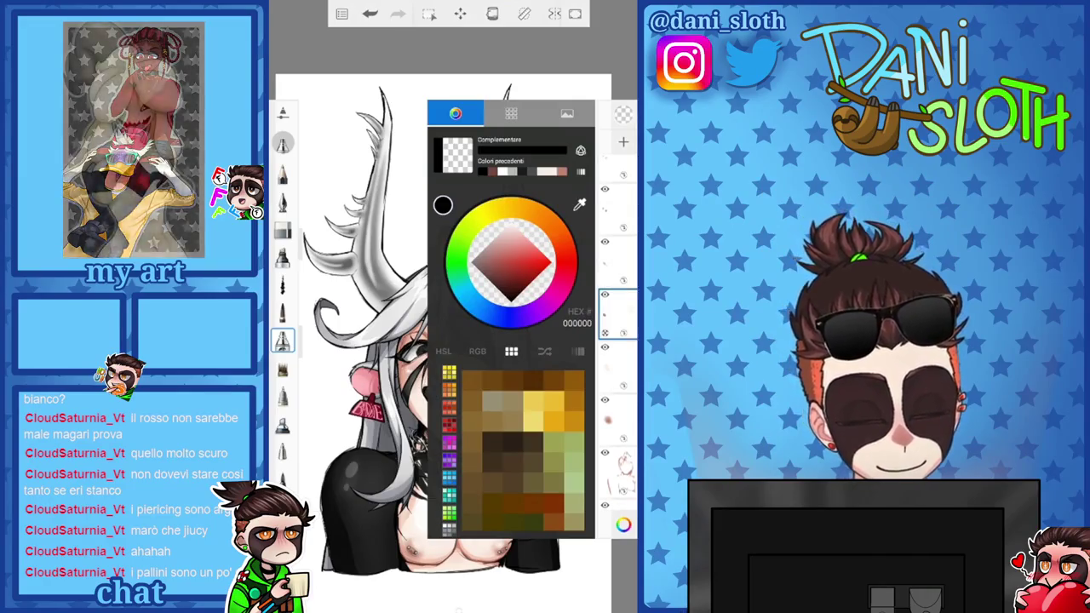
click(308, 266)
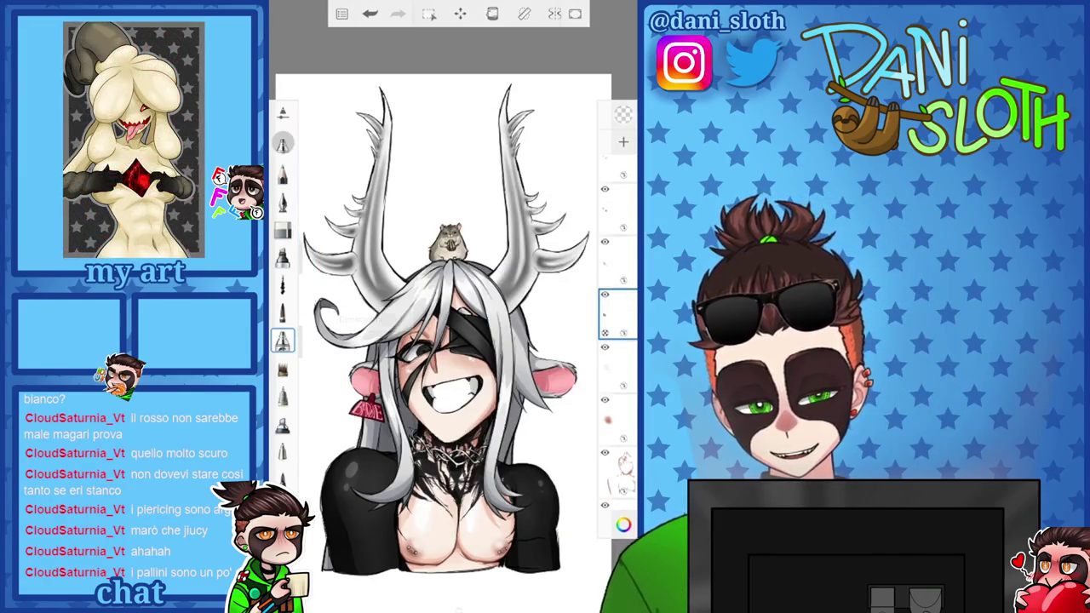
scroll(443, 511, up, 5)
scroll(442, 510, up, 3)
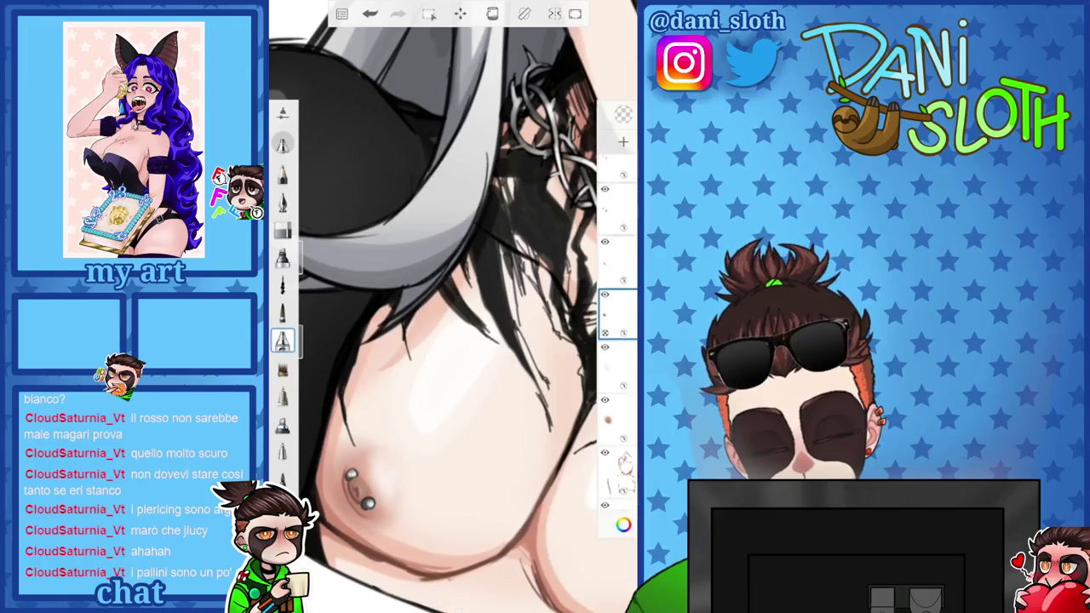
scroll(451, 340, down, 5)
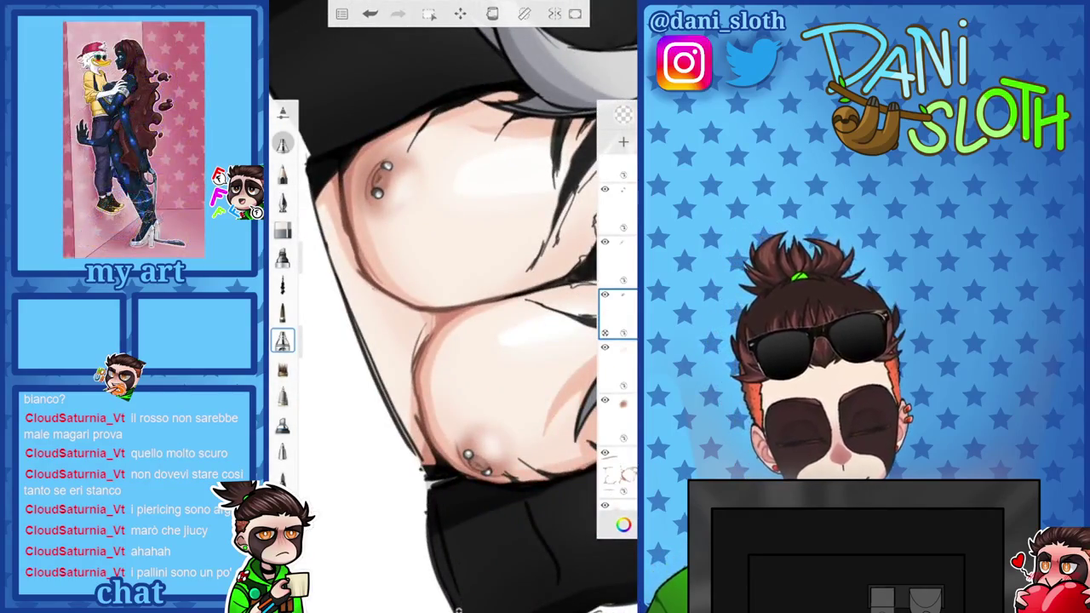
scroll(451, 307, down, 5)
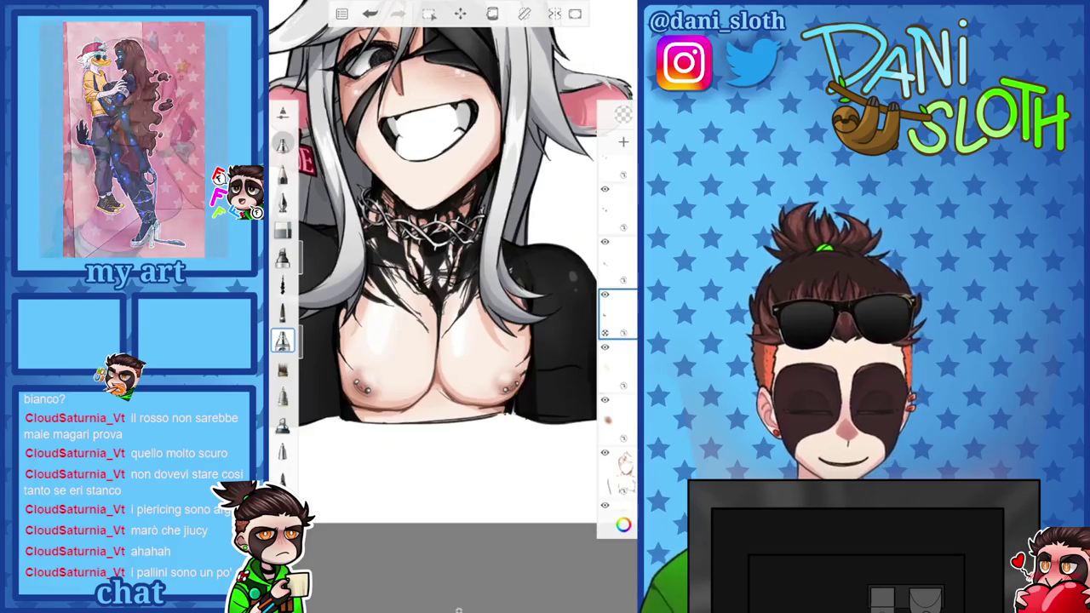
scroll(442, 272, down, 3)
scroll(442, 307, up, 3)
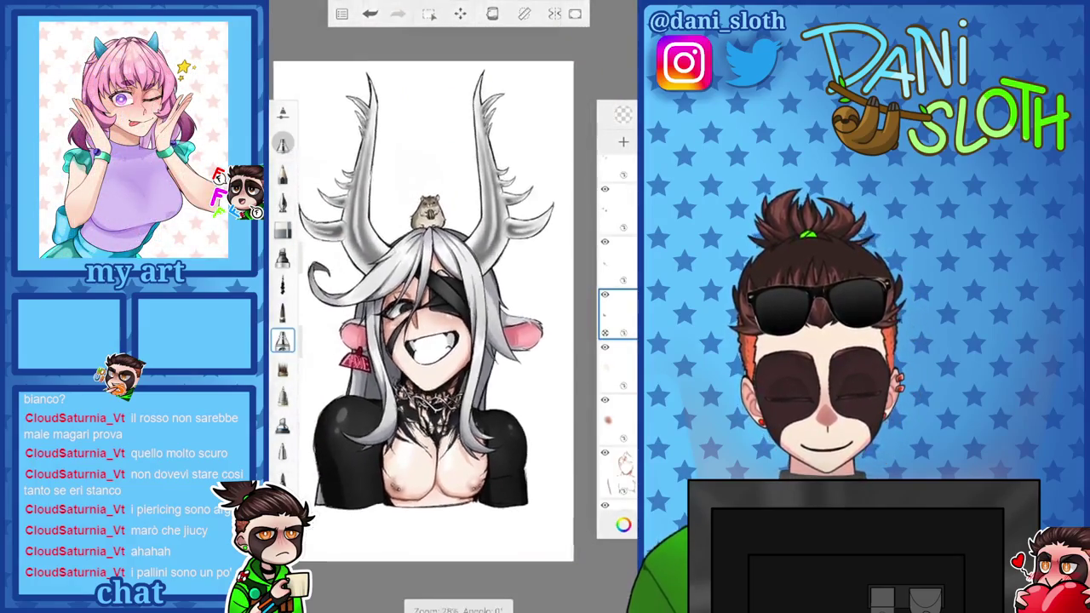
scroll(448, 307, up, 2)
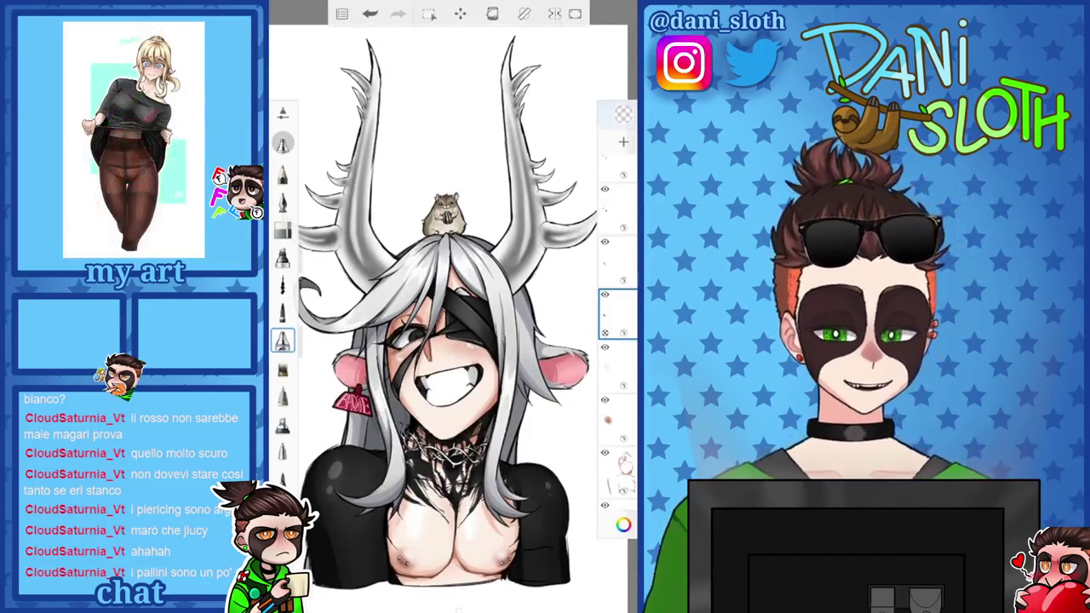
Recheck the figure, then open the colour options for the Sfondo background layer
click(624, 524)
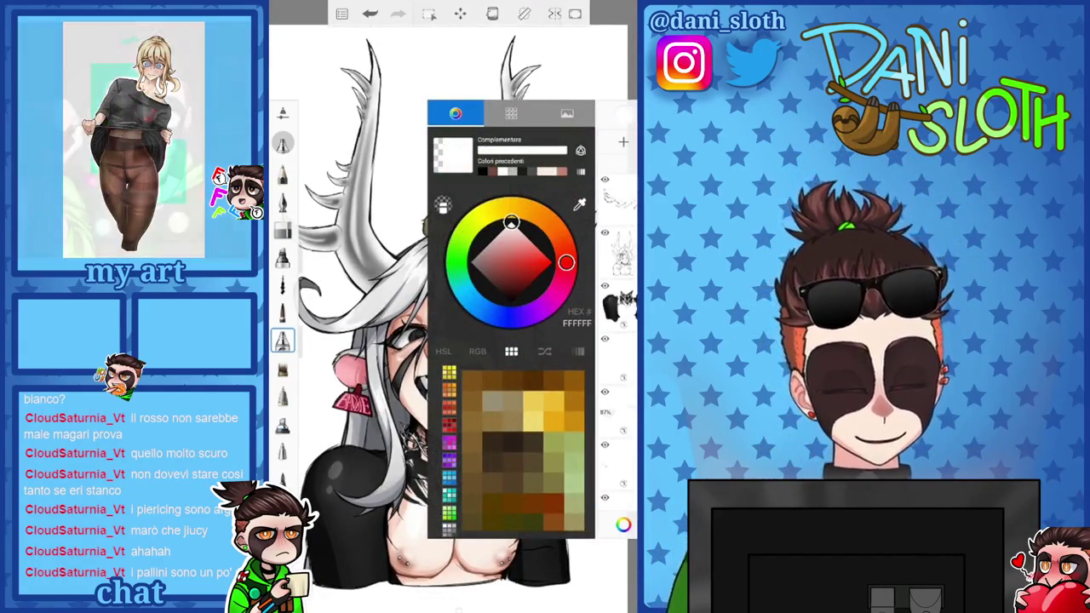
click(623, 524)
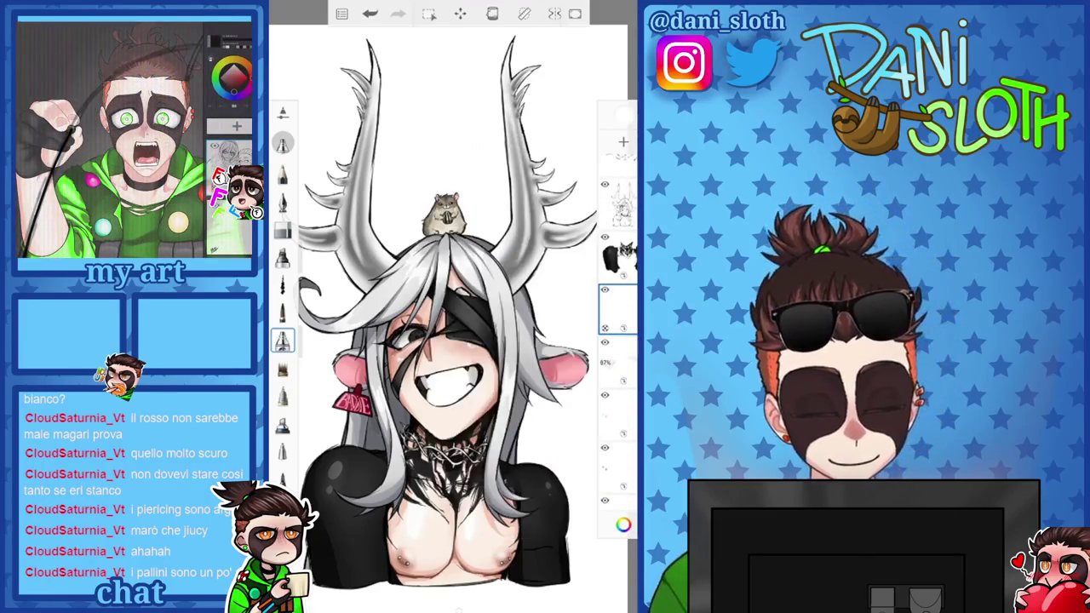
scroll(451, 324, up, 5)
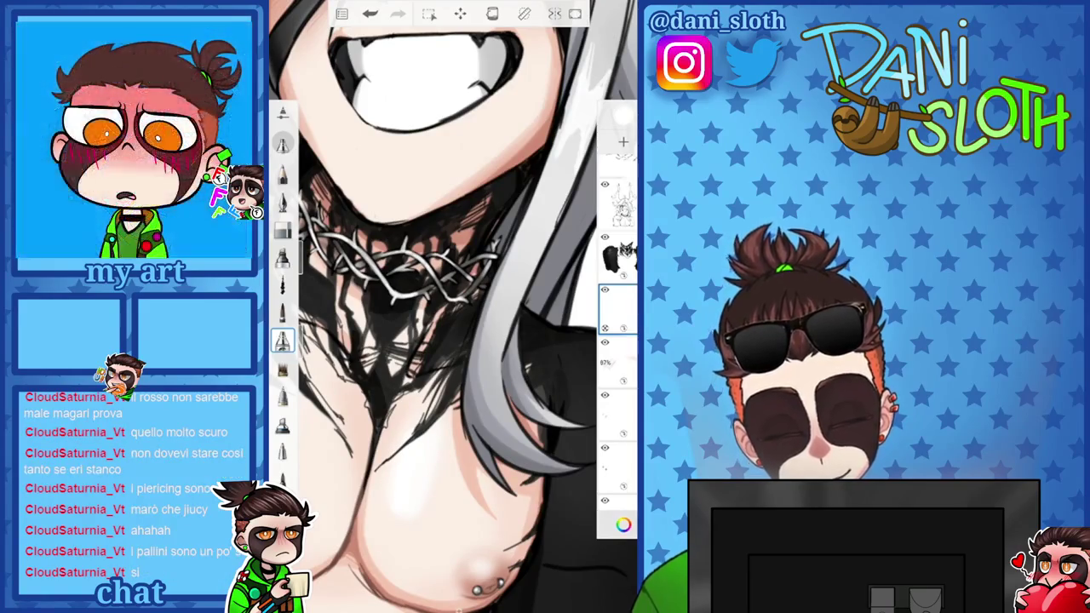
scroll(451, 307, down, 5)
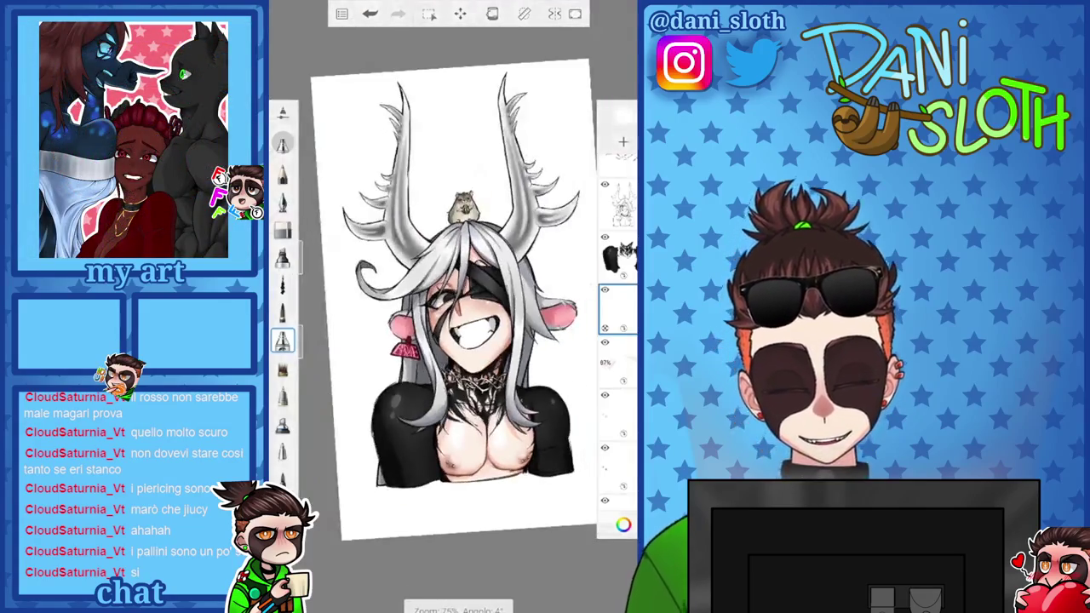
scroll(451, 298, down, 5)
scroll(459, 306, down, 5)
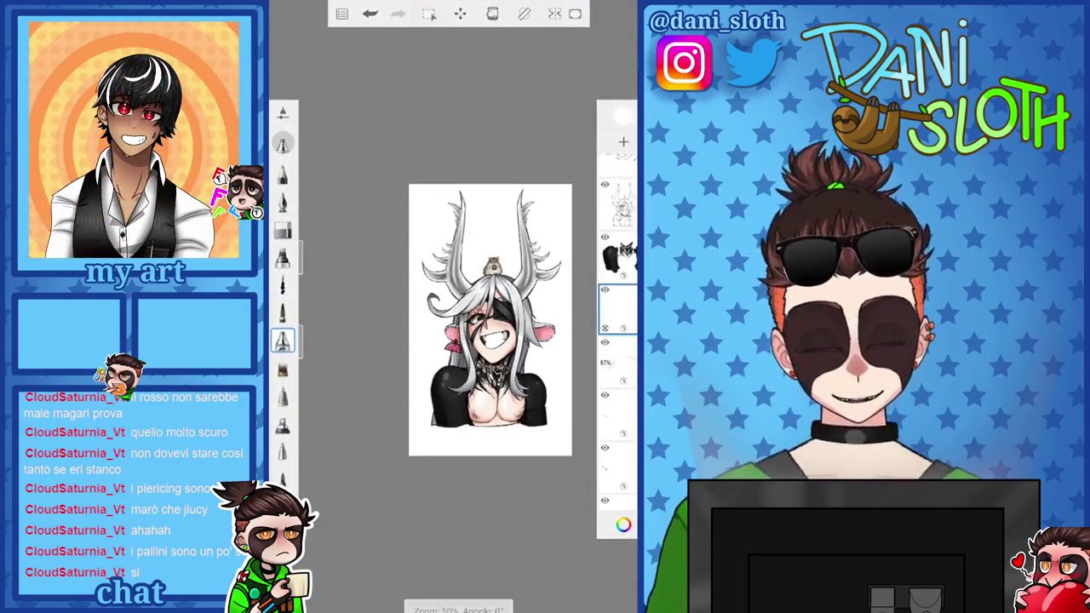
scroll(460, 307, up, 5)
scroll(617, 341, down, 3)
click(624, 524)
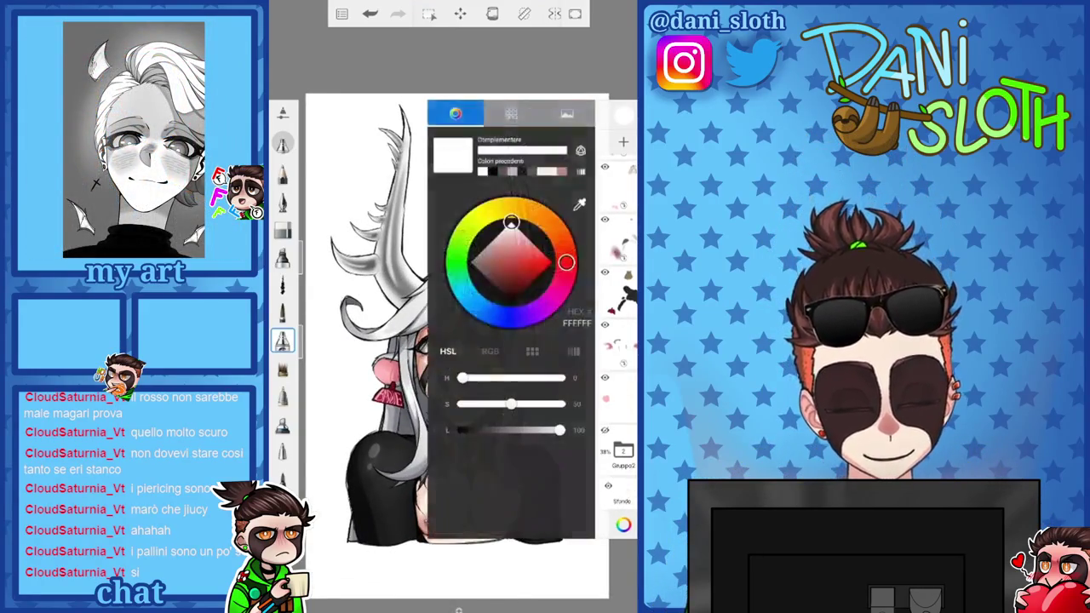
Fill the Sfondo background with dark crimson HEX 75001C, then make white the painting colour
click(617, 494)
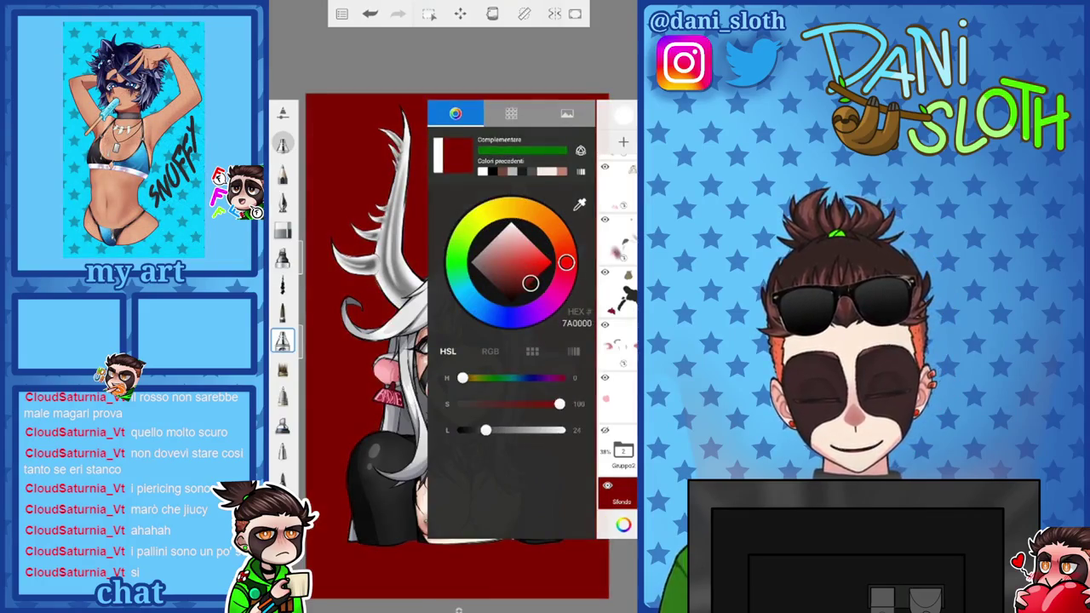
drag(527, 286, 528, 284)
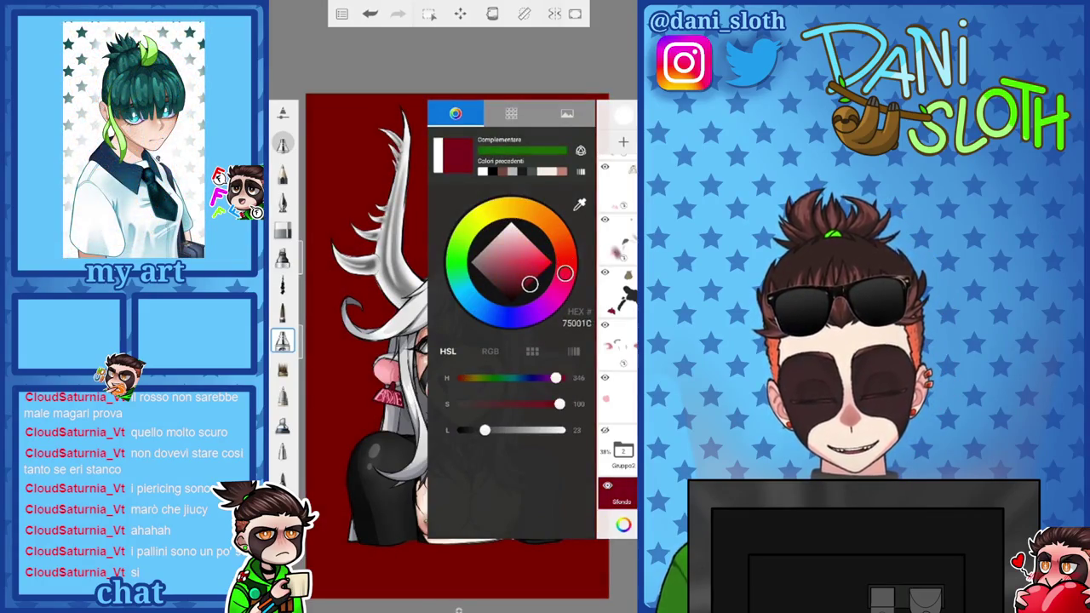
click(623, 525)
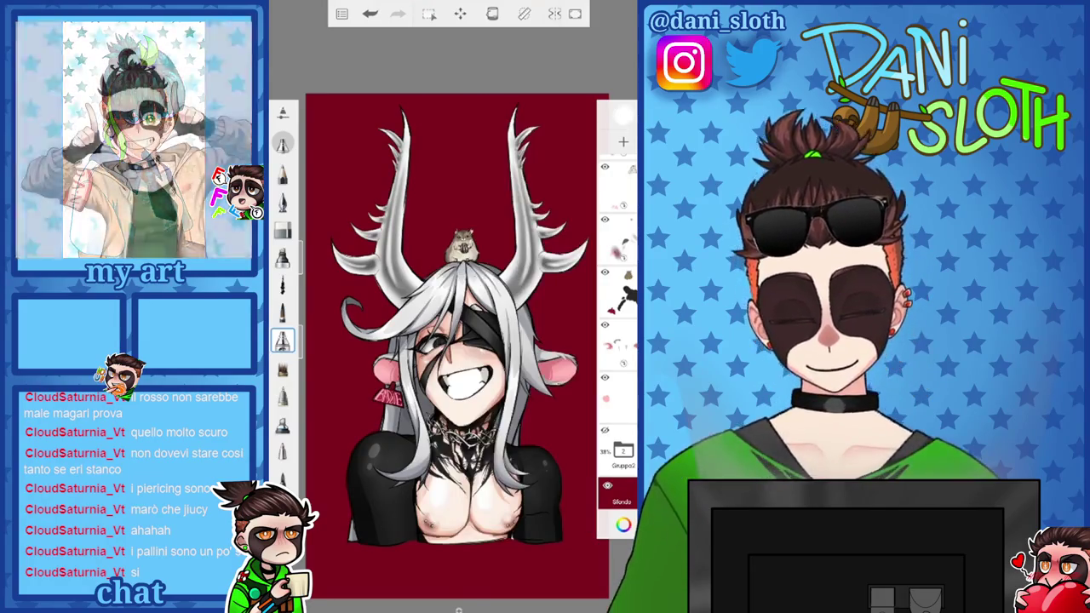
scroll(451, 341, up, 2)
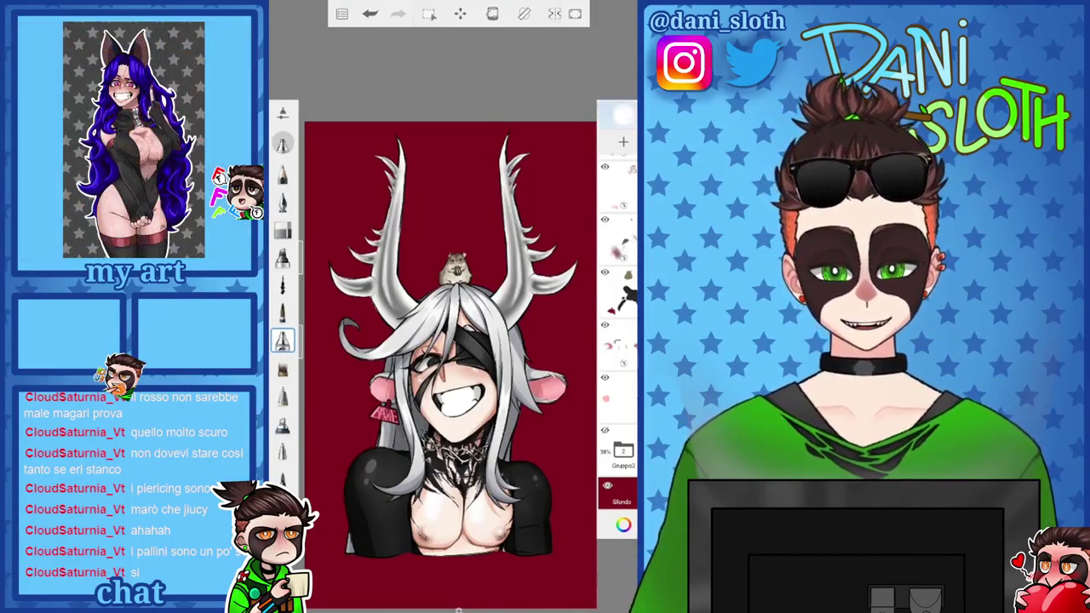
click(623, 524)
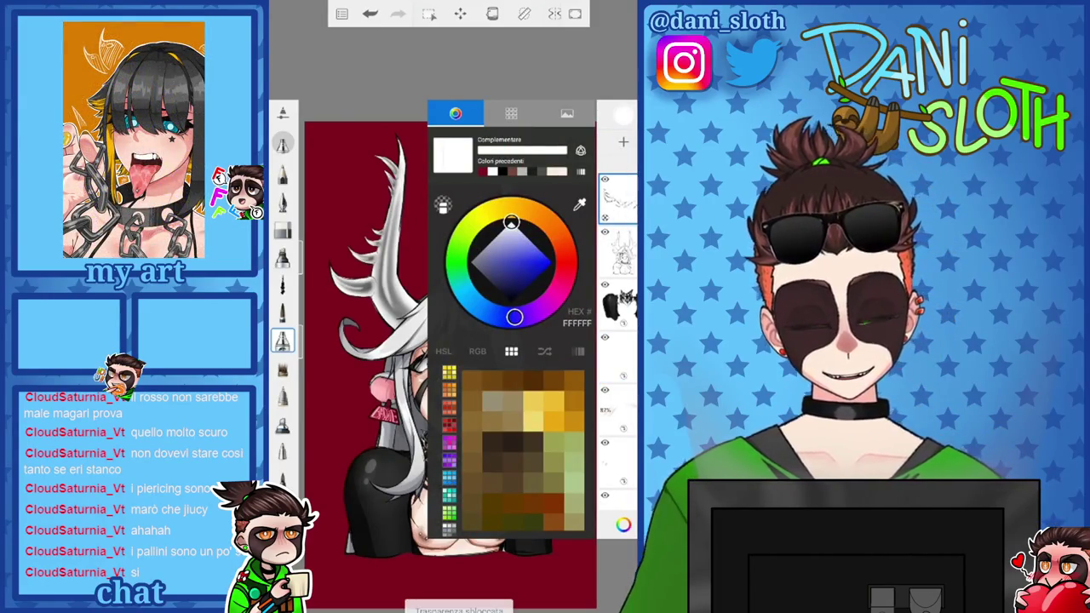
Paint white highlights along the eyelid and eyelash edges around the character's eye
scroll(451, 340, up, 5)
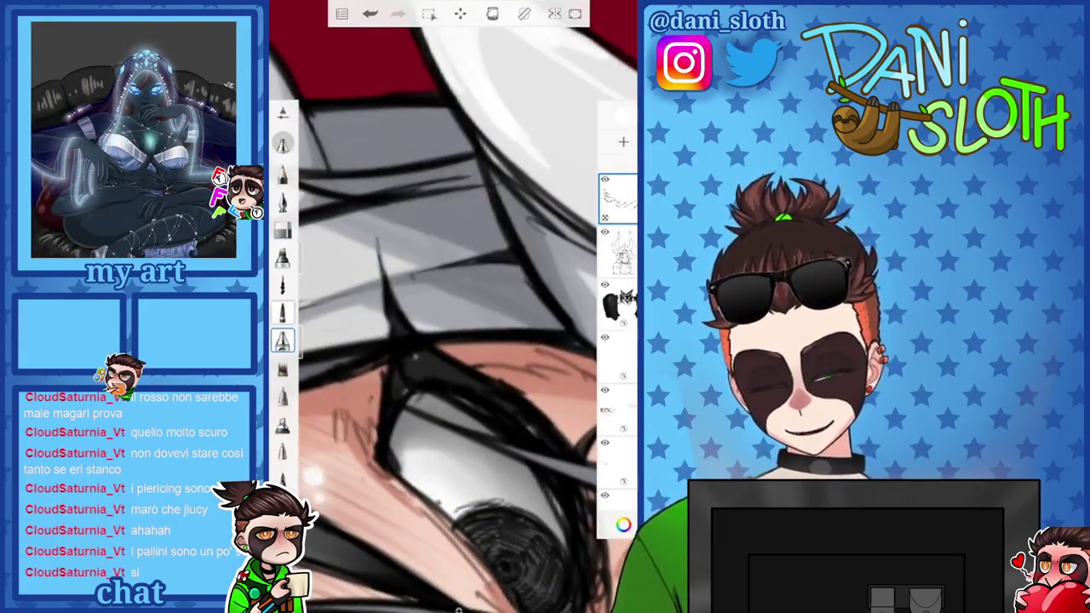
drag(403, 380, 390, 422)
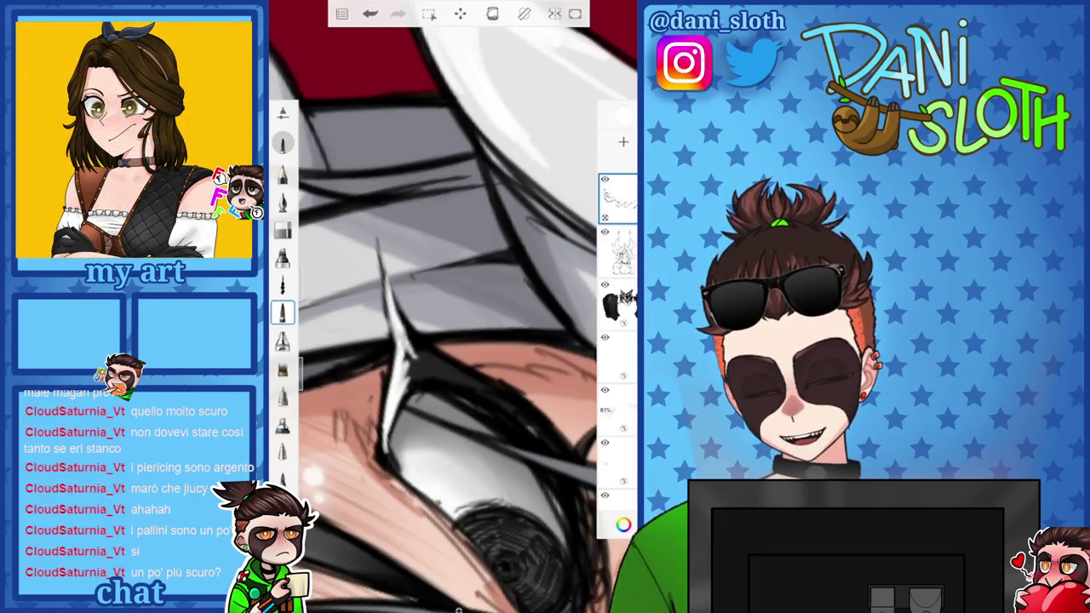
mouse_move(451, 340)
mouse_down()
mouse_move(477, 281)
mouse_move(464, 293)
mouse_up()
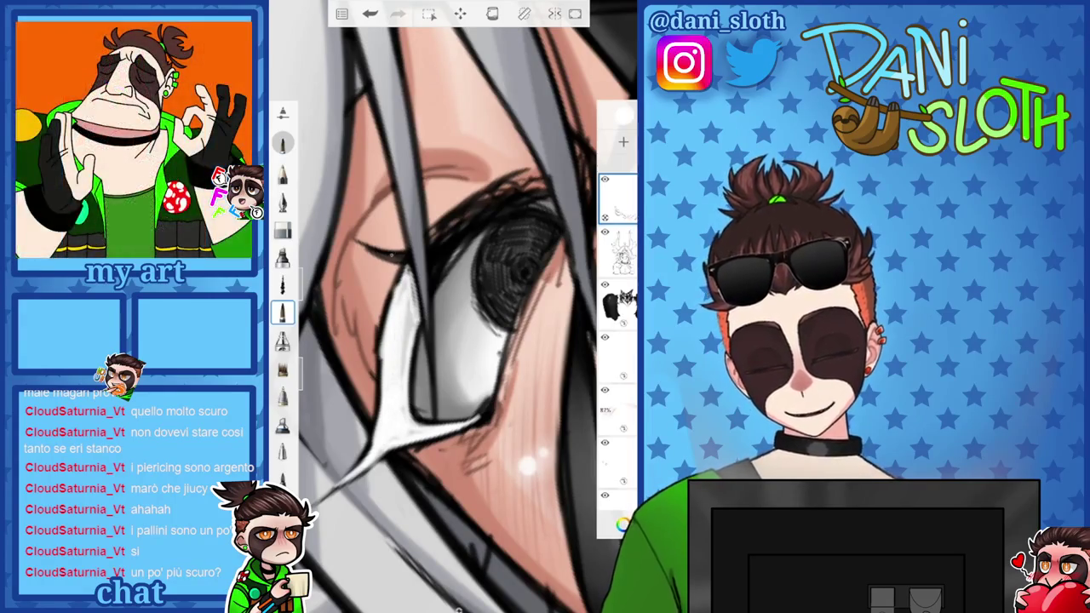
scroll(451, 306, up, 3)
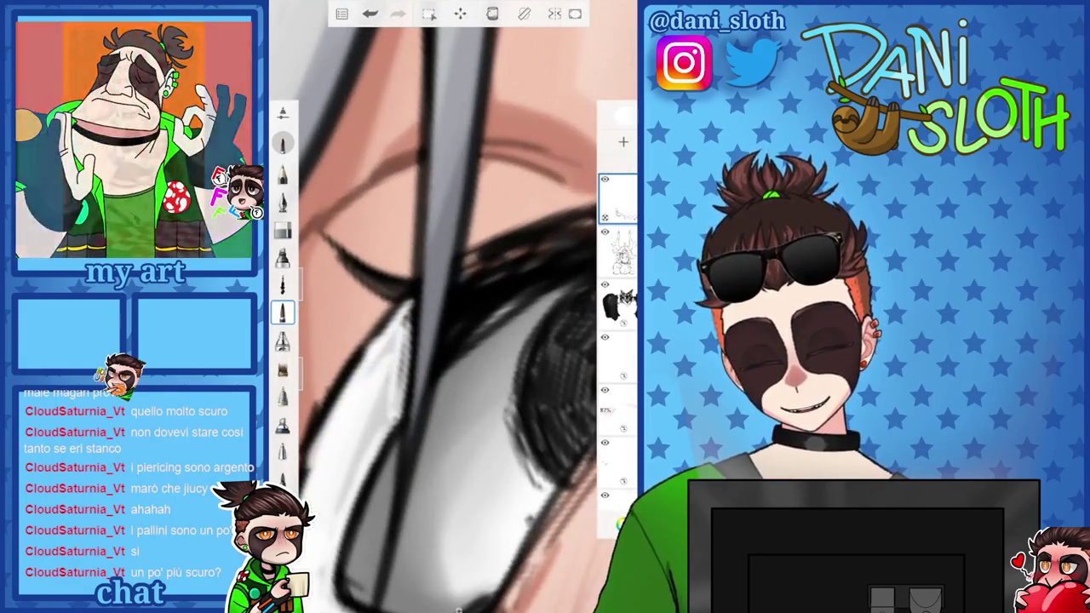
drag(334, 246, 412, 293)
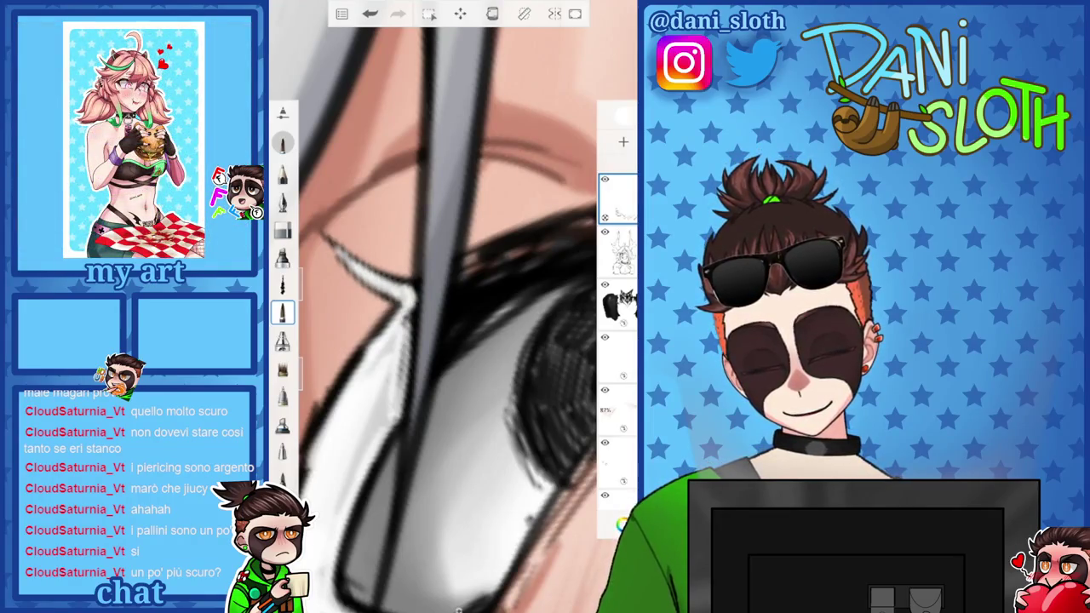
drag(467, 259, 432, 379)
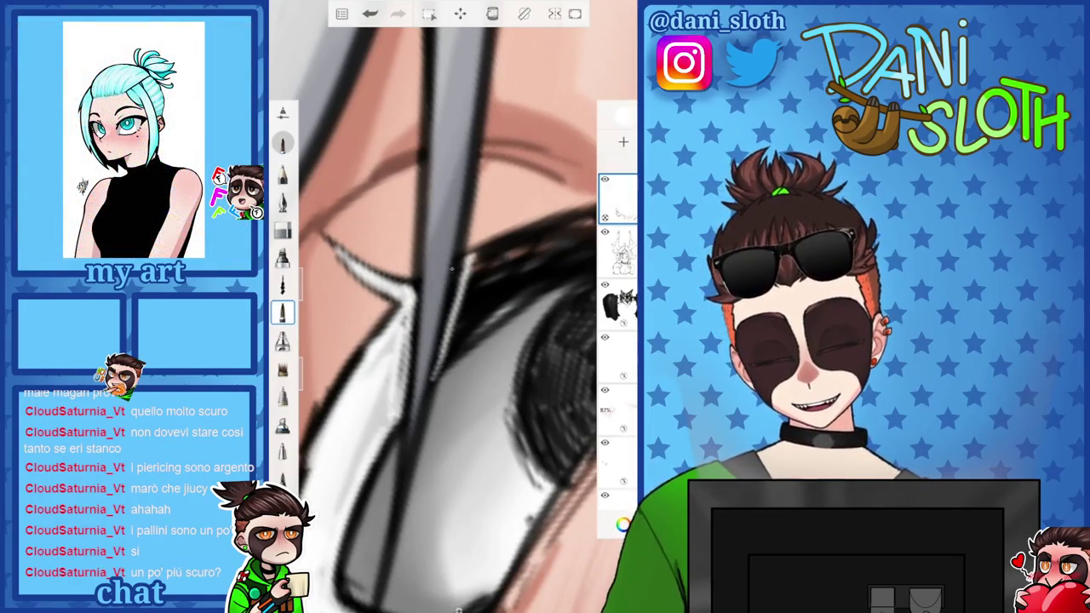
scroll(451, 307, down, 3)
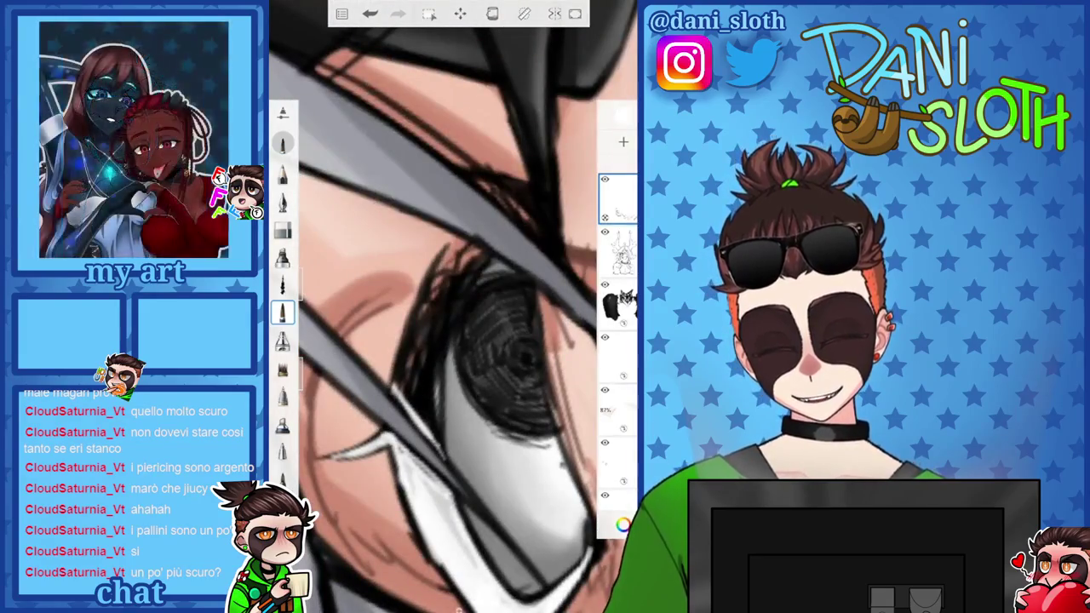
drag(468, 269, 405, 346)
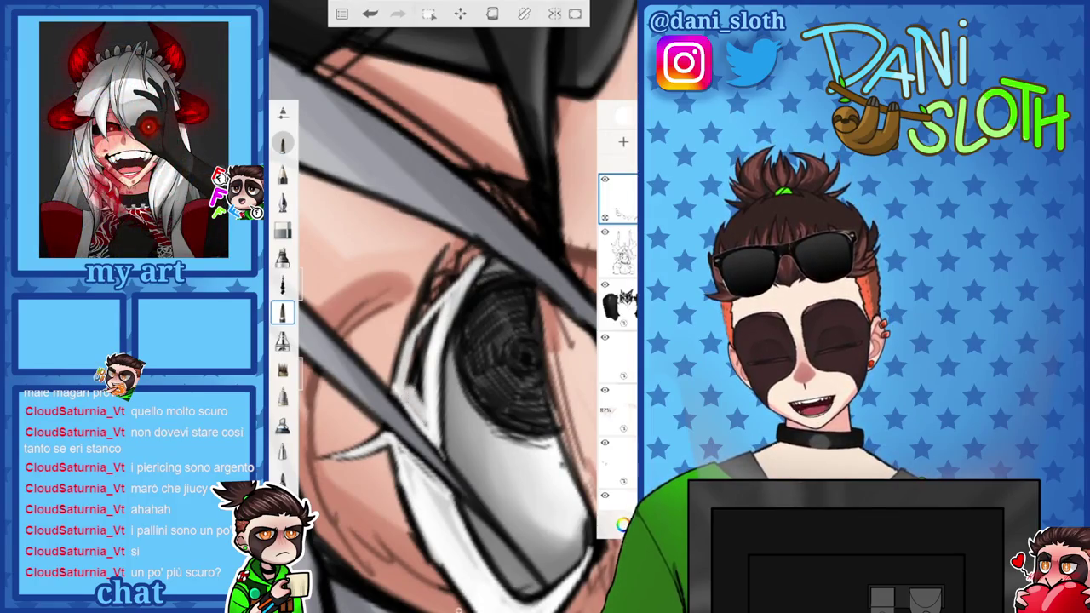
drag(447, 315, 407, 387)
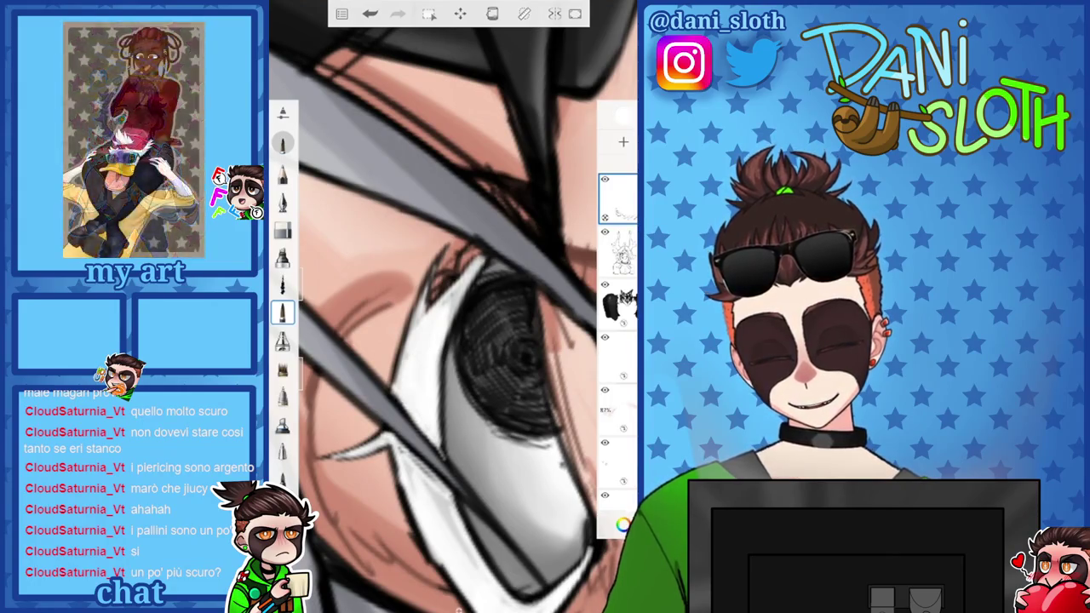
scroll(451, 306, down, 5)
scroll(452, 307, up, 5)
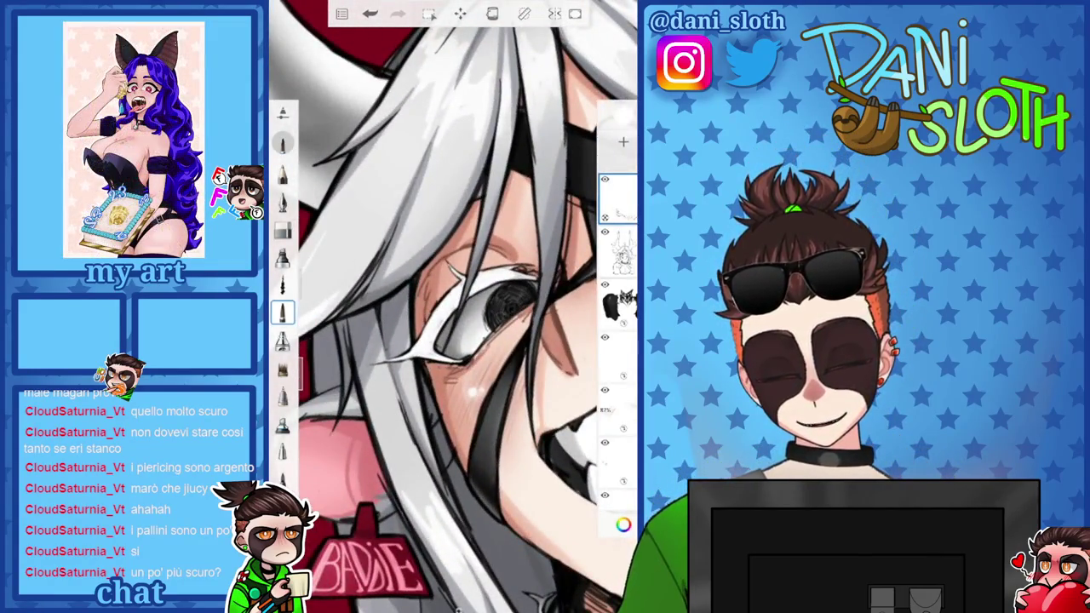
scroll(451, 307, up, 3)
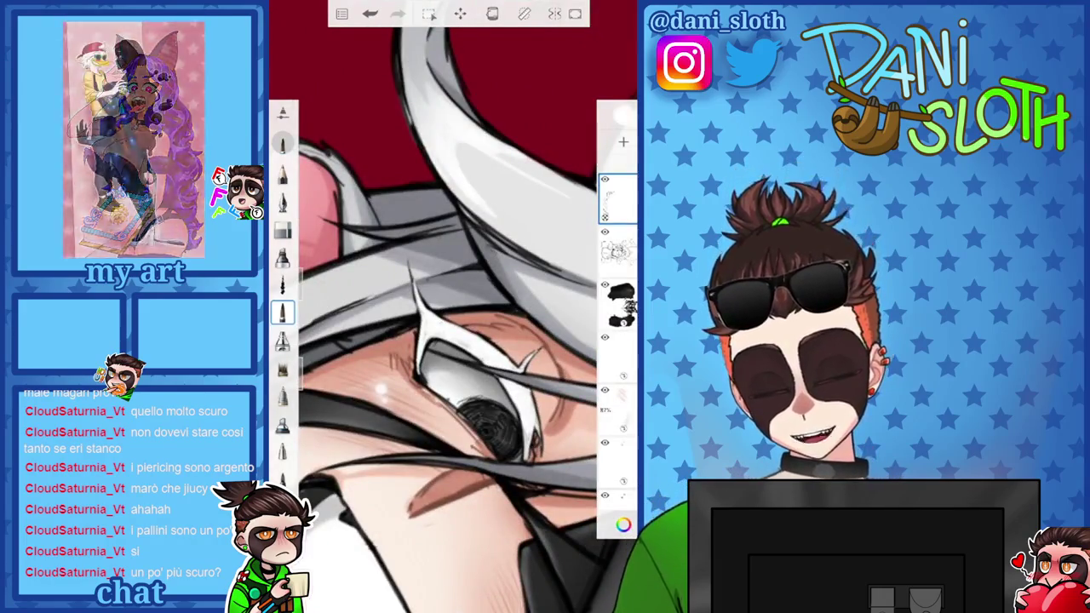
scroll(451, 307, down, 3)
scroll(451, 307, up, 3)
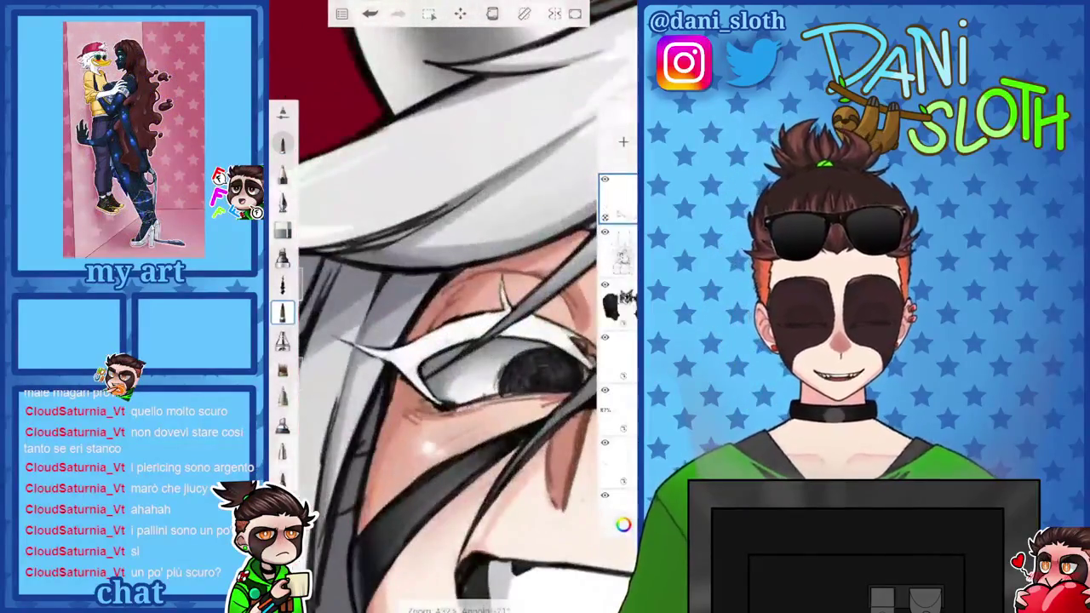
Pick a darker grey, sample a tone from the drawing, and undo the last stroke
click(623, 524)
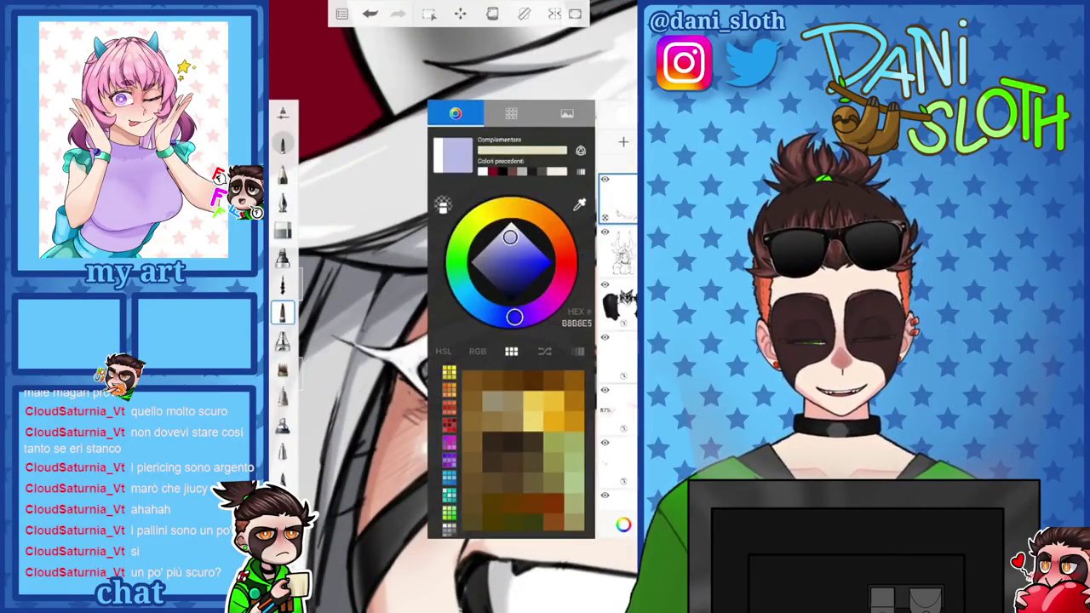
drag(497, 235, 485, 247)
scroll(452, 307, up, 5)
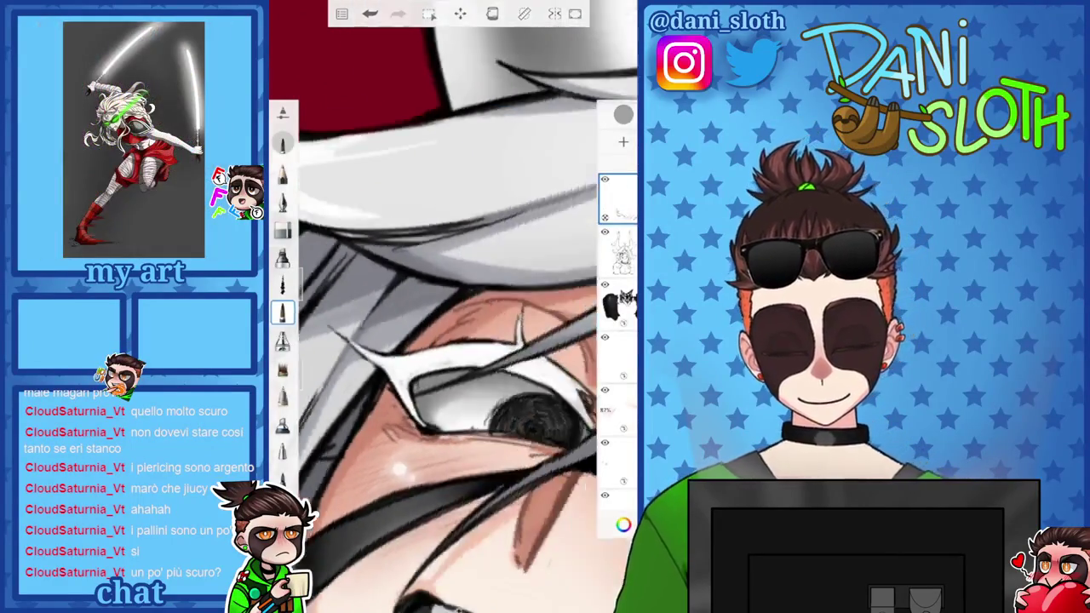
click(623, 525)
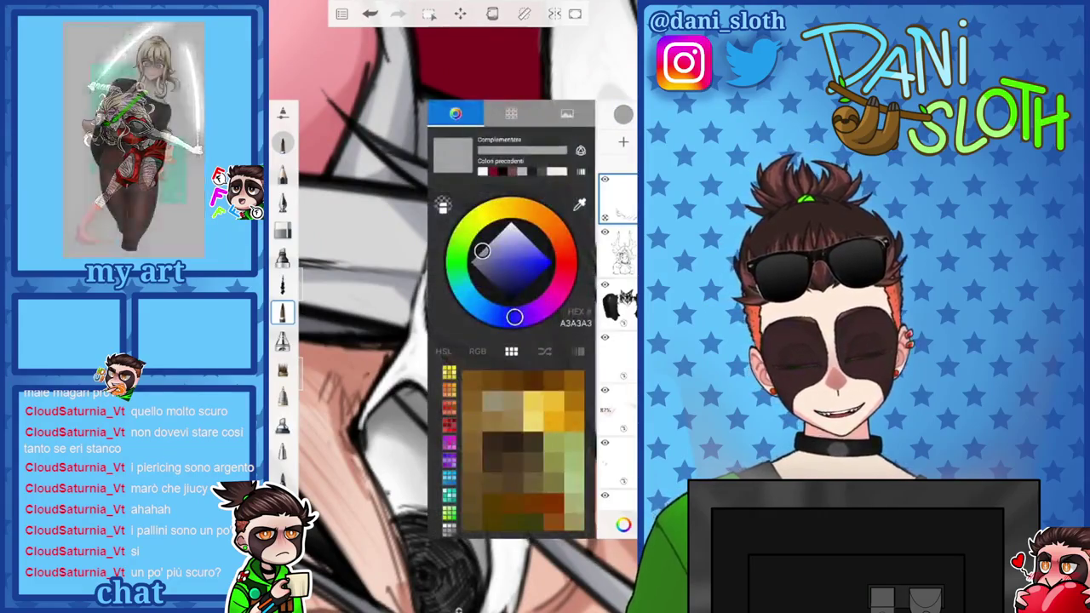
click(439, 136)
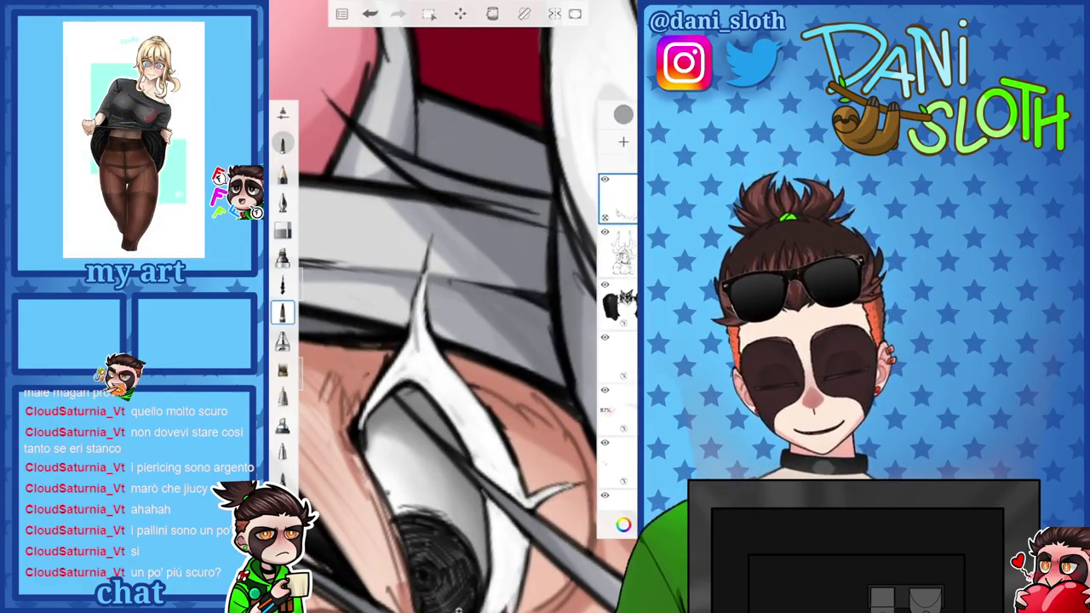
click(369, 13)
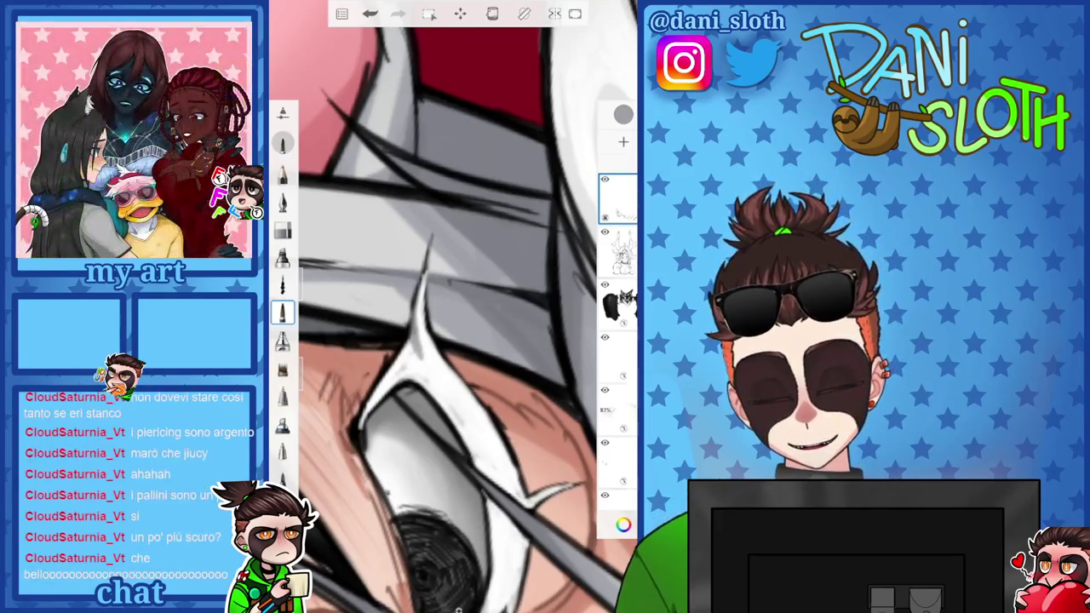
Zoom and rotate the canvas around the eye, then turn it upright to view the character
scroll(451, 306, down, 5)
scroll(452, 307, down, 3)
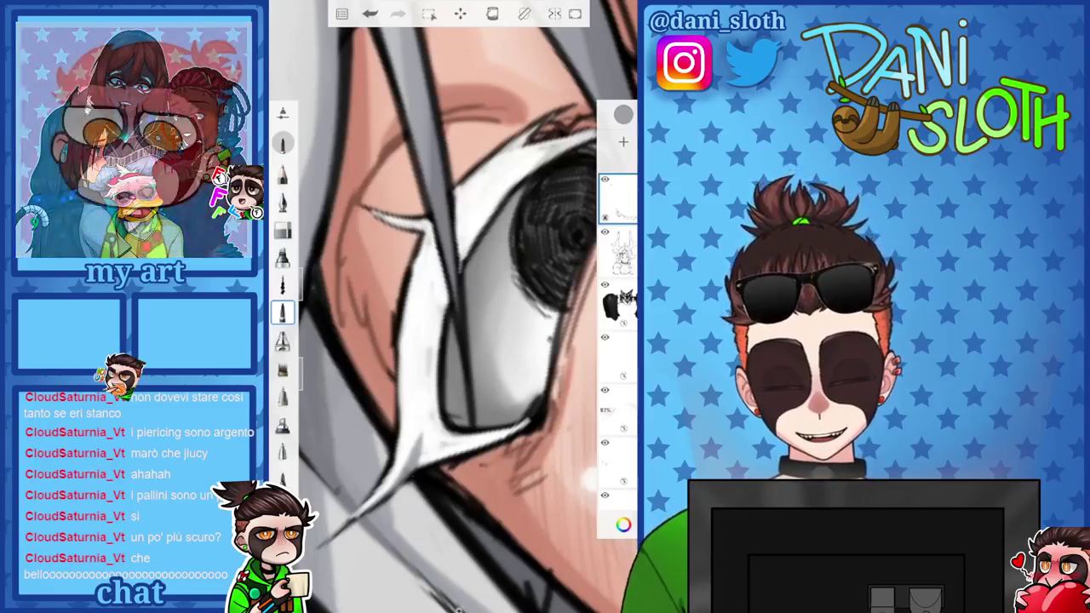
scroll(451, 306, down, 3)
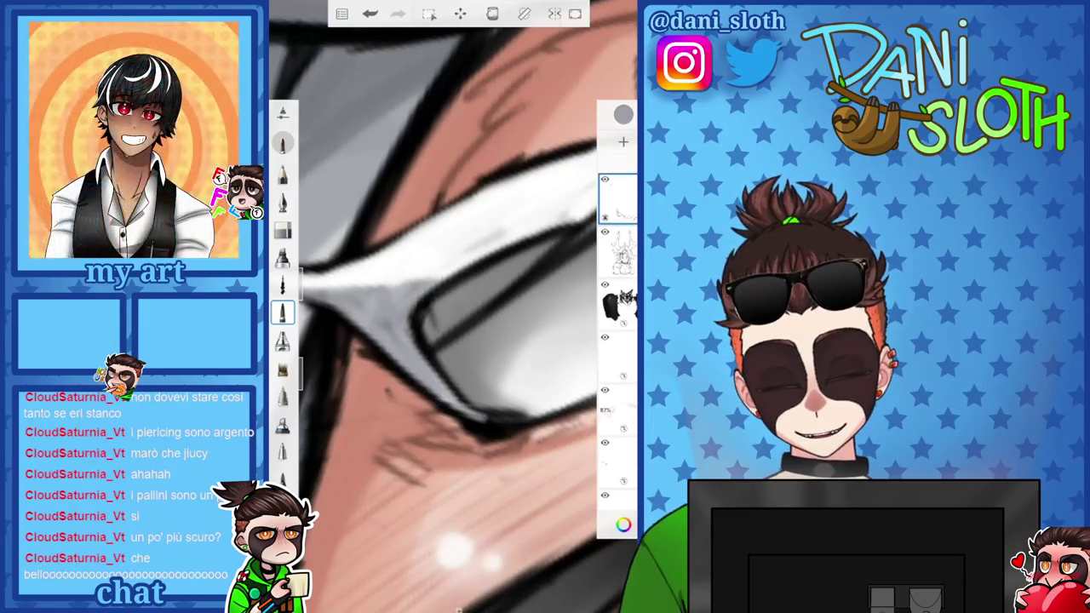
scroll(451, 306, down, 3)
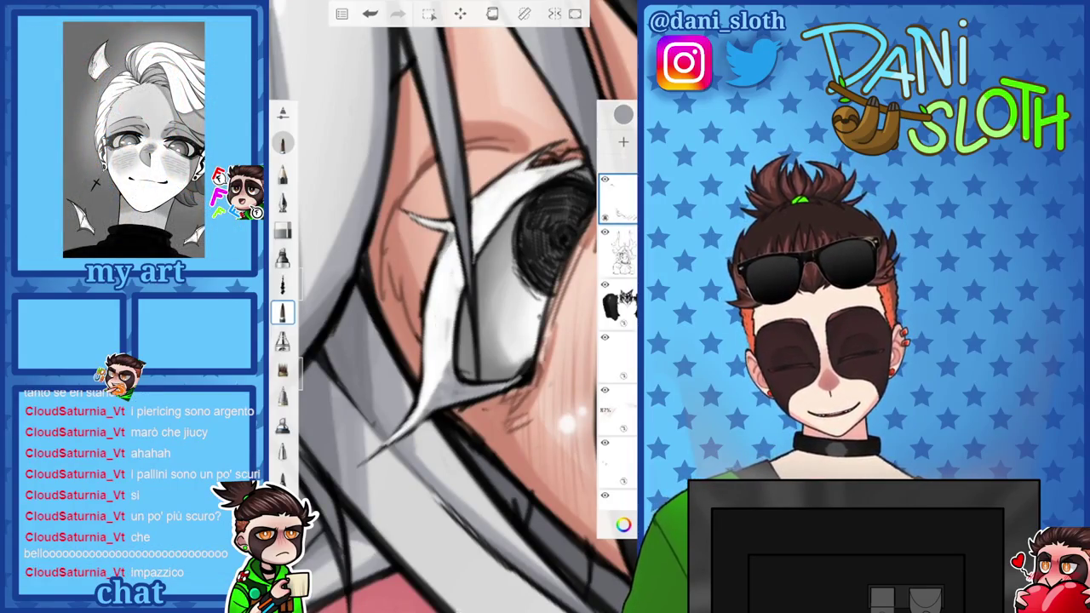
scroll(452, 306, up, 3)
scroll(451, 306, up, 3)
scroll(451, 307, down, 5)
scroll(452, 306, down, 2)
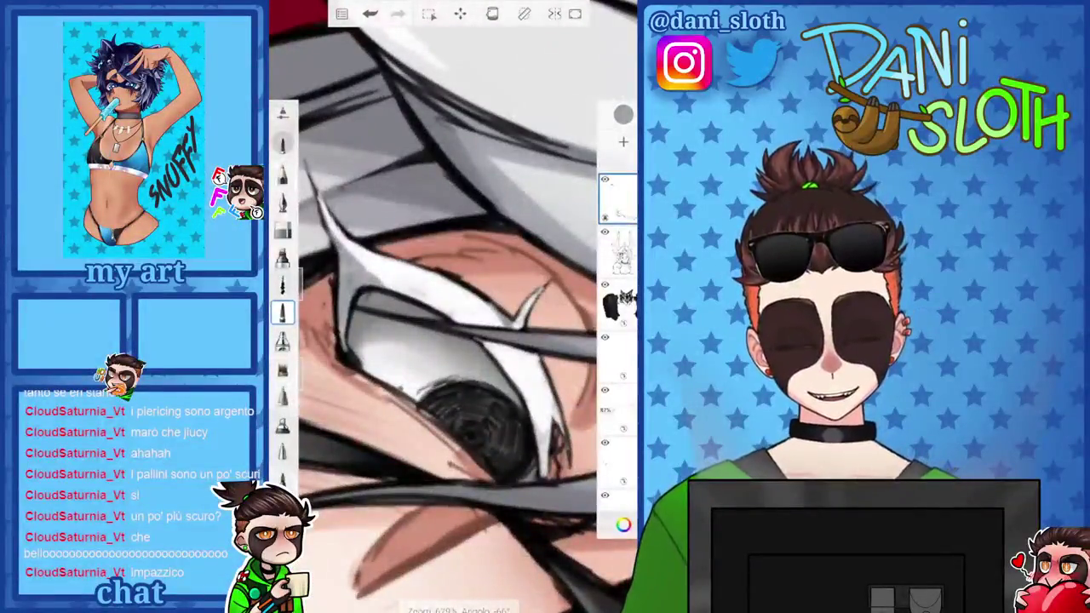
scroll(451, 306, down, 2)
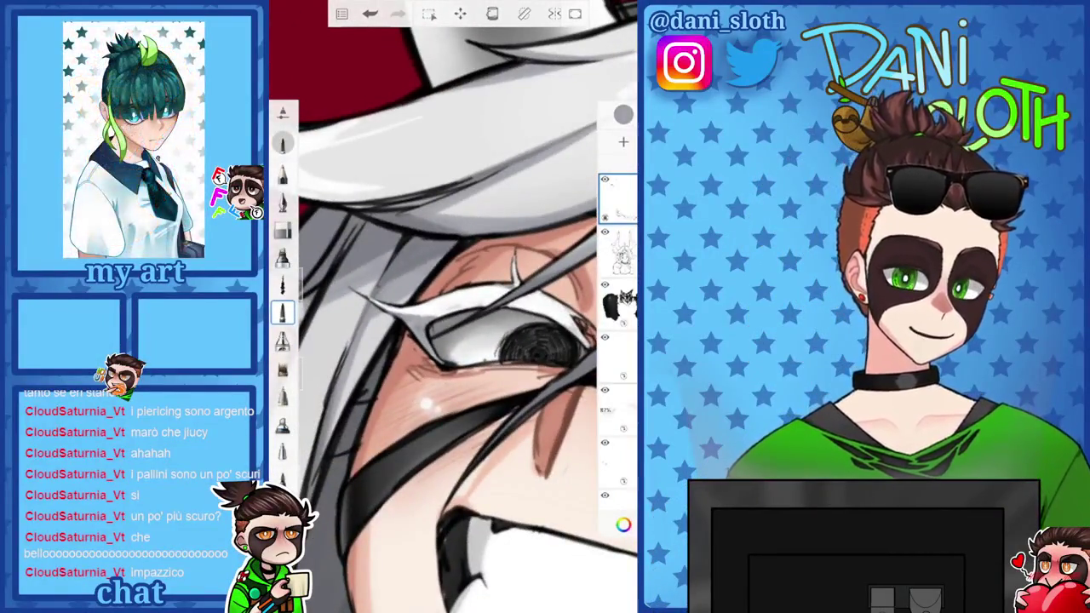
scroll(451, 340, down, 1)
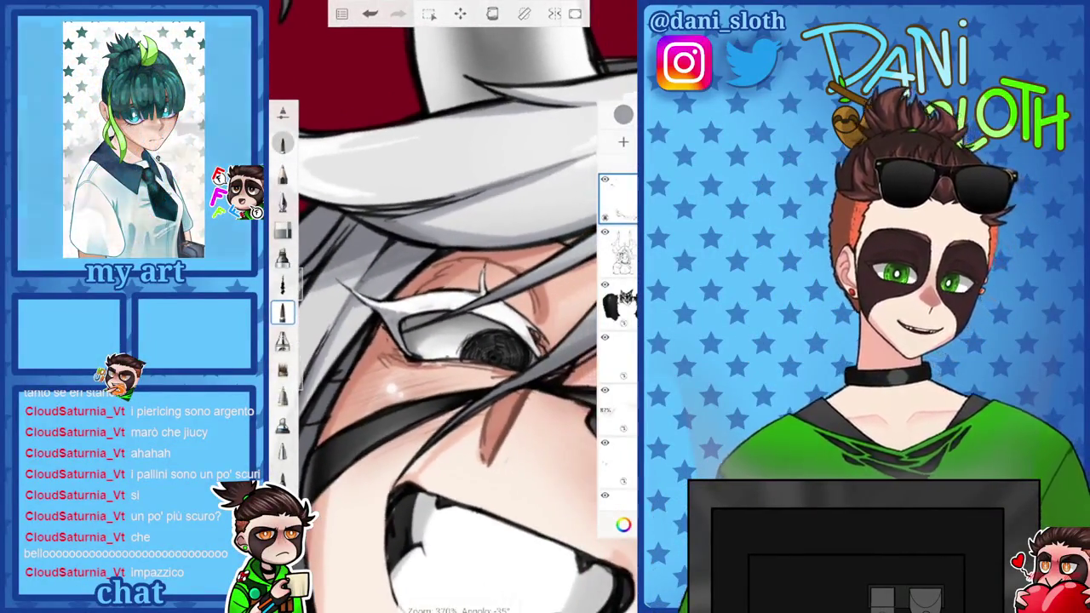
scroll(451, 341, down, 1)
scroll(451, 341, down, 1)
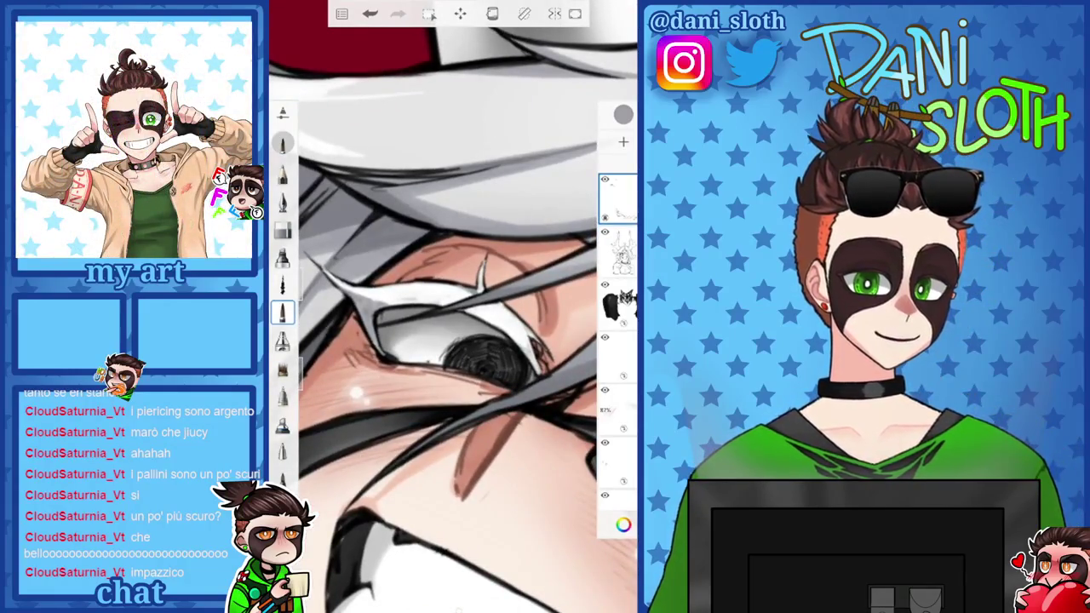
scroll(451, 307, down, 2)
scroll(452, 307, down, 2)
scroll(452, 307, down, 2)
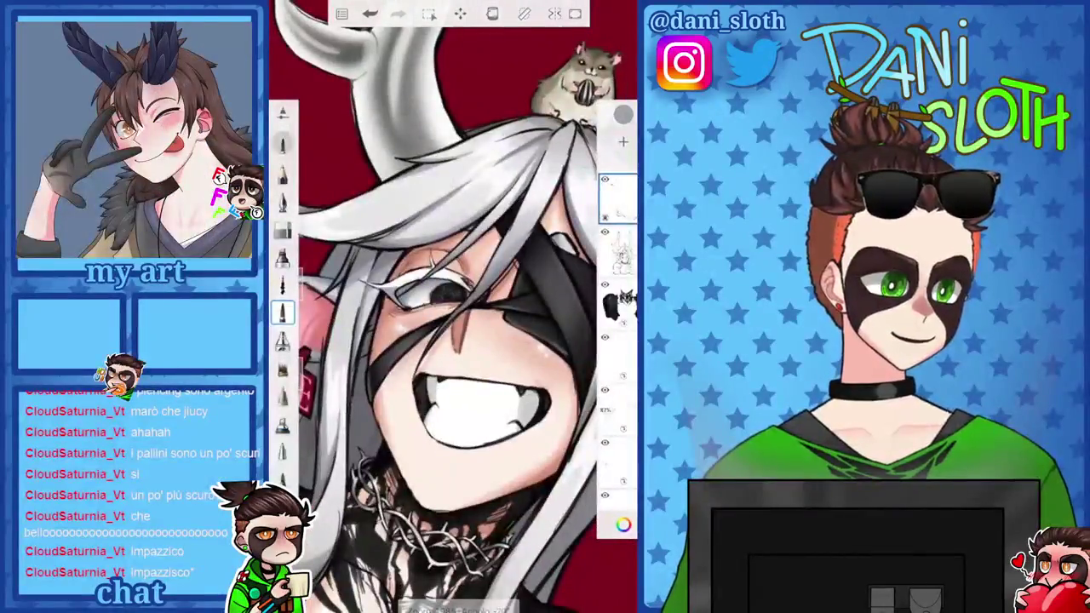
scroll(451, 307, down, 1)
scroll(451, 306, down, 2)
scroll(451, 306, up, 2)
scroll(452, 306, up, 2)
scroll(451, 306, down, 1)
scroll(451, 307, down, 2)
scroll(451, 306, down, 2)
scroll(451, 306, down, 1)
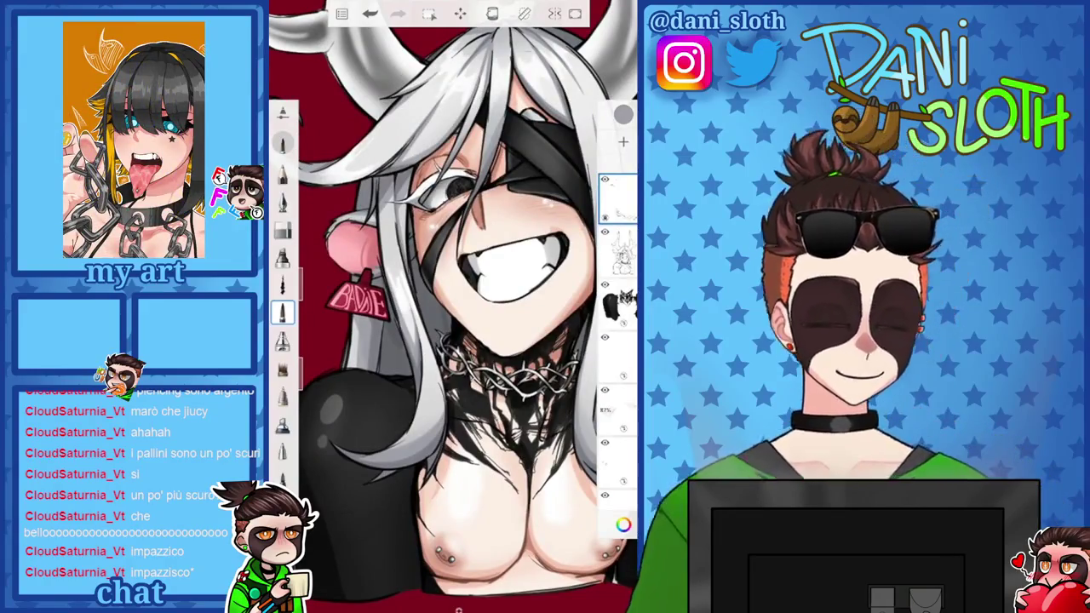
scroll(452, 307, up, 3)
scroll(451, 307, up, 2)
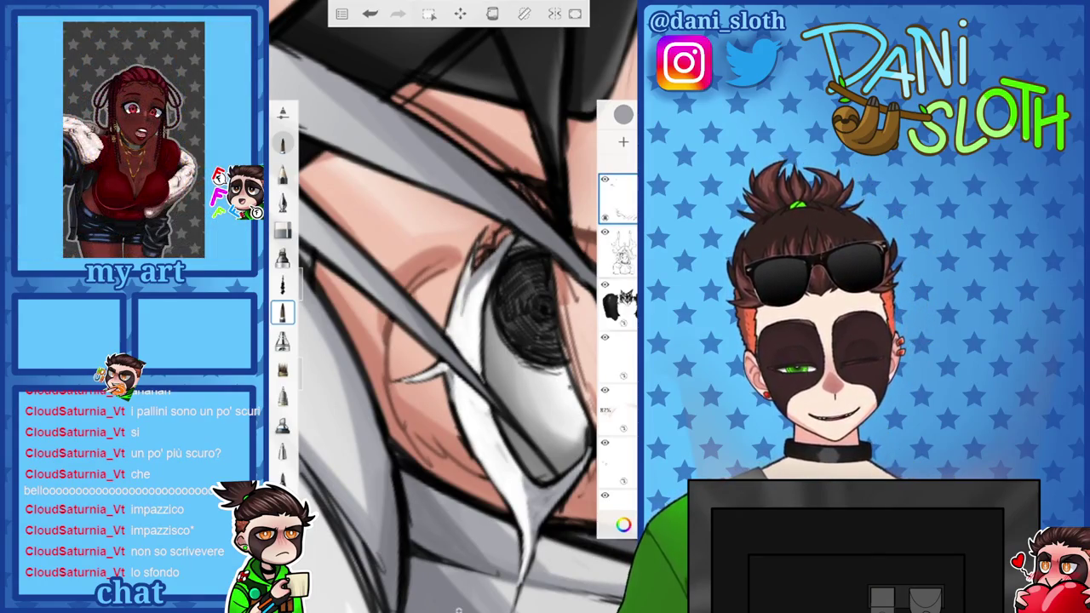
drag(451, 340, 477, 315)
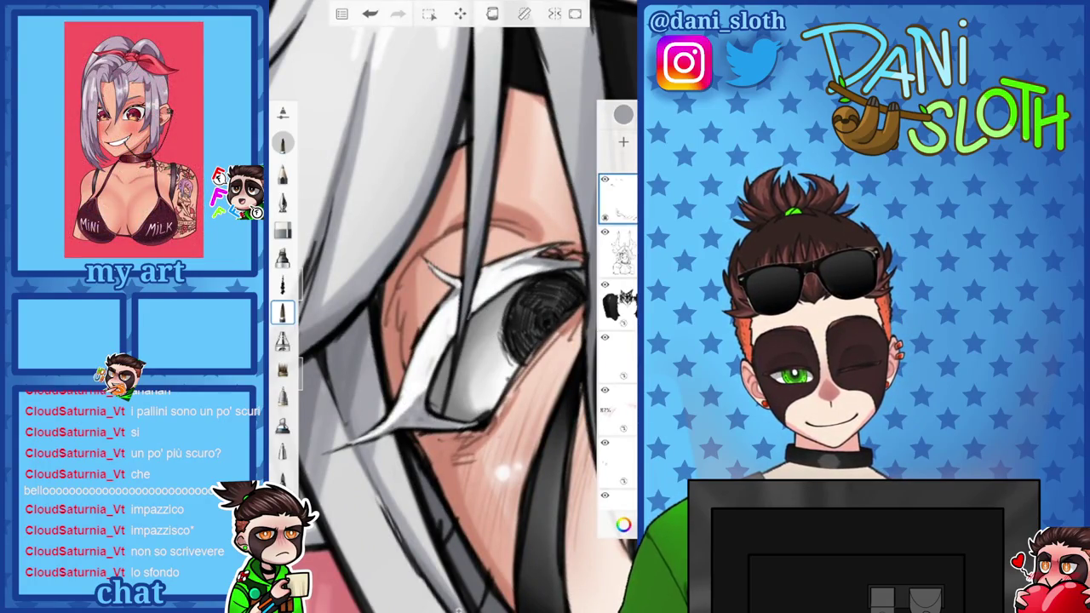
scroll(451, 307, down, 5)
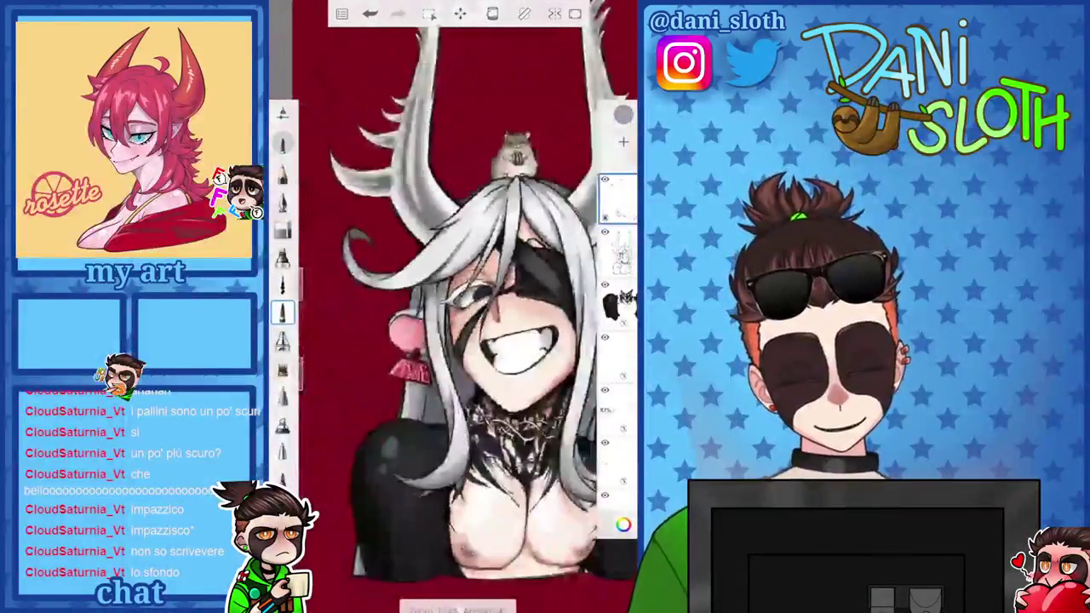
drag(459, 324, 472, 306)
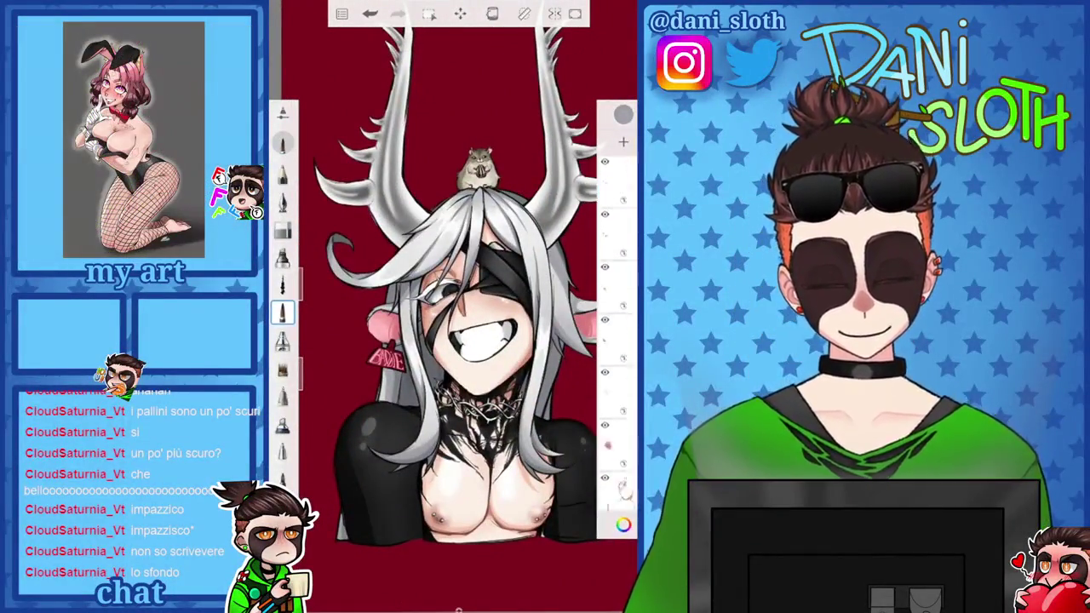
scroll(617, 340, down, 3)
Darken the Sfondo background's red to a deeper blood red
click(623, 524)
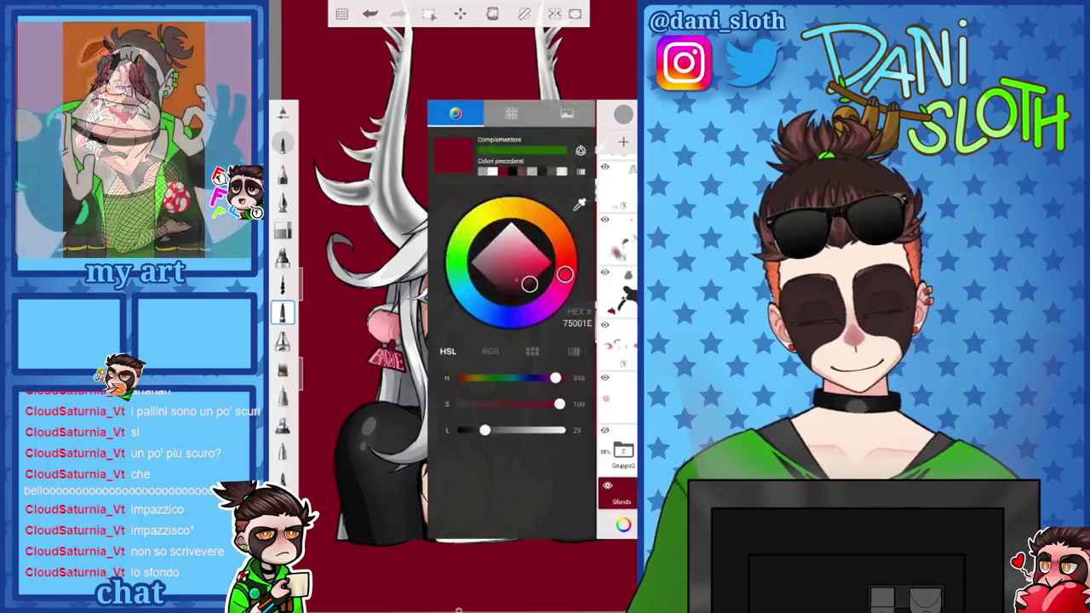
drag(529, 283, 521, 292)
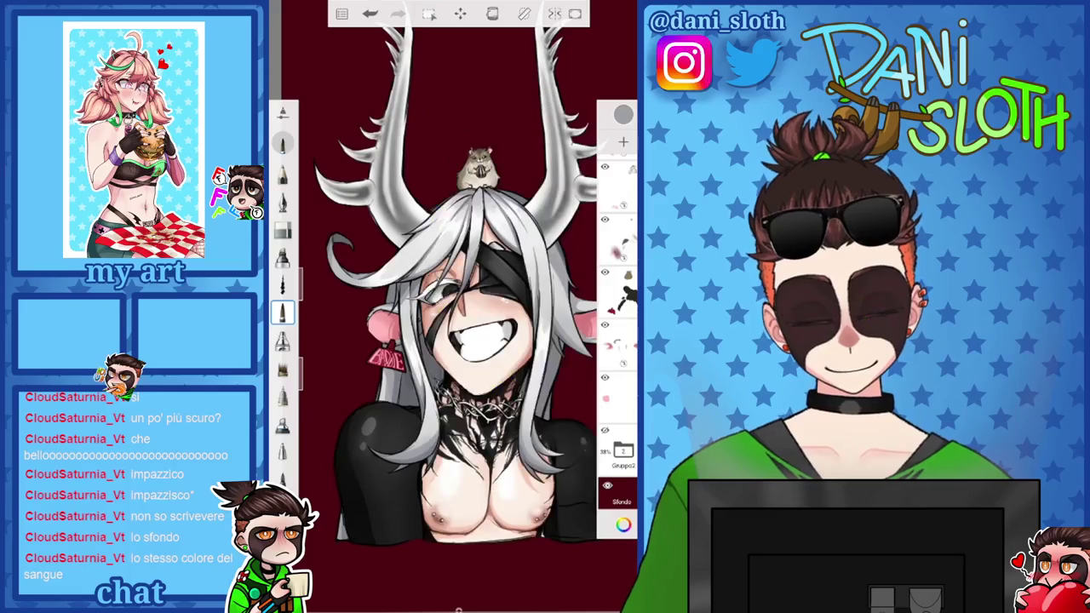
scroll(441, 349, down, 3)
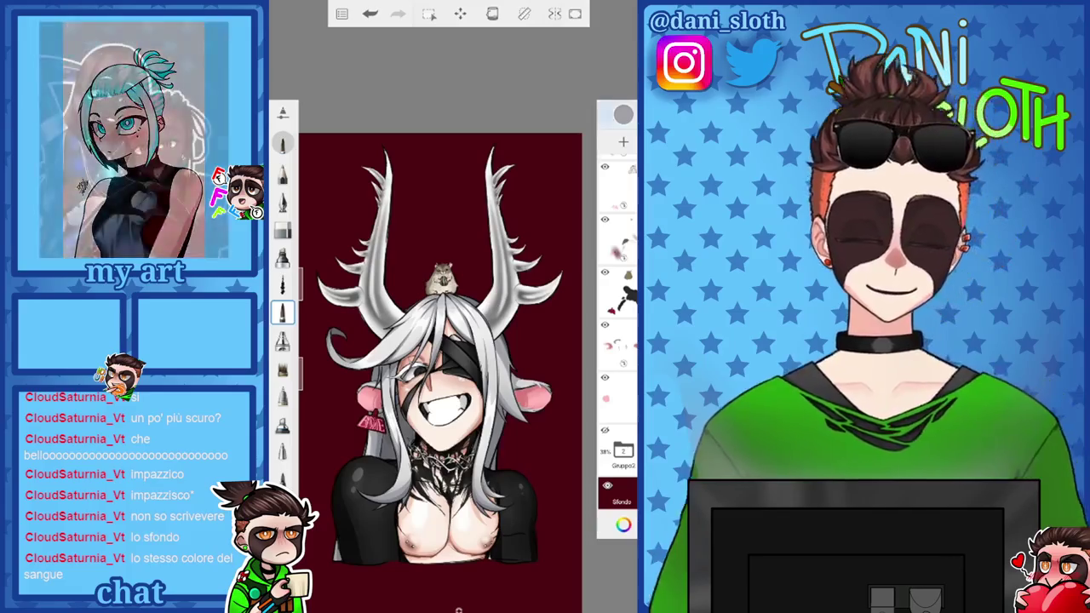
Choose a slightly brighter deep red and the airbrush to paint the glow
click(623, 524)
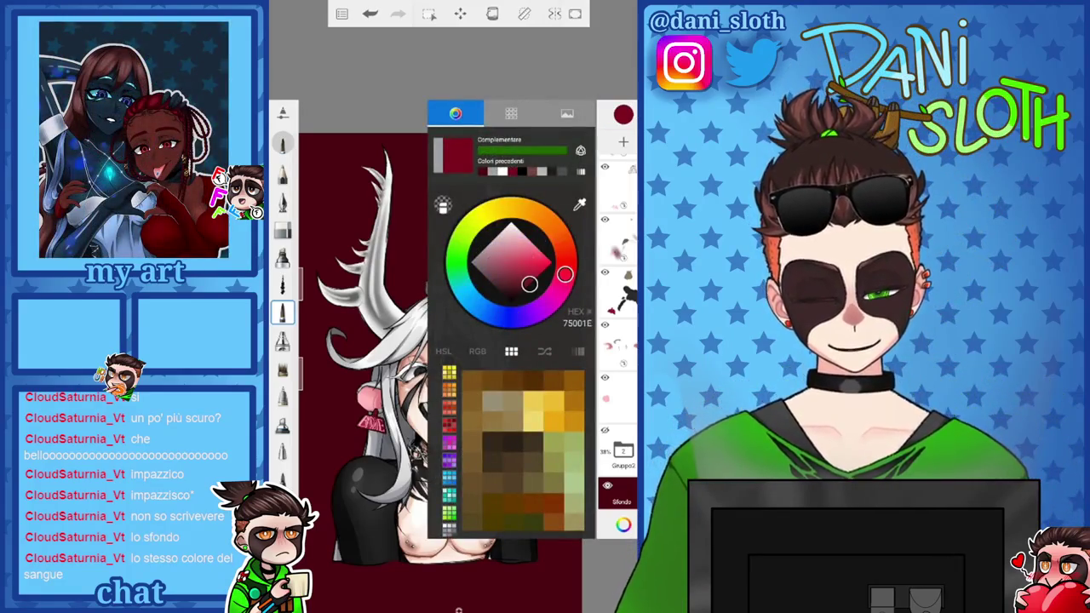
drag(529, 284, 511, 221)
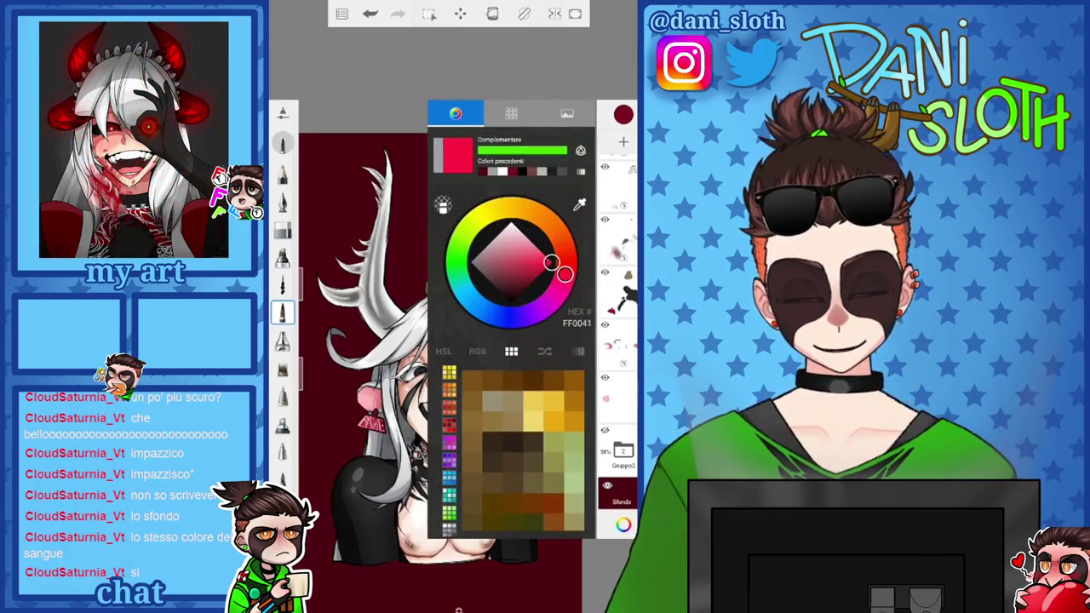
drag(532, 281, 533, 280)
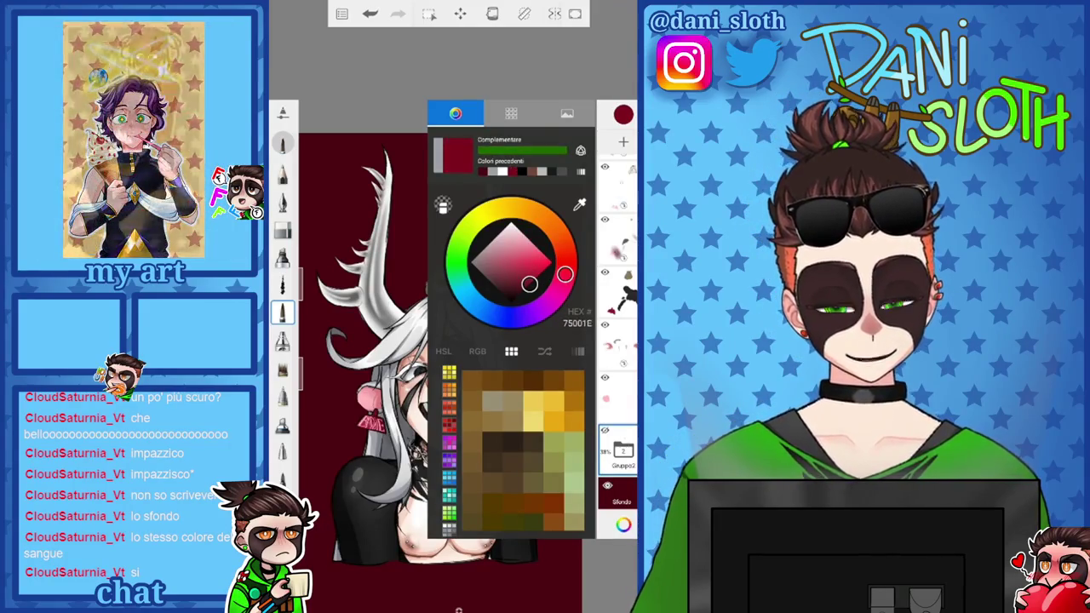
click(283, 341)
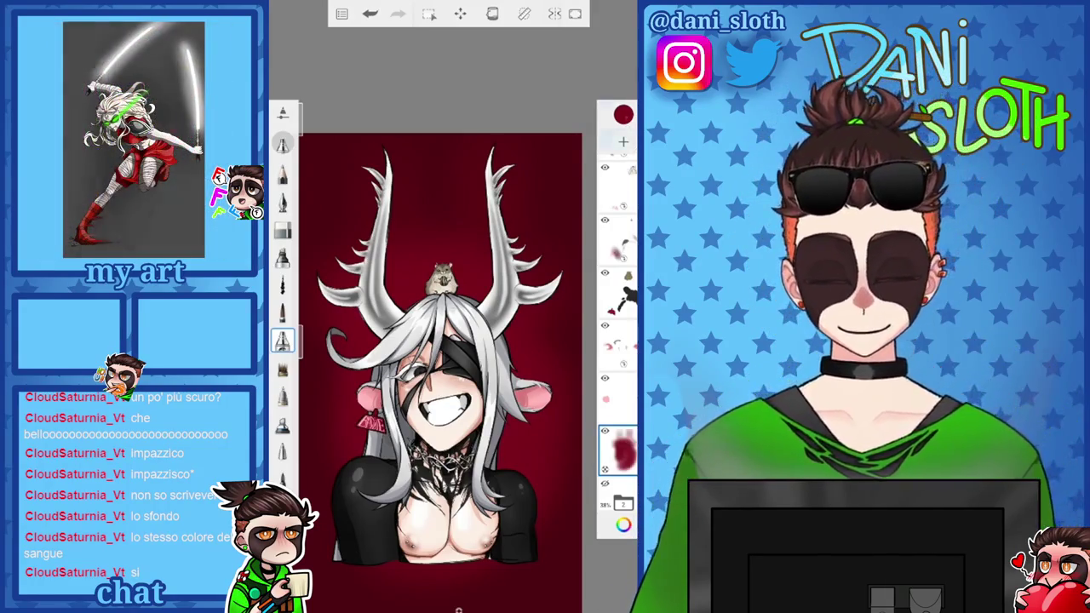
Airbrush a pink glow around the character, then reopen the drawing from the gallery
click(623, 114)
click(511, 246)
click(623, 115)
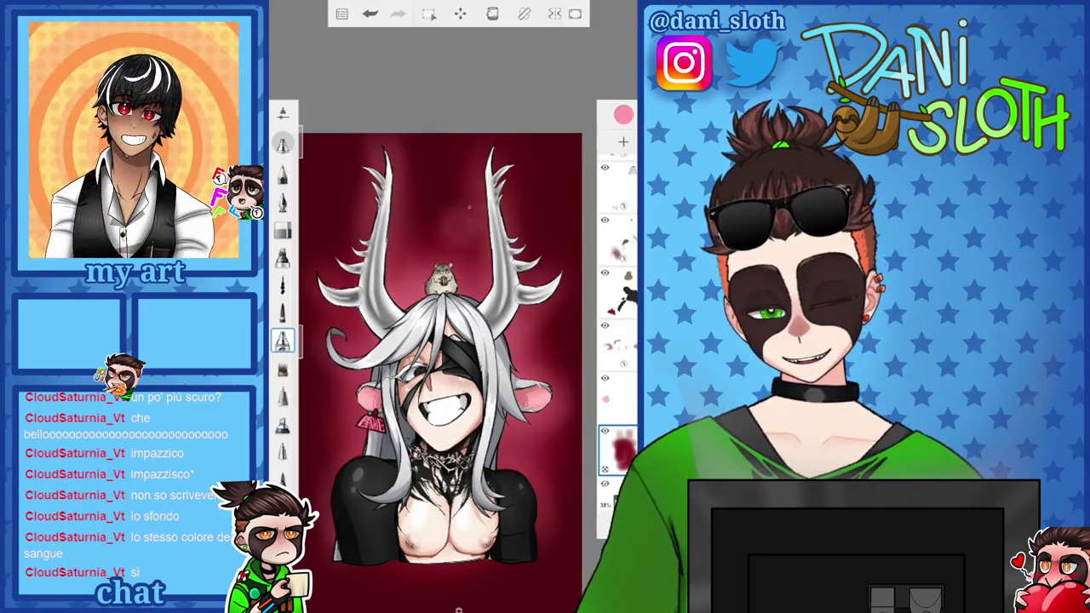
scroll(443, 349, down, 3)
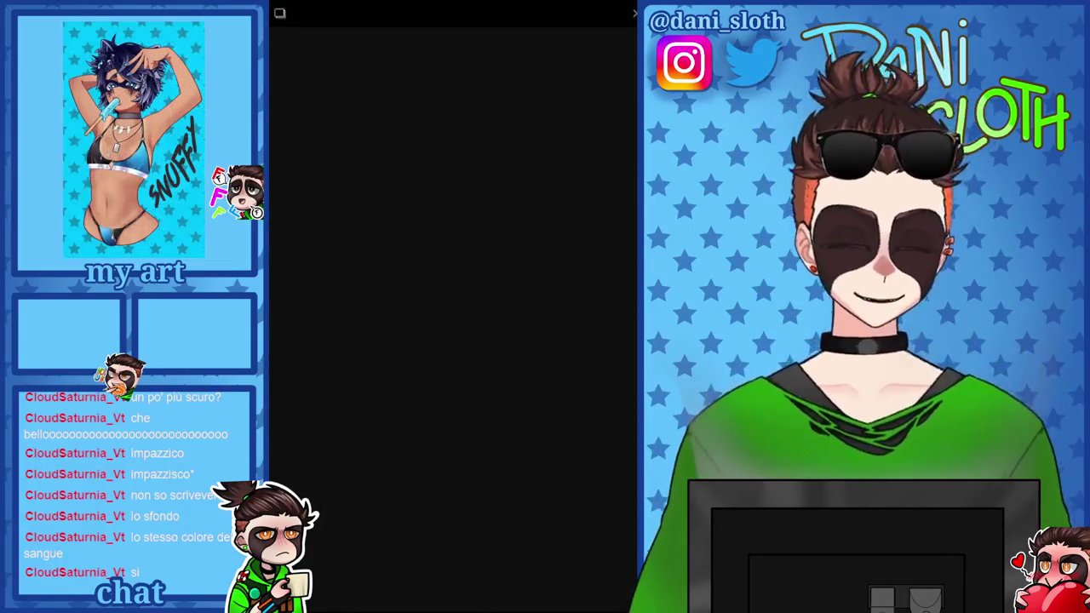
click(458, 319)
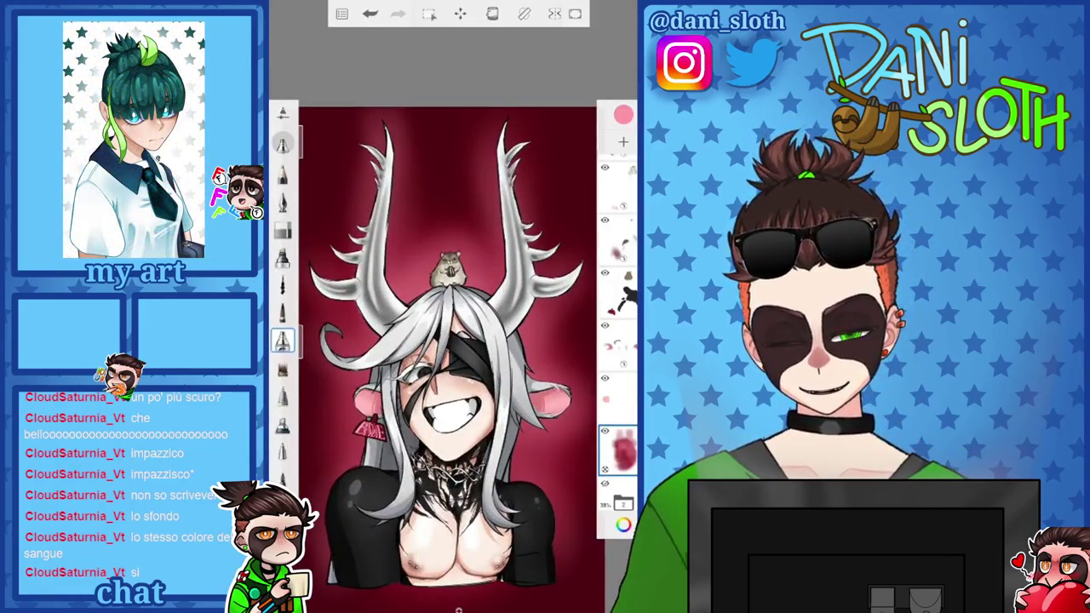
scroll(617, 323, up, 3)
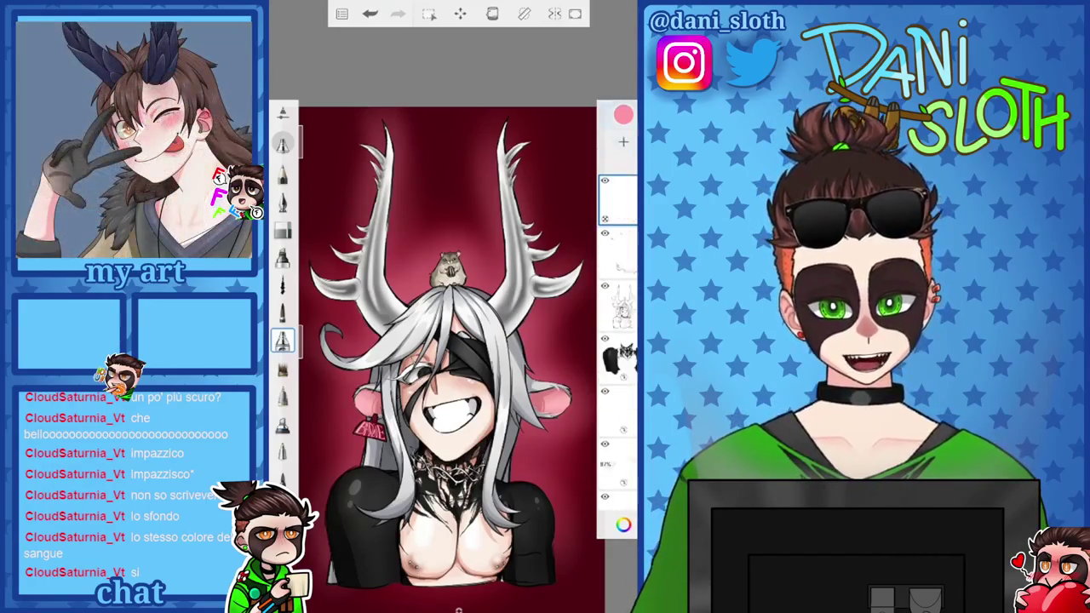
Undo the stray grey stroke and paint thin white highlights along the hair edge
click(623, 114)
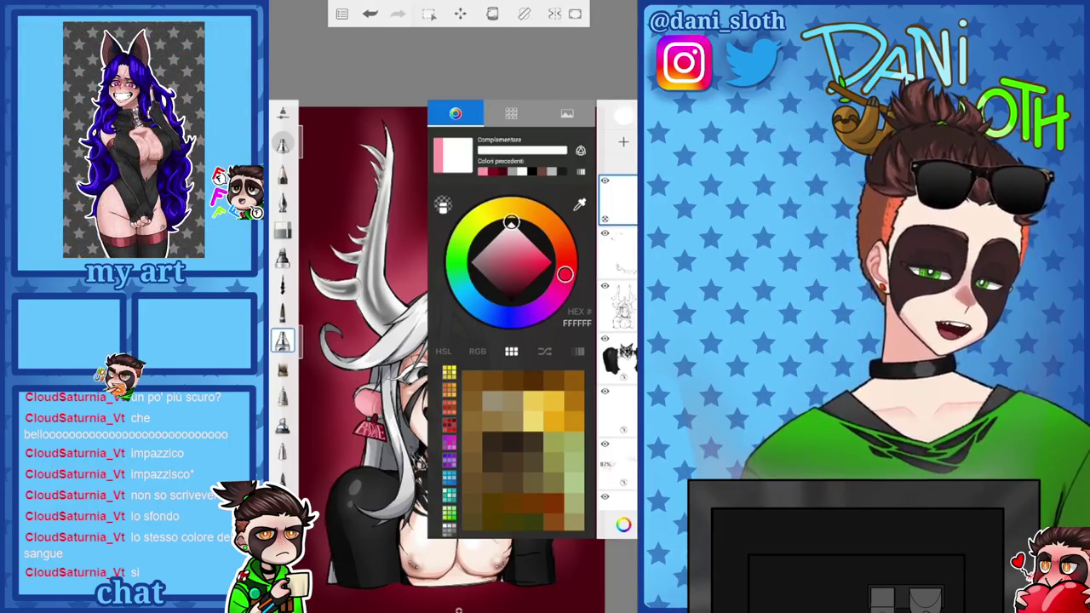
click(283, 313)
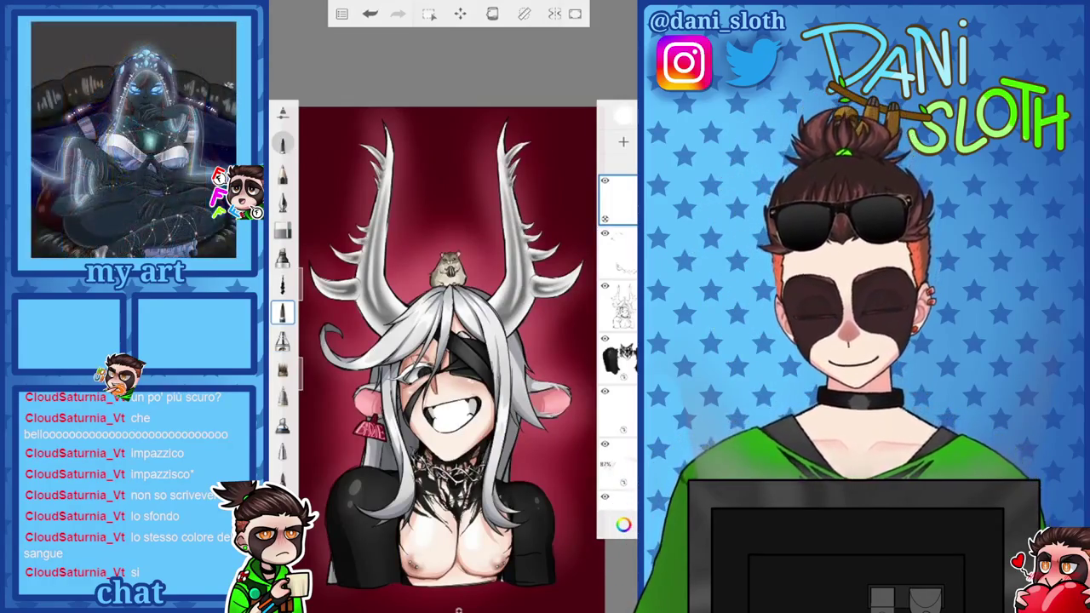
scroll(443, 383, up, 5)
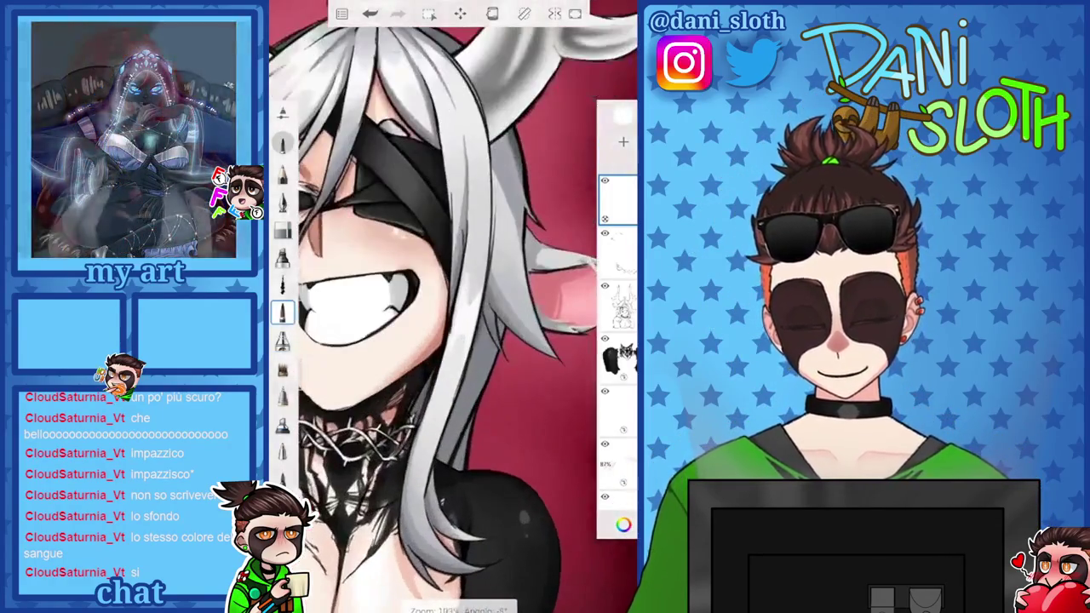
scroll(443, 426, up, 5)
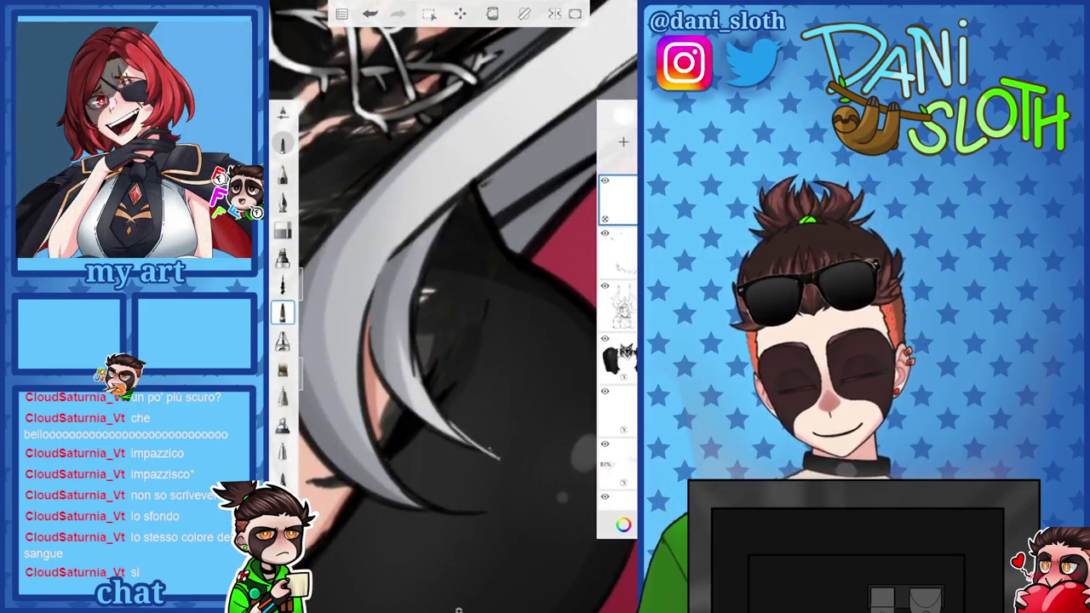
key(ctrl+z)
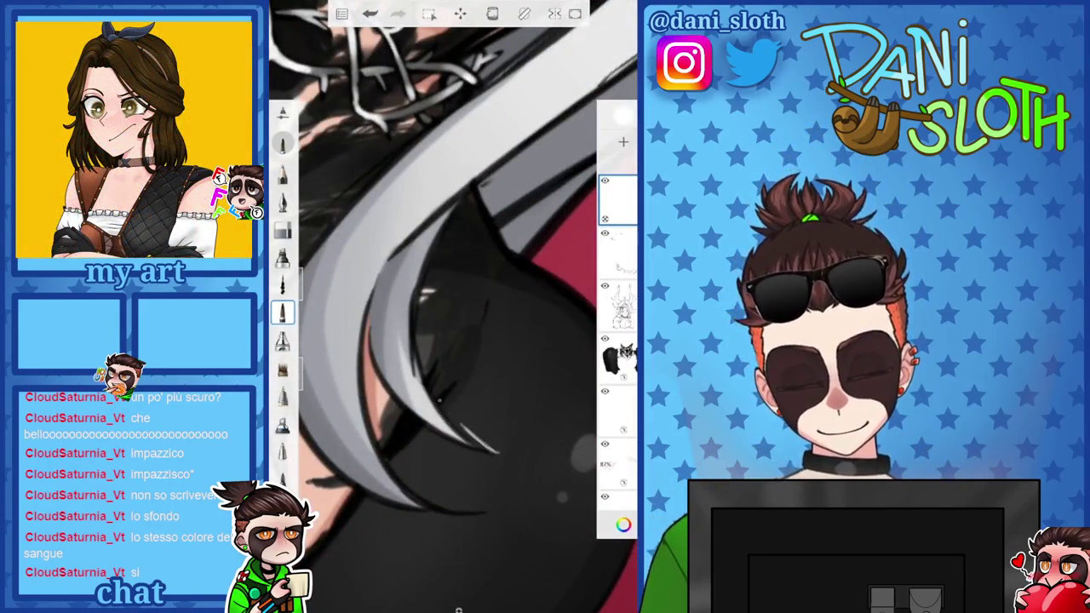
drag(430, 276, 418, 384)
drag(462, 212, 419, 345)
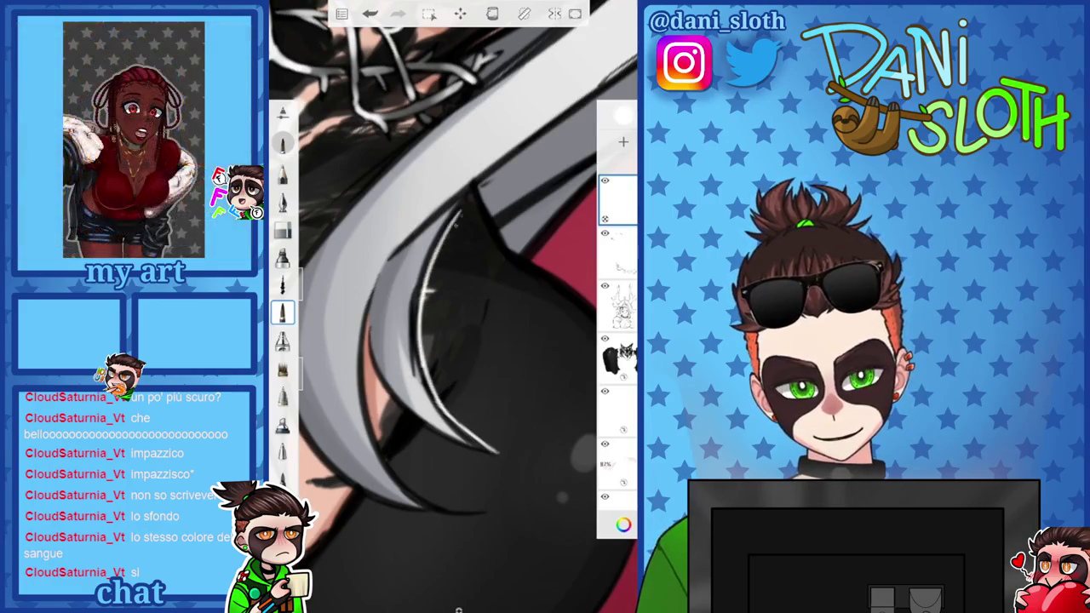
Rotate the canvas to reach the hair, undo a misplaced strand-tip highlight, and select the eraser
scroll(451, 306, up, 5)
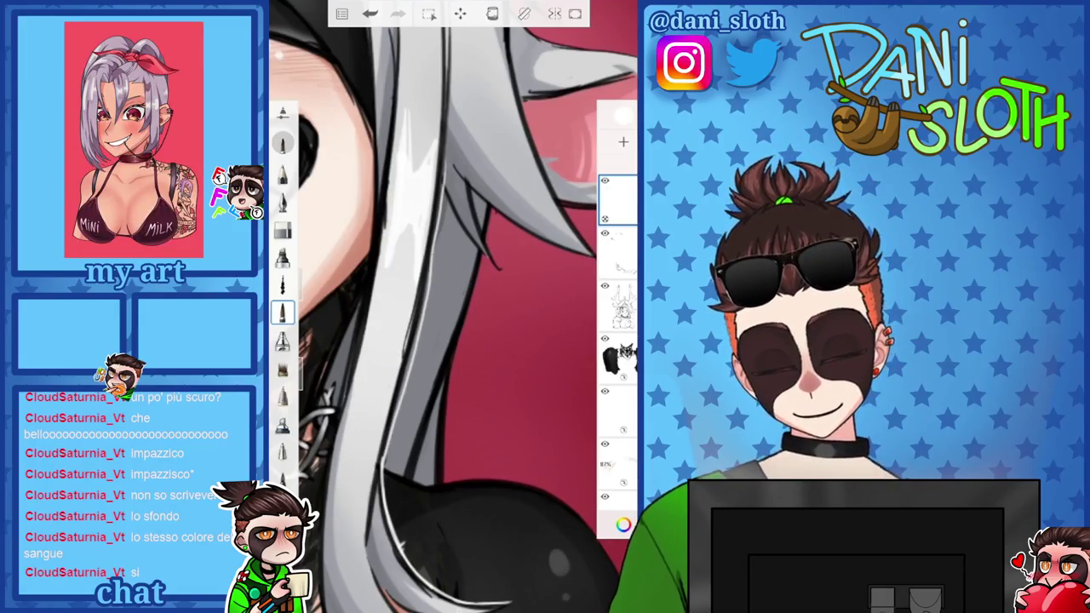
drag(451, 307, 460, 358)
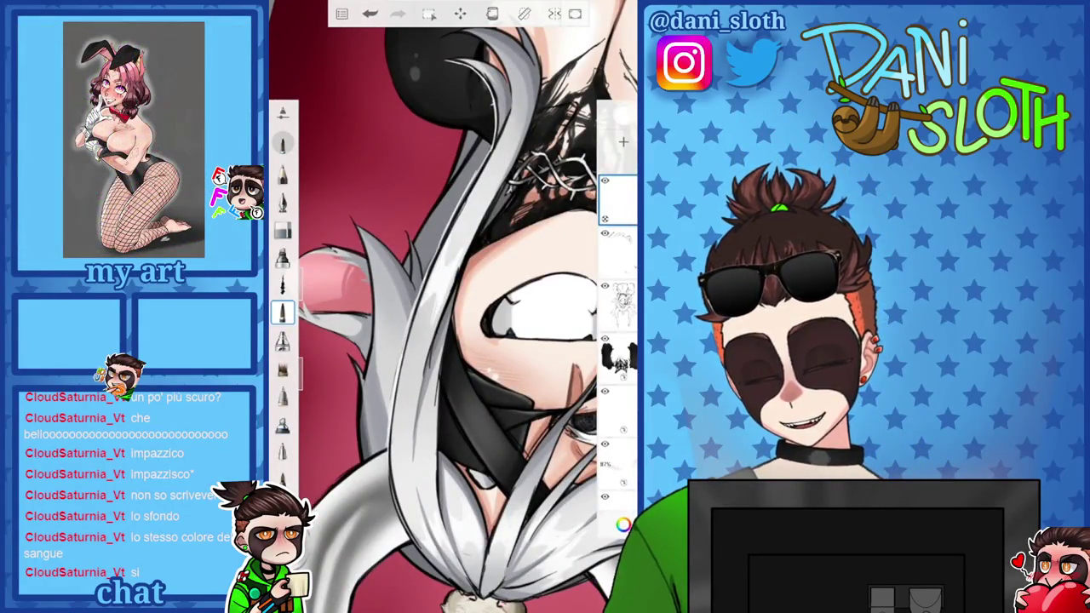
scroll(451, 306, up, 5)
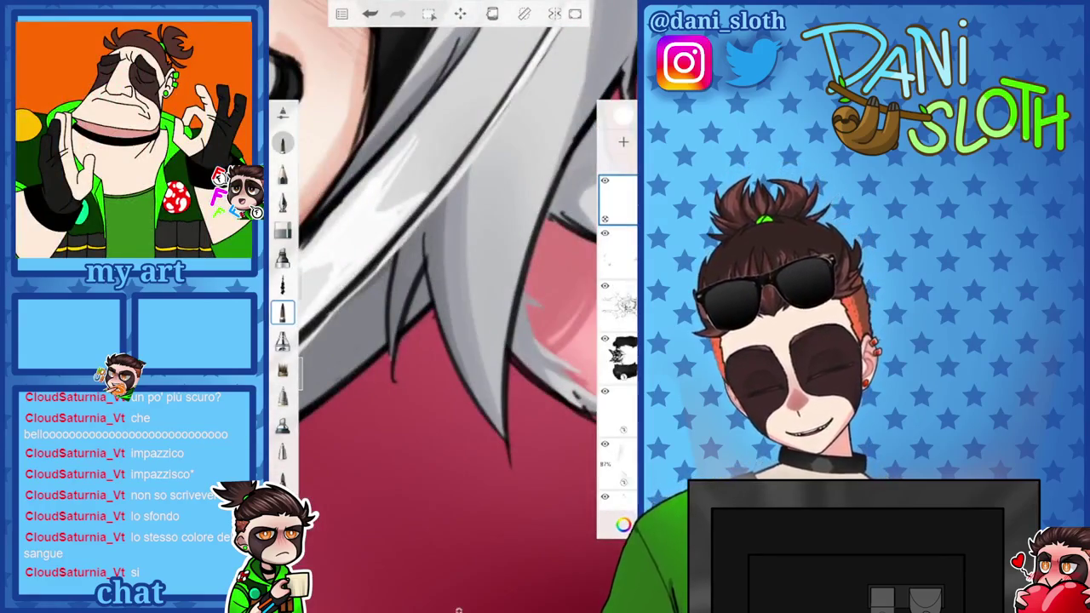
drag(383, 321, 389, 376)
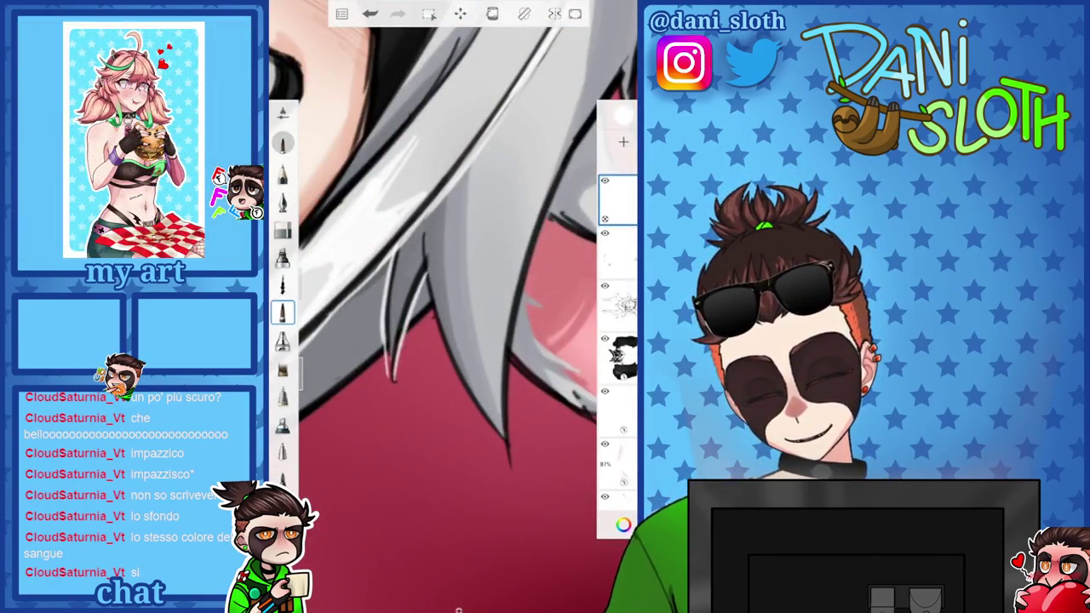
key(ctrl+z)
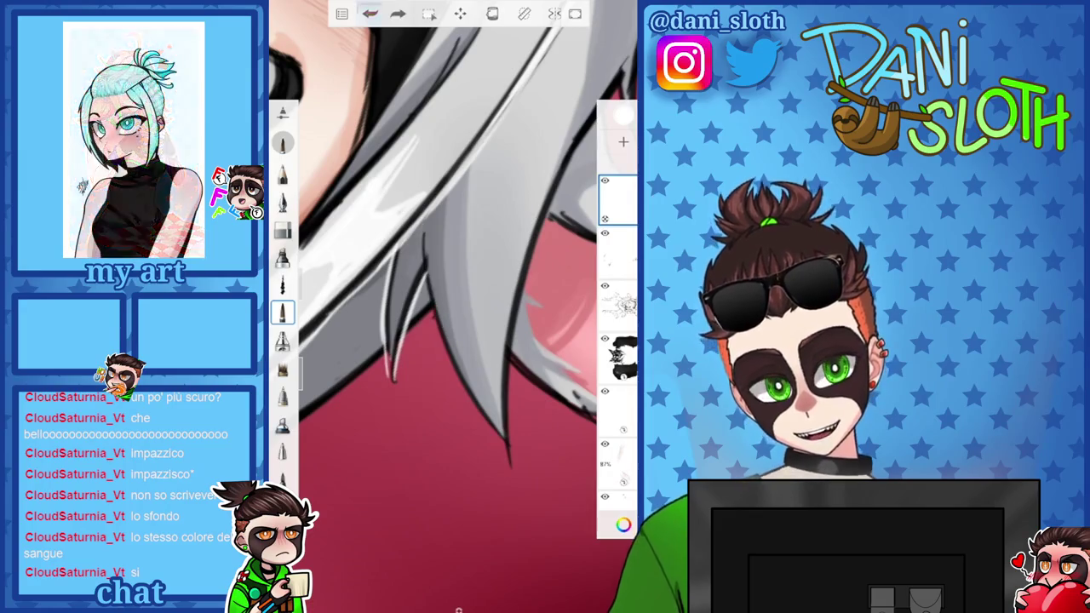
scroll(451, 307, up, 3)
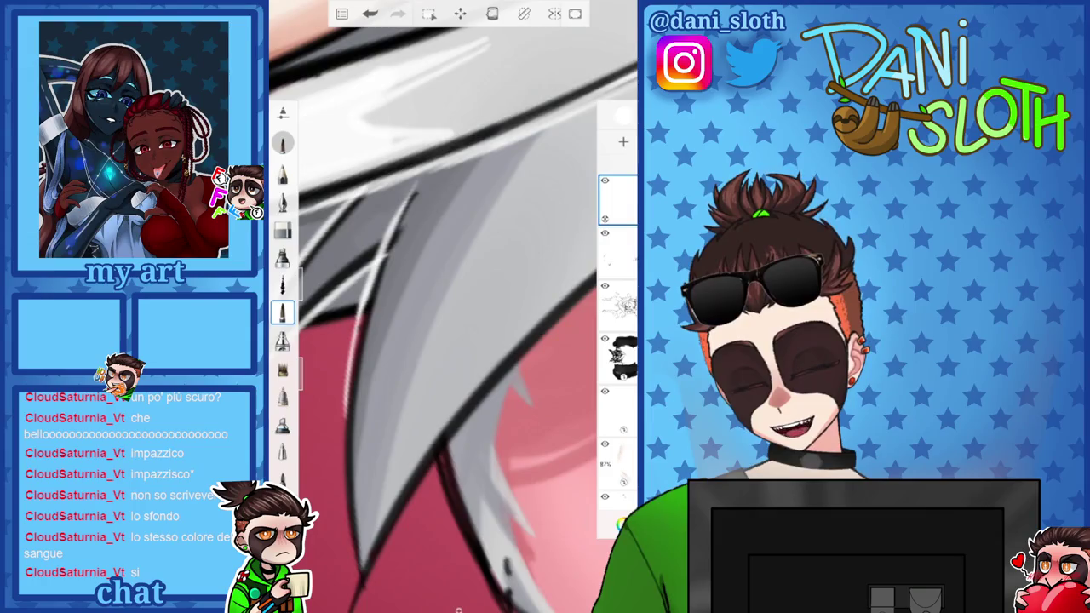
scroll(452, 307, down, 3)
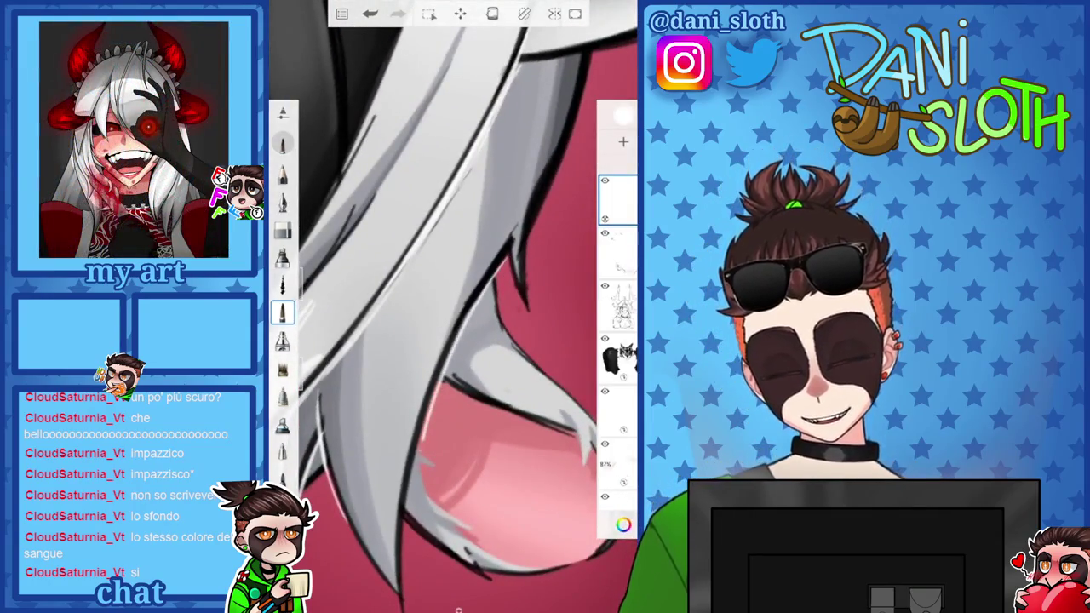
click(283, 229)
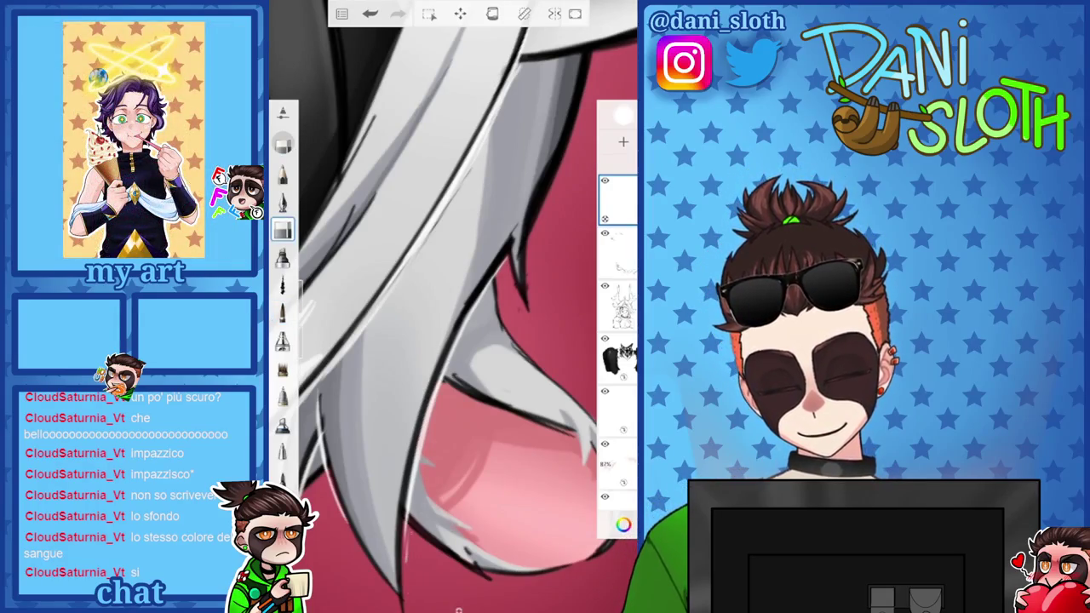
scroll(451, 307, down, 3)
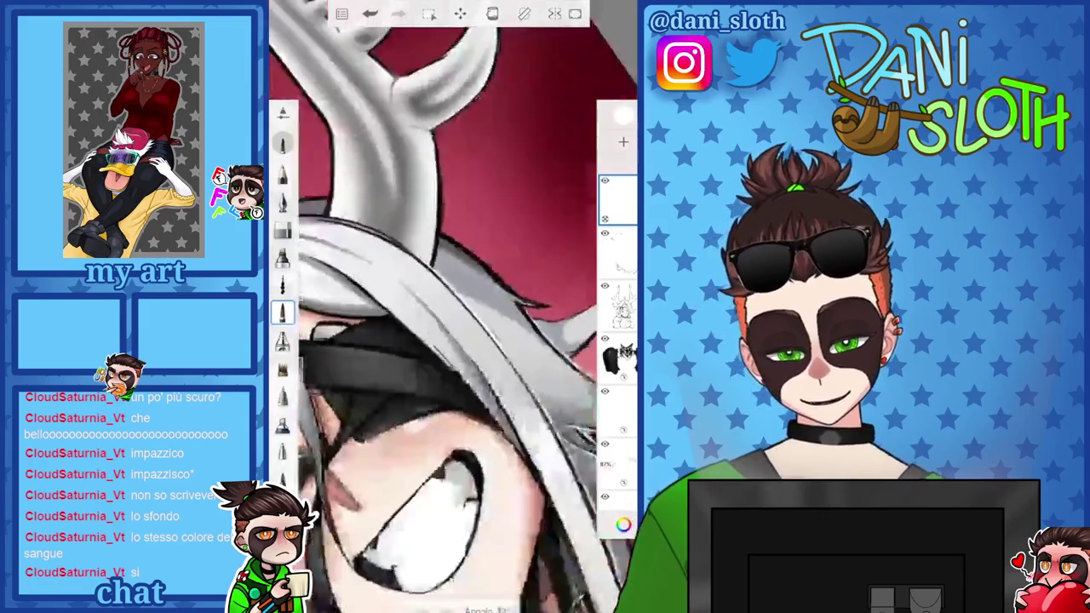
Zoom in on the eye and paint a light highlight down the hair strand crossing it
scroll(452, 307, up, 3)
scroll(451, 307, up, 2)
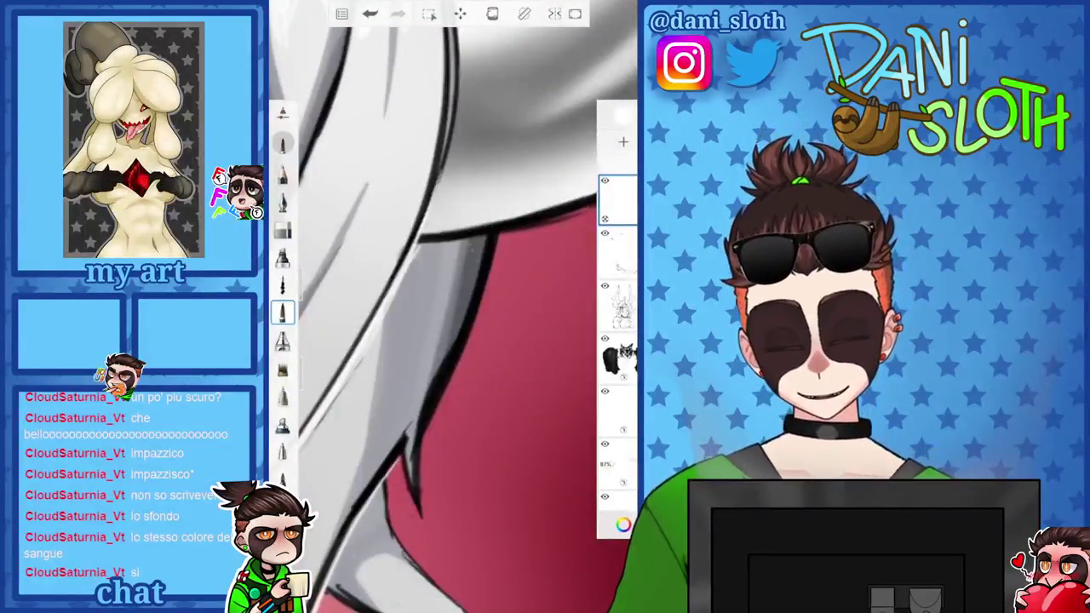
scroll(451, 307, down, 3)
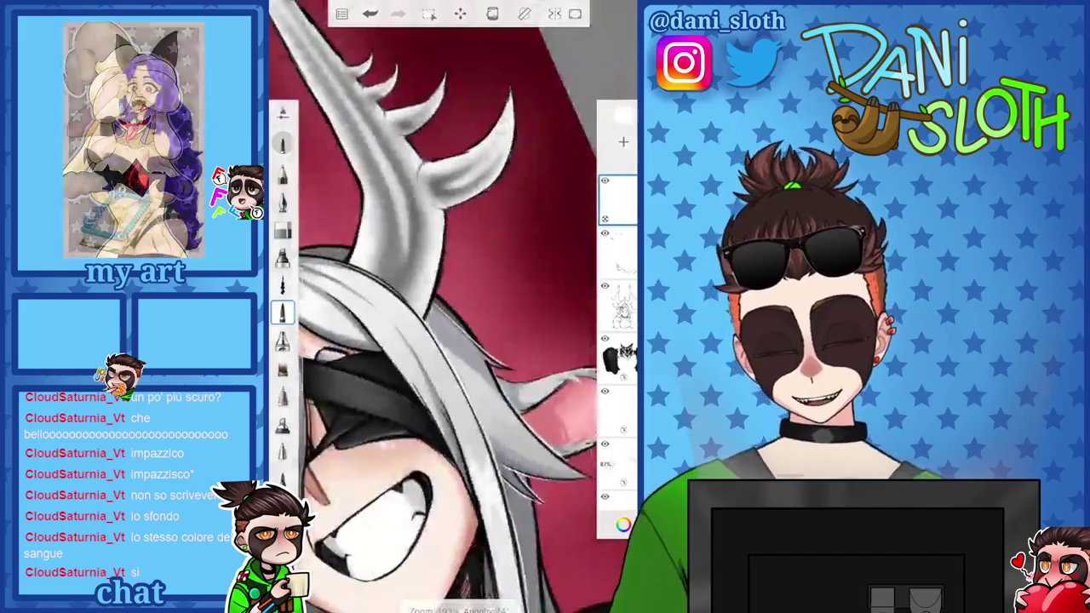
scroll(451, 306, down, 3)
scroll(451, 307, down, 2)
scroll(452, 307, up, 5)
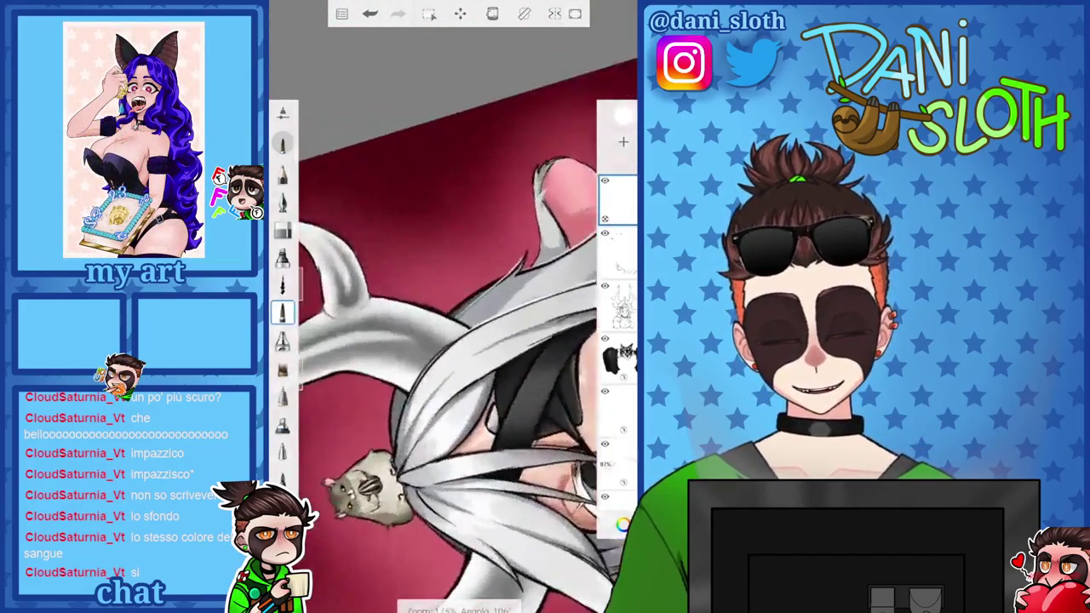
scroll(451, 307, up, 2)
scroll(451, 307, down, 2)
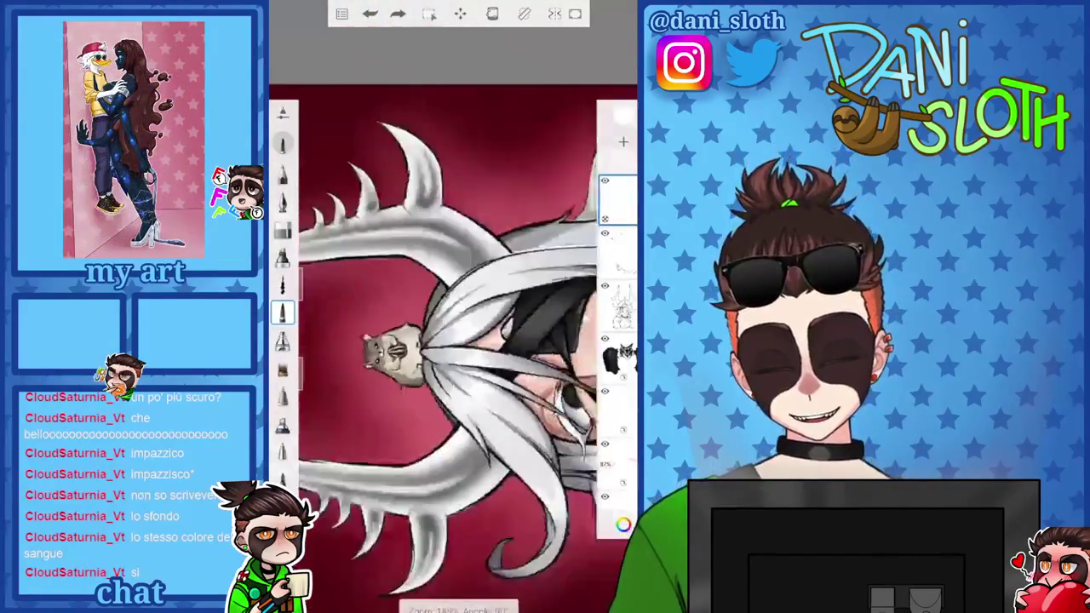
scroll(451, 307, up, 3)
scroll(451, 307, down, 2)
scroll(451, 307, up, 2)
scroll(451, 306, up, 2)
scroll(451, 306, up, 3)
scroll(452, 307, up, 2)
scroll(451, 306, up, 2)
mouse_move(434, 234)
mouse_down()
mouse_move(392, 366)
mouse_move(385, 511)
mouse_up()
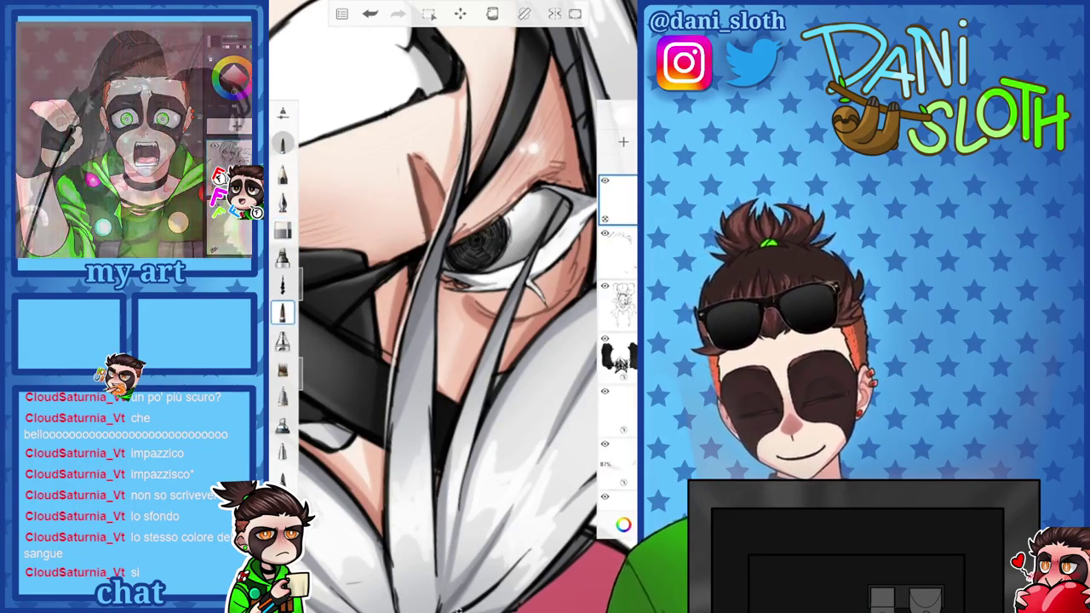
drag(481, 243, 426, 294)
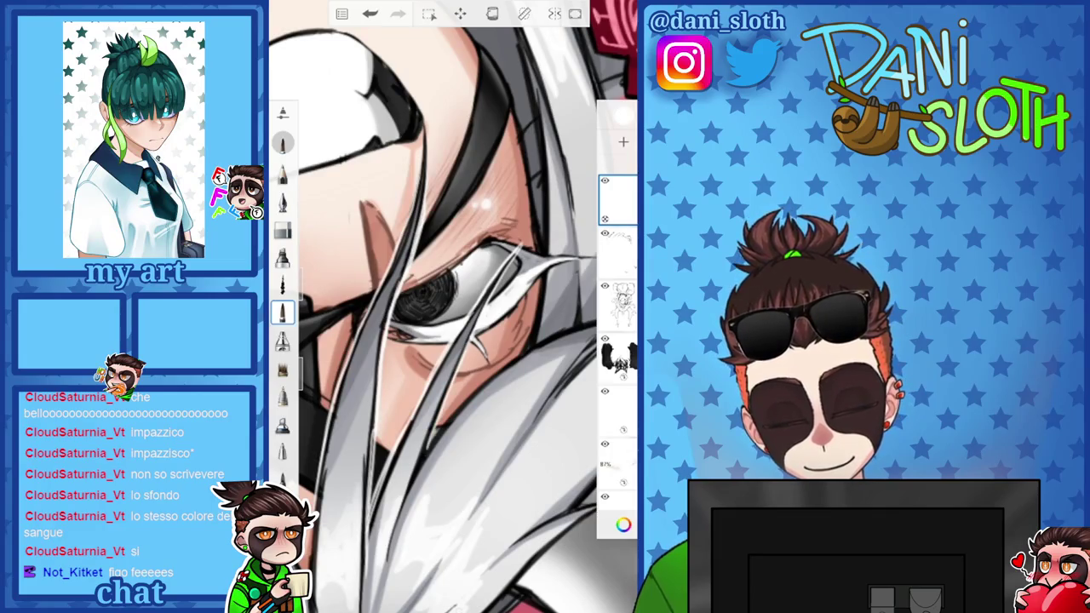
scroll(451, 306, down, 5)
scroll(451, 341, up, 3)
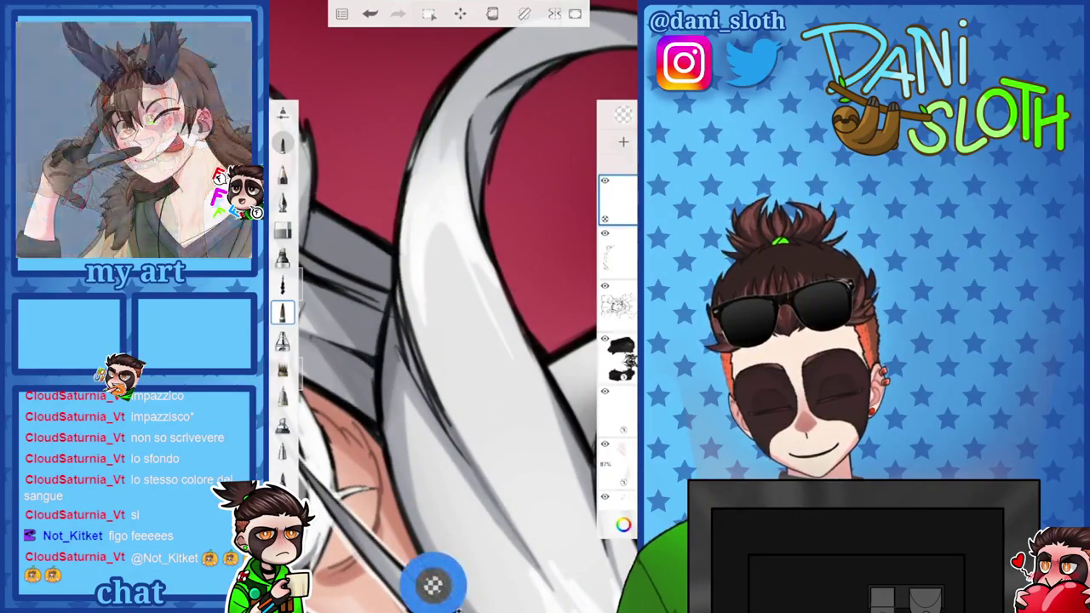
Switch the painting colour to white and stroke highlights along the hair lines
scroll(451, 341, up, 2)
click(624, 524)
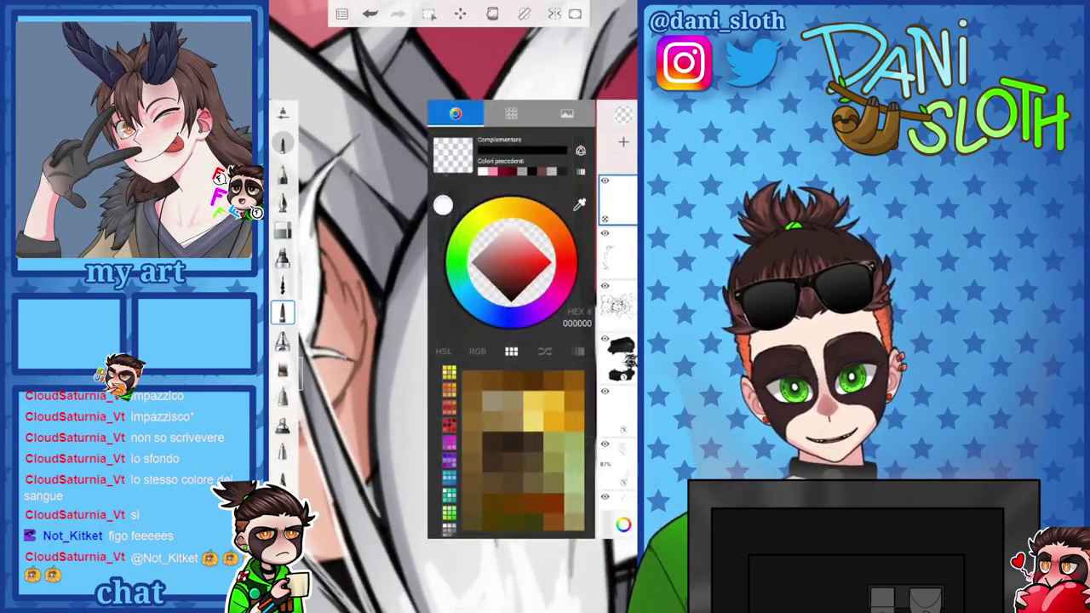
click(567, 259)
click(366, 341)
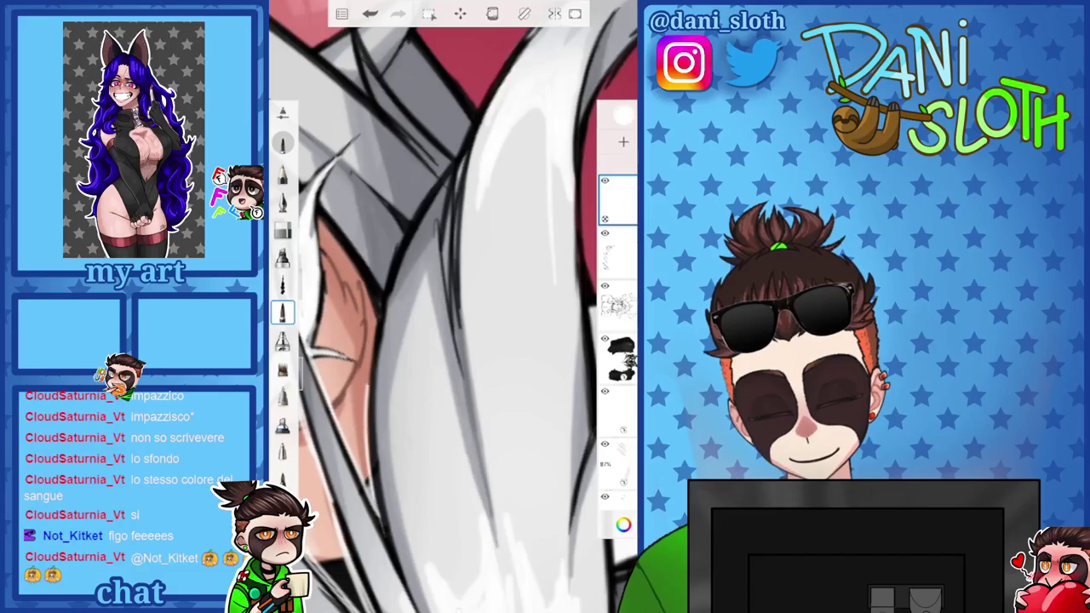
drag(412, 219, 363, 399)
drag(454, 152, 371, 339)
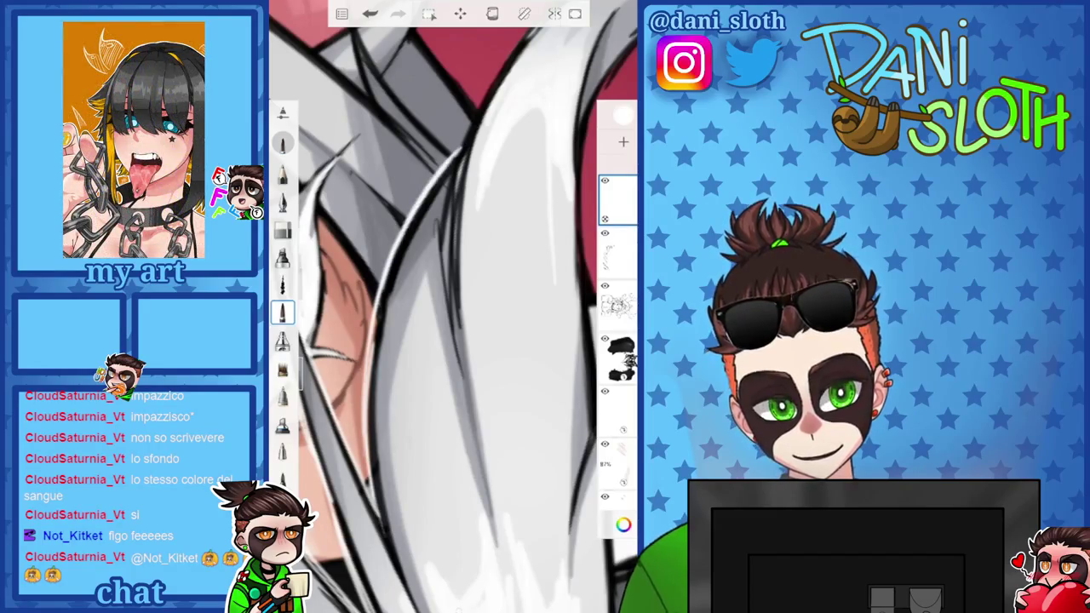
Add white highlight strokes along another hair strand, then switch to the eraser with E
scroll(451, 307, up, 2)
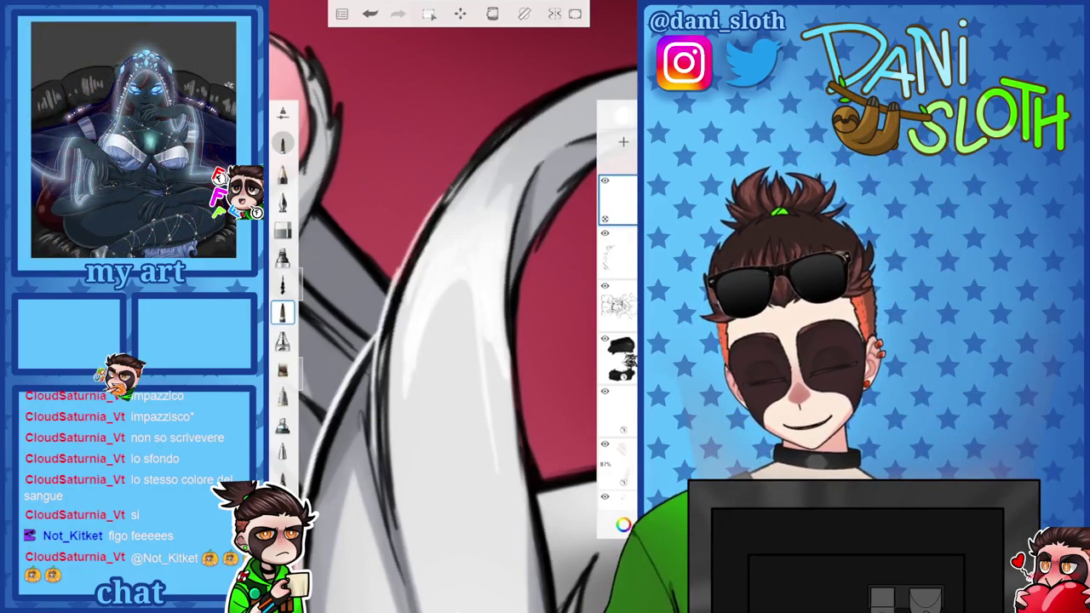
scroll(451, 306, down, 2)
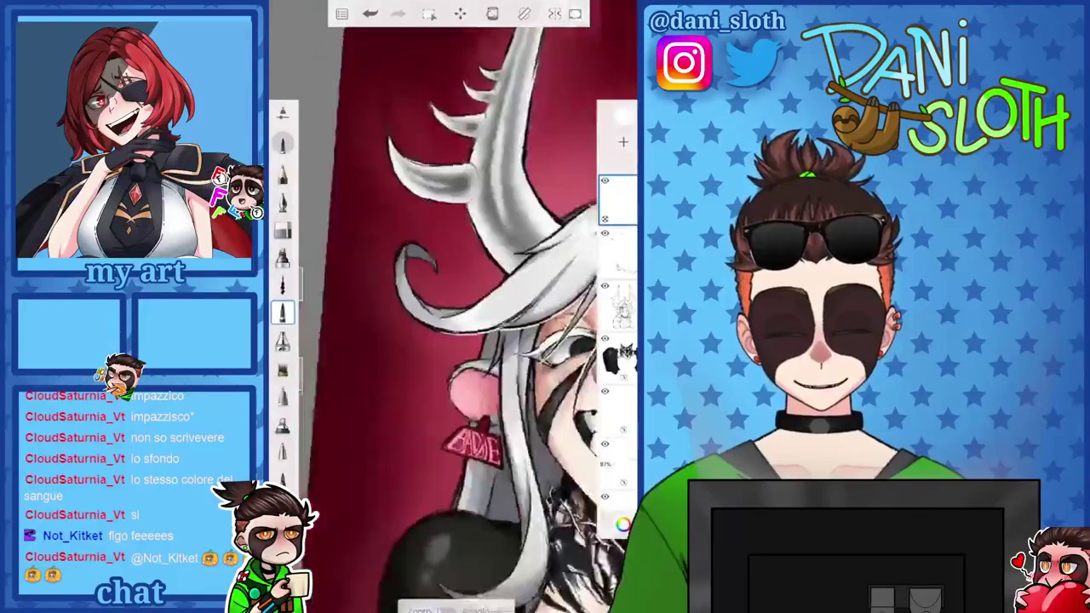
scroll(451, 306, up, 3)
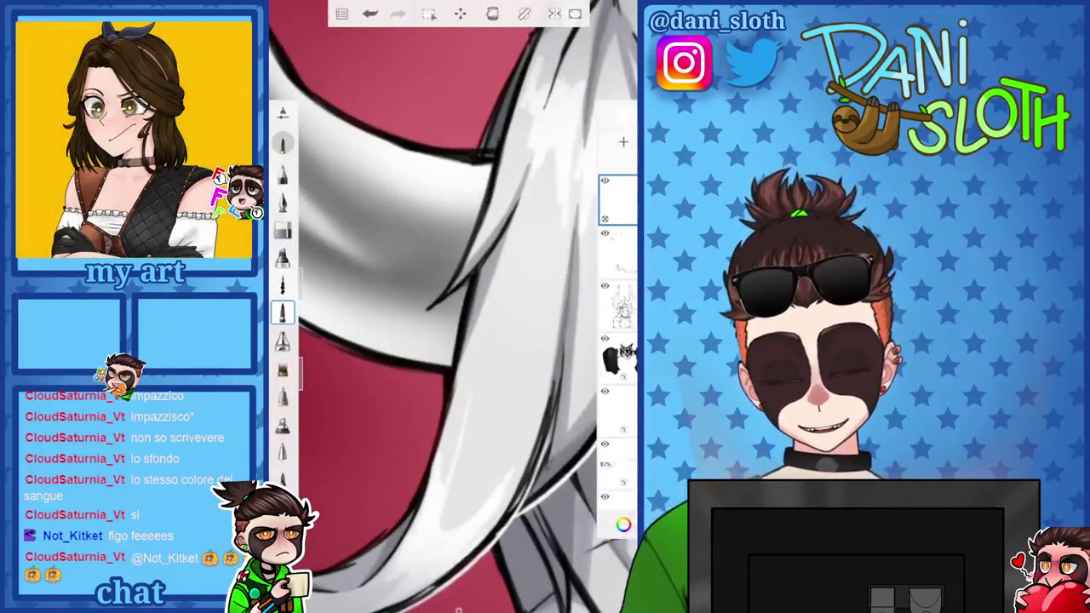
scroll(451, 307, up, 2)
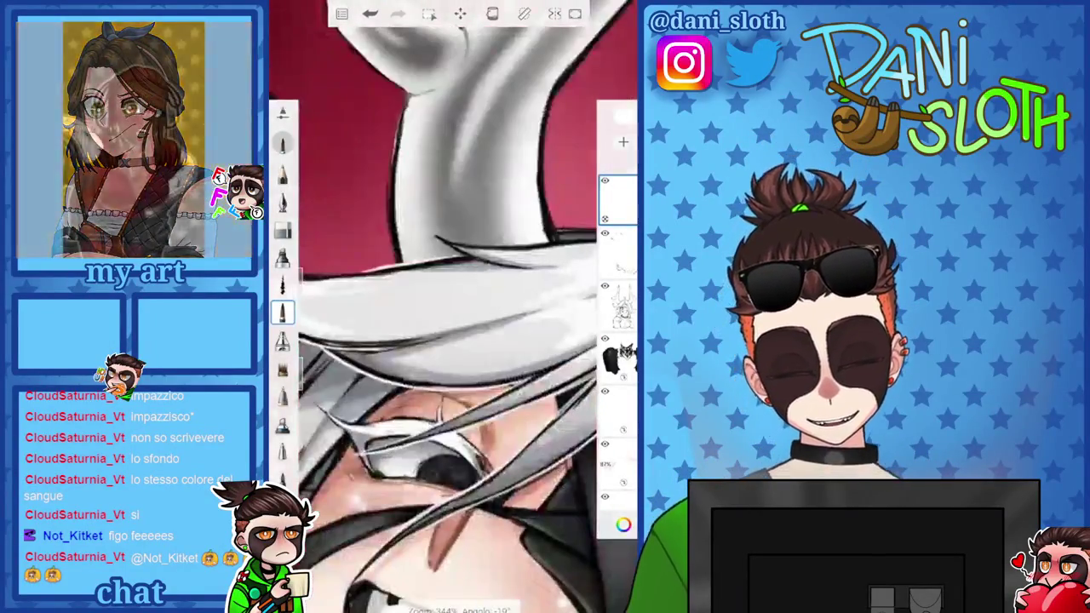
scroll(451, 306, up, 1)
drag(451, 230, 421, 373)
drag(464, 213, 435, 286)
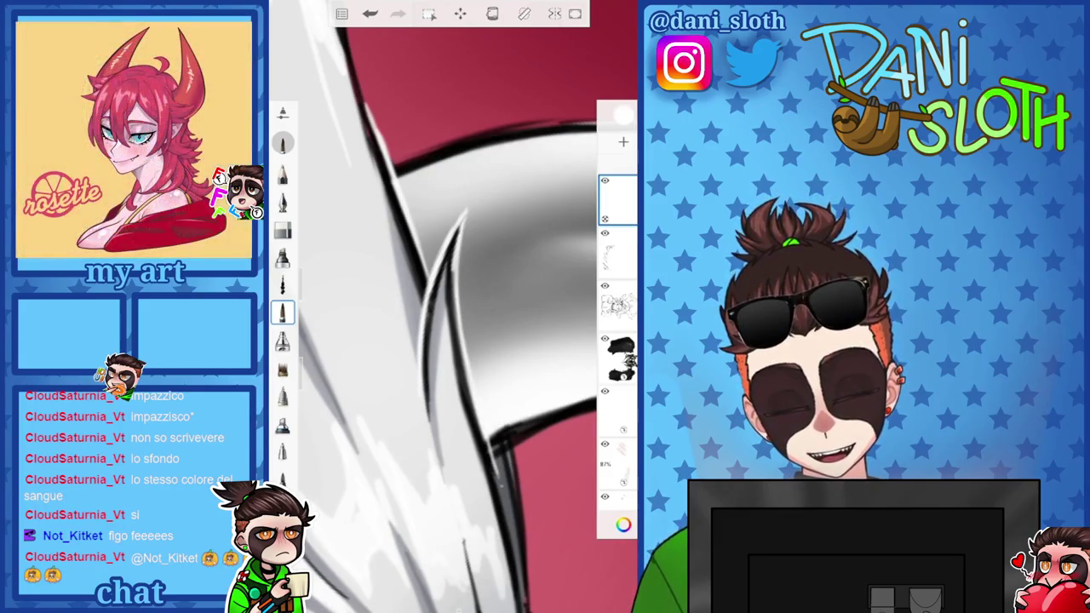
scroll(451, 307, down, 3)
scroll(451, 307, up, 1)
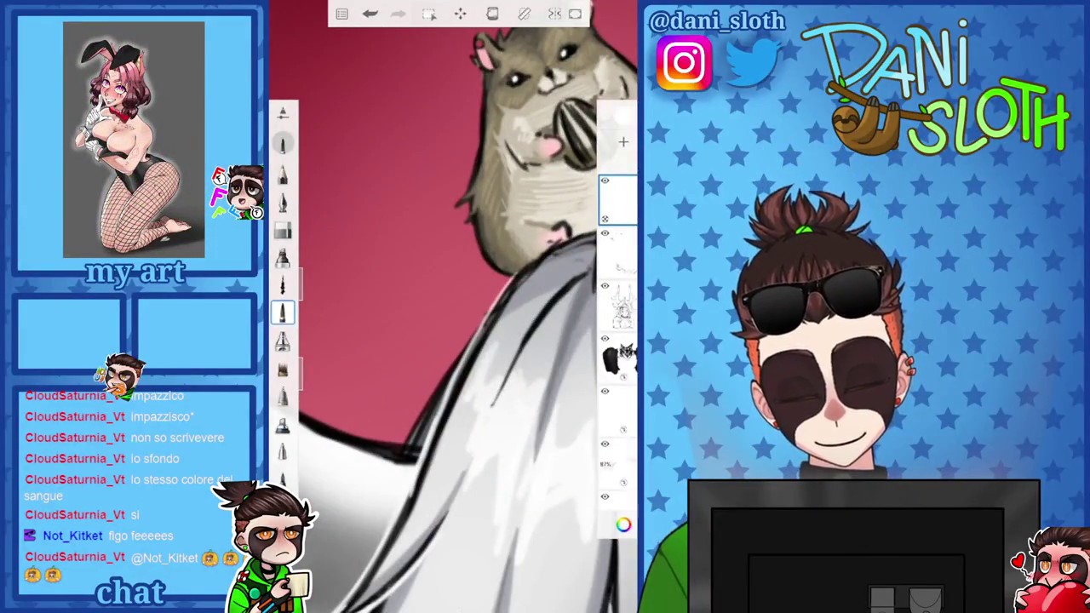
key(e)
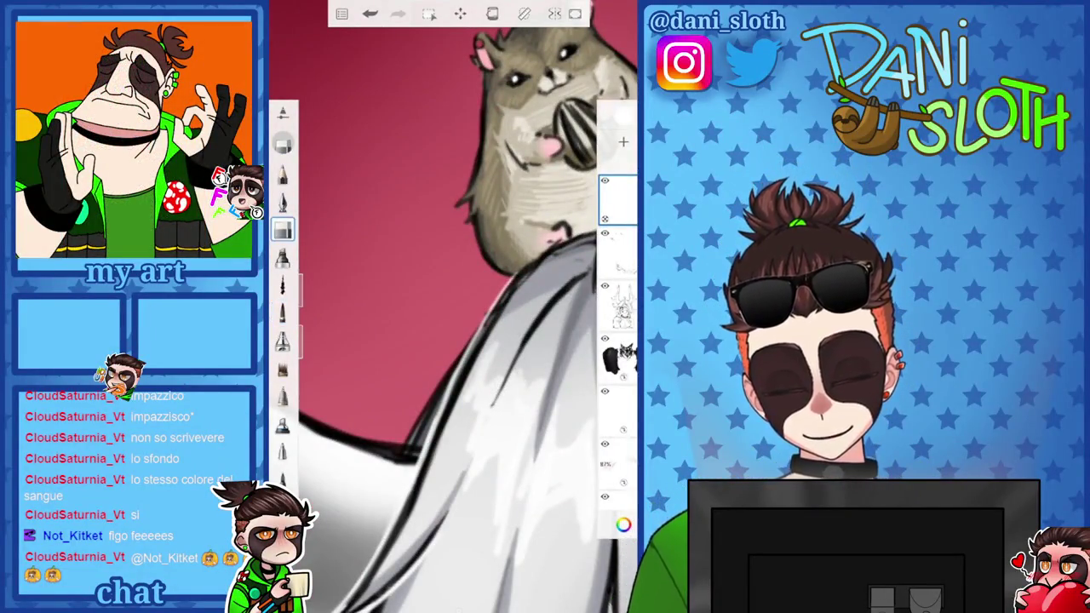
Show the drawing's layers in the Layer Editor with F7
scroll(451, 306, down, 3)
scroll(451, 306, up, 2)
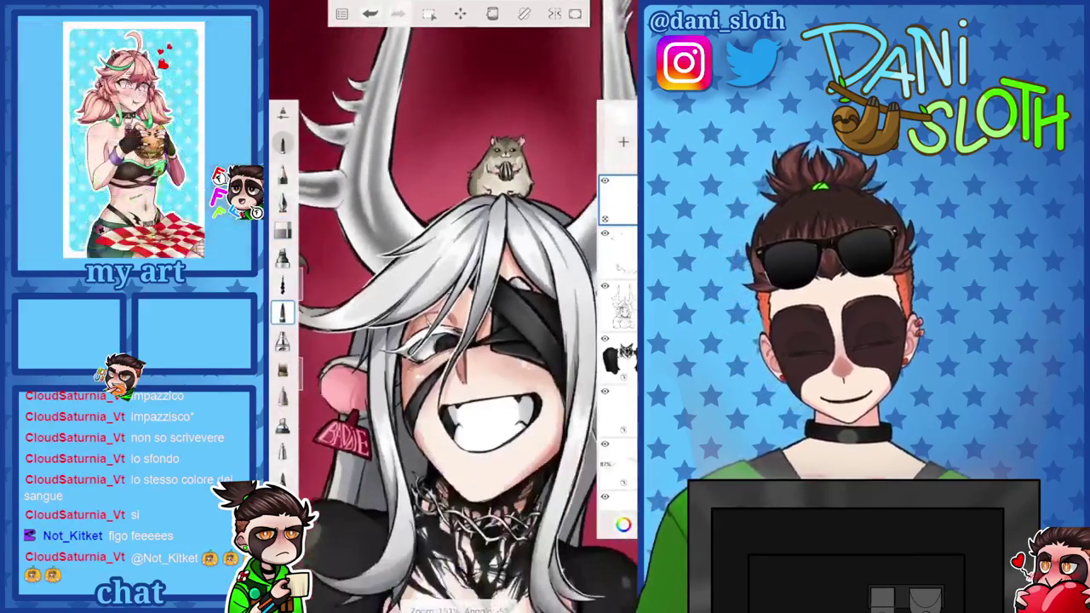
scroll(451, 307, up, 3)
scroll(451, 307, up, 2)
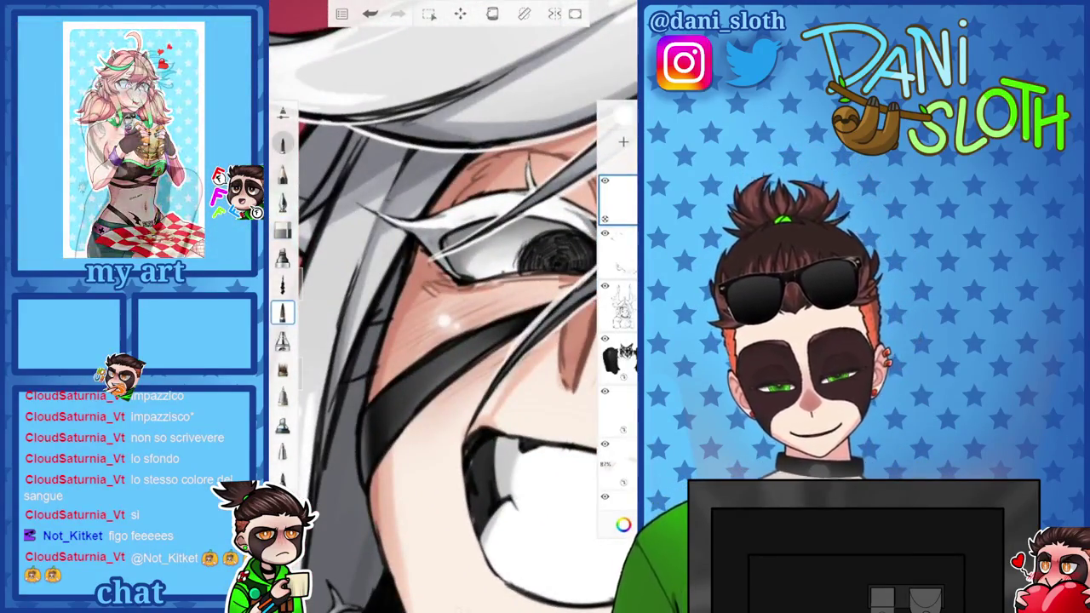
scroll(451, 307, up, 2)
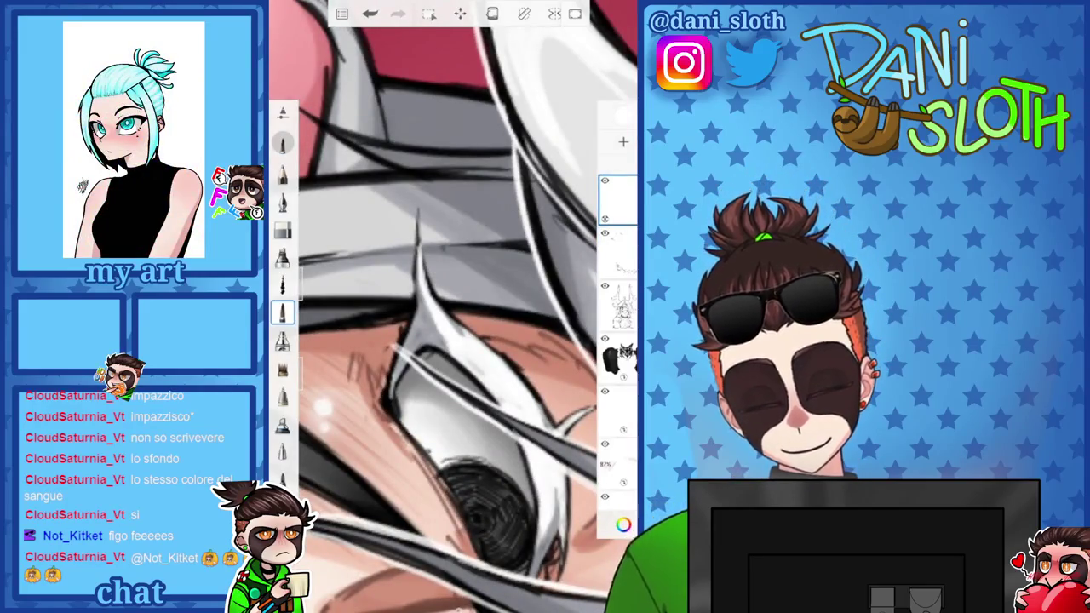
scroll(451, 306, down, 3)
scroll(451, 307, up, 2)
scroll(451, 306, up, 2)
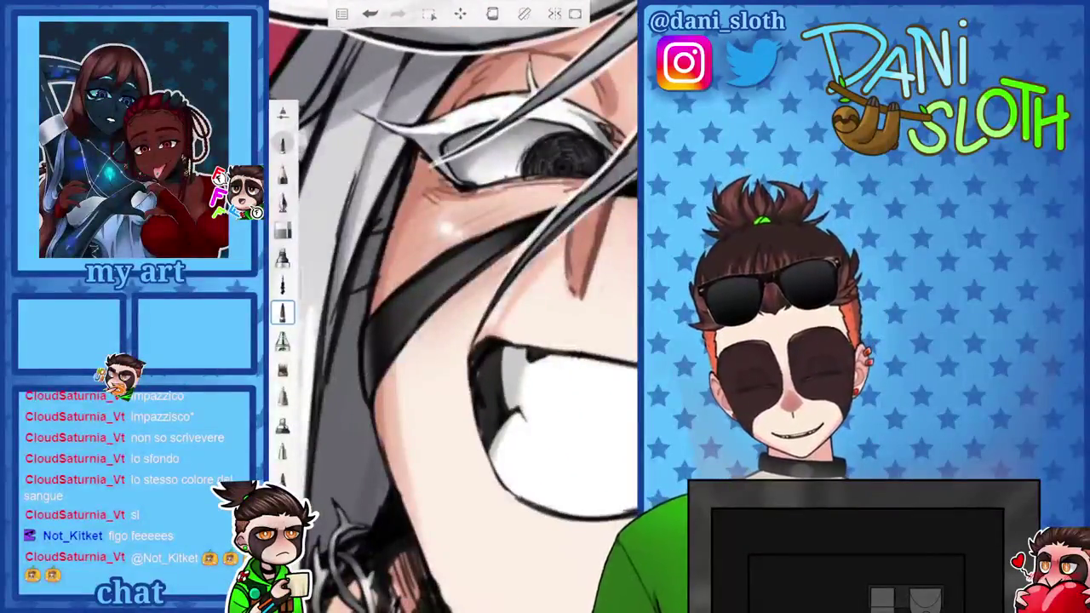
key(F7)
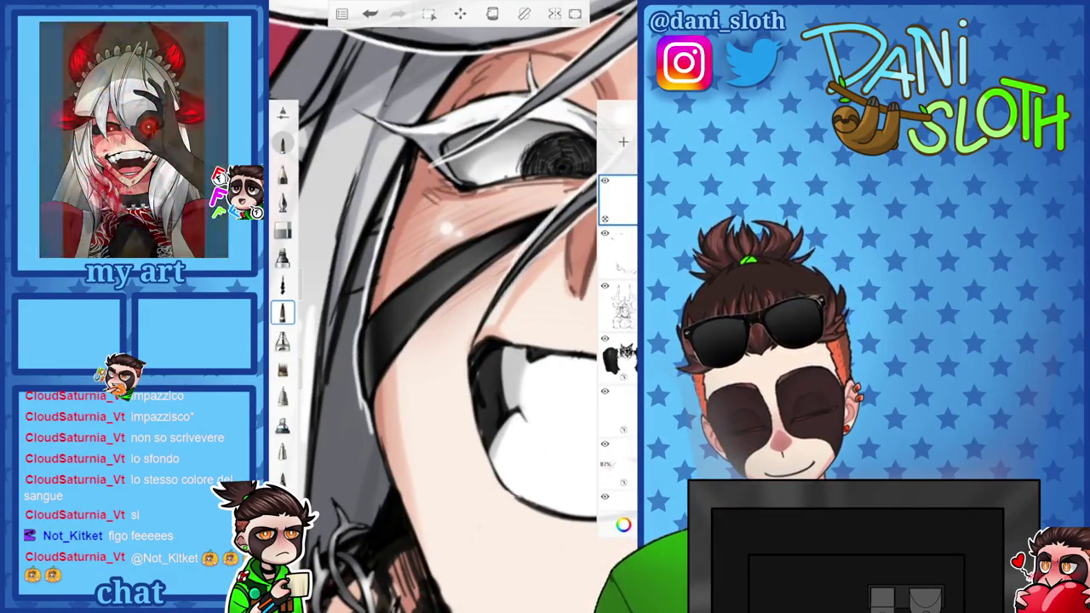
Undo the last brush stroke on the character's face
scroll(451, 307, up, 3)
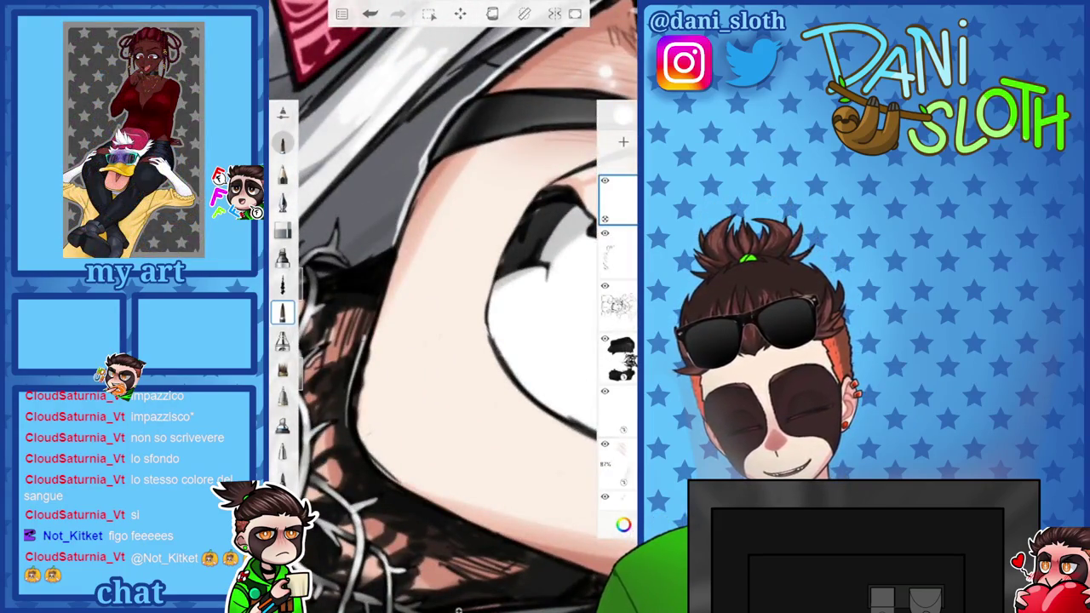
scroll(451, 306, up, 3)
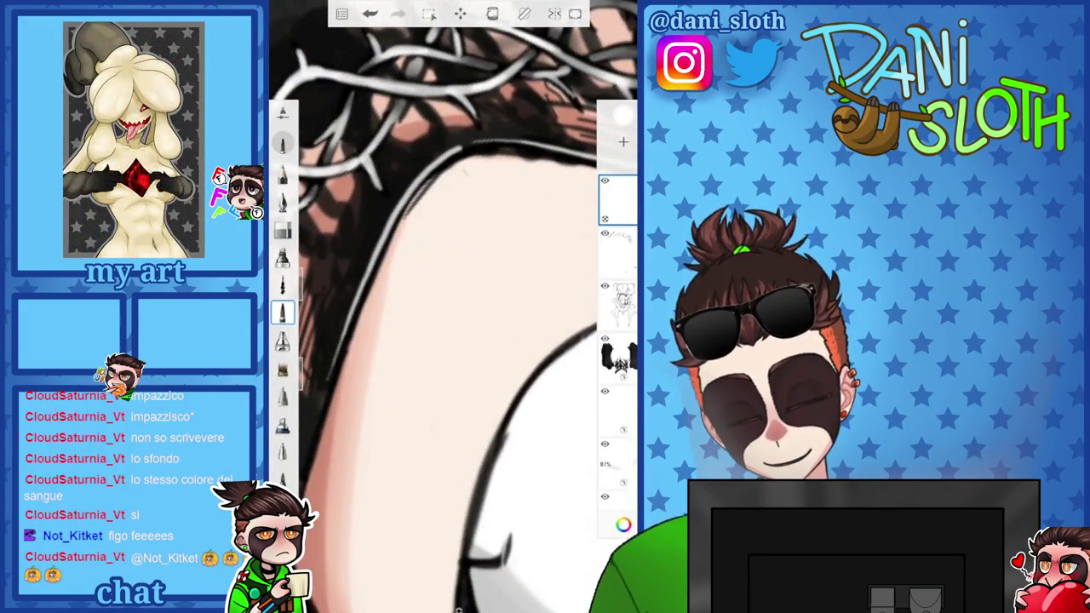
scroll(451, 307, up, 3)
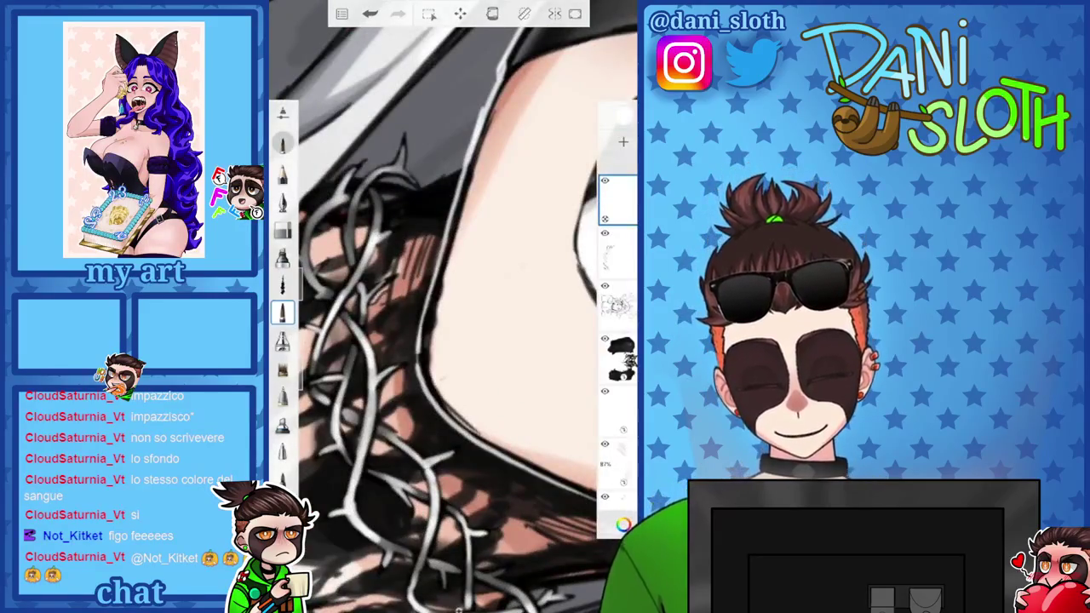
scroll(451, 306, down, 3)
scroll(451, 306, up, 3)
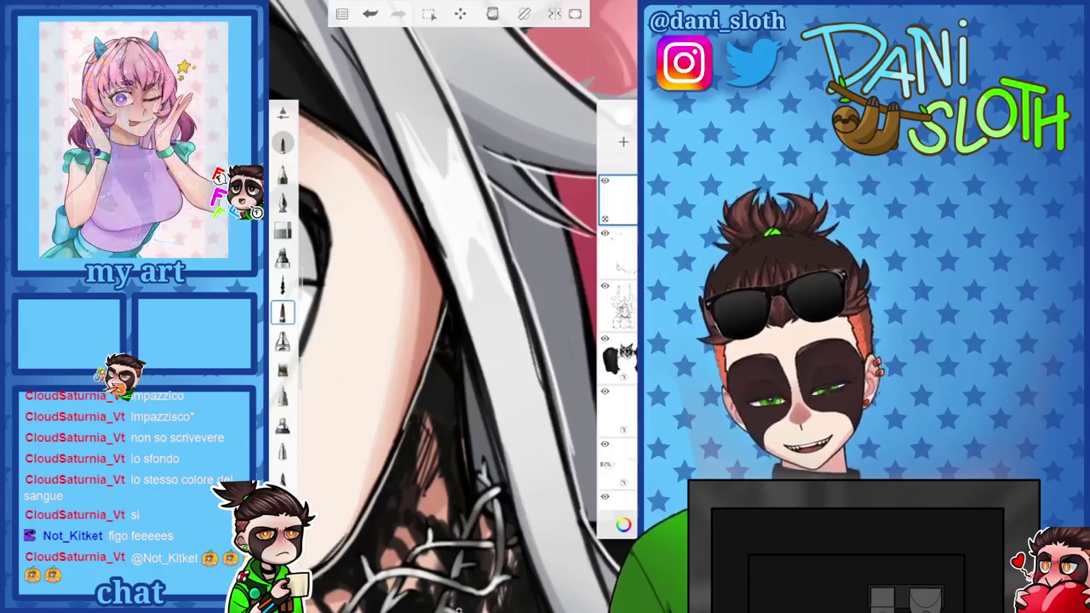
key(ctrl+z)
scroll(451, 307, down, 3)
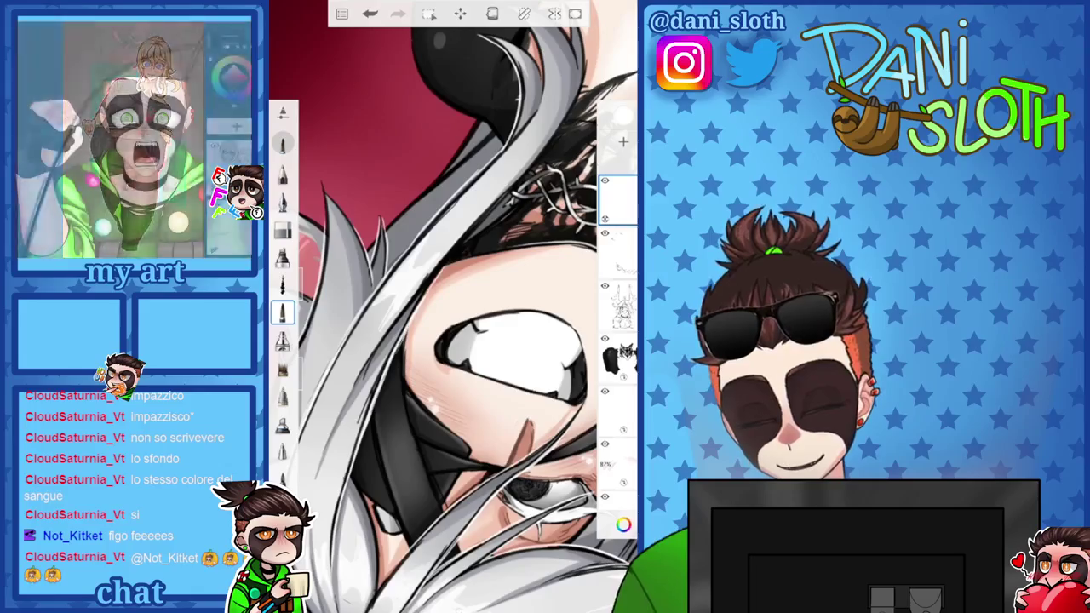
scroll(452, 306, down, 5)
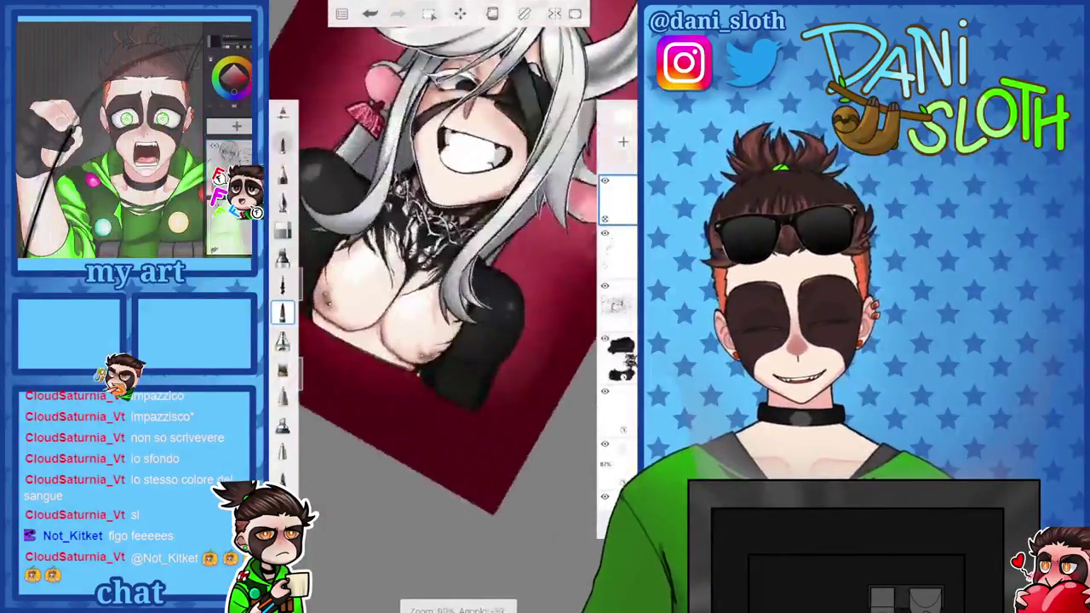
Paint white highlights along the hair strands, including up the left strand
scroll(452, 306, up, 5)
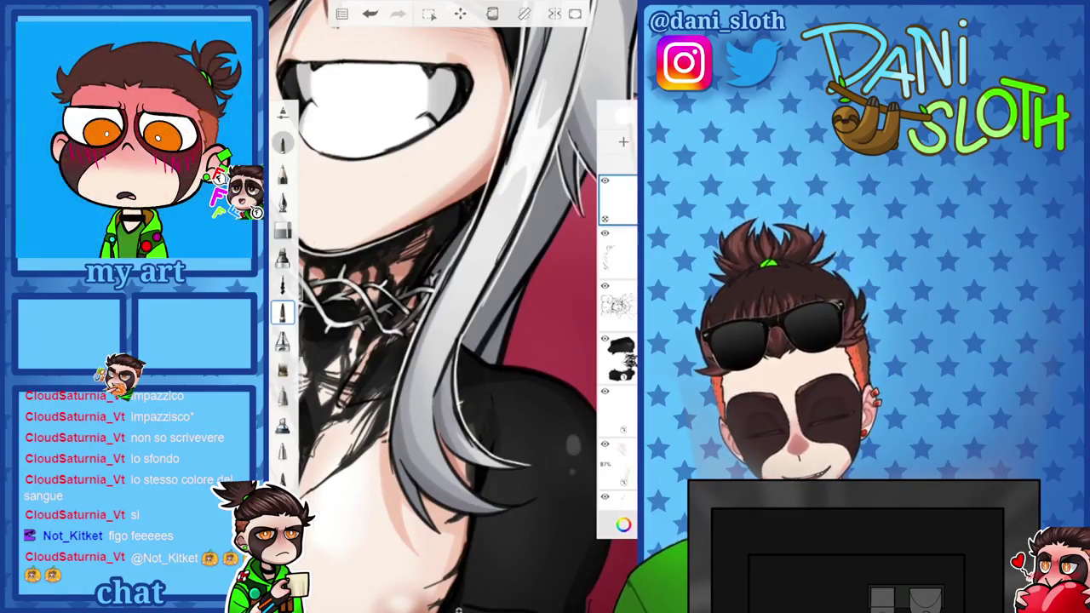
scroll(451, 307, down, 5)
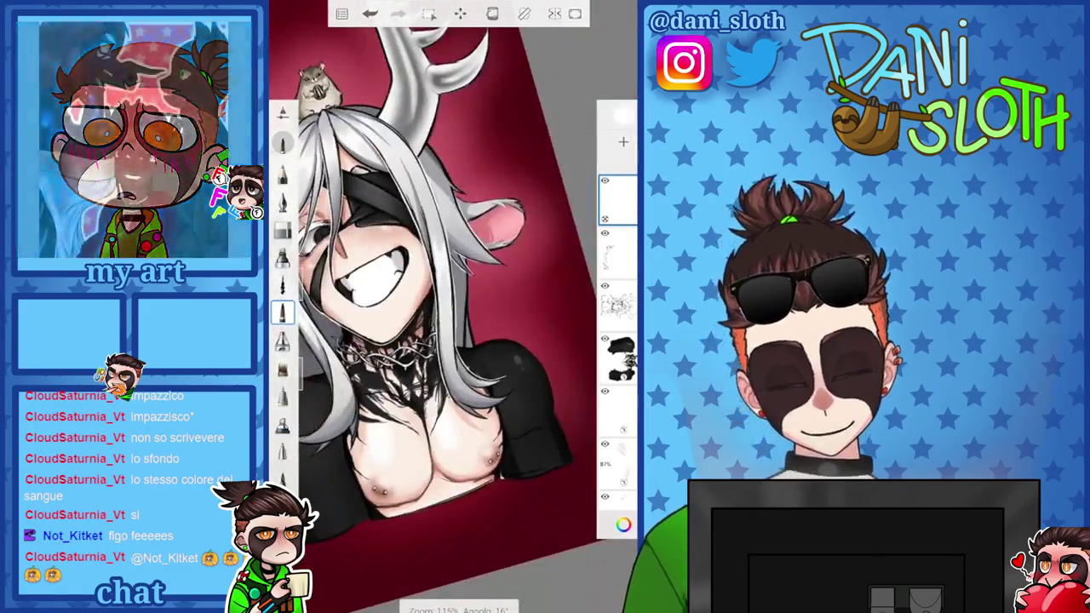
scroll(451, 306, up, 5)
scroll(451, 307, up, 3)
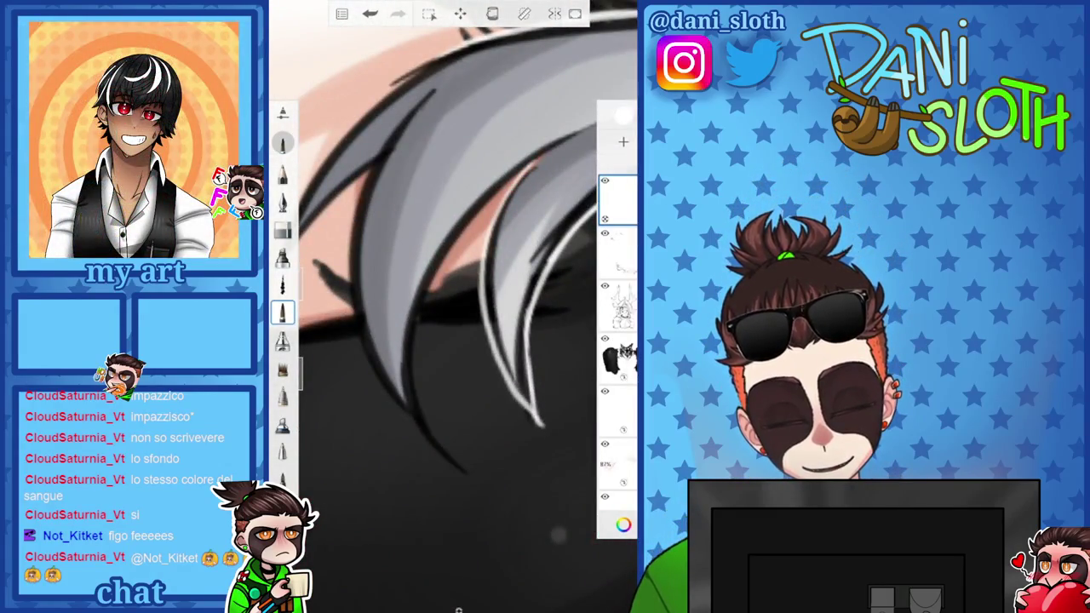
mouse_move(515, 175)
mouse_down()
mouse_move(498, 206)
mouse_move(511, 398)
mouse_up()
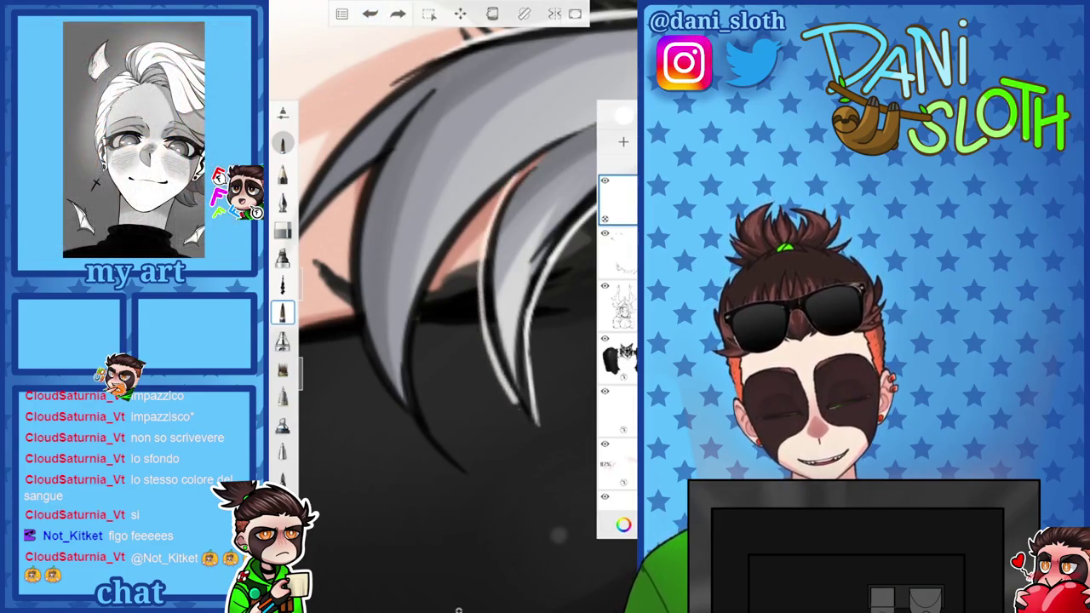
mouse_move(426, 418)
mouse_down()
mouse_move(419, 294)
mouse_move(489, 205)
mouse_up()
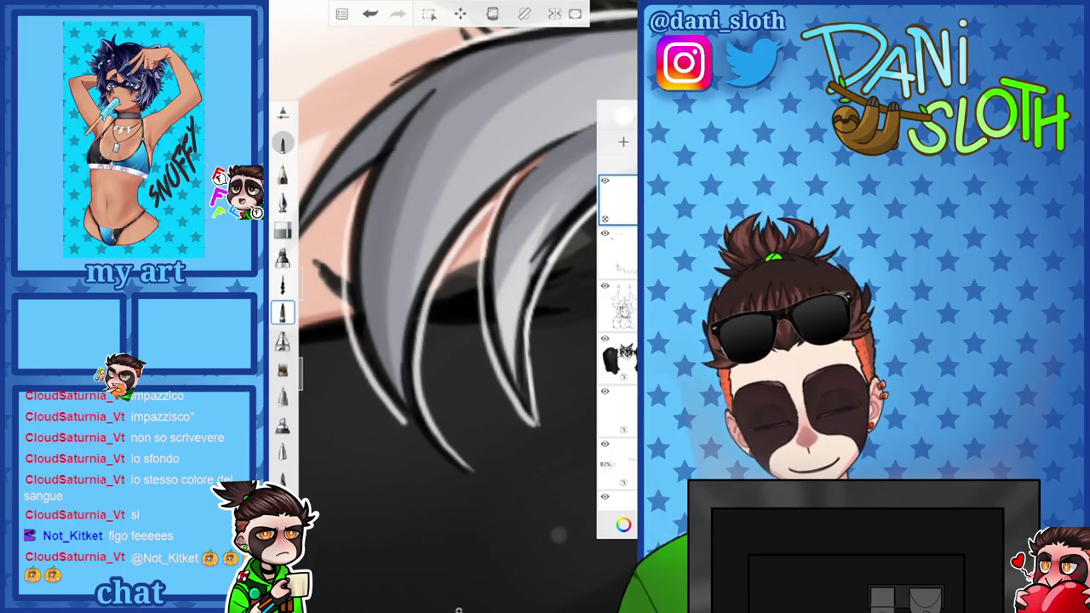
Draw a white line down the hair edge and a light stroke along the skin edge
drag(451, 340, 451, 255)
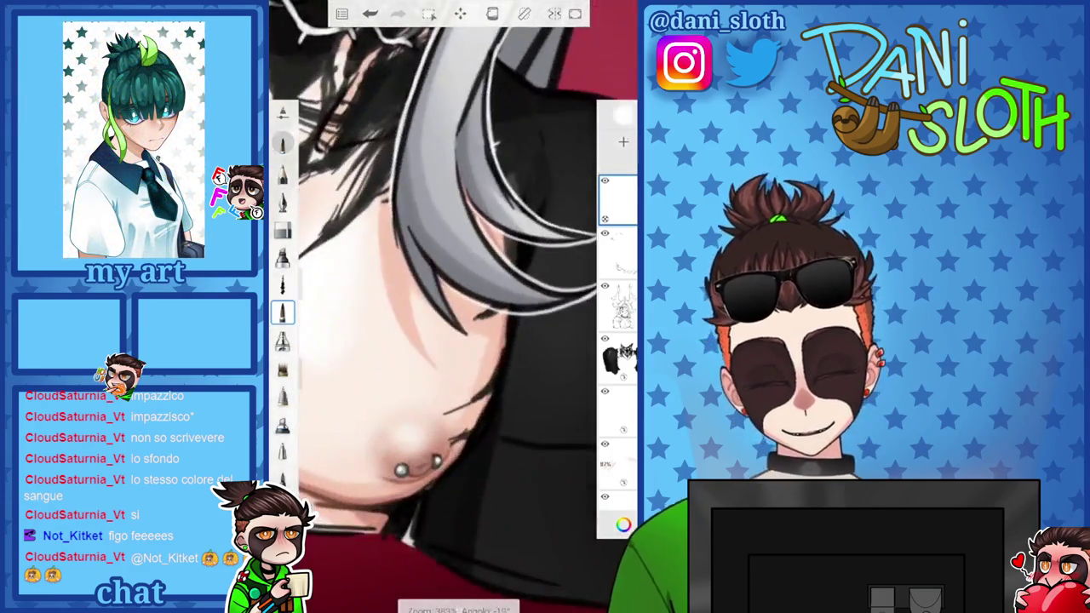
mouse_move(451, 341)
mouse_down()
mouse_move(452, 239)
mouse_move(470, 341)
mouse_move(417, 395)
mouse_up()
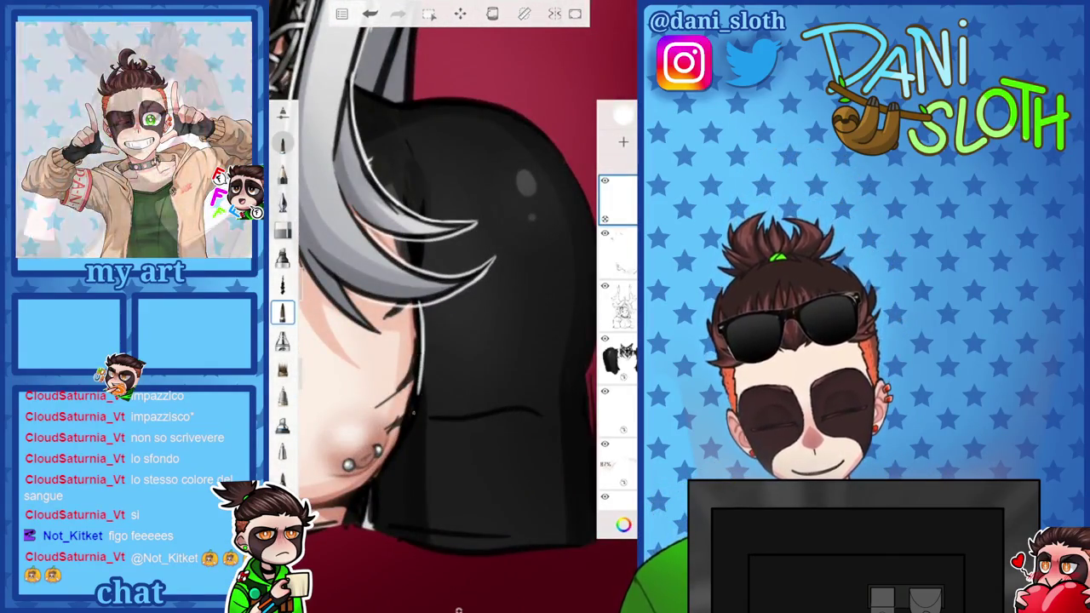
drag(421, 354, 410, 424)
mouse_move(451, 307)
mouse_down()
mouse_move(451, 255)
mouse_move(452, 340)
mouse_move(373, 421)
mouse_up()
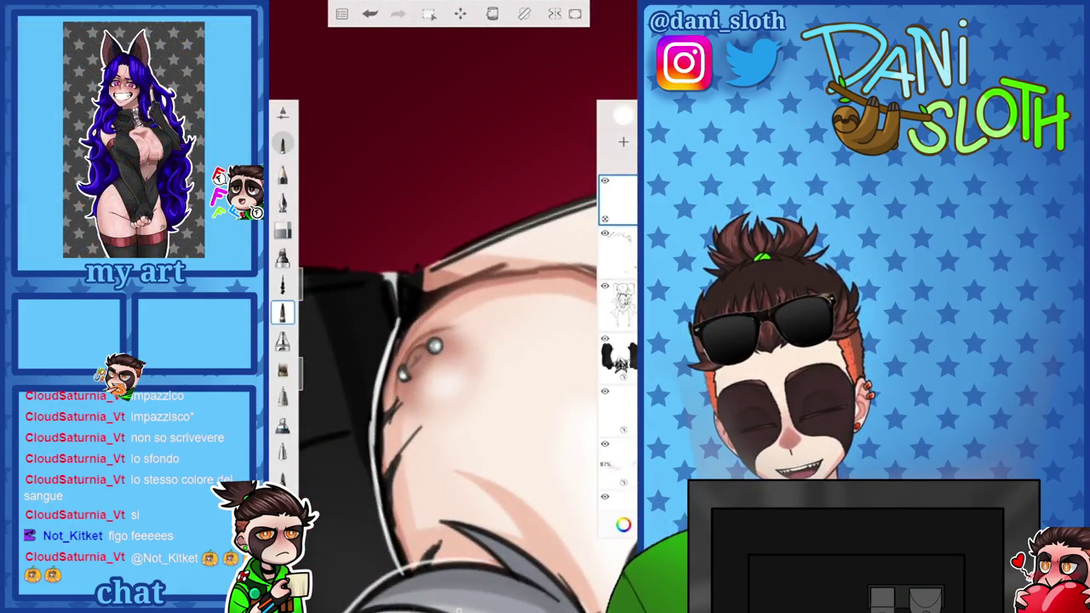
drag(434, 345, 460, 418)
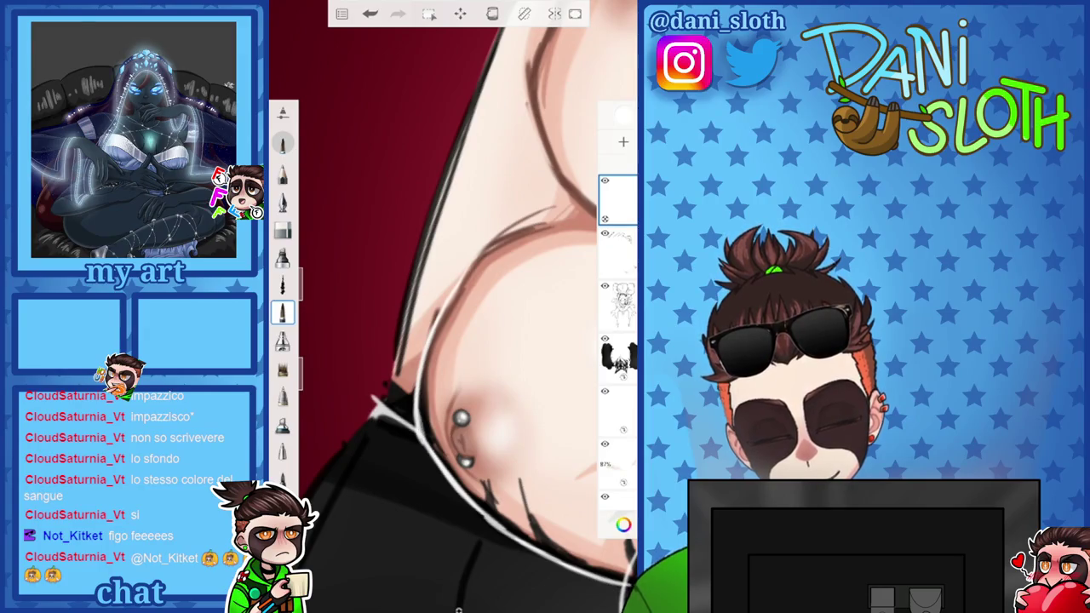
scroll(451, 306, down, 5)
scroll(451, 306, up, 5)
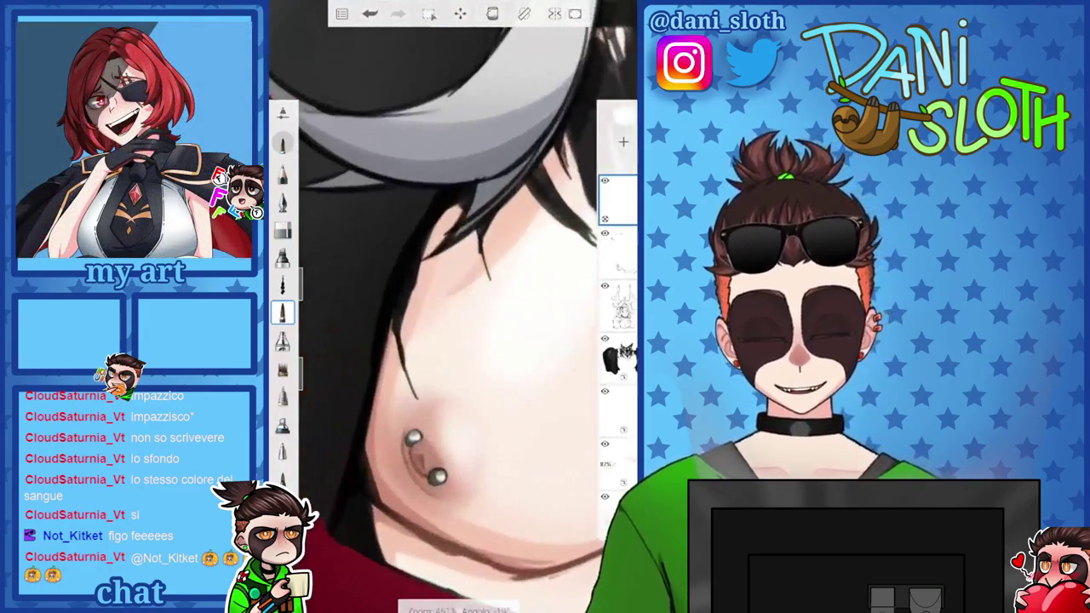
drag(443, 200, 374, 426)
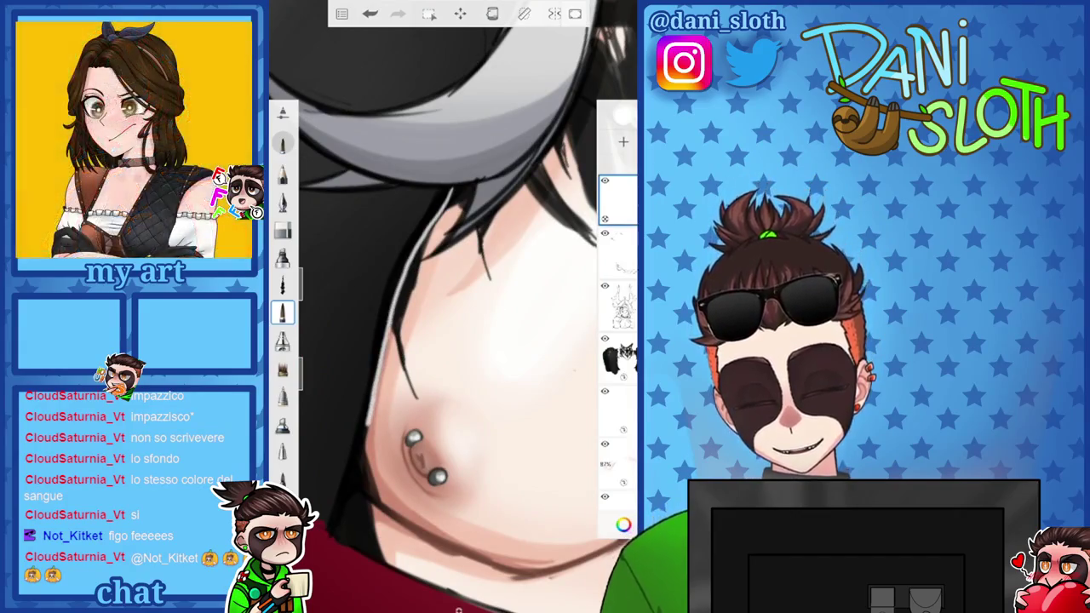
scroll(451, 307, down, 3)
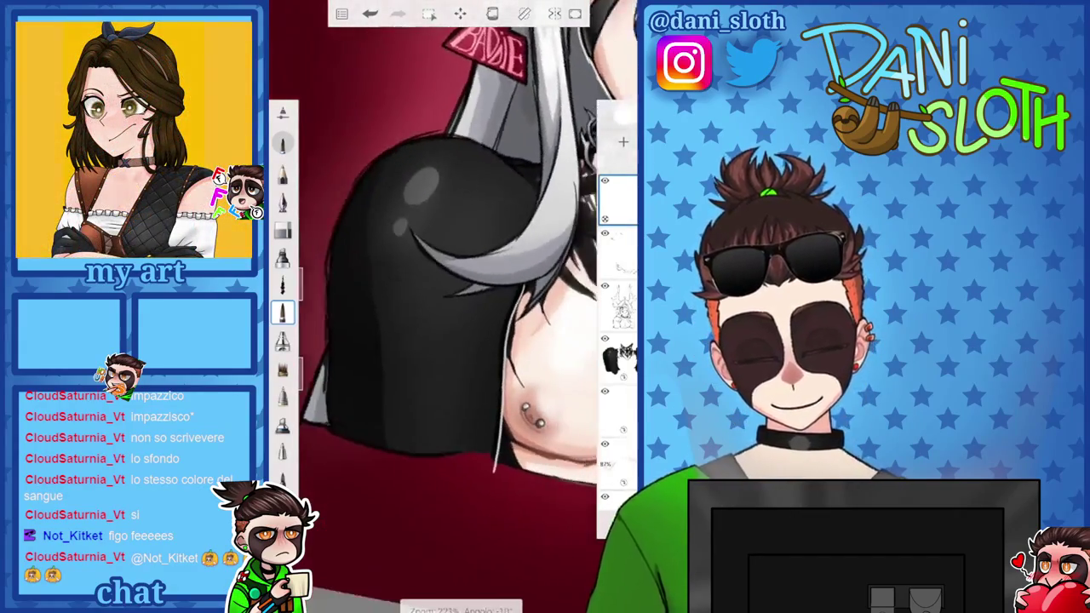
Switch to a different brush while zooming around the crescent area
click(283, 230)
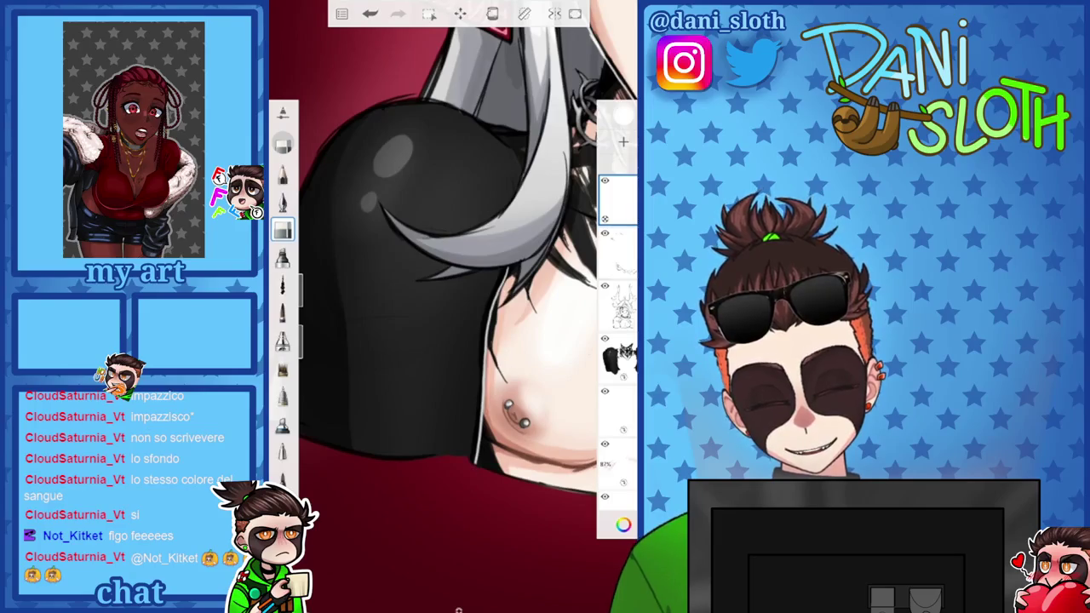
scroll(451, 307, up, 2)
scroll(451, 306, up, 2)
scroll(451, 306, up, 2)
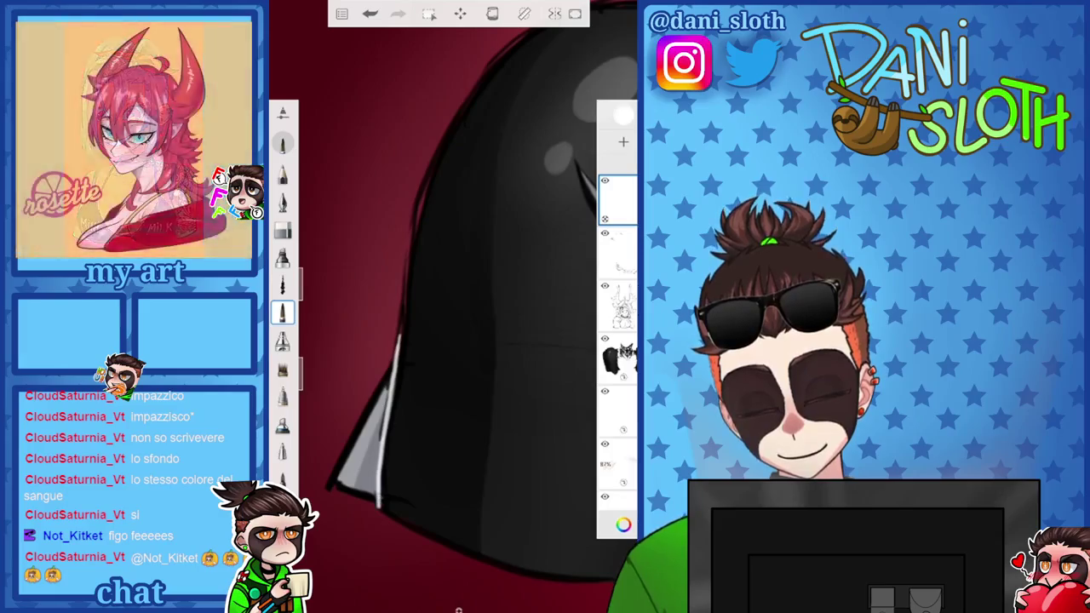
scroll(451, 306, down, 5)
scroll(452, 306, up, 3)
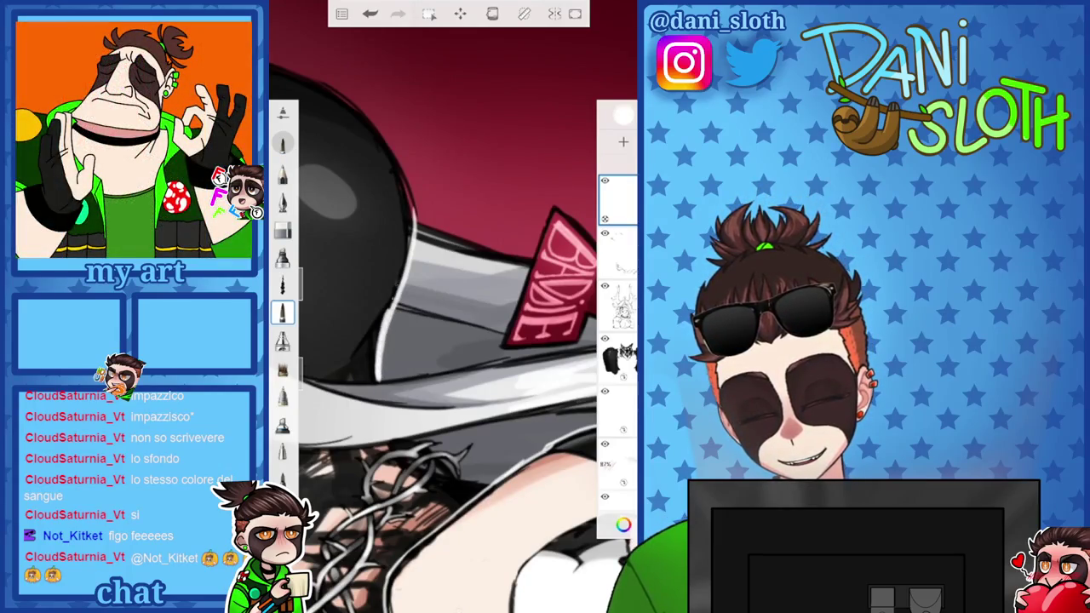
scroll(451, 307, down, 3)
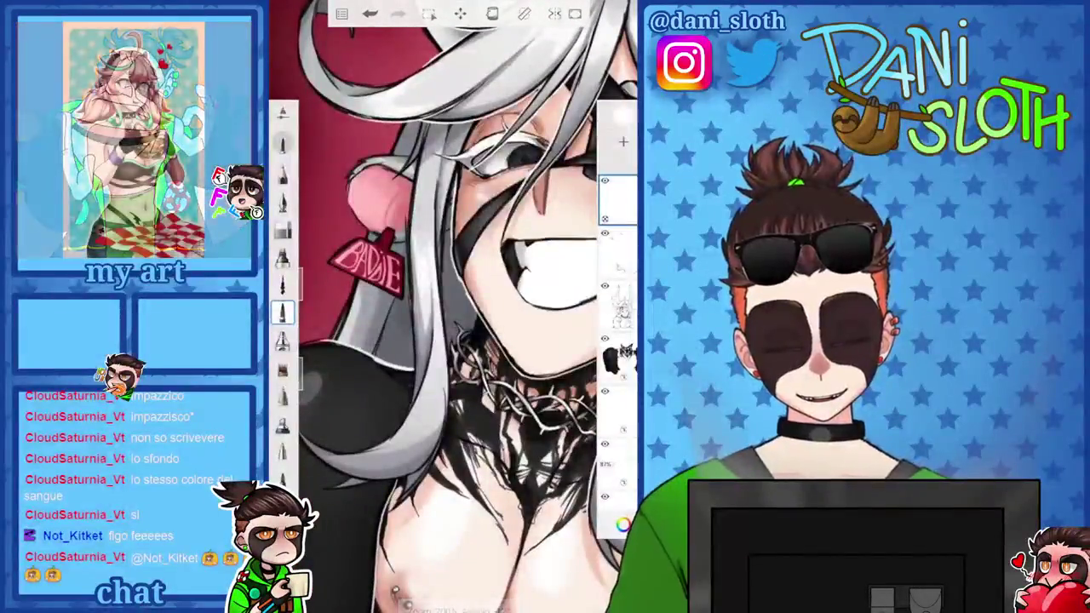
scroll(451, 306, down, 3)
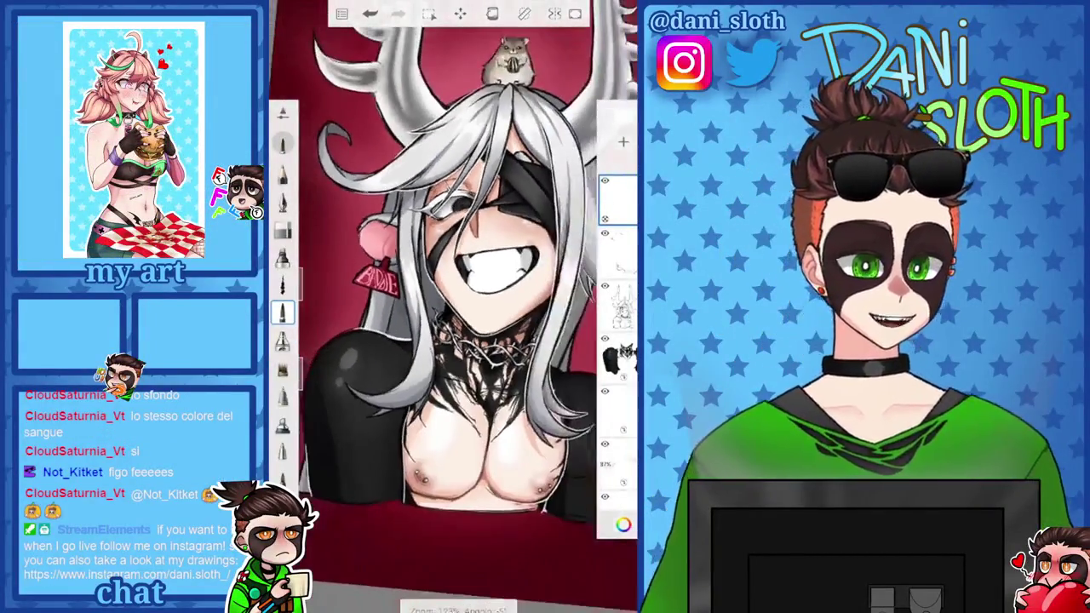
scroll(451, 306, up, 5)
scroll(451, 307, down, 3)
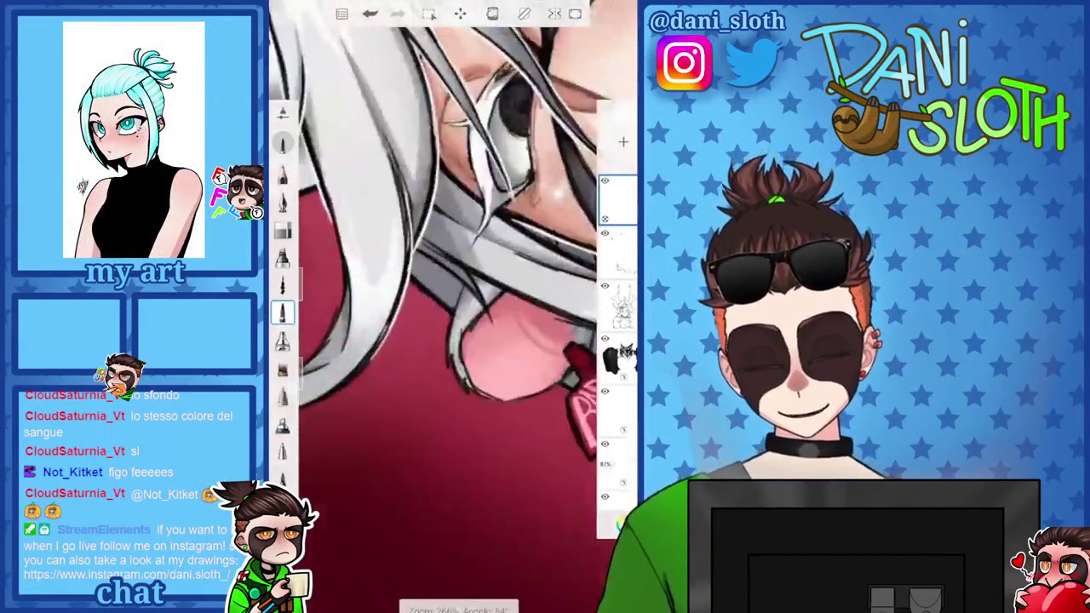
Try another brush, then return to the previous pen brush
scroll(451, 306, down, 3)
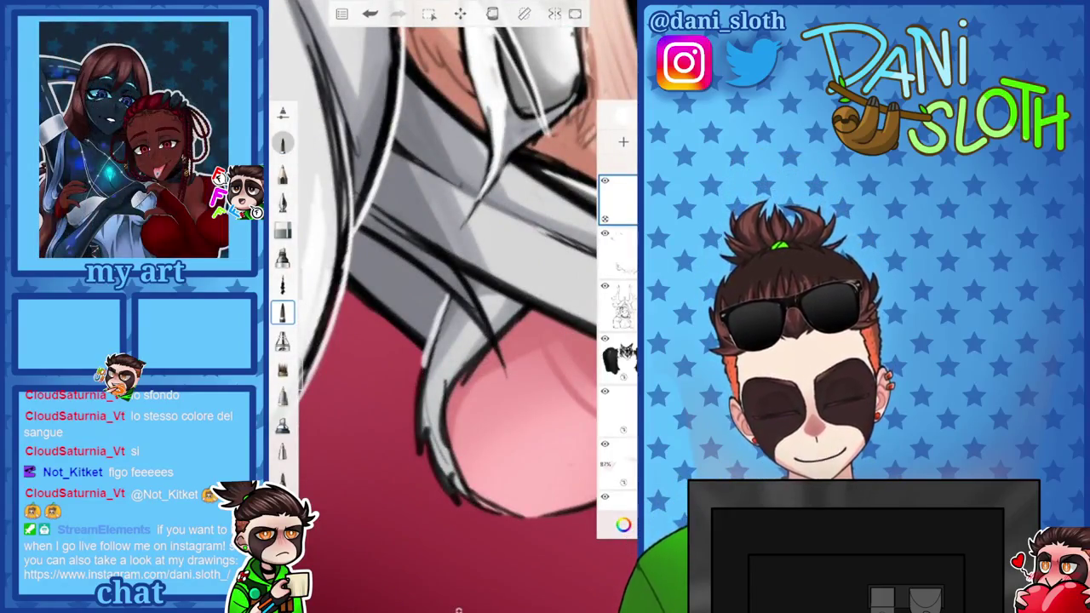
scroll(451, 307, down, 3)
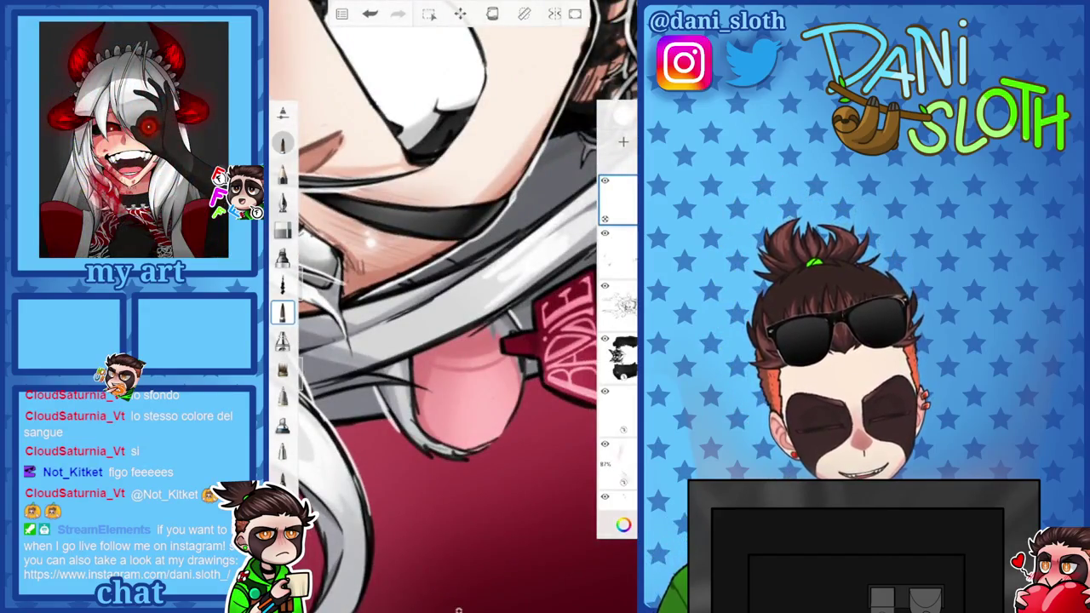
scroll(451, 307, down, 3)
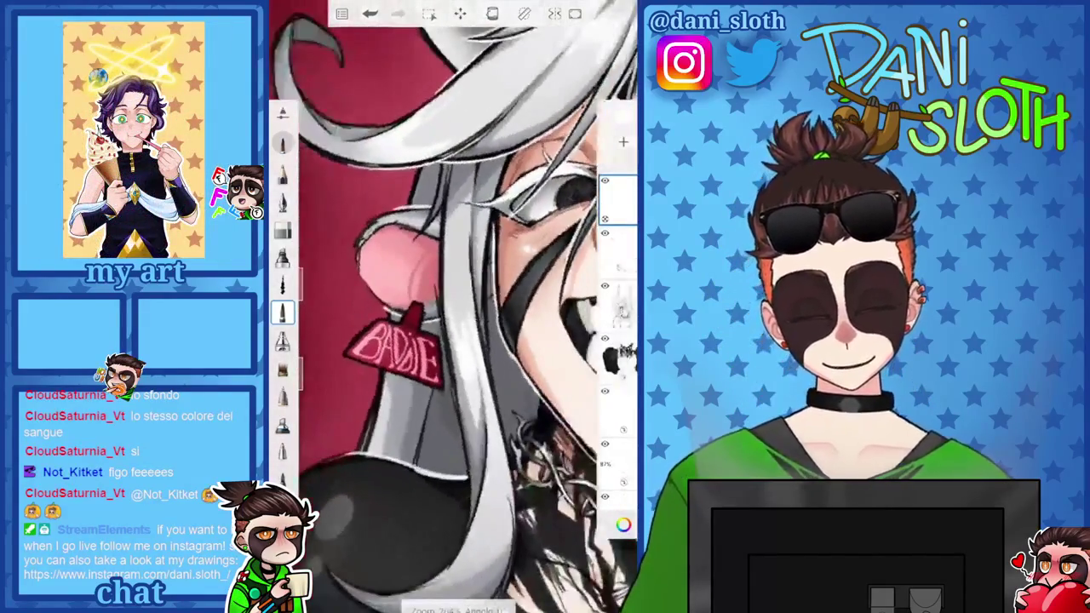
scroll(451, 306, up, 3)
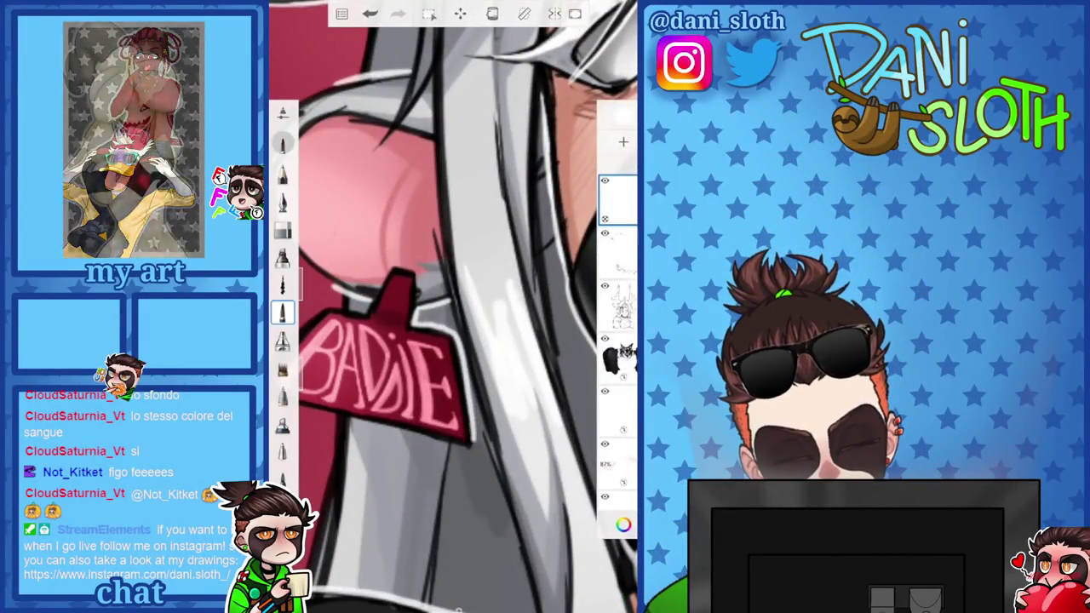
scroll(451, 307, up, 3)
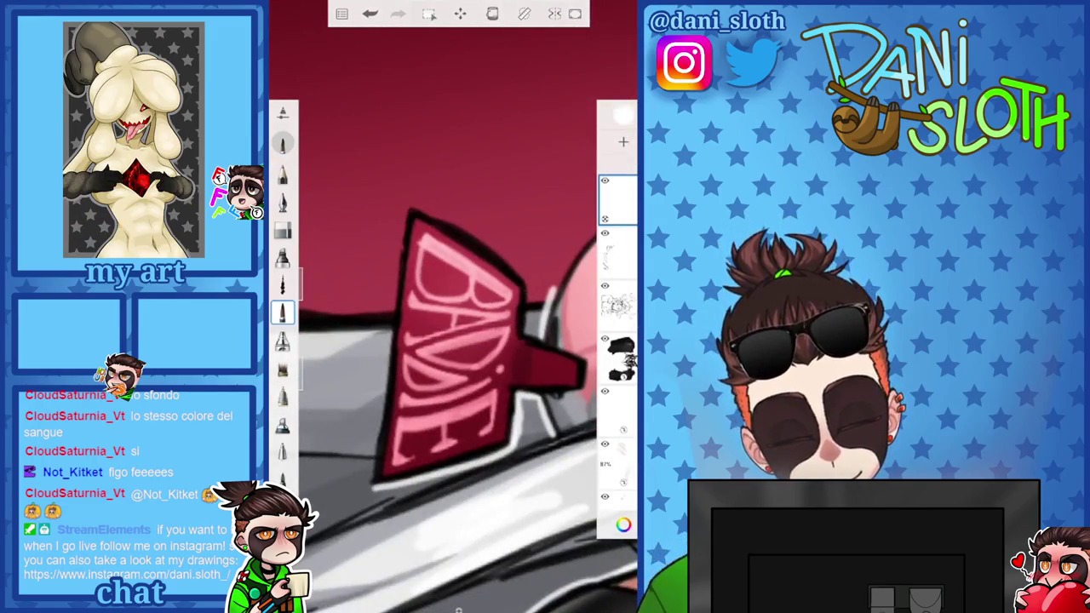
click(282, 230)
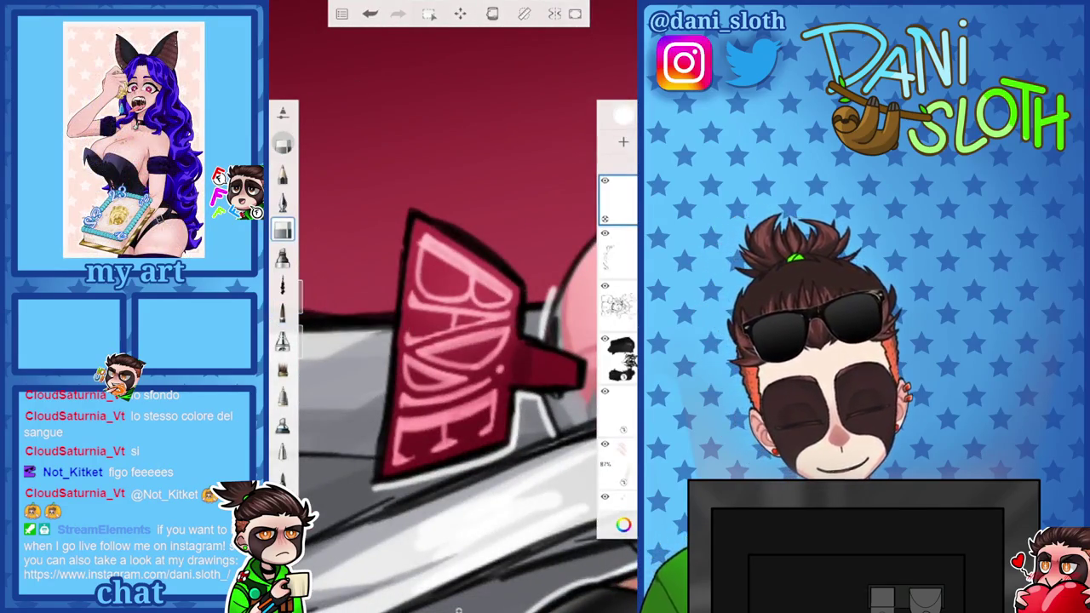
click(283, 314)
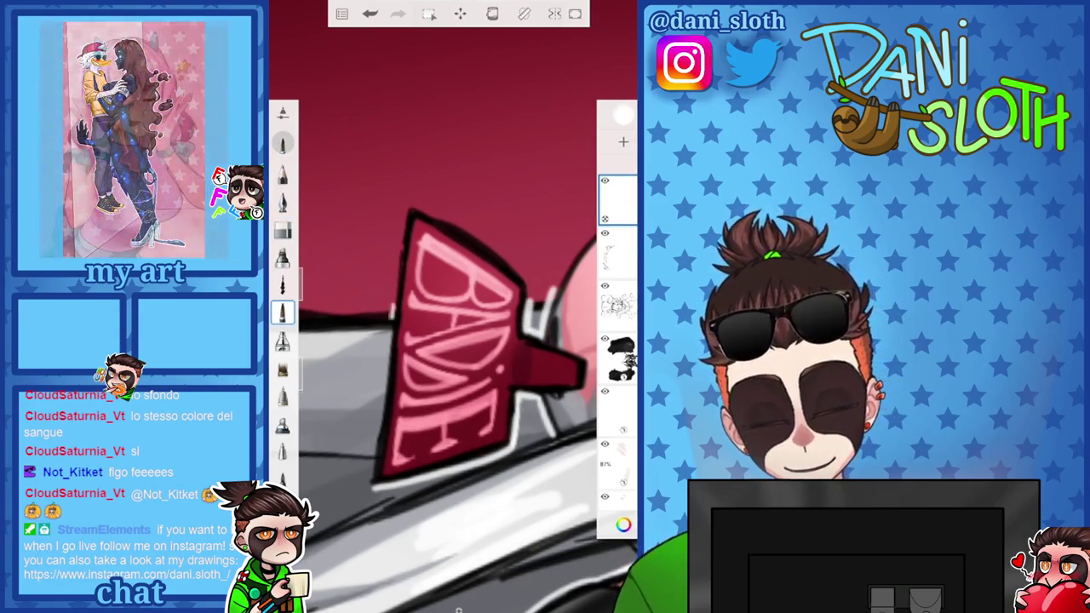
scroll(454, 307, down, 3)
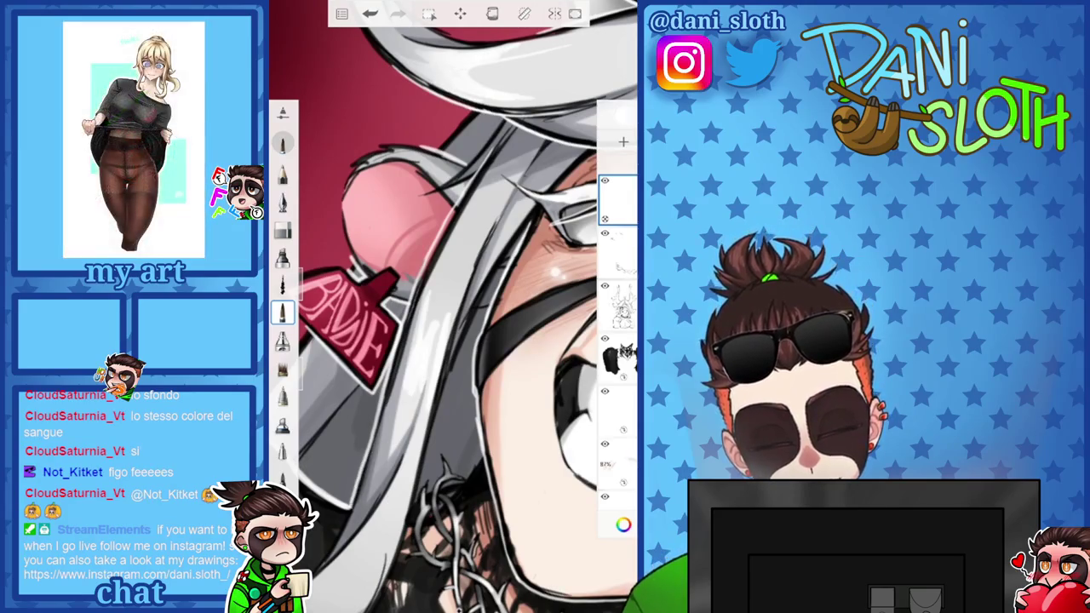
scroll(454, 306, down, 2)
scroll(453, 306, up, 2)
scroll(454, 306, up, 2)
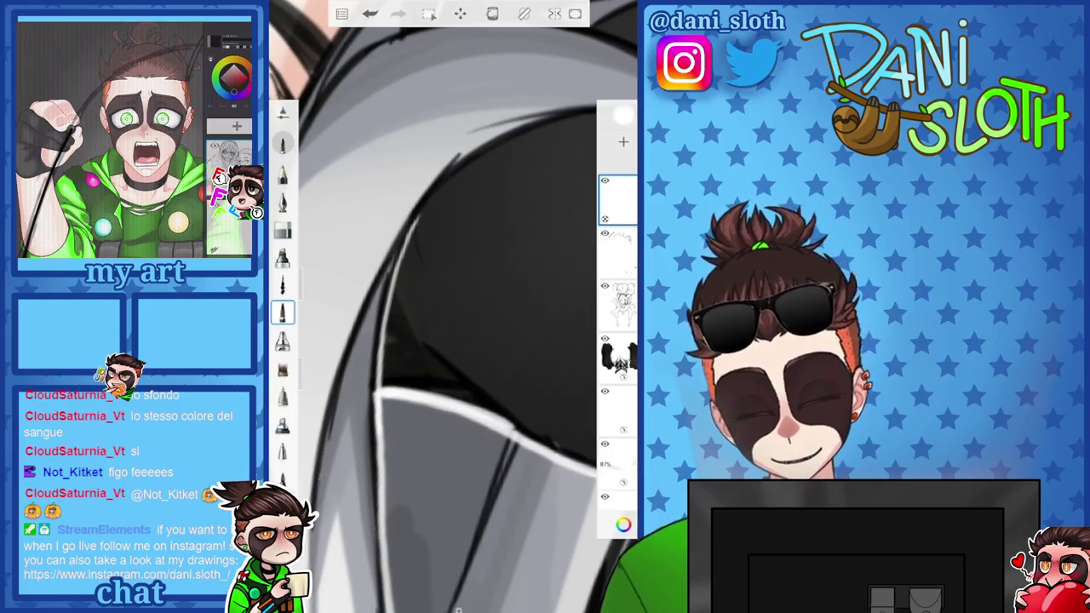
scroll(454, 307, up, 2)
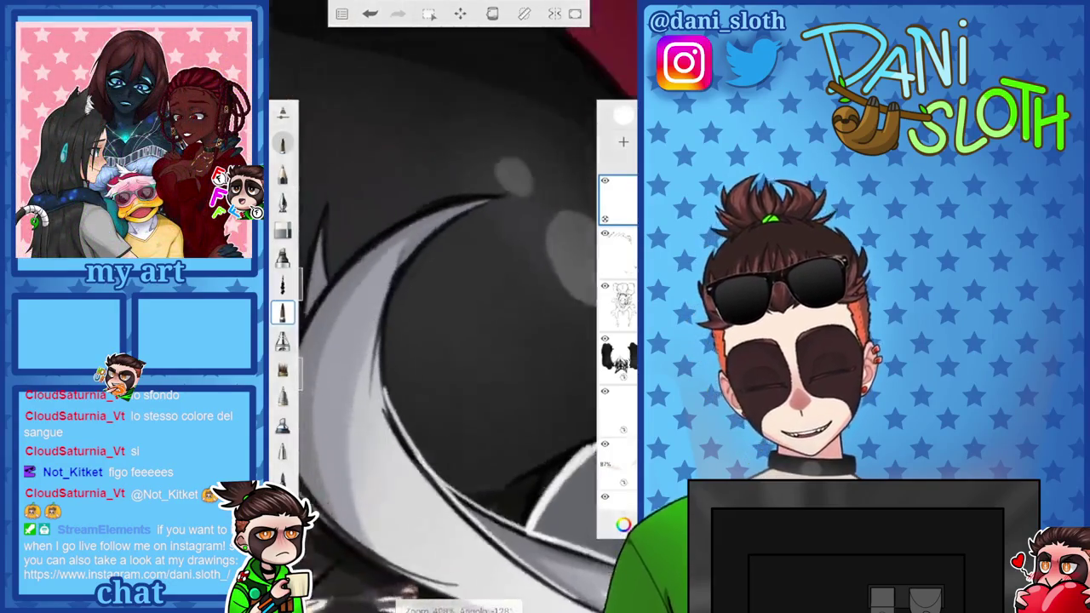
Add white highlights along the crescent's inner and outer edges with the fine pen
drag(529, 169, 387, 368)
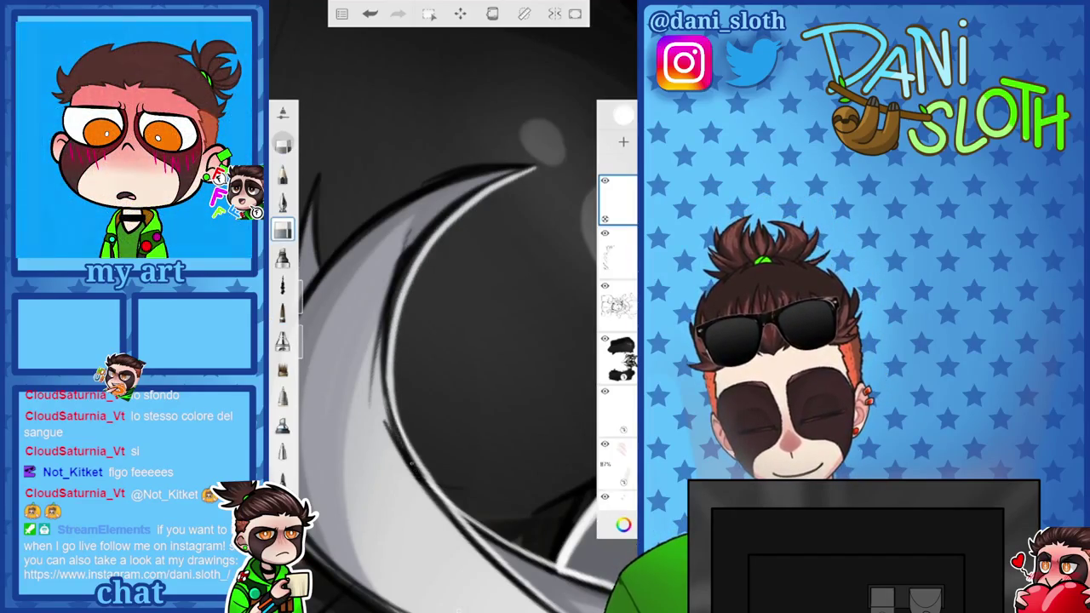
click(283, 313)
scroll(454, 340, down, 1)
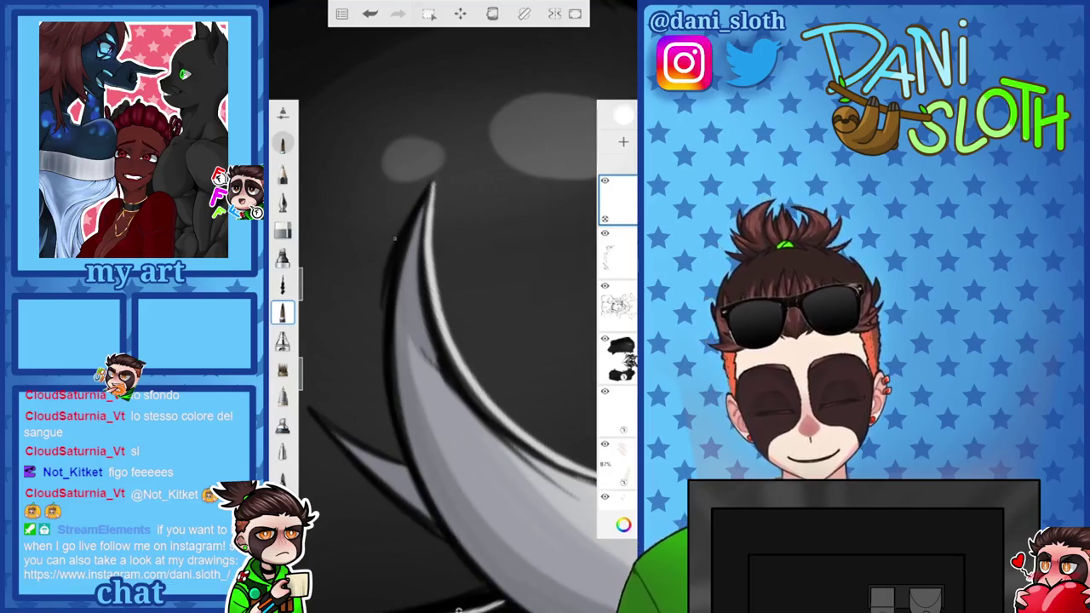
drag(435, 169, 393, 256)
scroll(453, 306, down, 5)
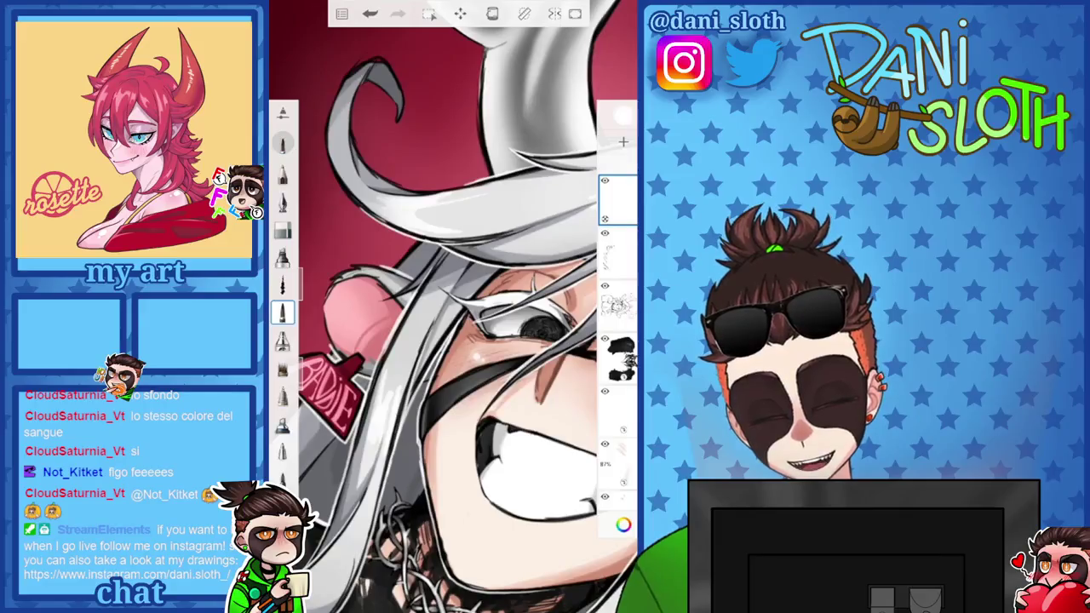
scroll(454, 323, down, 3)
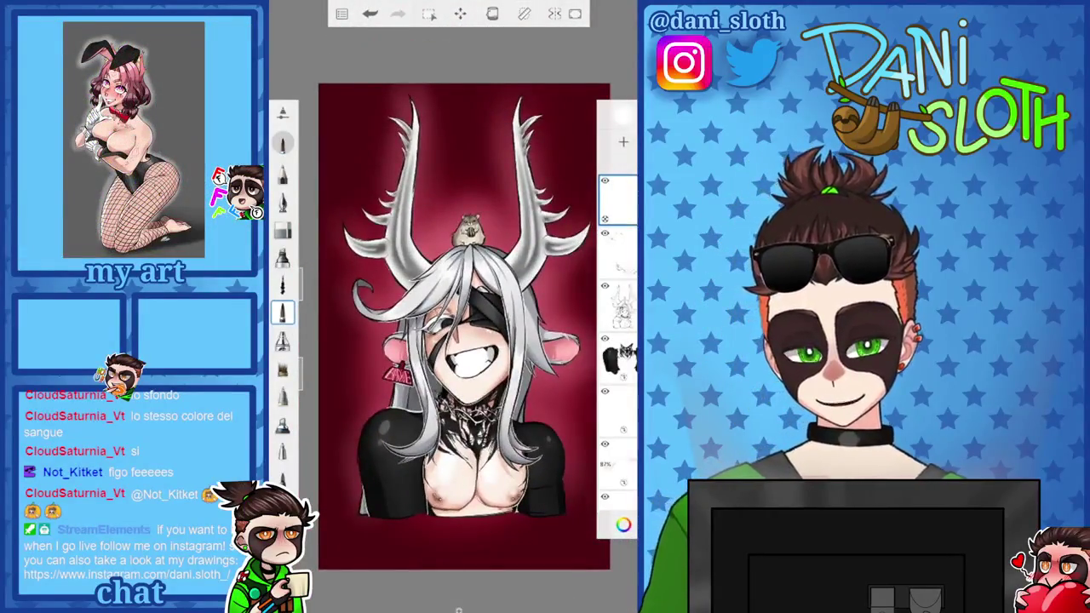
Lower Layer11's opacity to 59 in its layer options
click(617, 197)
drag(584, 350, 523, 350)
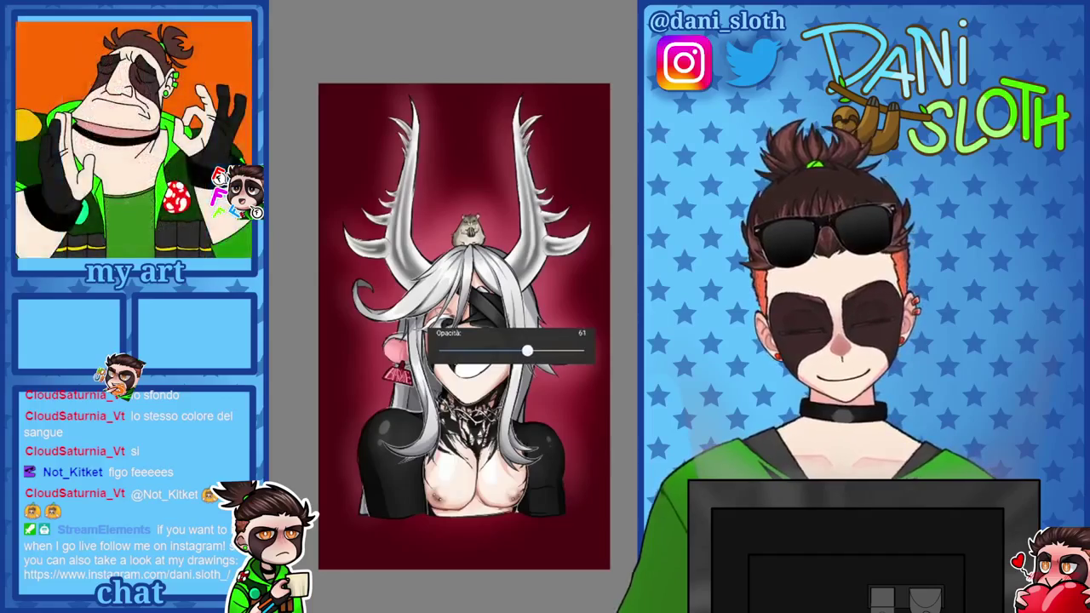
click(617, 198)
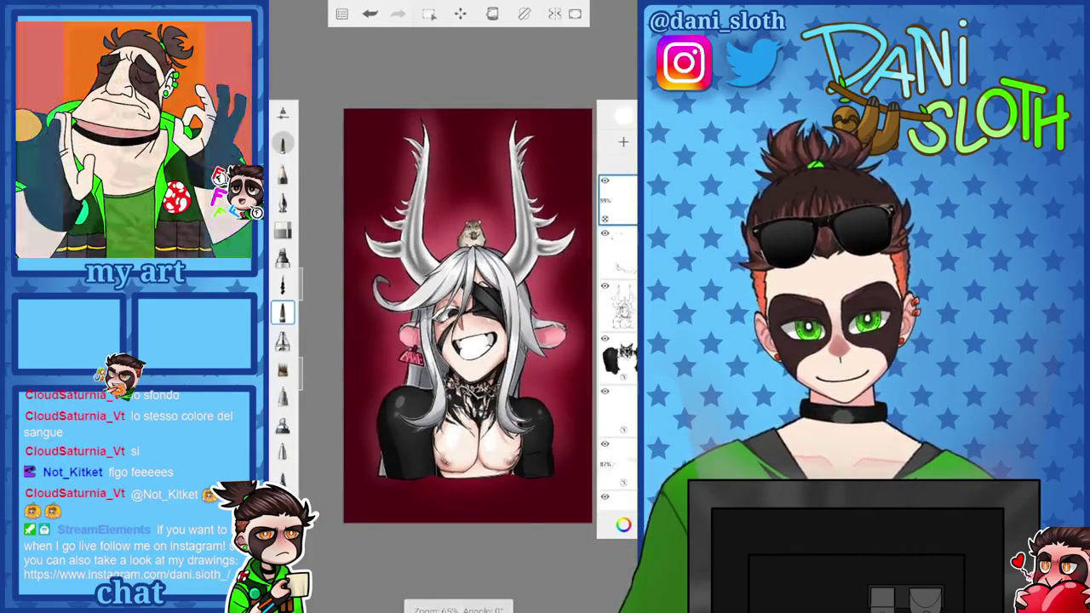
scroll(464, 324, up, 5)
scroll(453, 306, down, 5)
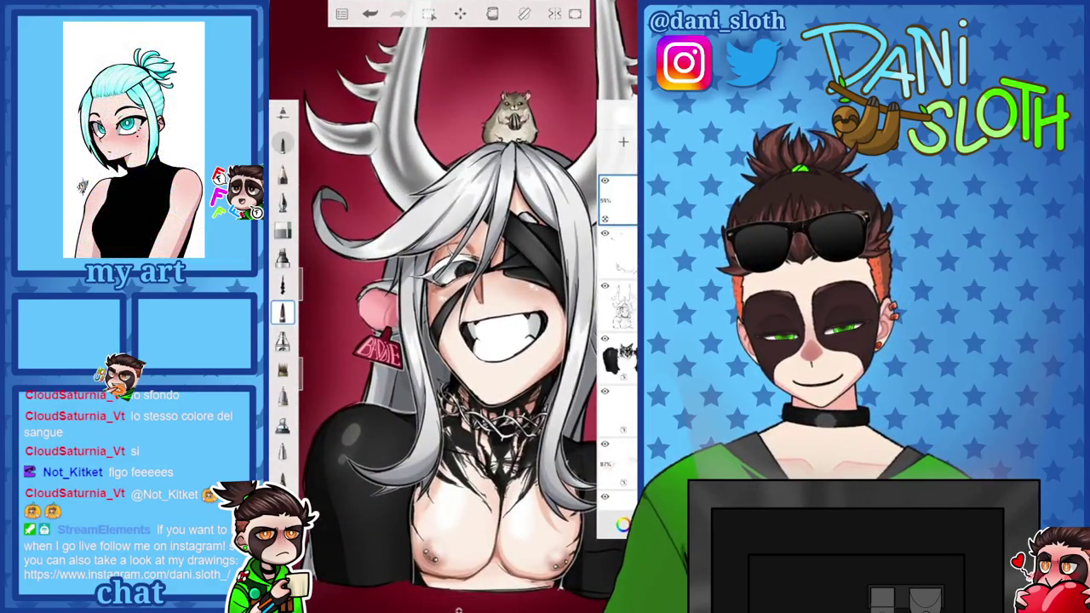
Pick a different brush at size 2.6 and sample a colour from the artwork
click(283, 230)
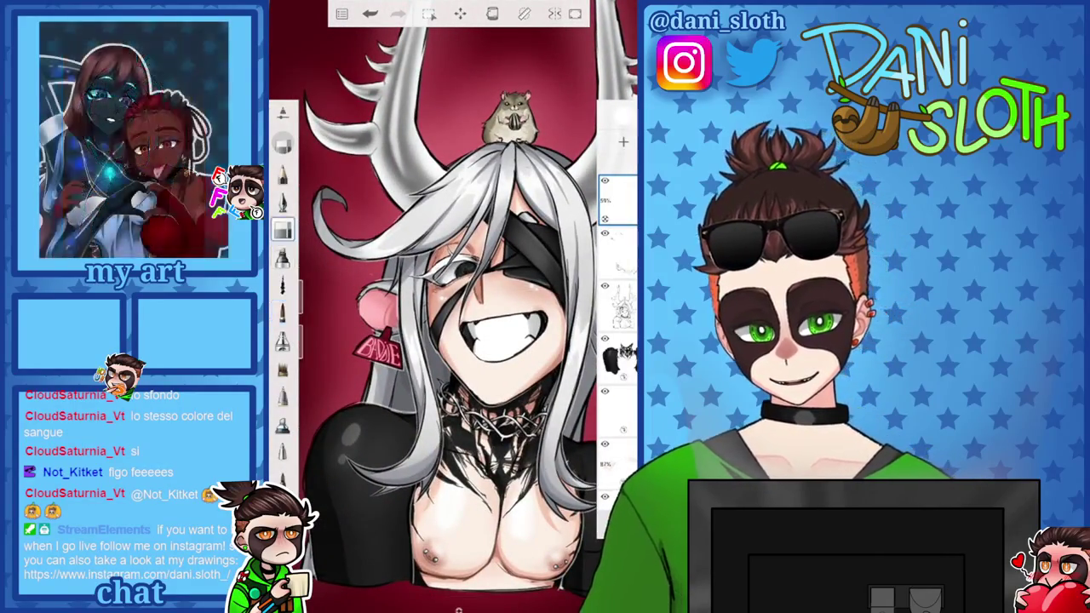
drag(308, 289, 307, 295)
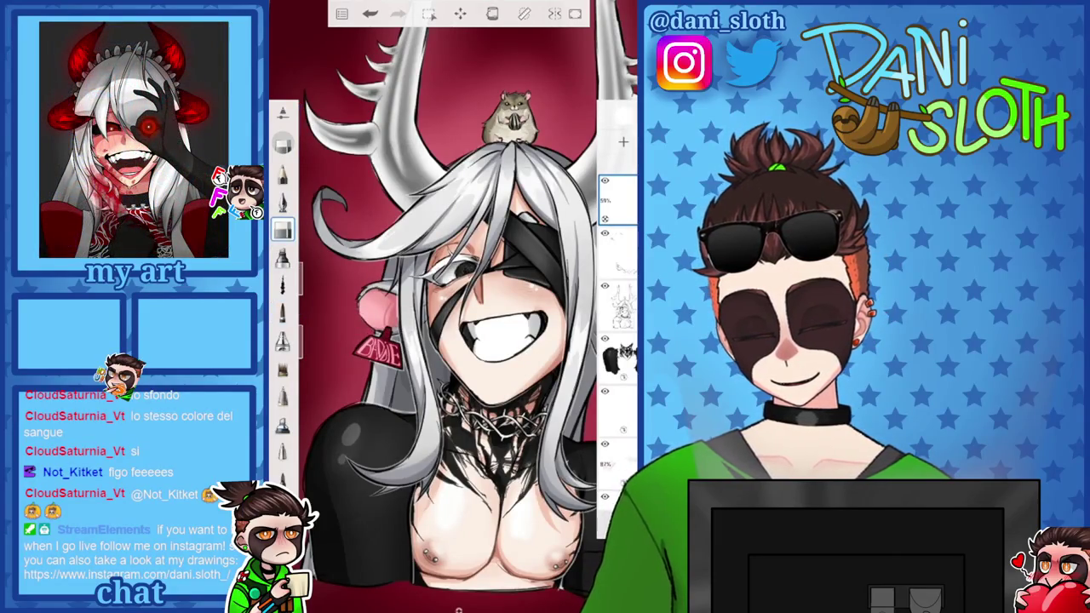
scroll(451, 306, down, 3)
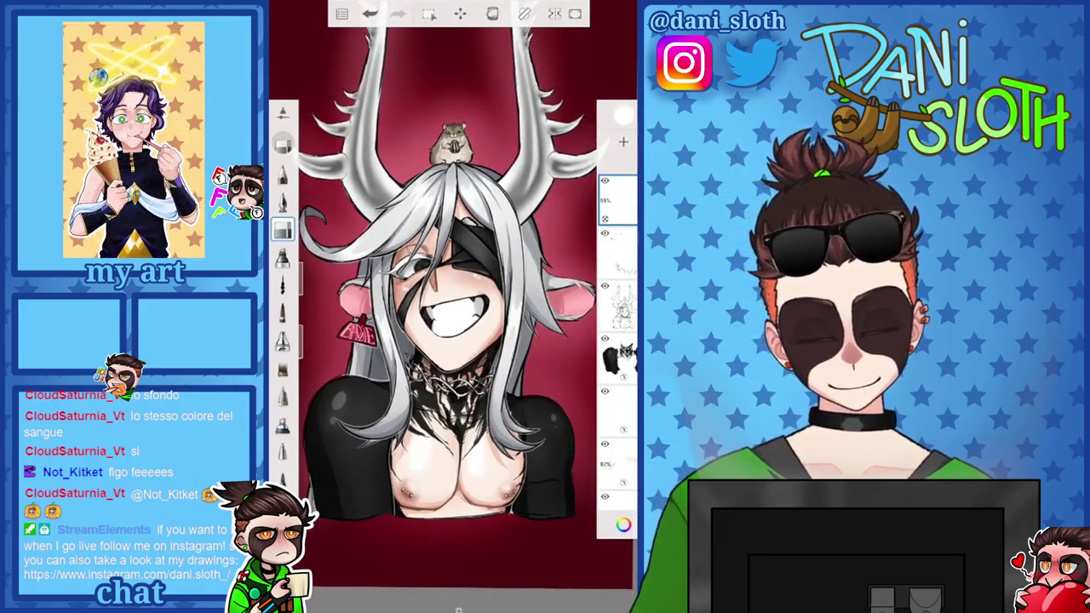
click(623, 524)
click(544, 220)
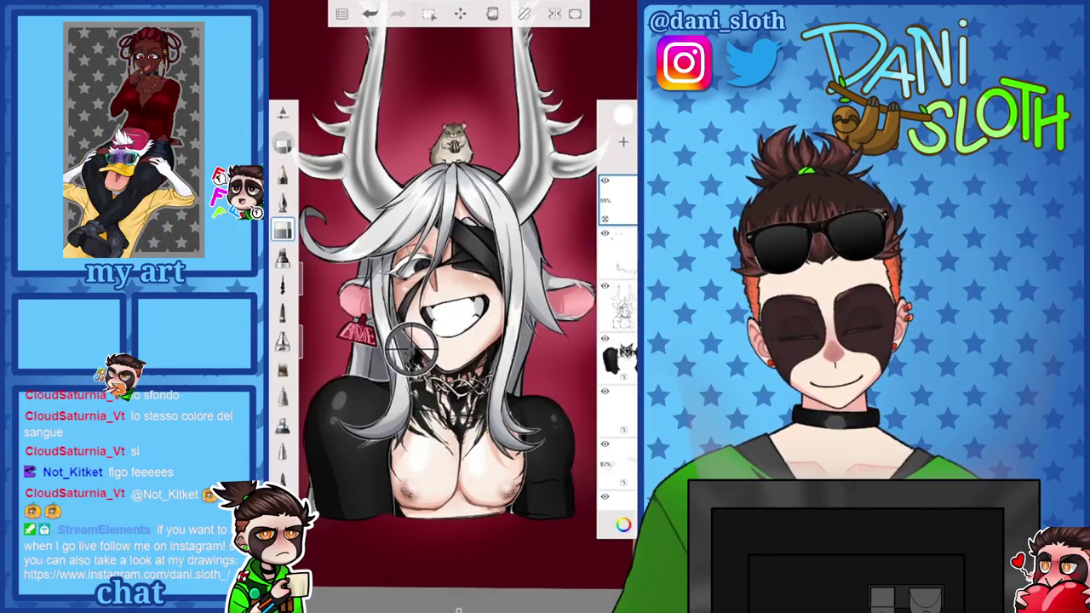
scroll(617, 341, down, 3)
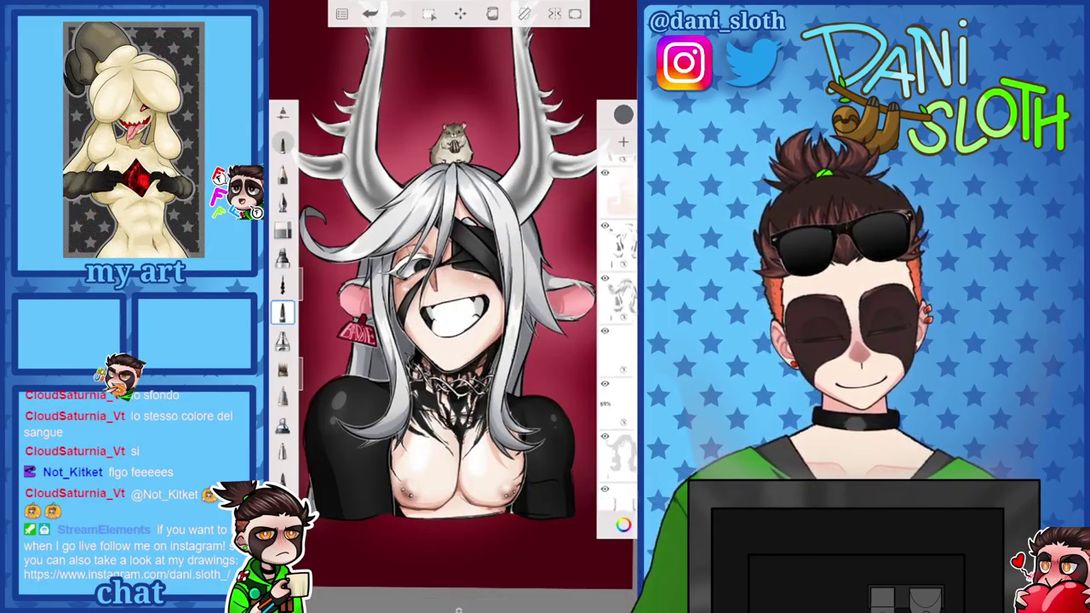
Select a lower layer and switch to another brush
click(617, 413)
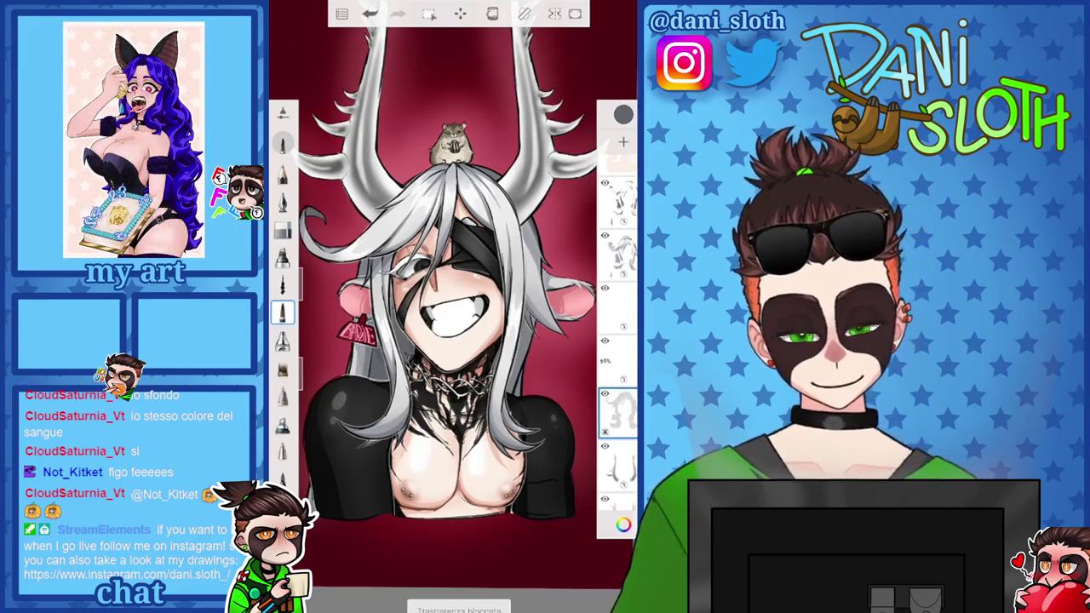
click(283, 200)
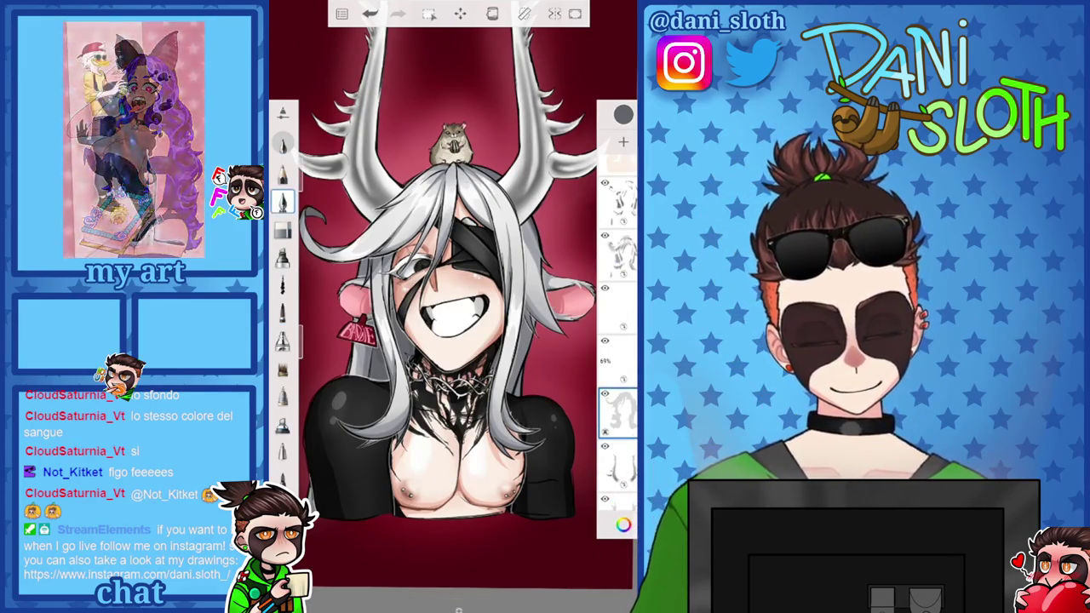
scroll(451, 307, up, 3)
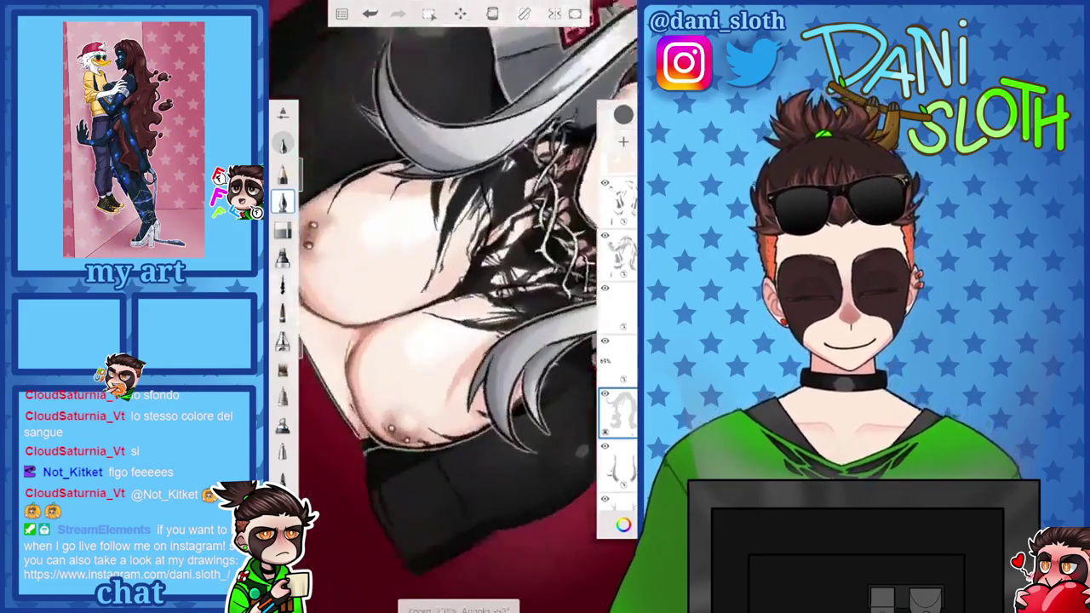
scroll(434, 255, down, 3)
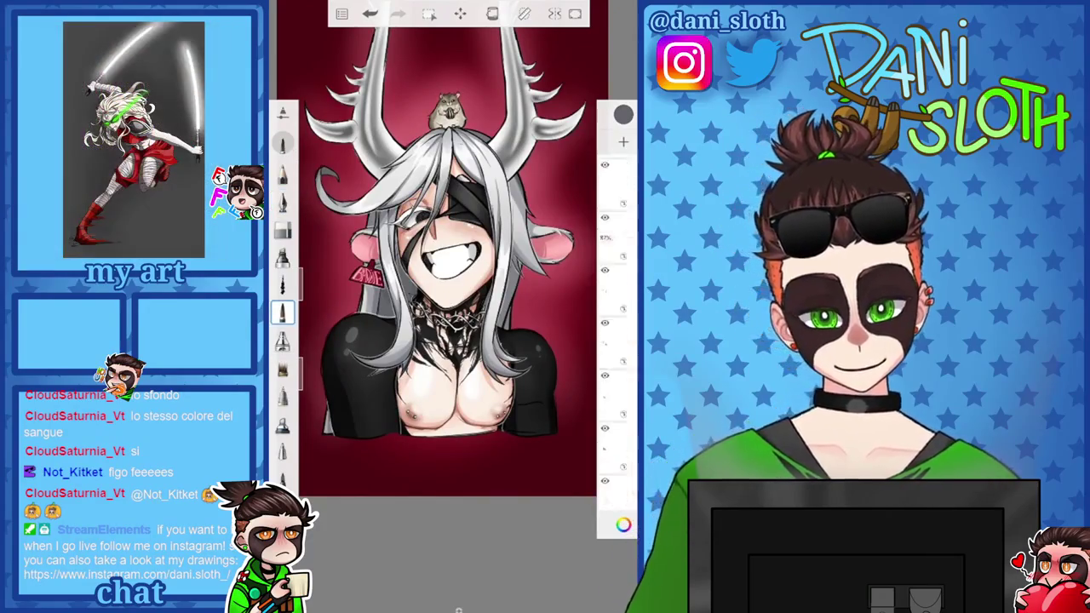
Toggle the colour wheel, inspect the chest and neck up close, then open the Brush Library
scroll(617, 341, up, 3)
click(623, 525)
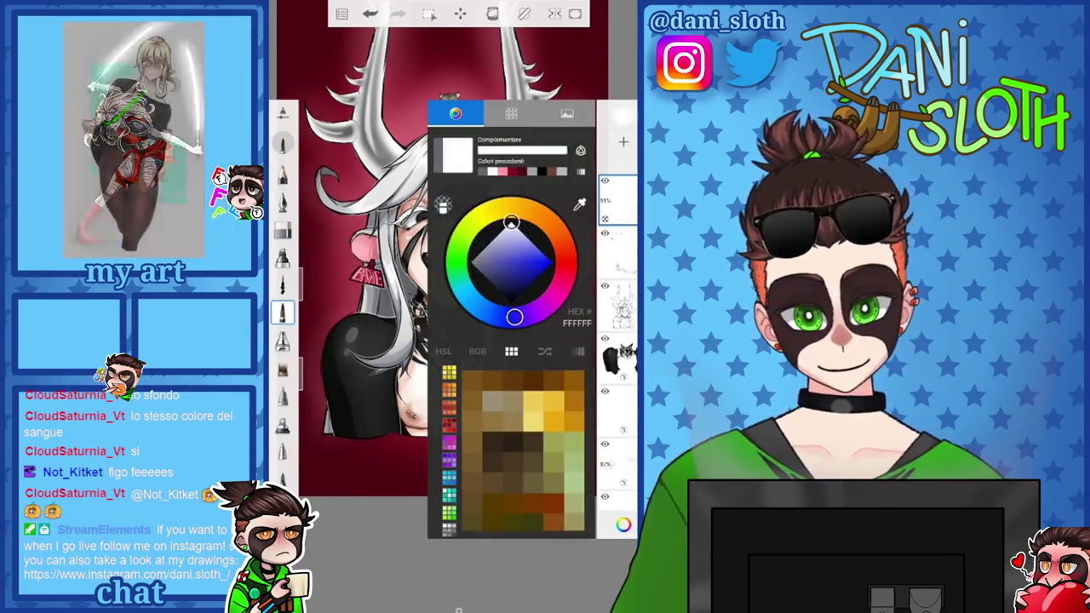
click(623, 525)
scroll(451, 307, up, 3)
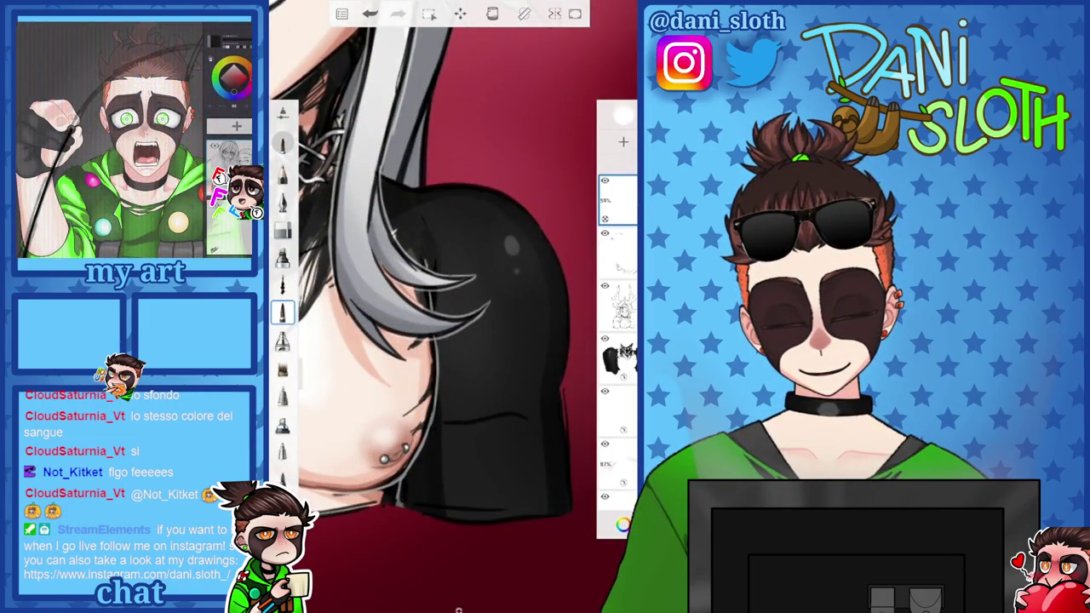
scroll(452, 306, up, 3)
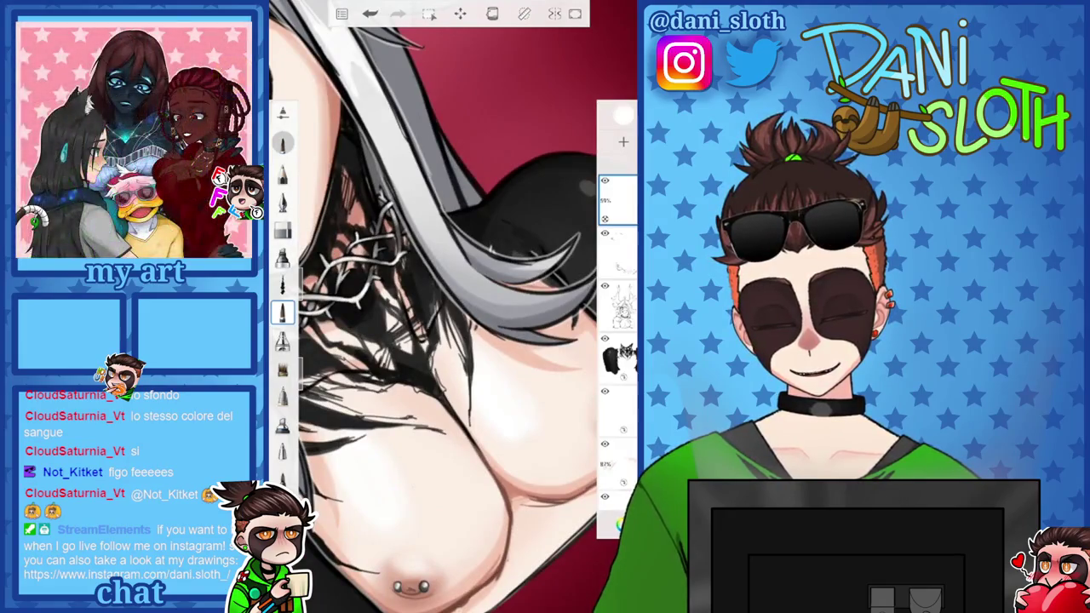
scroll(452, 307, up, 5)
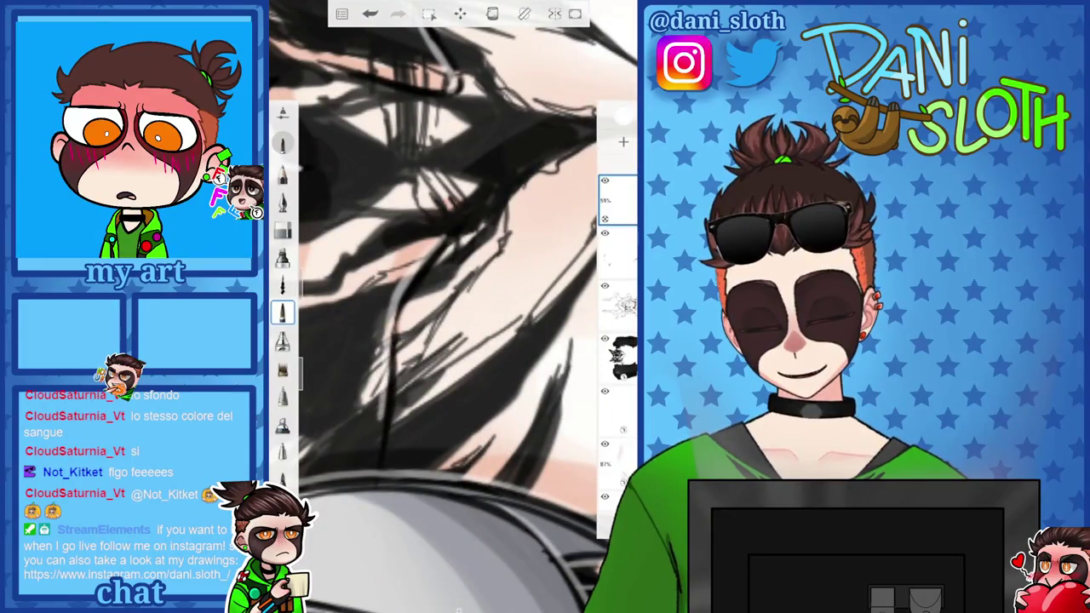
scroll(451, 307, down, 5)
scroll(451, 306, down, 2)
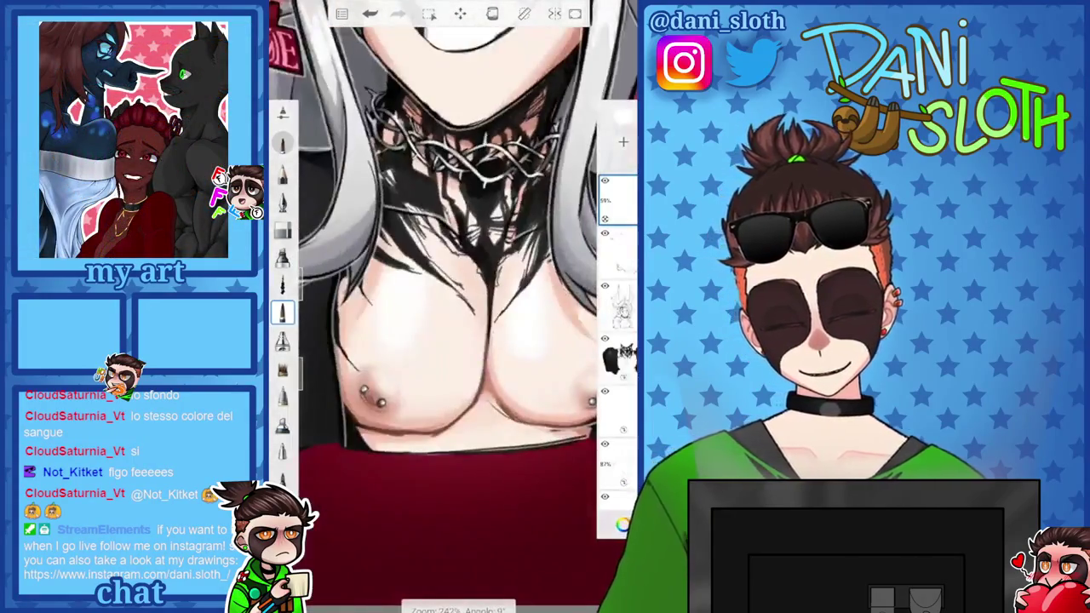
scroll(451, 306, down, 3)
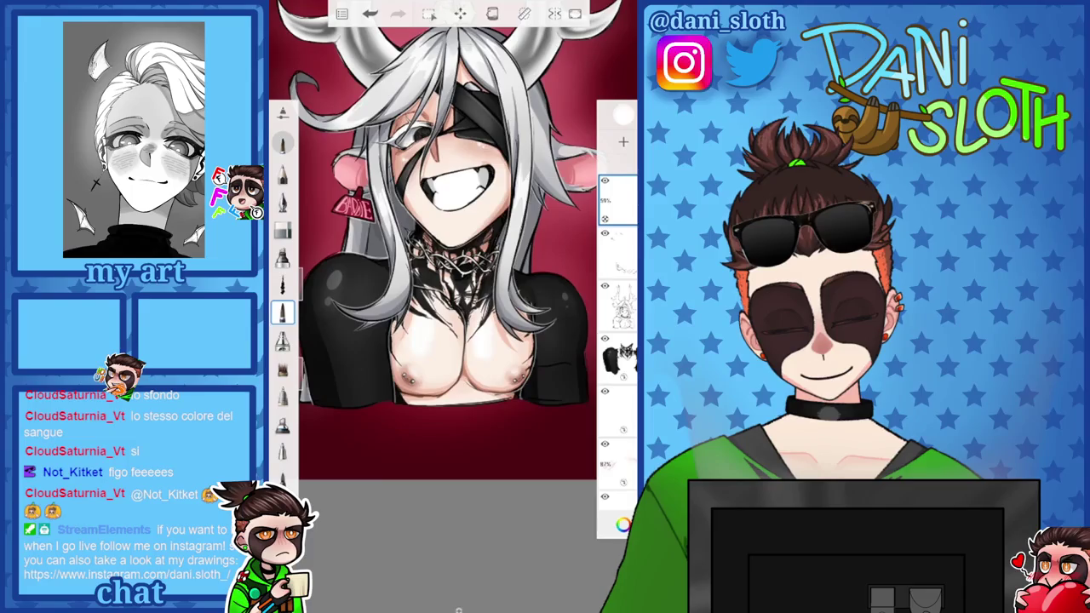
scroll(451, 238, down, 2)
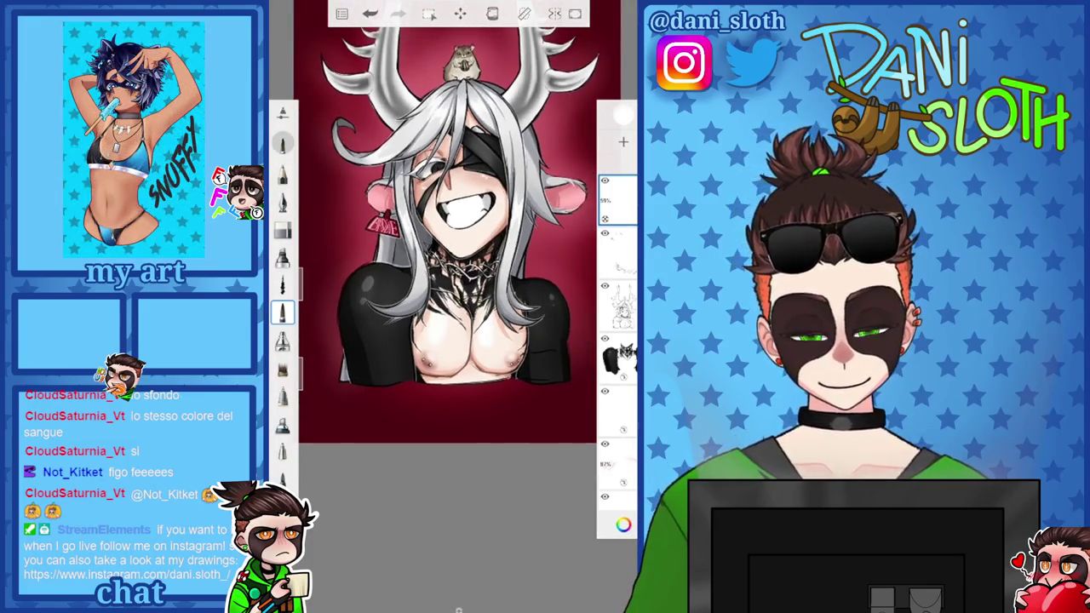
scroll(451, 256, up, 2)
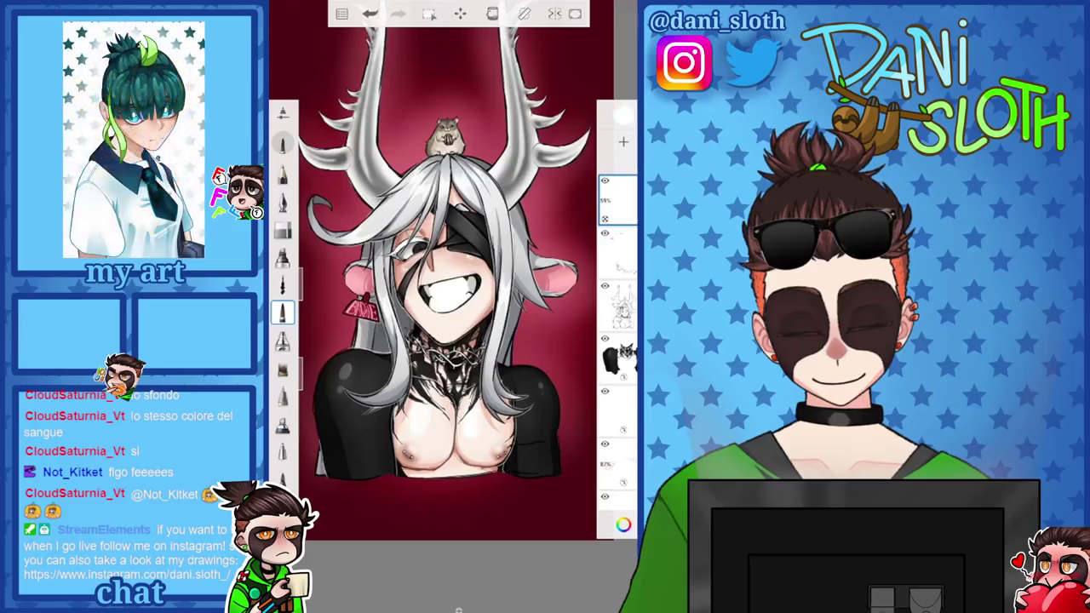
scroll(447, 327, down, 1)
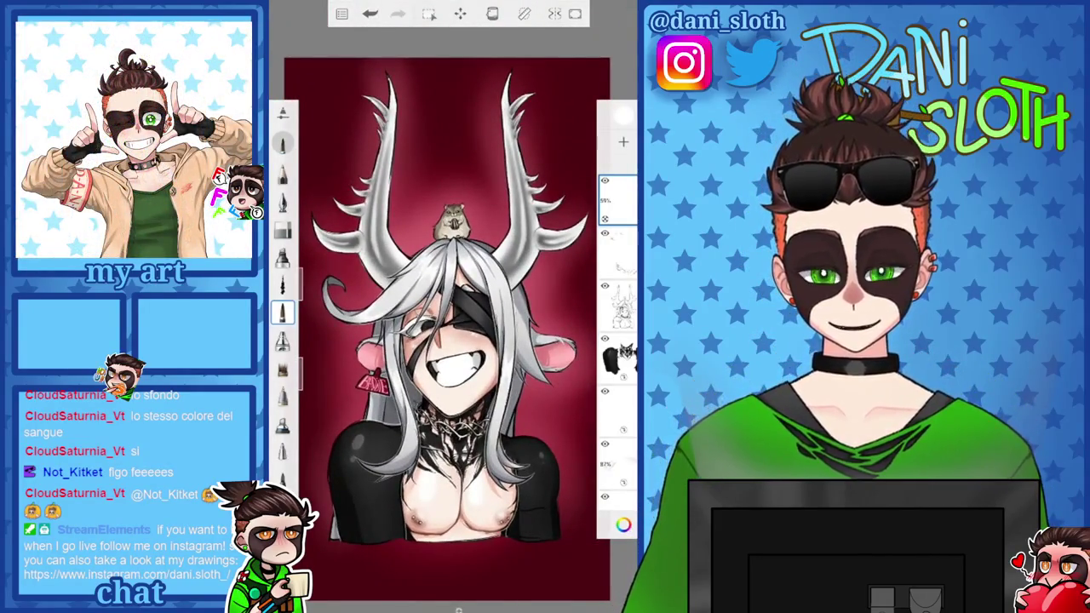
click(283, 314)
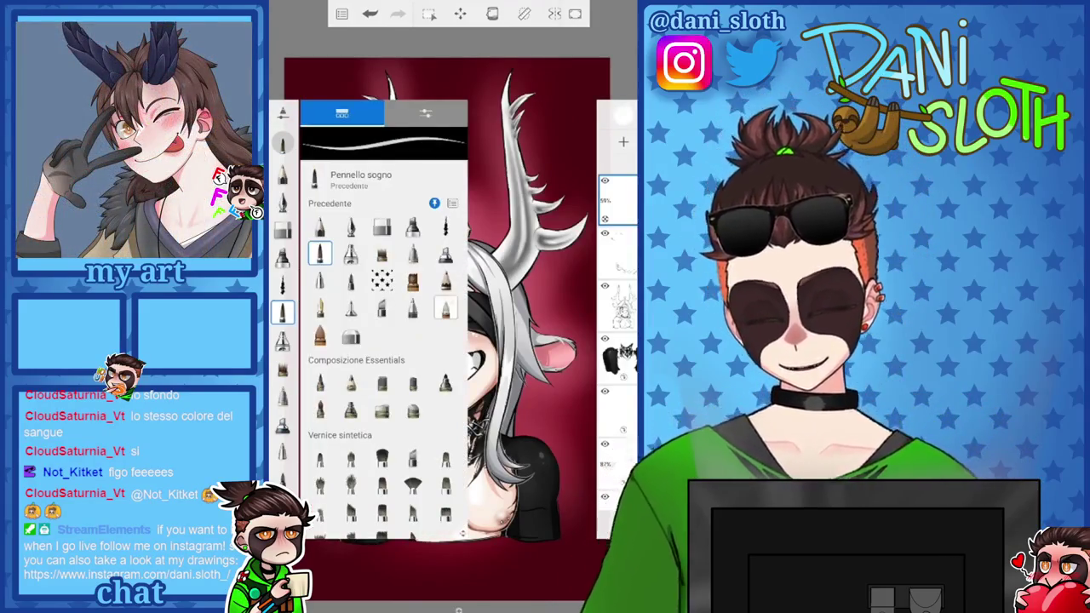
Try the Sottile pastel, then the Matita 4B, F and 3H pencils
scroll(383, 357, down, 10)
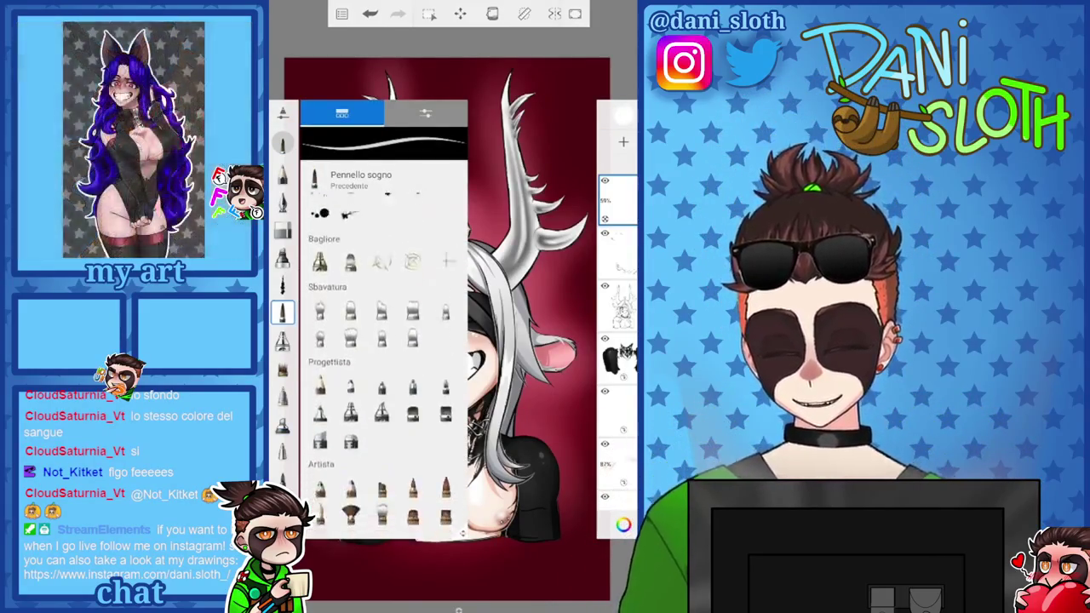
scroll(383, 357, down, 1)
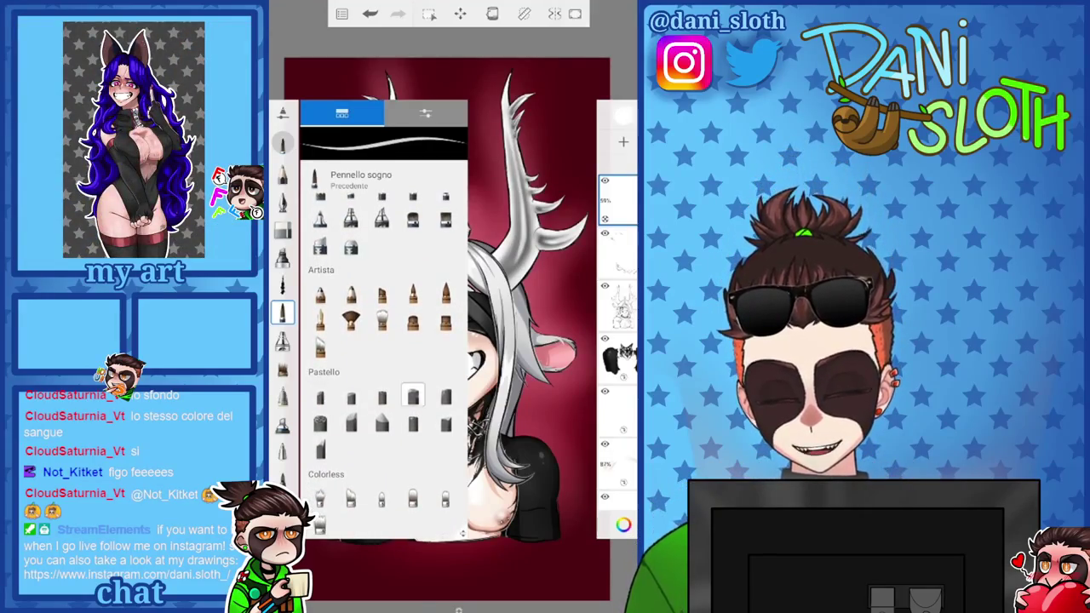
click(412, 423)
scroll(383, 357, up, 2)
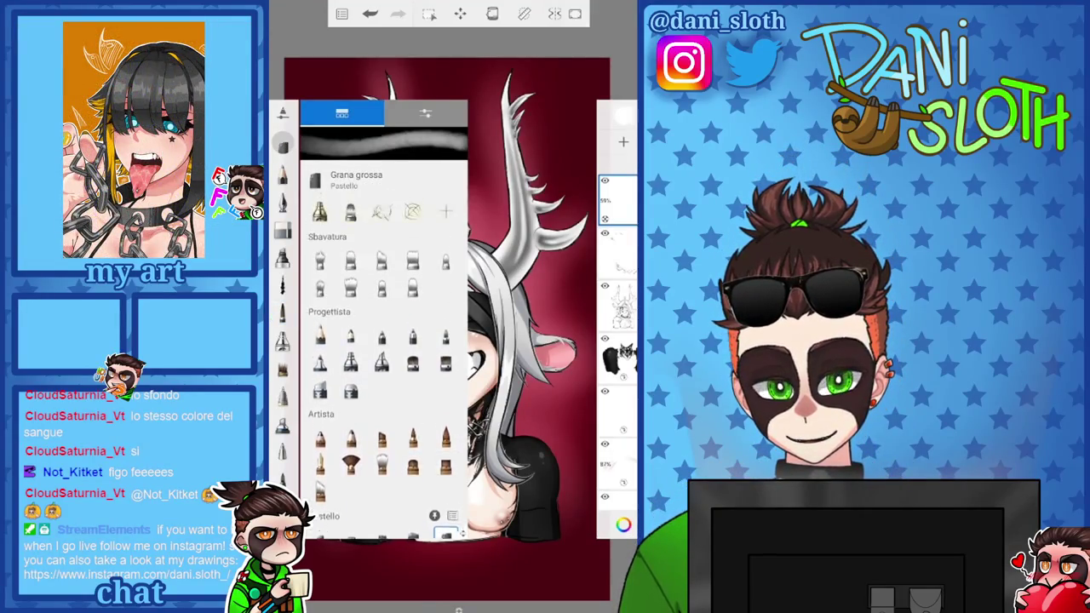
scroll(383, 358, up, 3)
scroll(384, 358, up, 3)
scroll(383, 358, up, 2)
scroll(383, 357, up, 3)
scroll(383, 358, up, 3)
scroll(383, 358, up, 2)
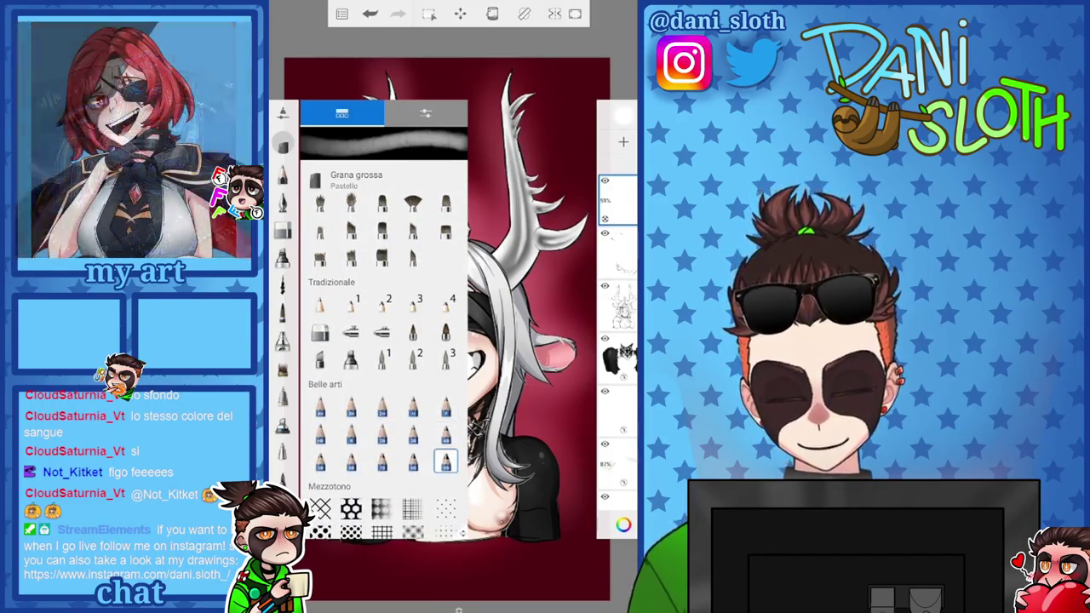
click(445, 434)
click(444, 407)
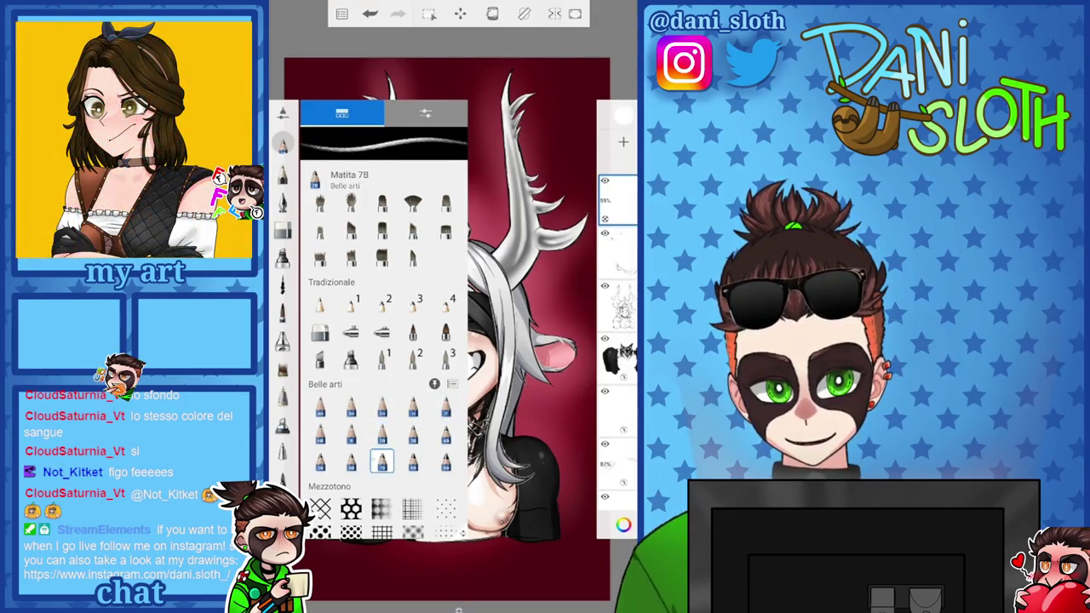
click(351, 407)
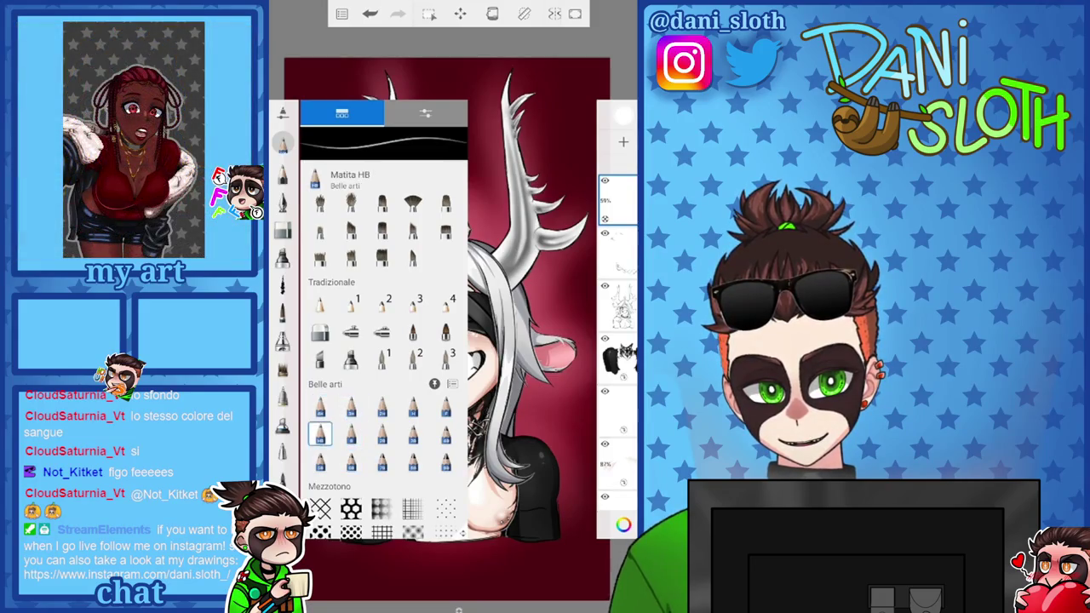
Try the Aerografo polveroso airbrush, then settle on Matita da disegno artistico and close the library
scroll(382, 358, down, 5)
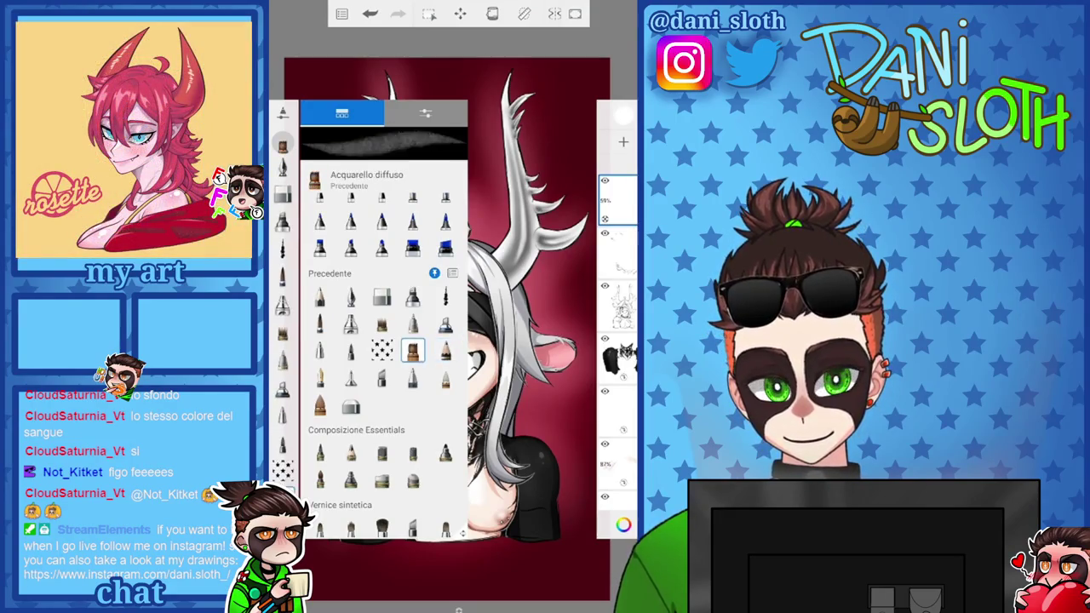
click(350, 479)
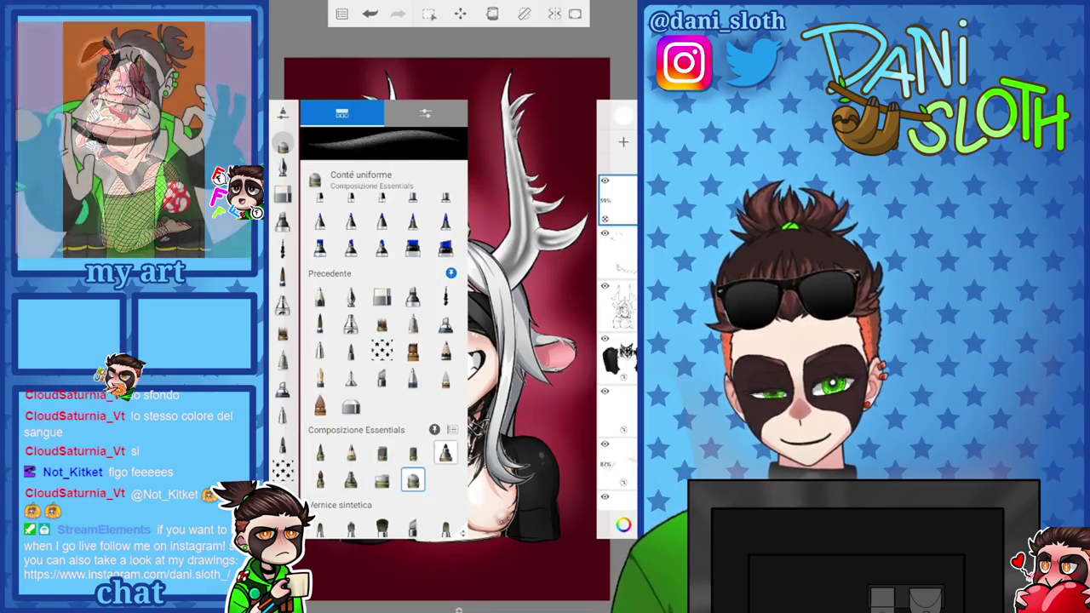
scroll(383, 340, down, 5)
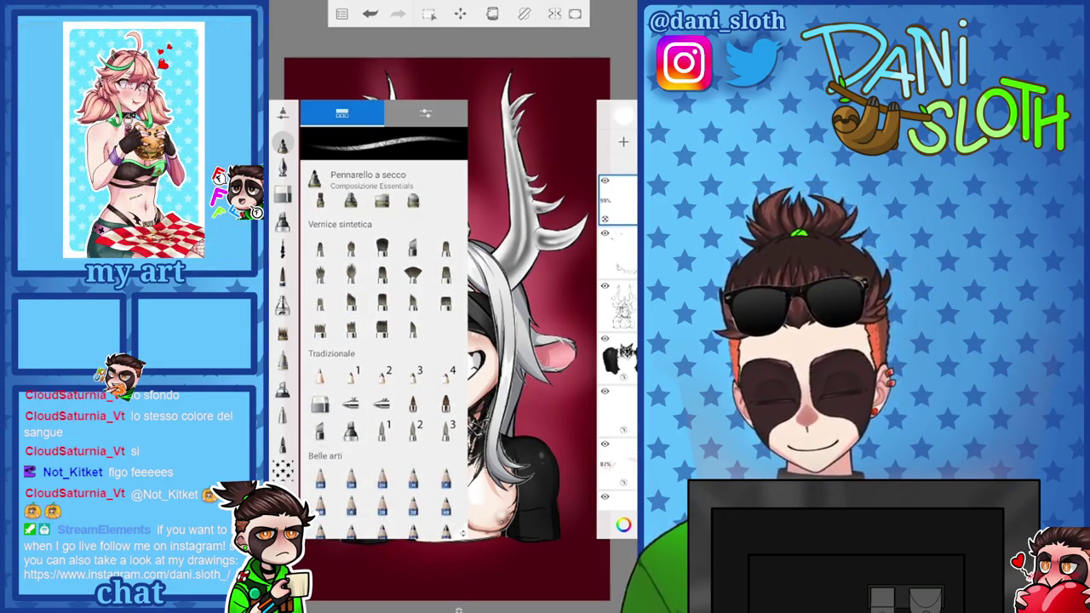
scroll(383, 340, down, 5)
scroll(383, 341, down, 5)
scroll(383, 341, down, 3)
scroll(383, 341, down, 3)
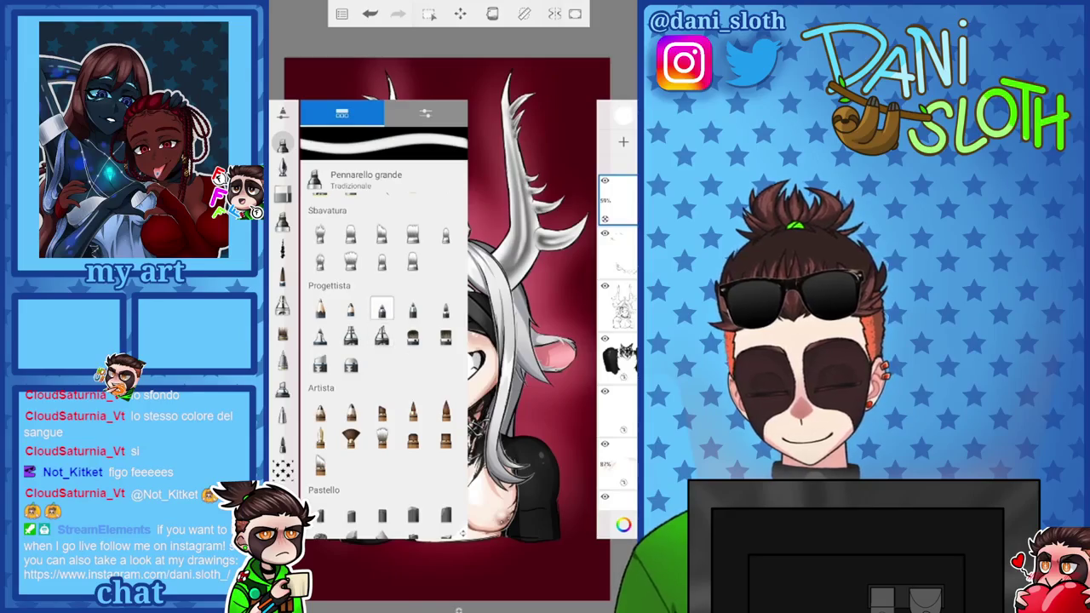
click(350, 309)
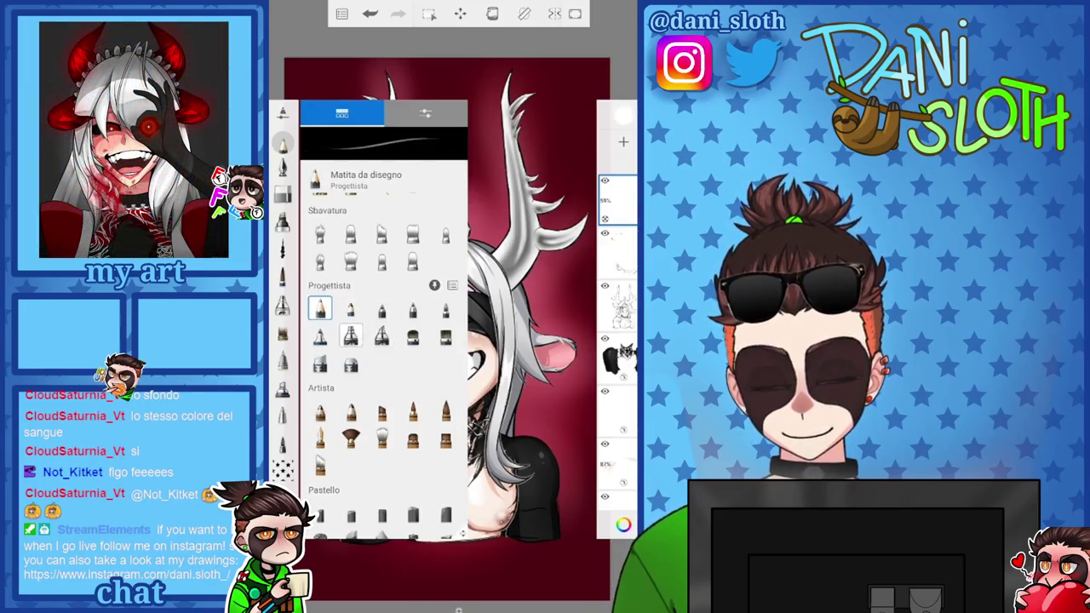
click(321, 412)
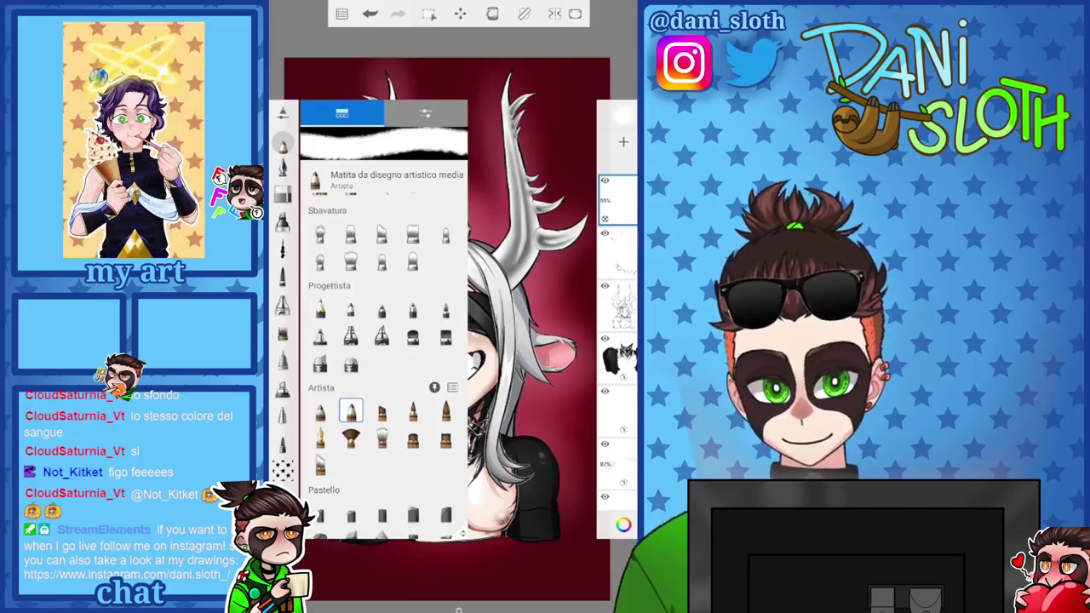
key(Escape)
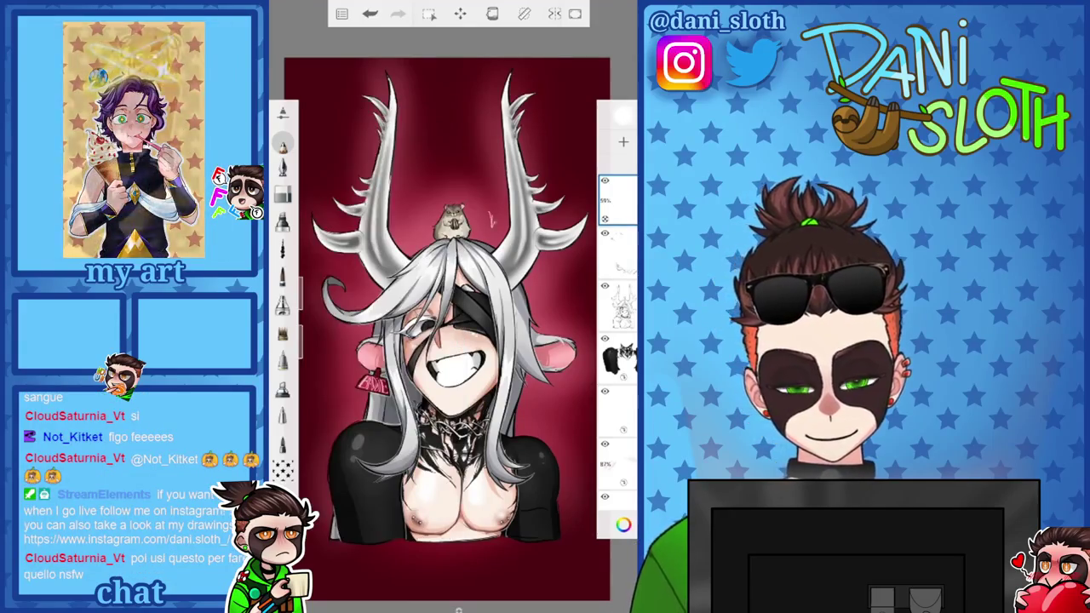
scroll(451, 323, up, 5)
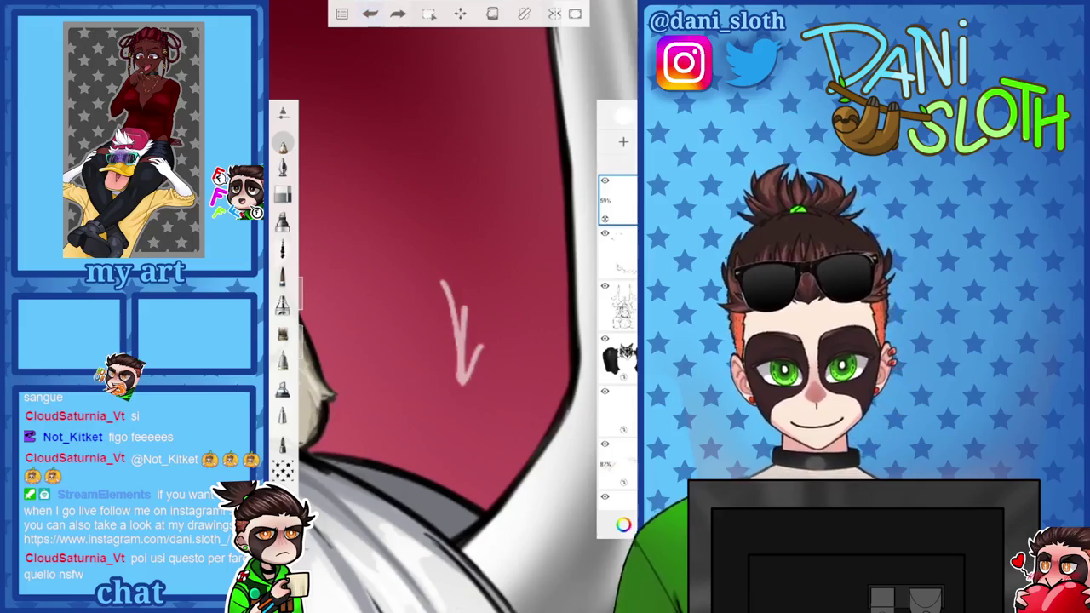
Test Triangolo, Grana fine, Concettuale 2 and other brushes, then reselect Matita da disegno artistico
click(282, 111)
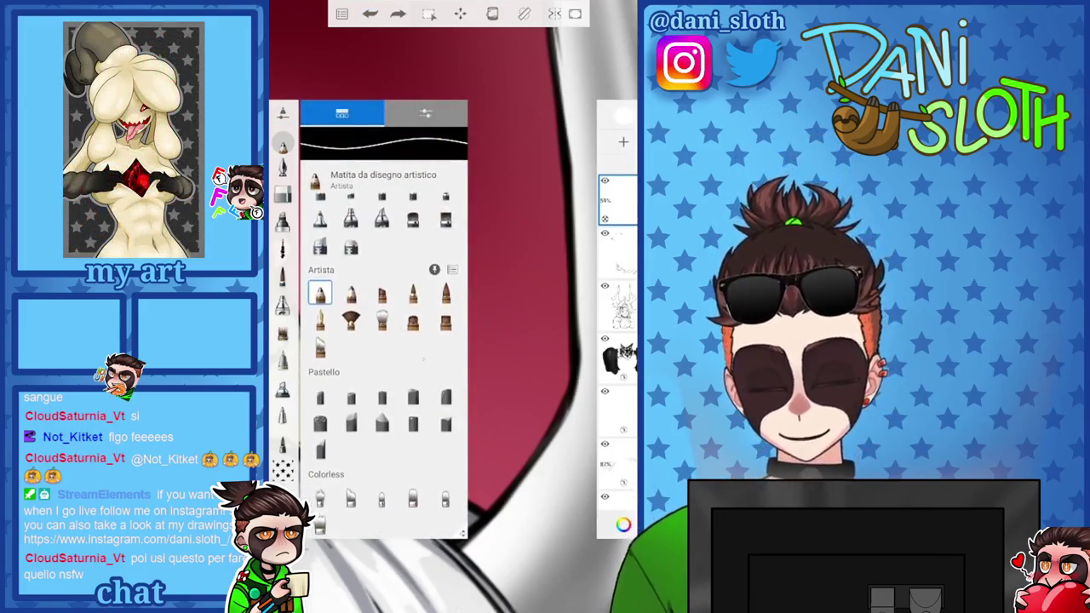
scroll(283, 383, down, 2)
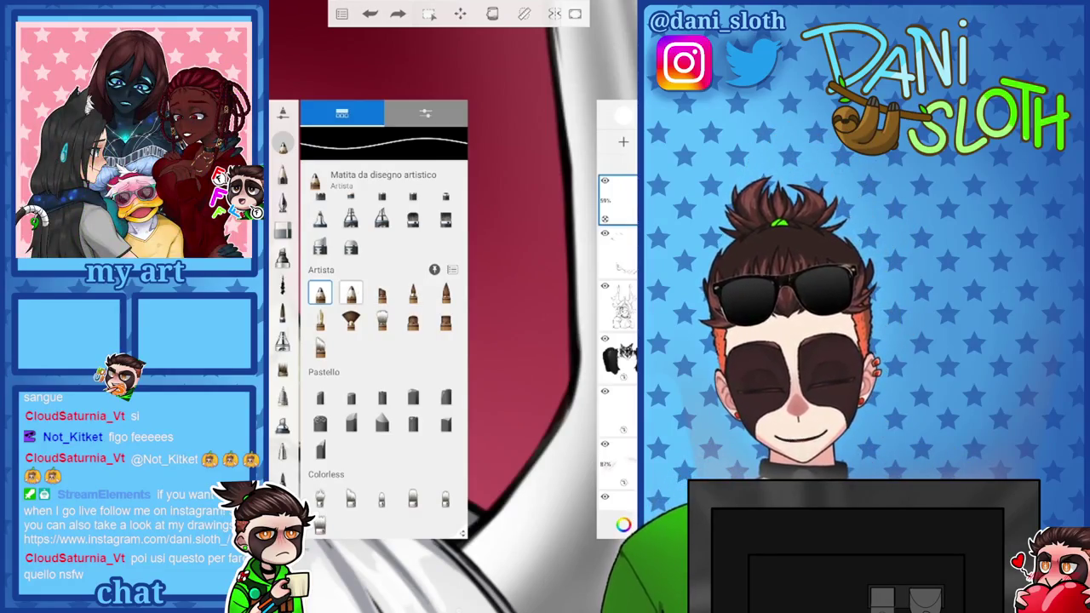
click(445, 423)
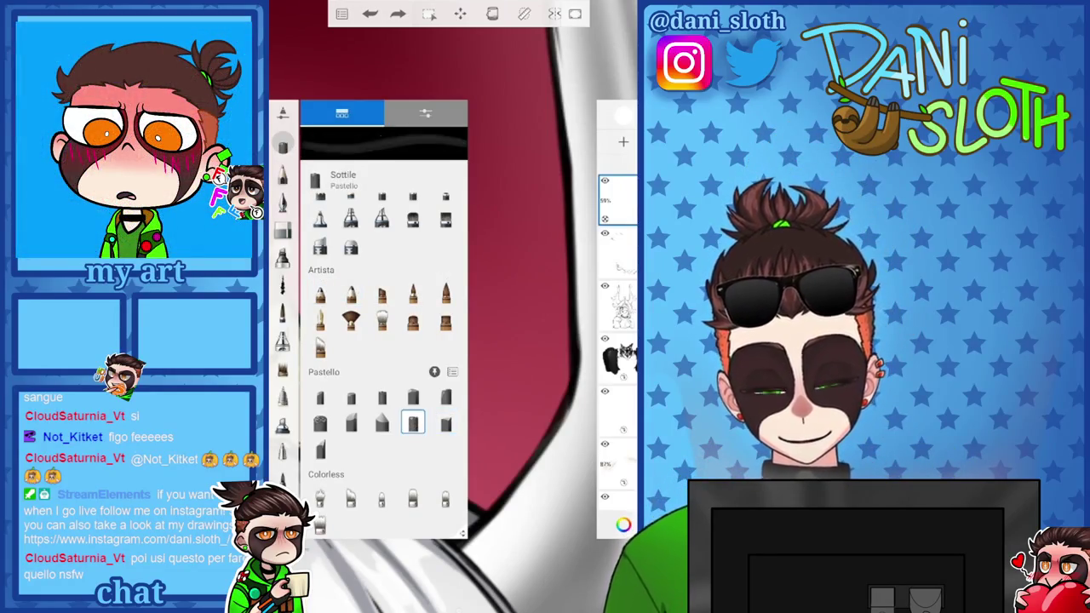
click(320, 396)
click(320, 423)
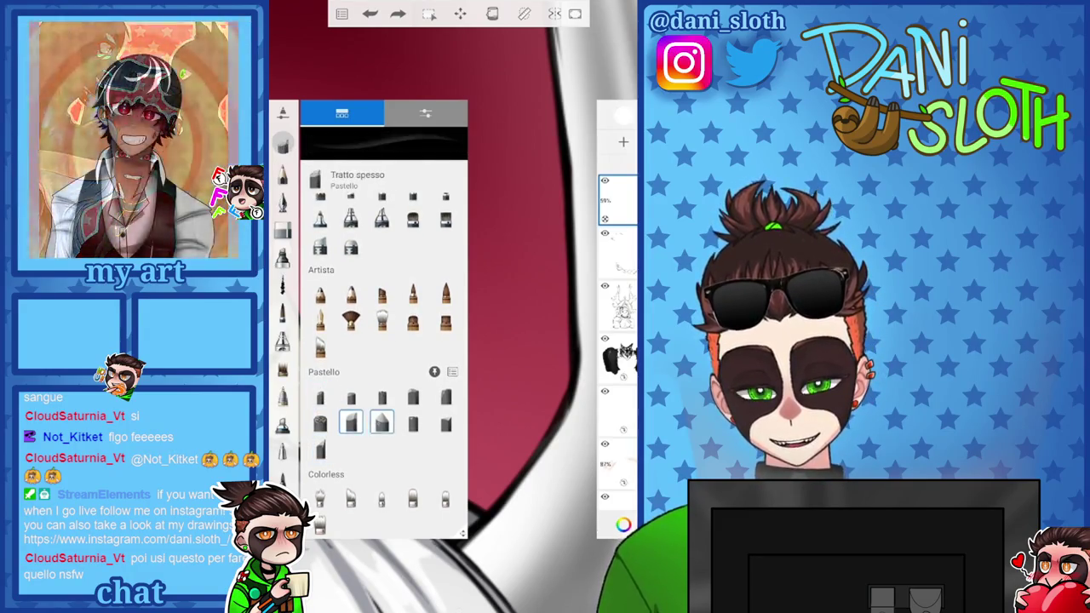
click(382, 397)
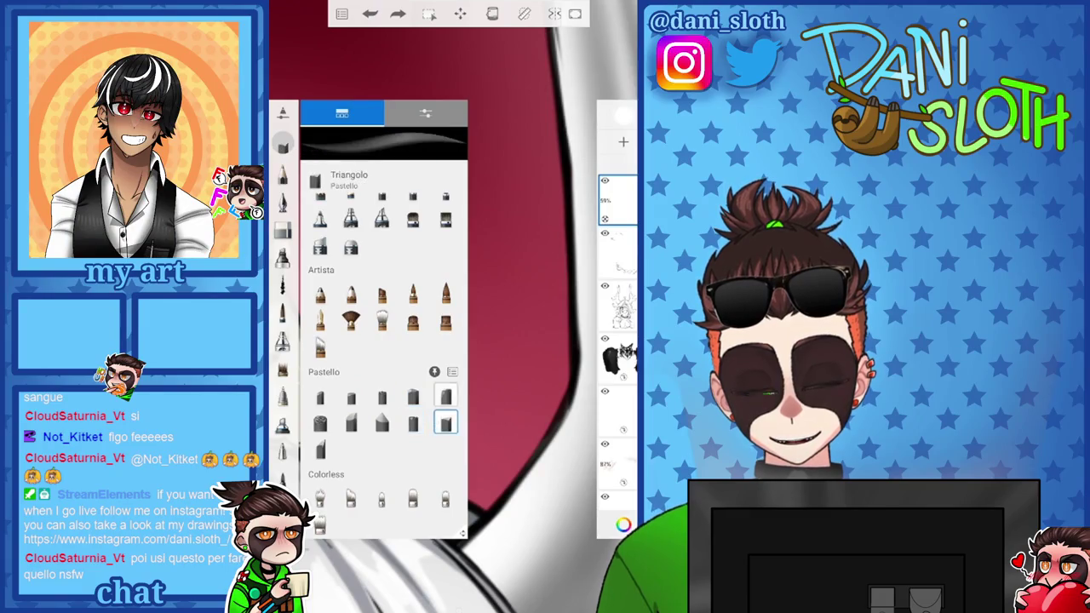
click(445, 320)
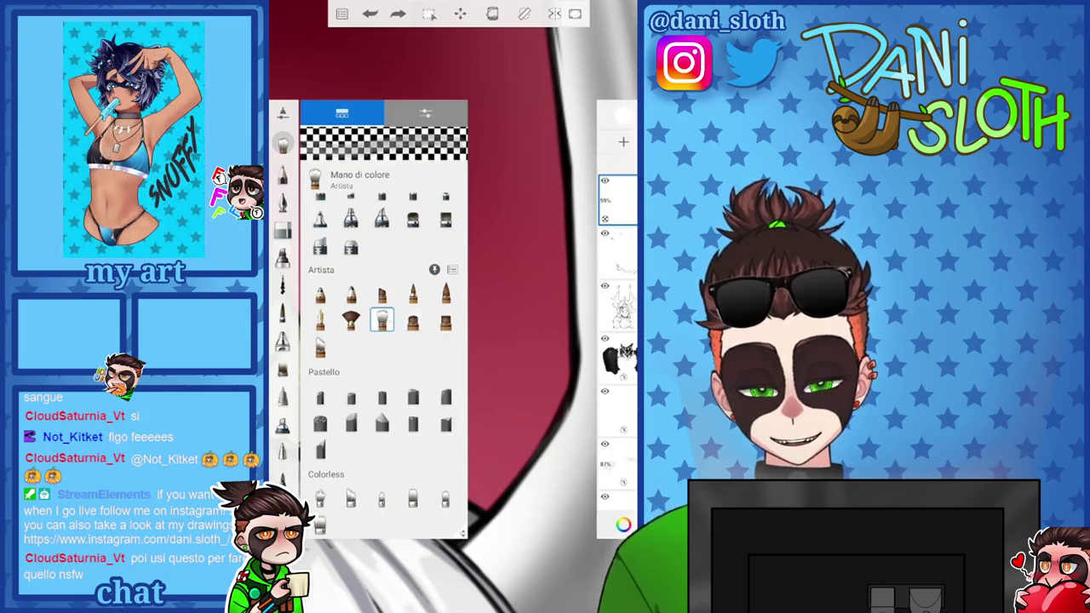
scroll(384, 340, up, 2)
click(351, 389)
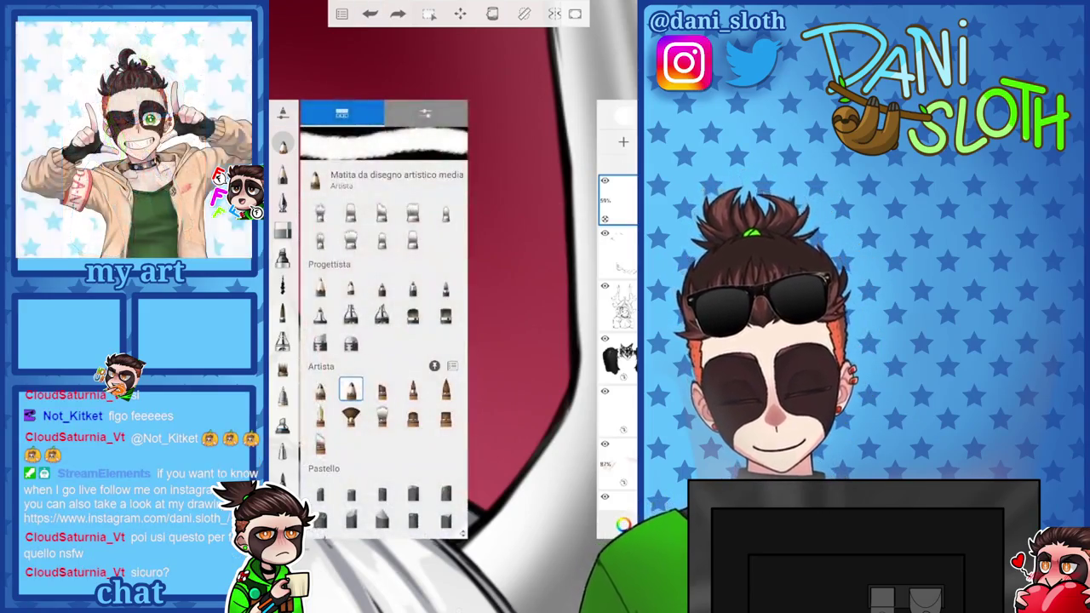
Choose Matita da disegno artistico, enlarge it, and undo a white test dab
click(320, 389)
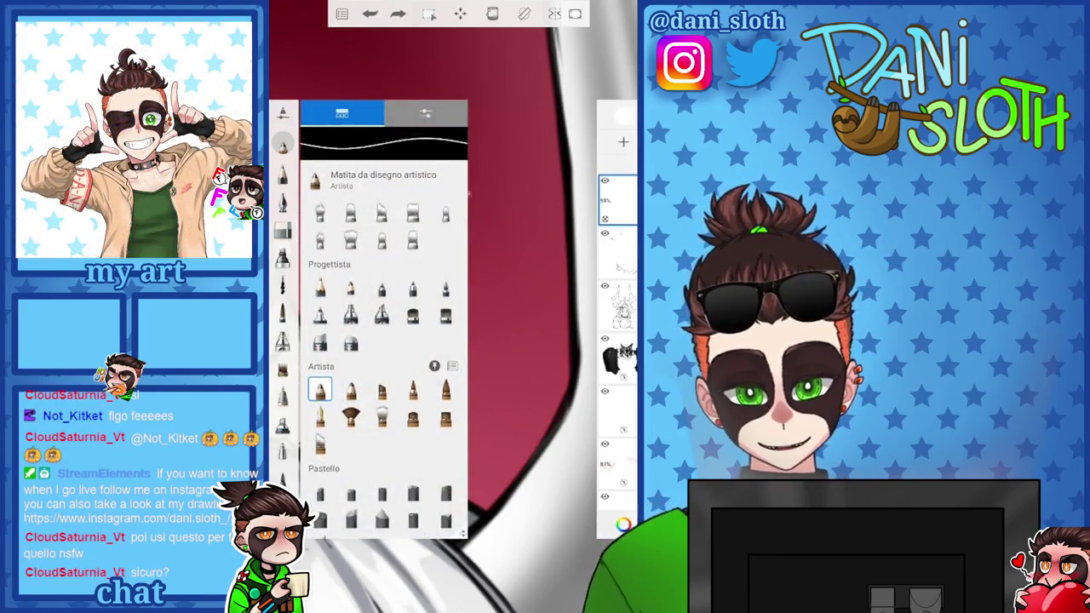
click(511, 256)
drag(300, 226, 299, 212)
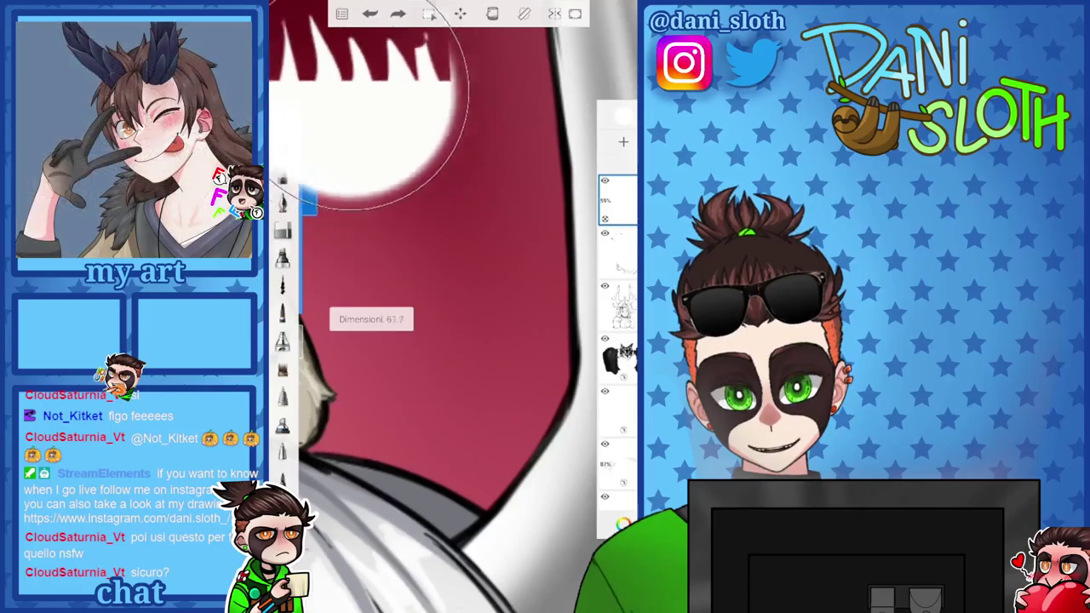
click(406, 204)
key(ctrl+z)
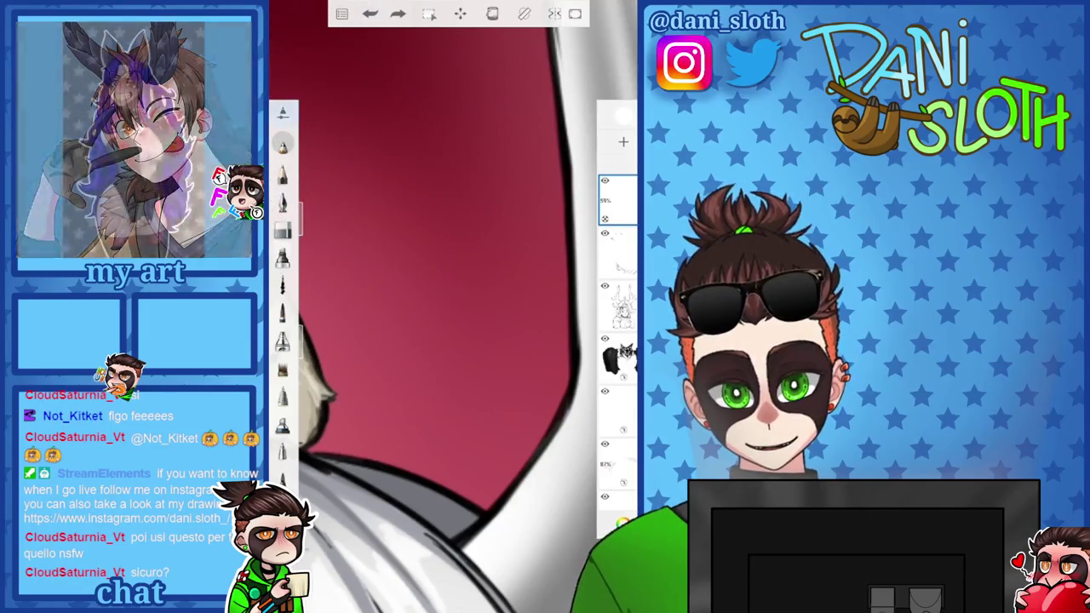
Pick another library brush, resize it, and undo a square test dab
click(283, 113)
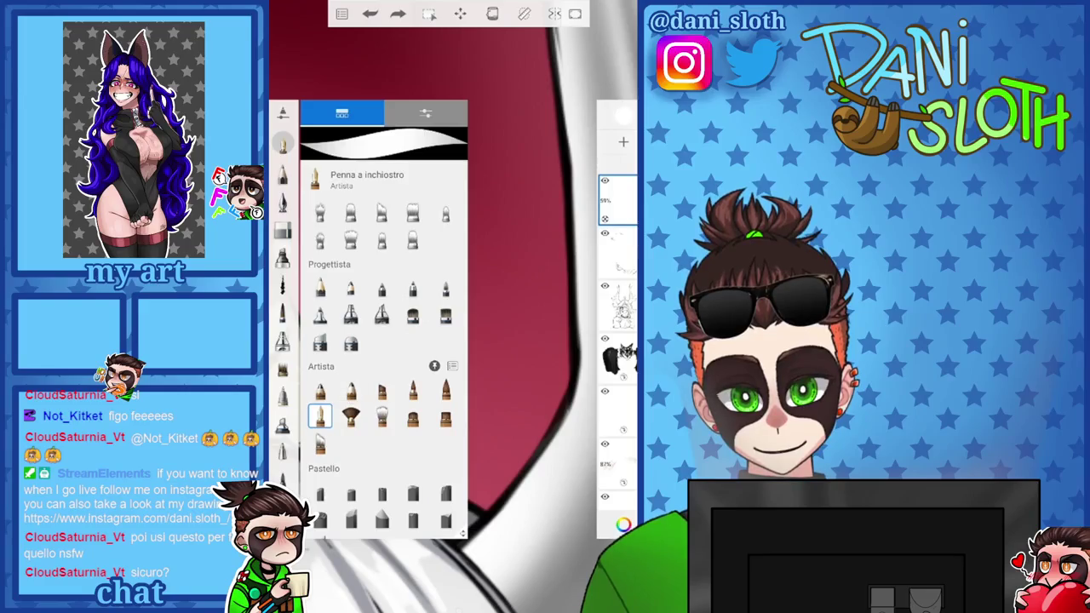
drag(350, 287, 350, 346)
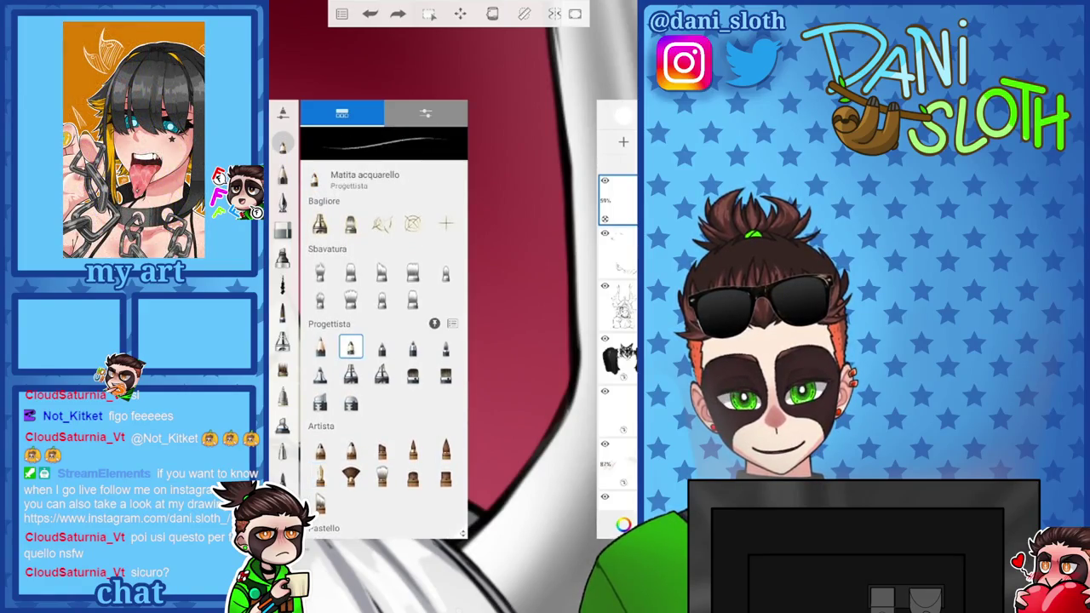
click(350, 347)
drag(300, 243, 299, 223)
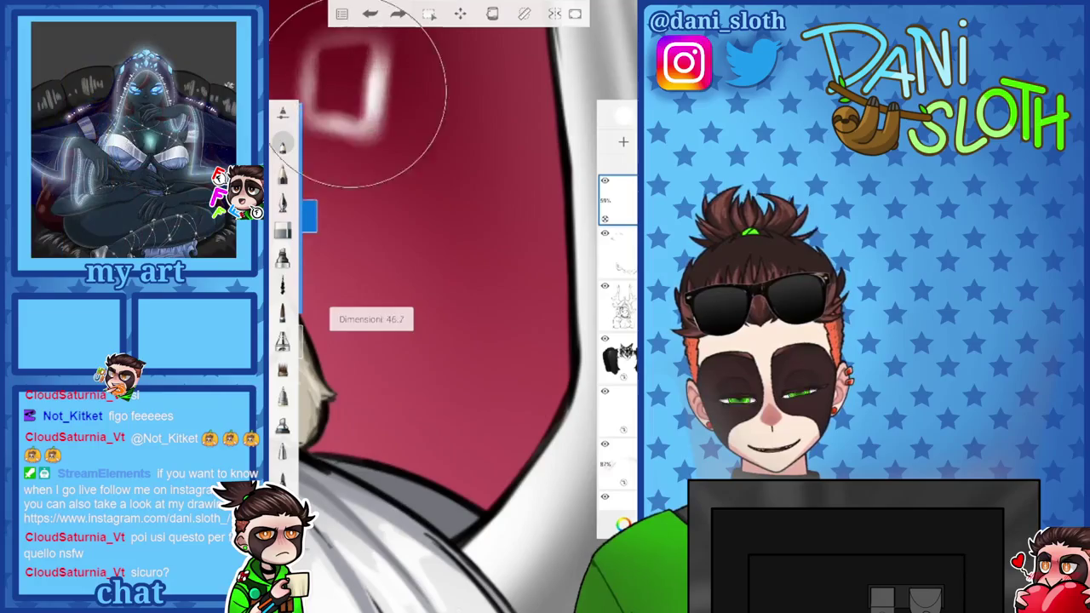
click(369, 13)
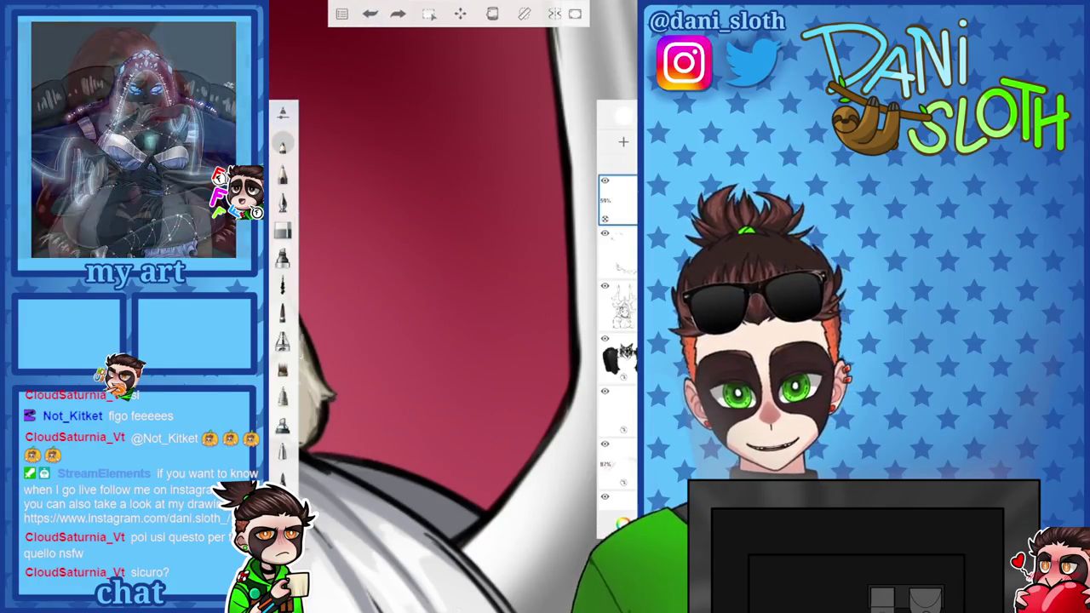
Resize the brush again, then choose Vernice rastremata after trying Pennello digitale
click(283, 113)
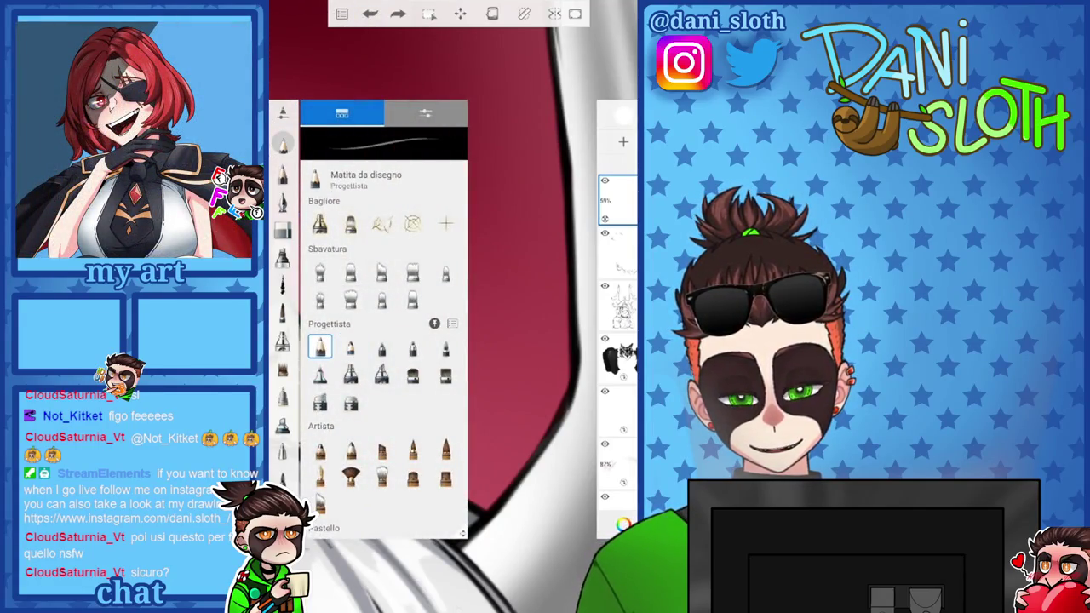
click(319, 346)
drag(300, 255, 299, 228)
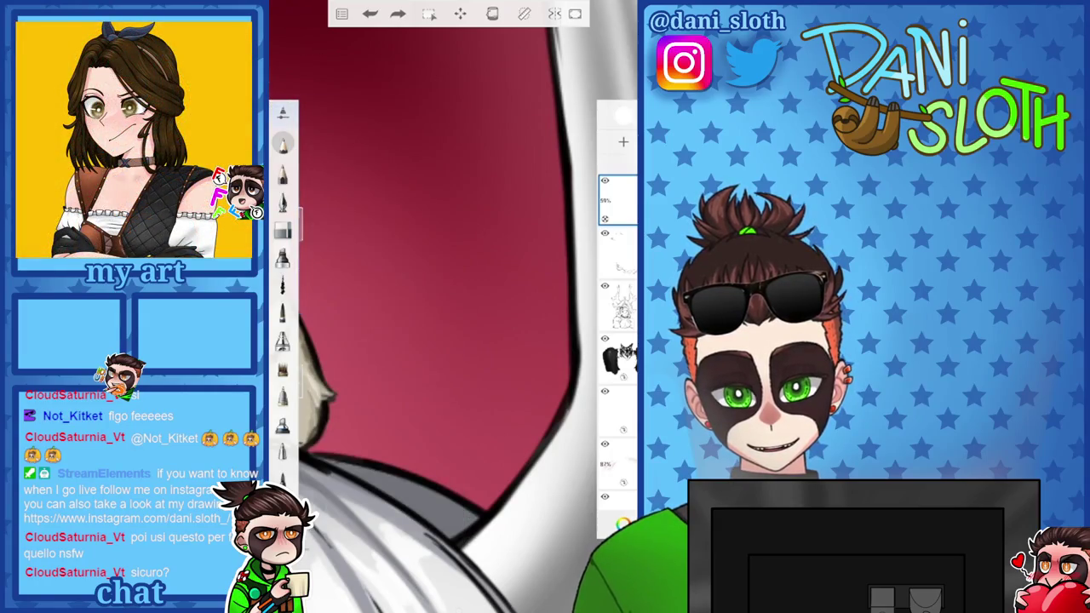
click(283, 113)
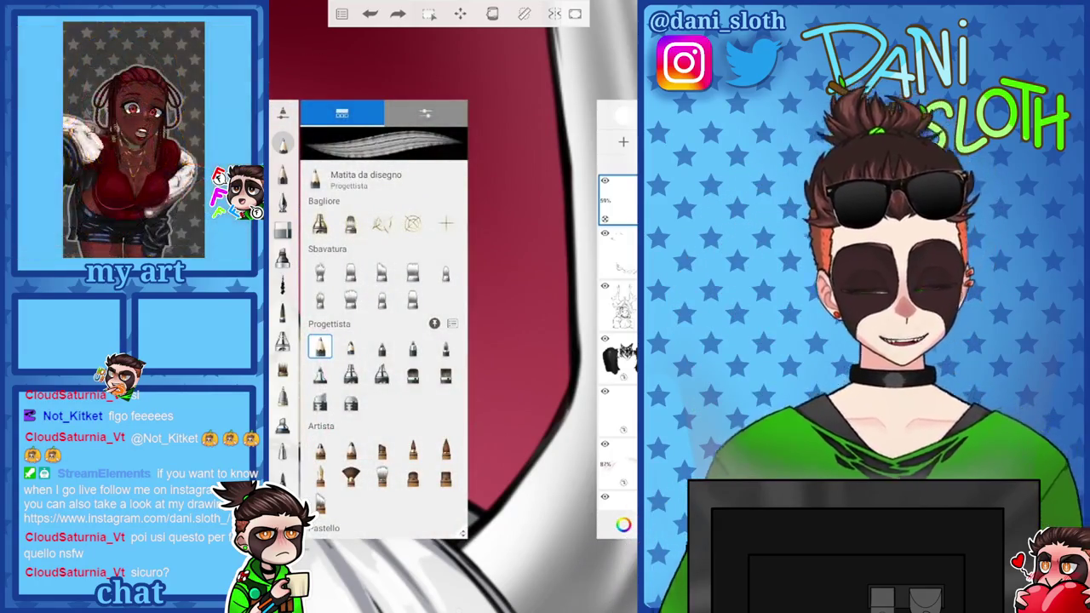
click(412, 346)
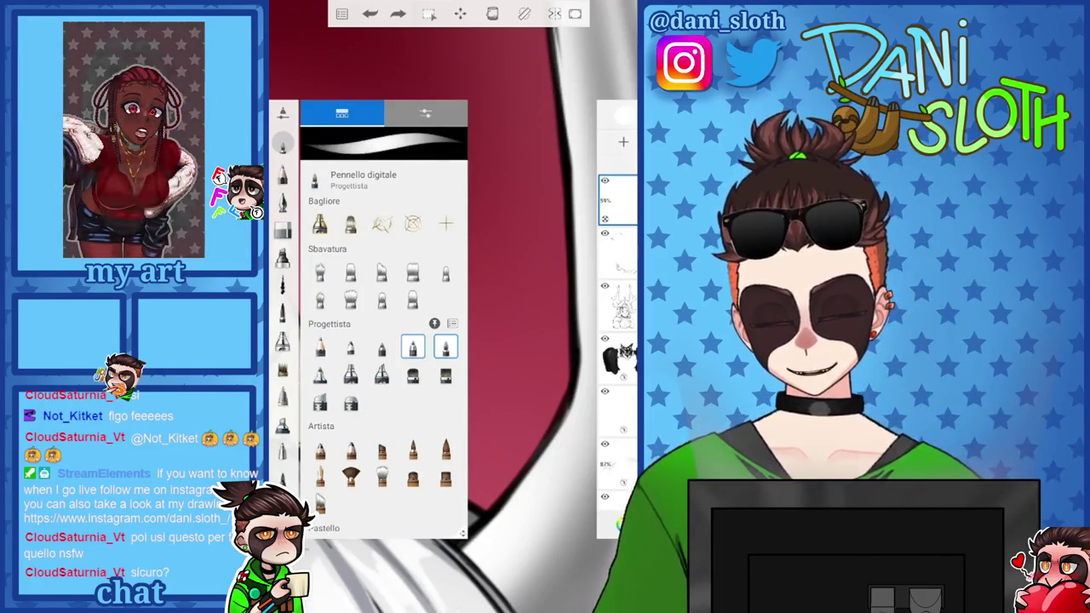
click(382, 346)
scroll(383, 383, up, 3)
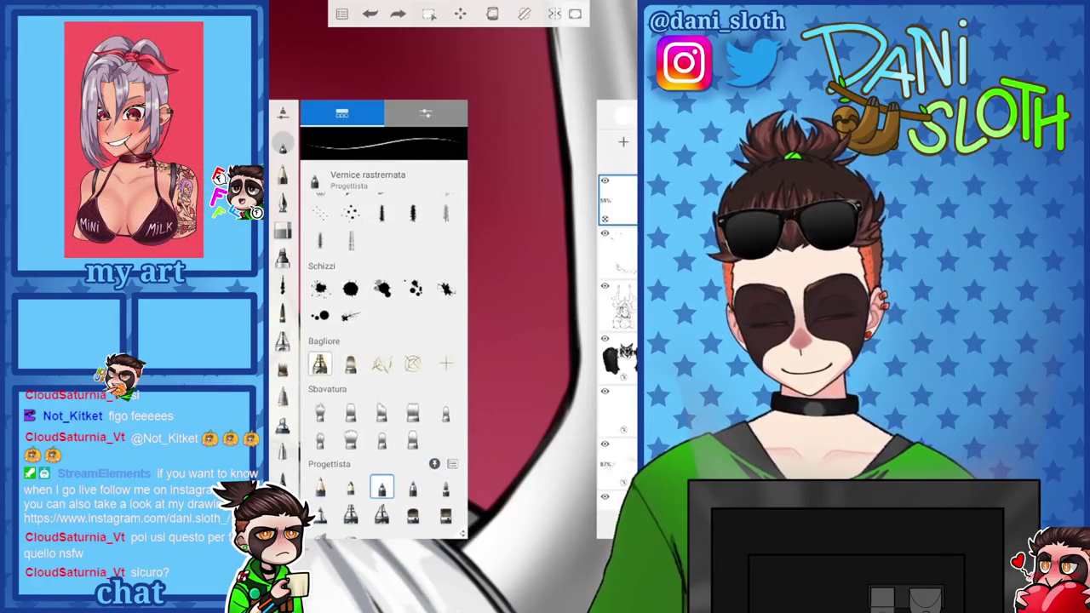
Try the Neon glow brush and several fine-art pencils, including Matita H and Matita 2
click(350, 364)
scroll(383, 383, up, 5)
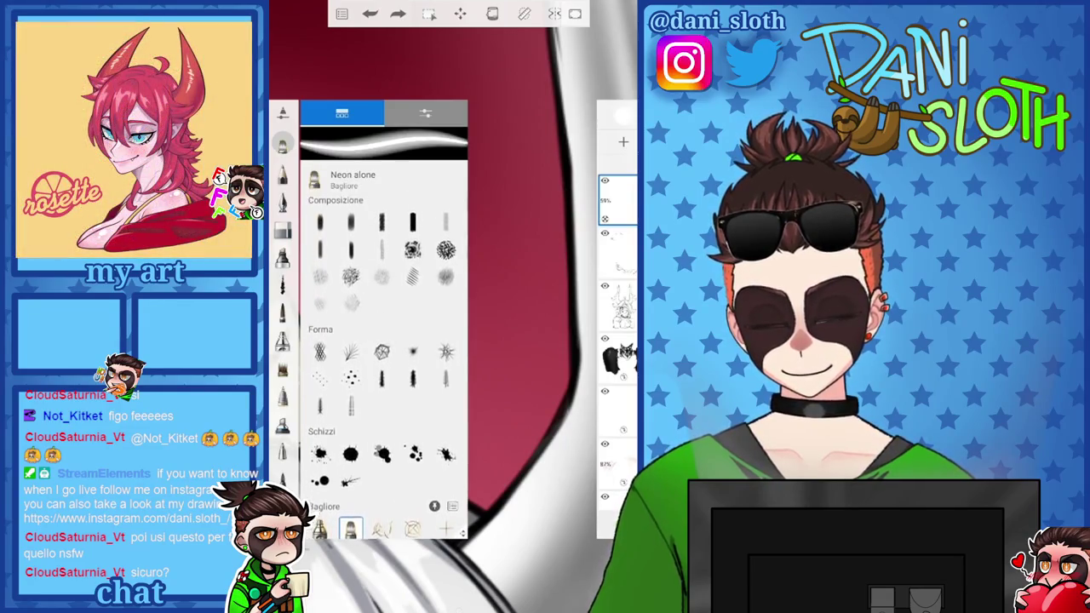
scroll(383, 357, up, 3)
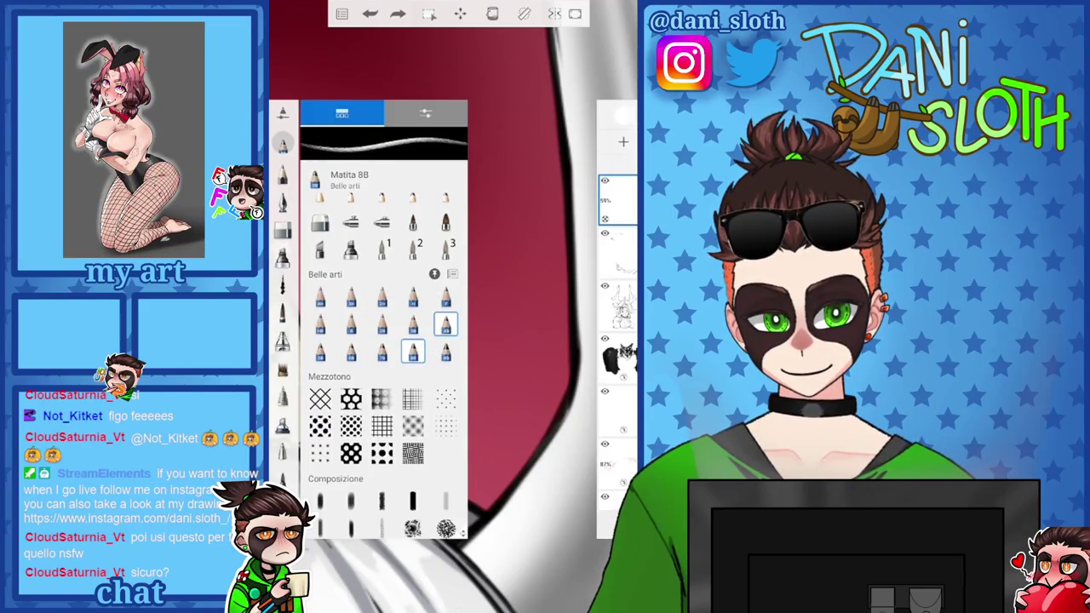
click(412, 324)
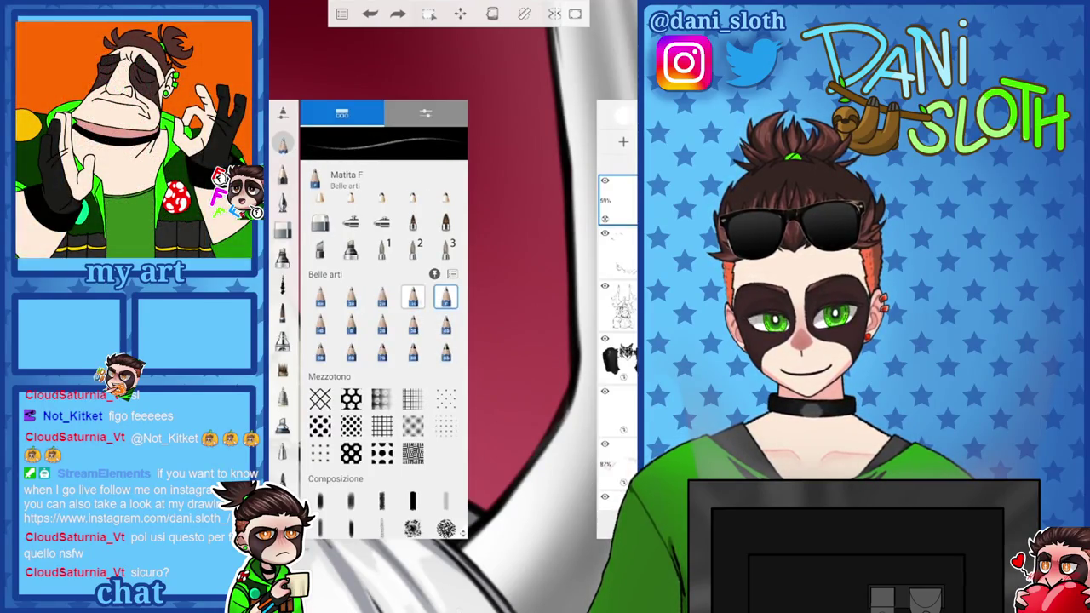
click(412, 297)
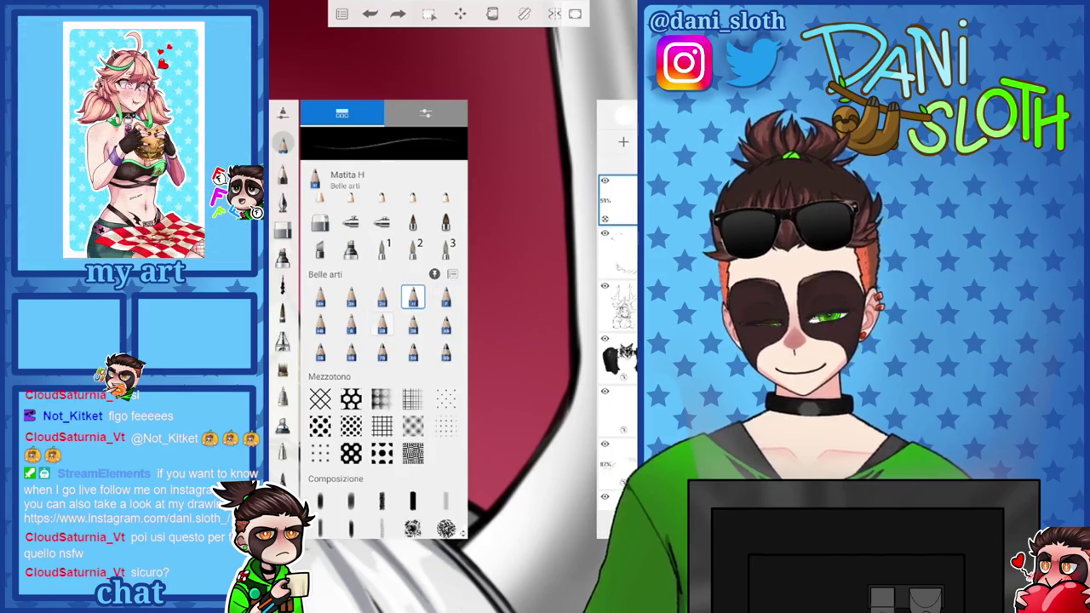
click(381, 323)
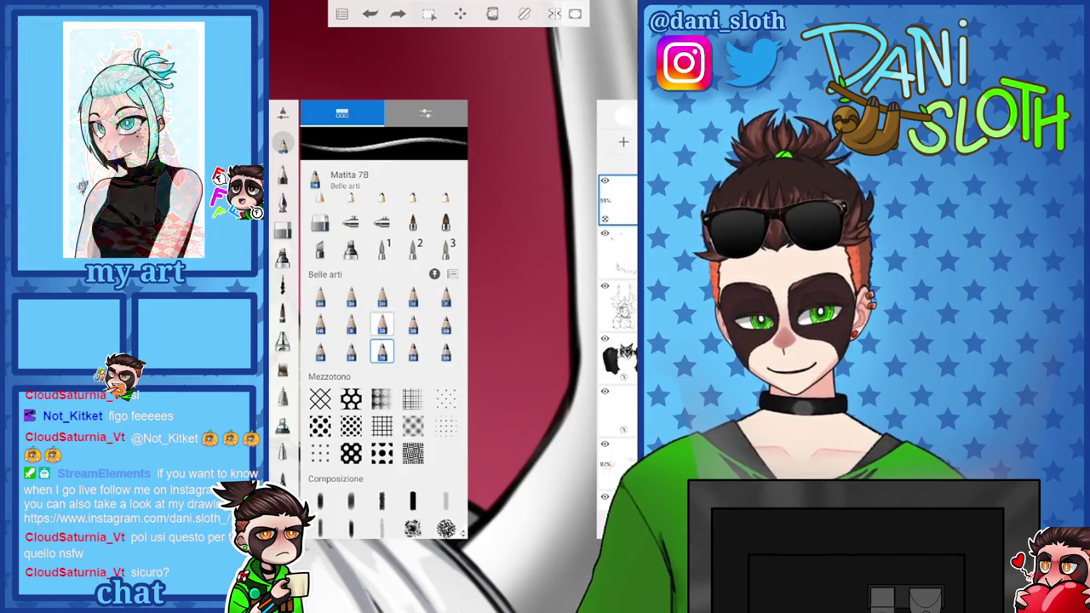
click(351, 350)
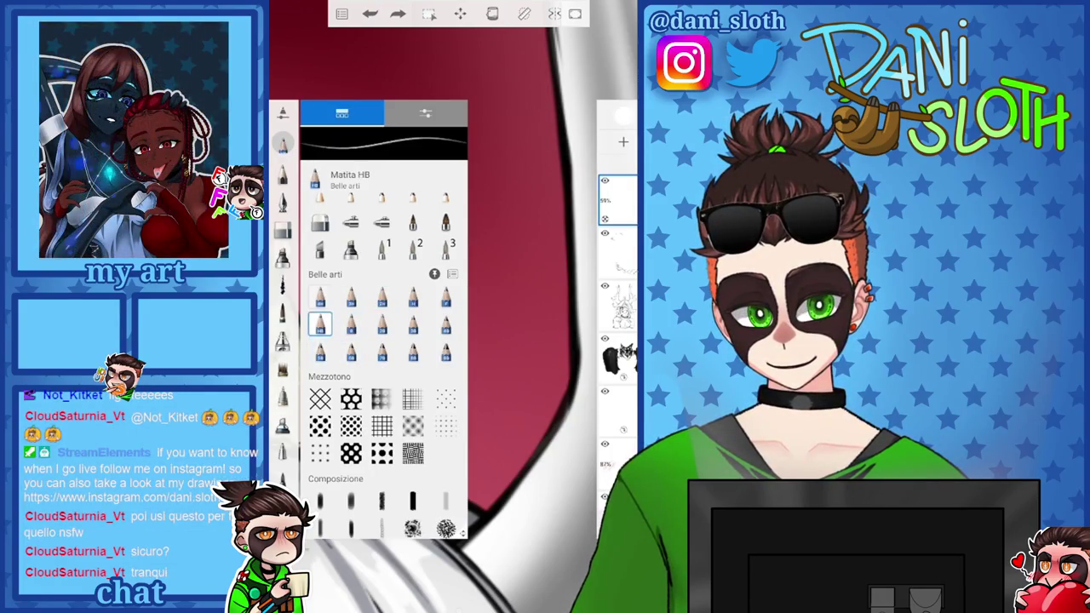
scroll(382, 341, up, 3)
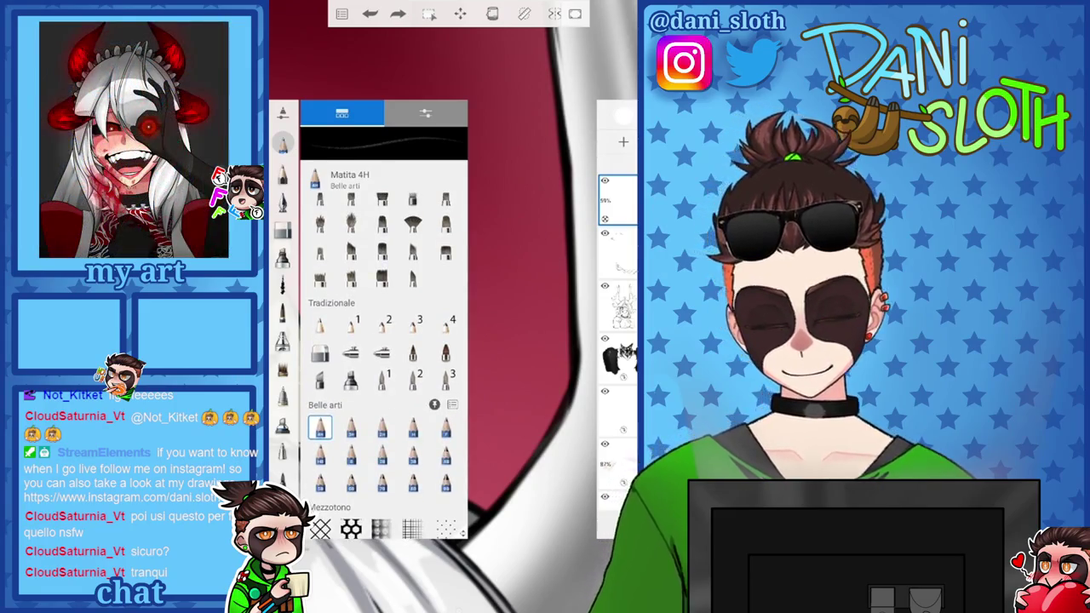
click(412, 352)
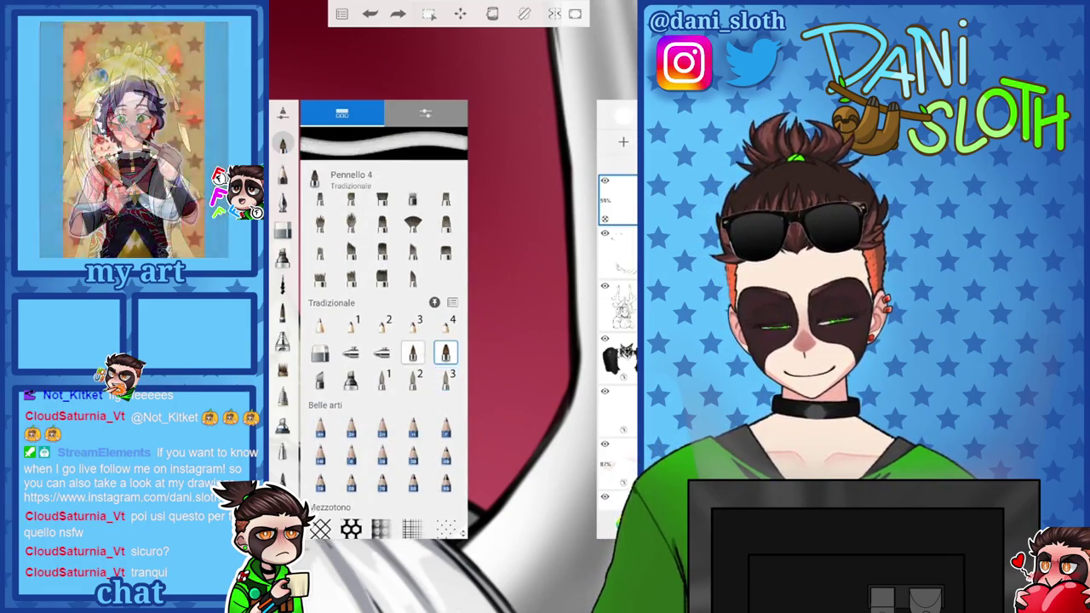
click(382, 352)
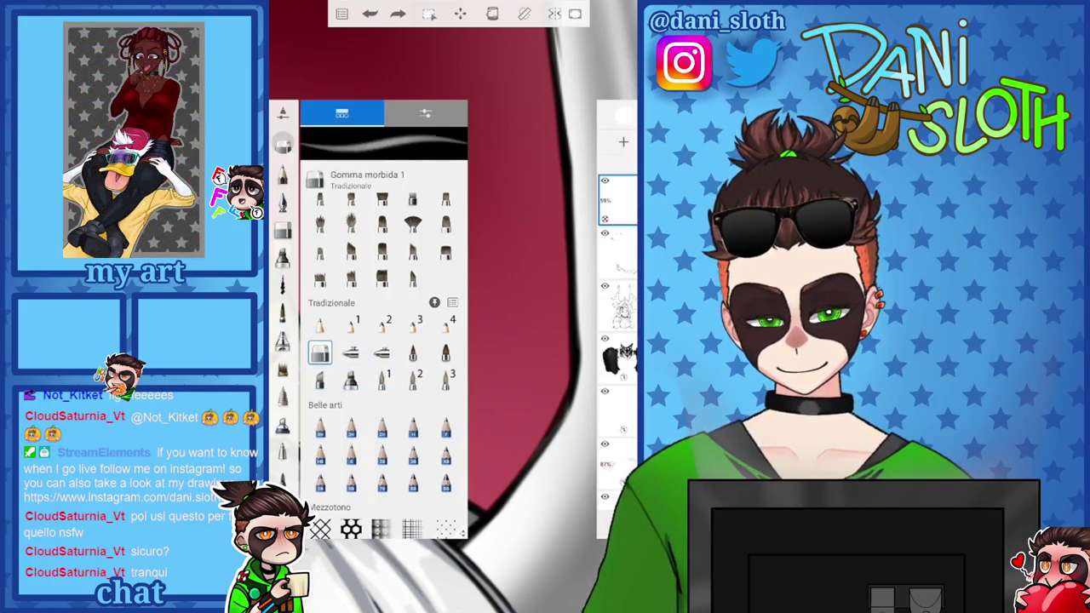
click(351, 324)
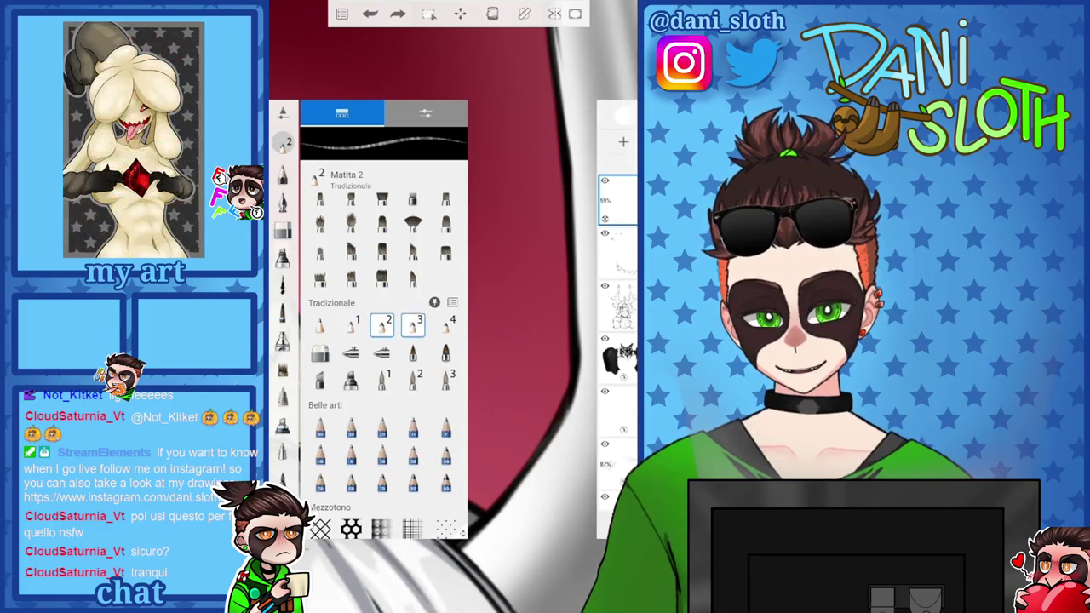
click(381, 323)
Try the Conté uniforme, Acquarello and soft eraser, then settle on the Matita principale pencil
scroll(383, 366, up, 3)
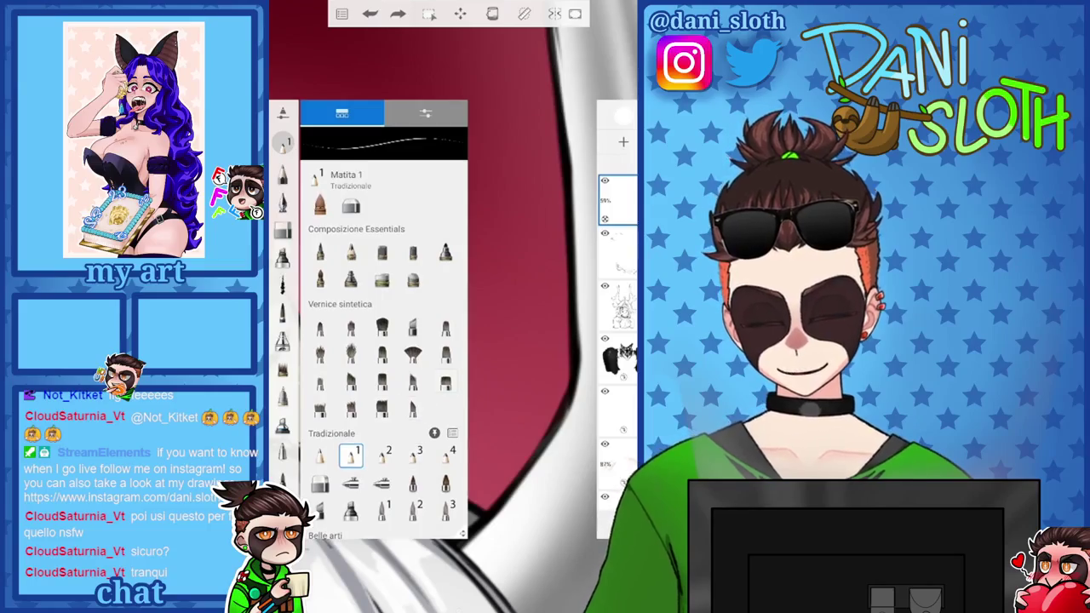
scroll(383, 341, up, 3)
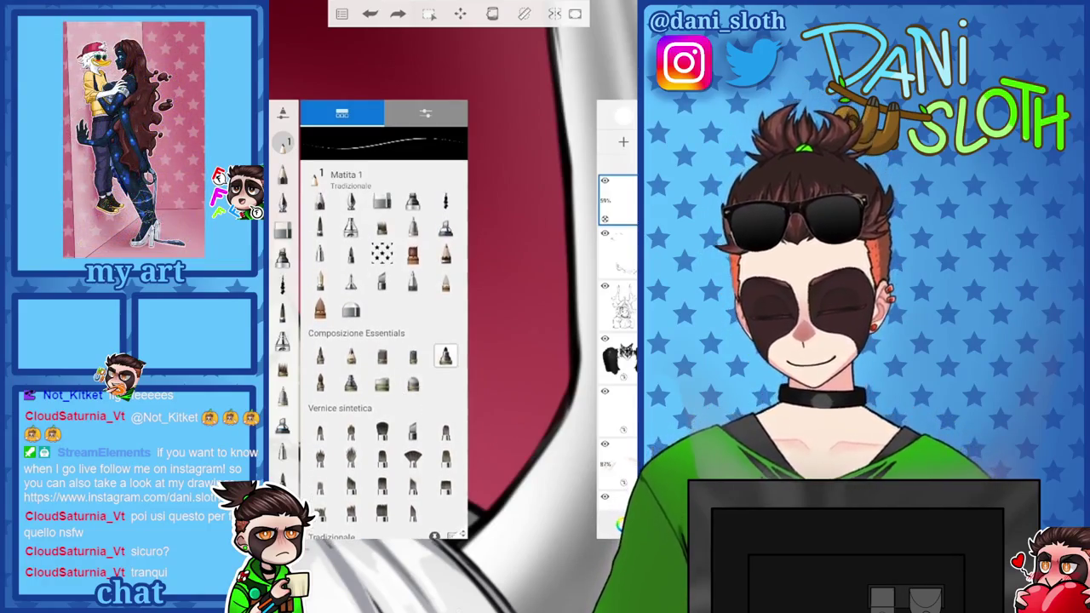
click(413, 383)
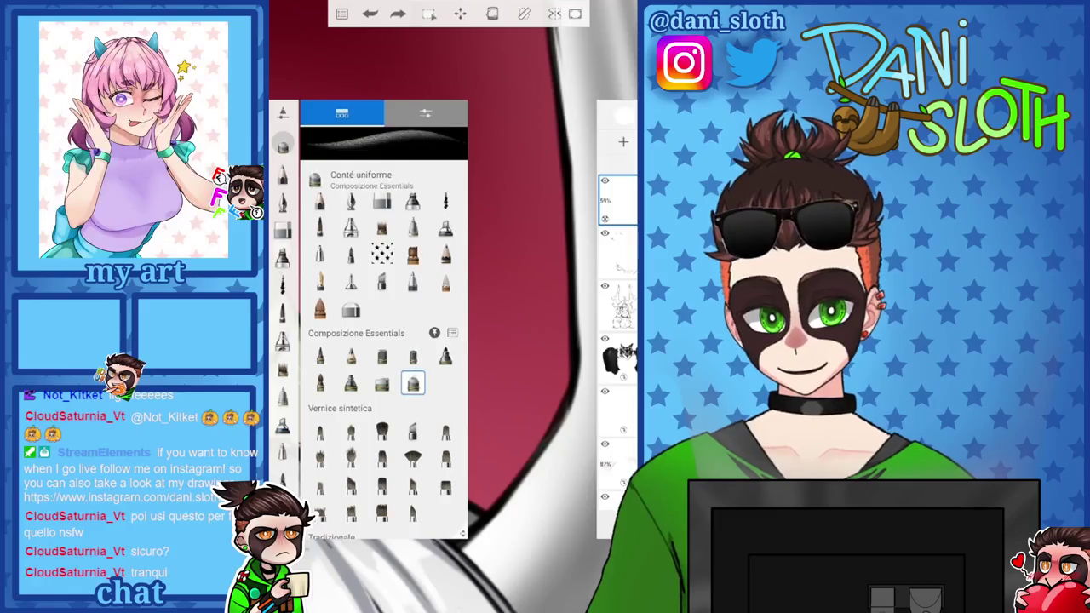
click(351, 356)
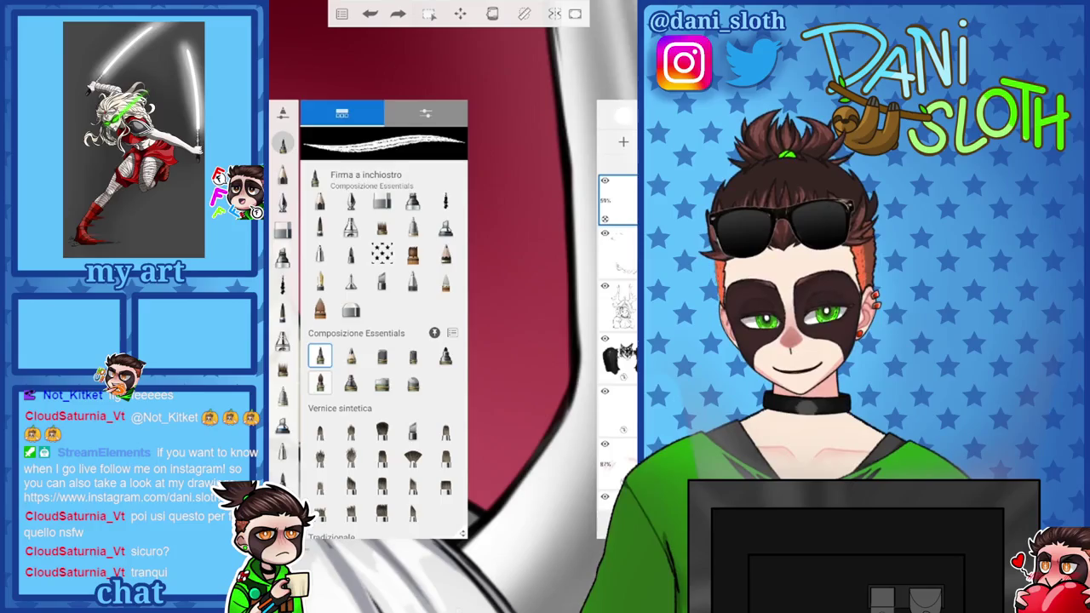
click(320, 382)
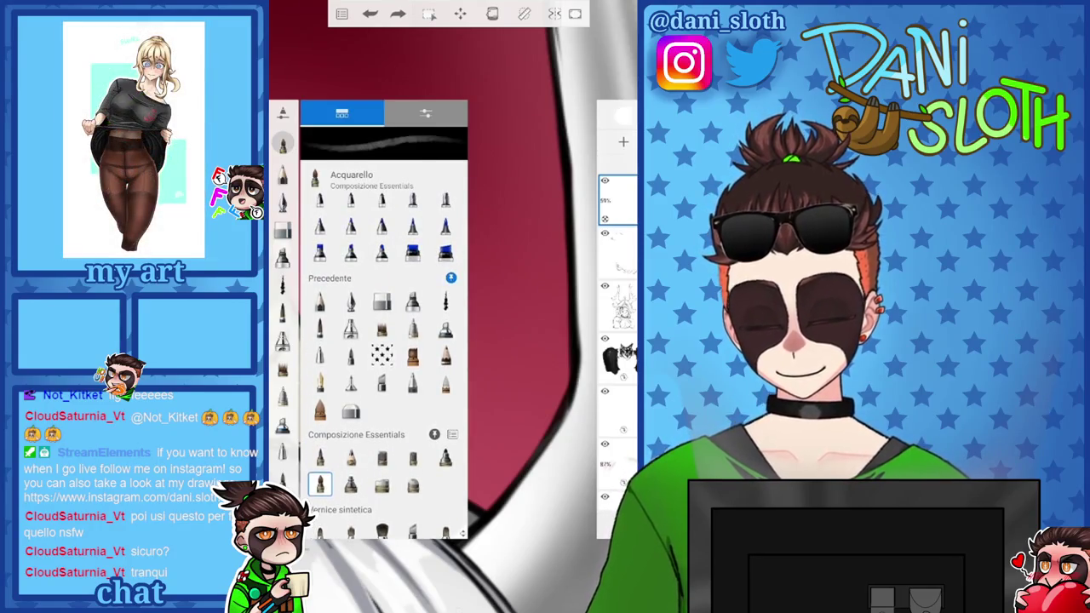
click(350, 411)
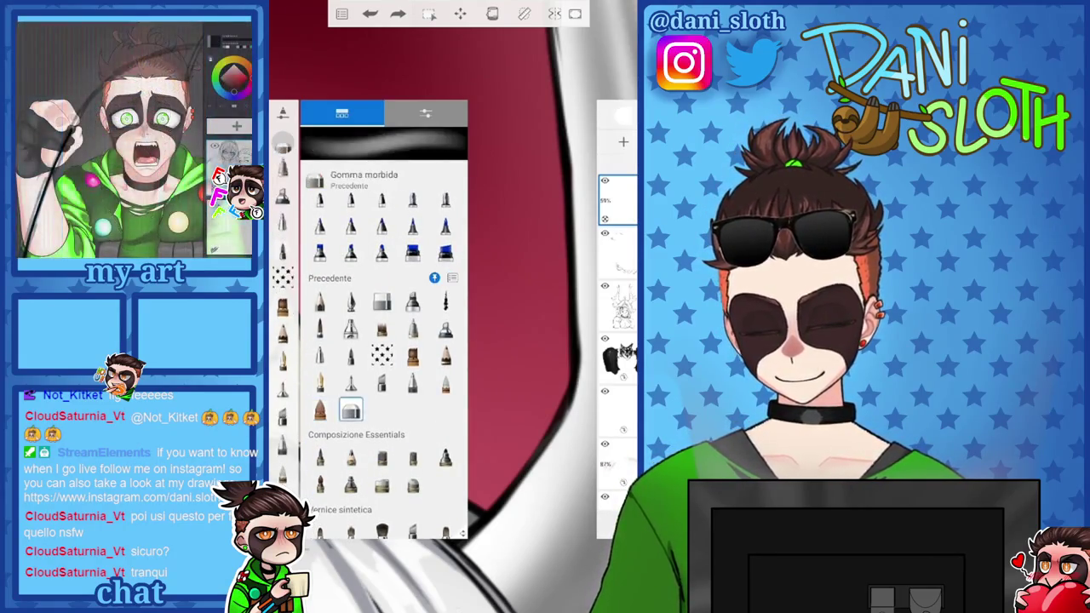
click(413, 382)
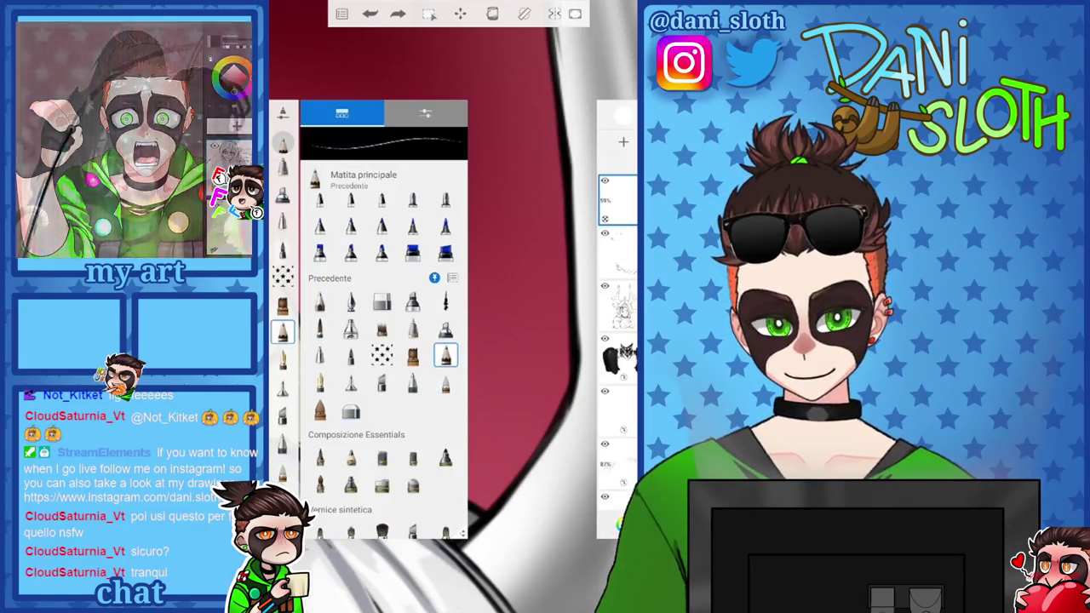
click(487, 327)
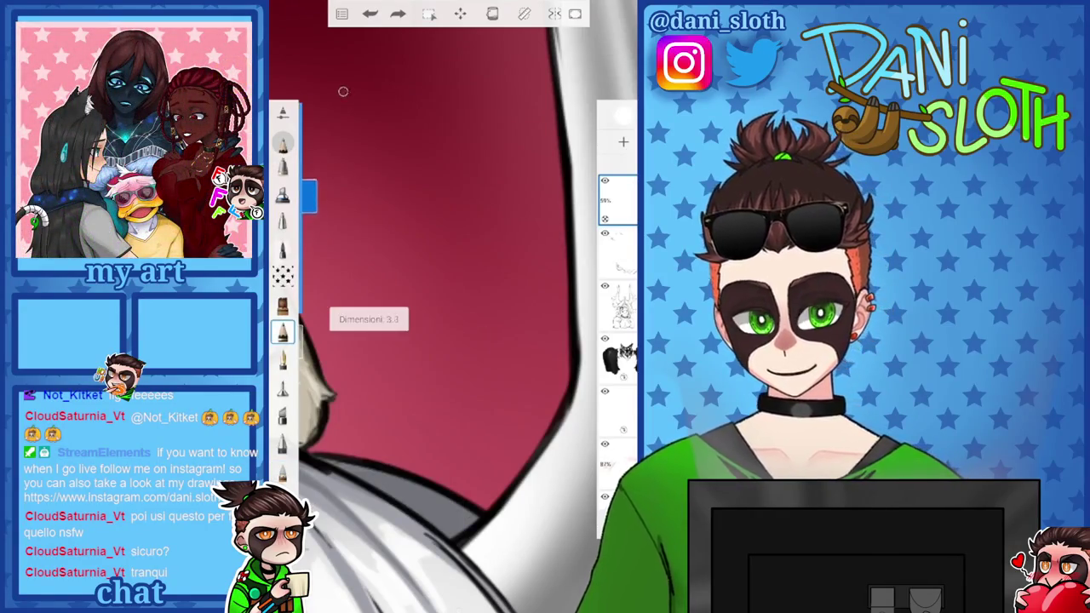
Try Matita, Prova di inchiostro, Aerografo, Pennello sogno, Acrilico sintetico and other Base-set brushes
click(308, 143)
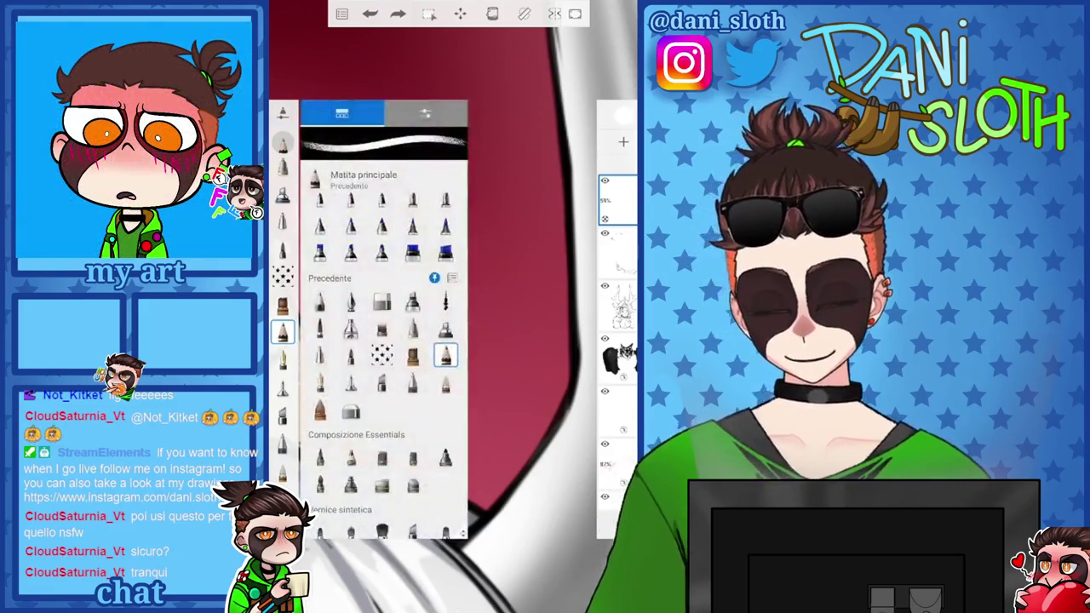
click(320, 300)
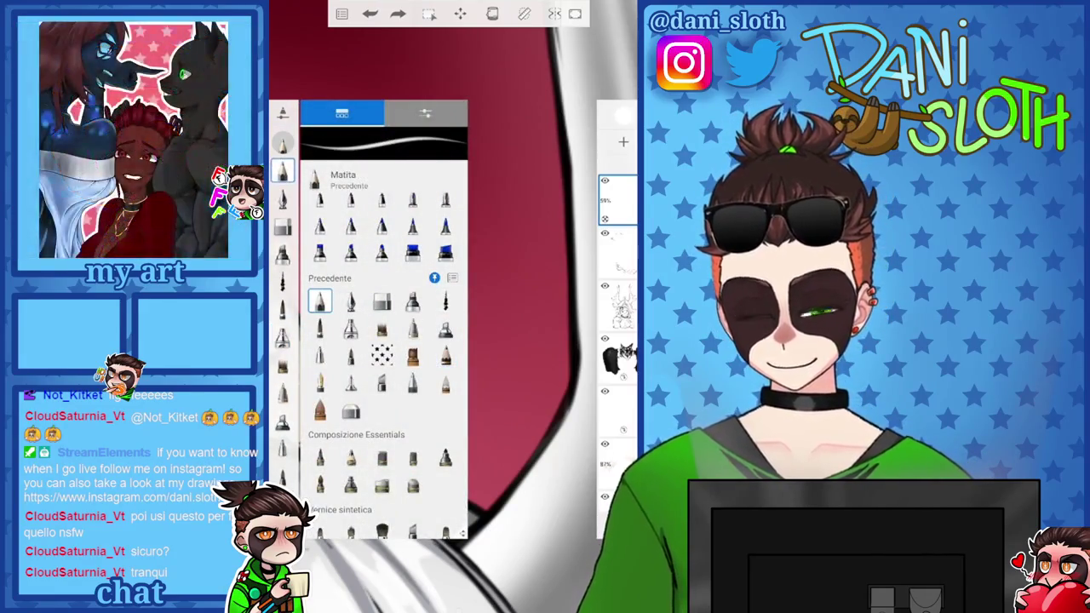
click(283, 281)
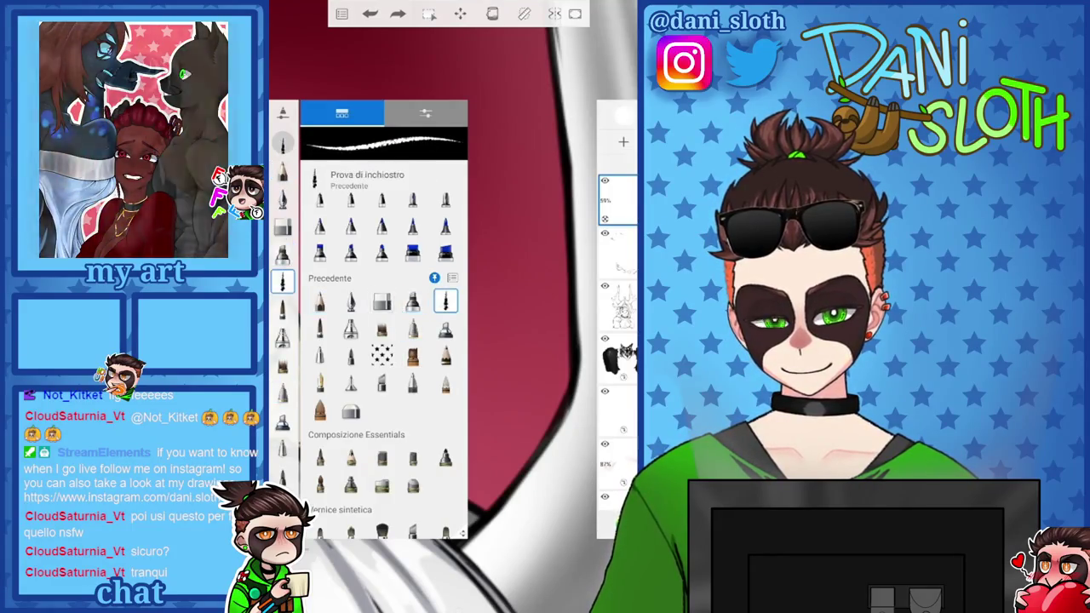
click(350, 412)
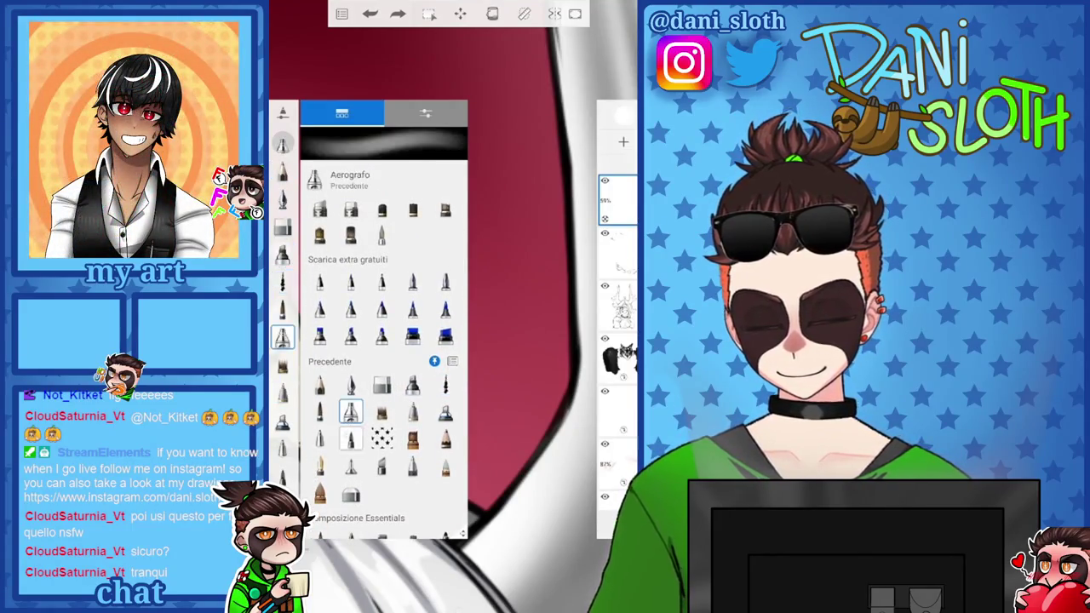
scroll(381, 341, up, 1)
click(382, 226)
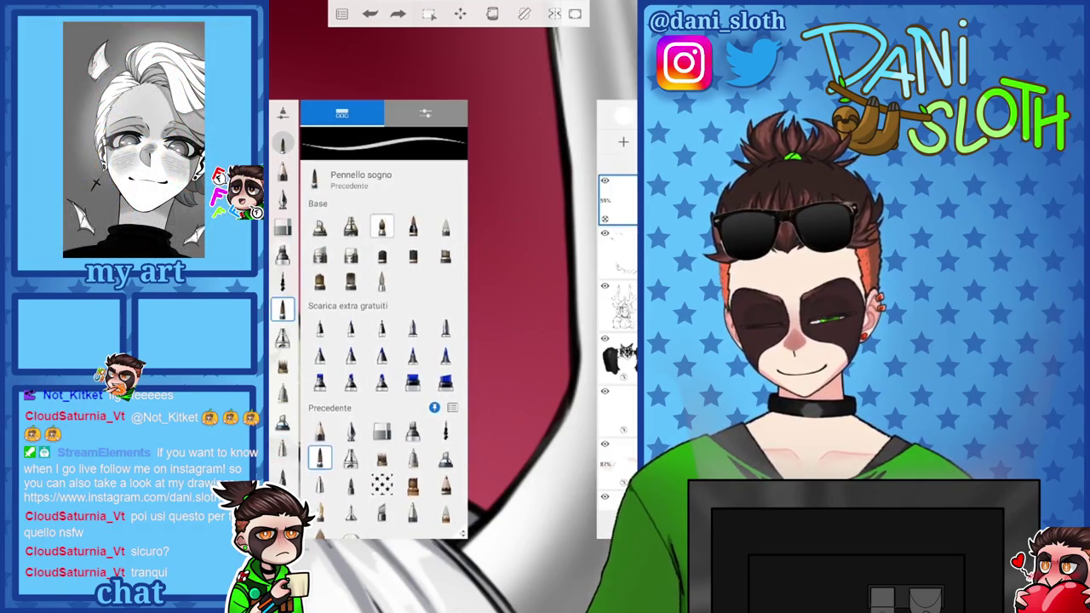
click(444, 253)
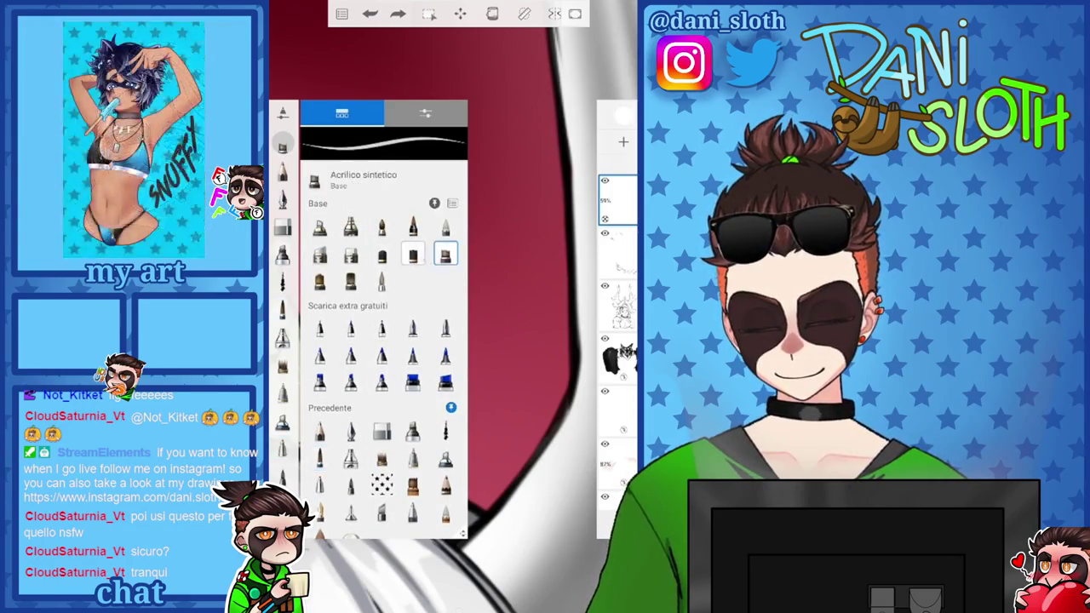
click(350, 281)
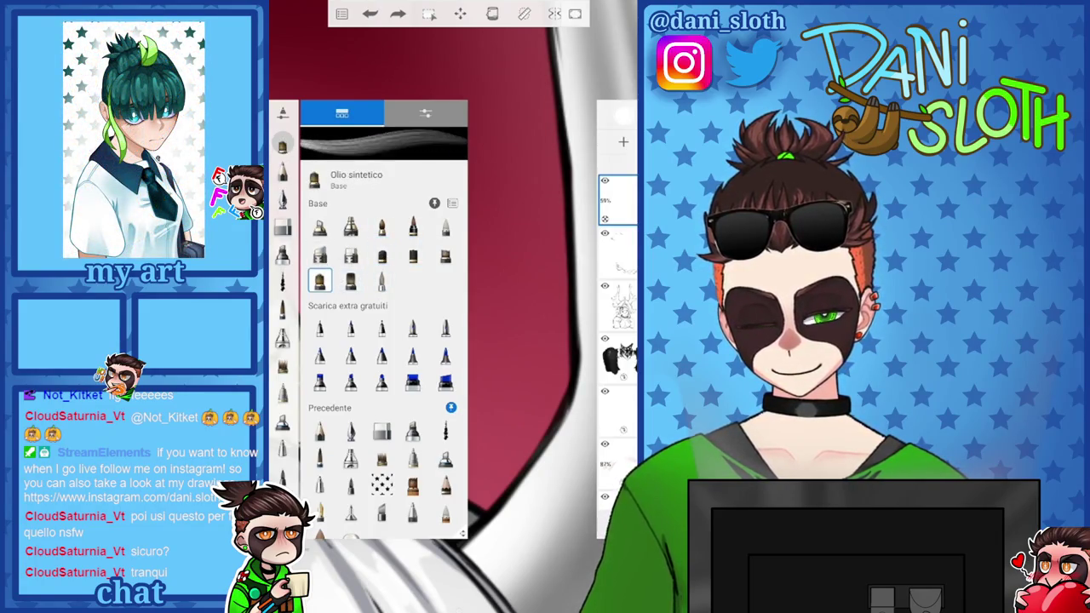
click(350, 225)
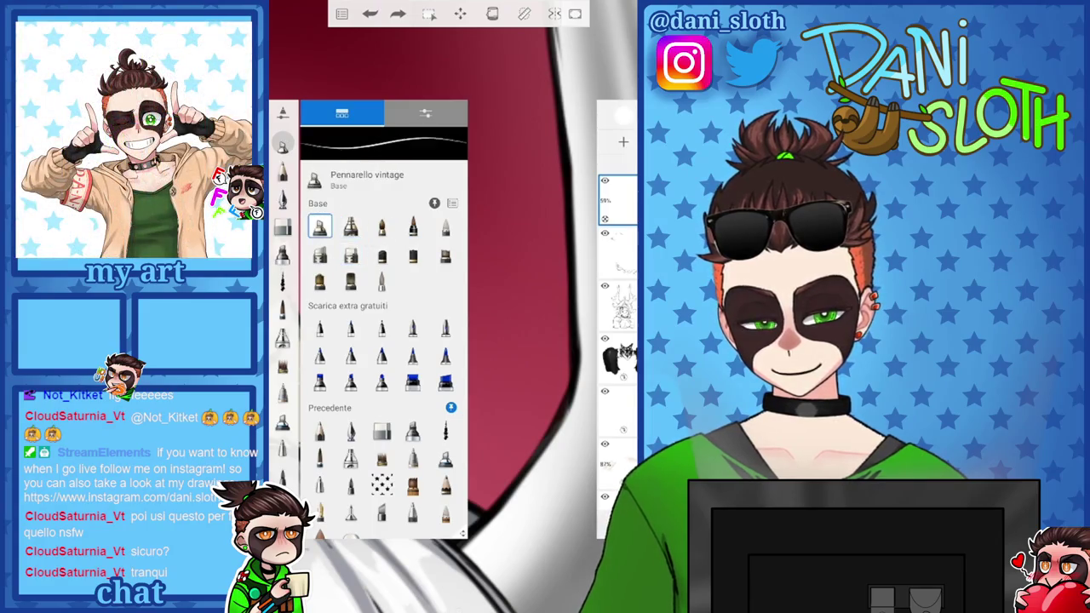
scroll(383, 341, down, 3)
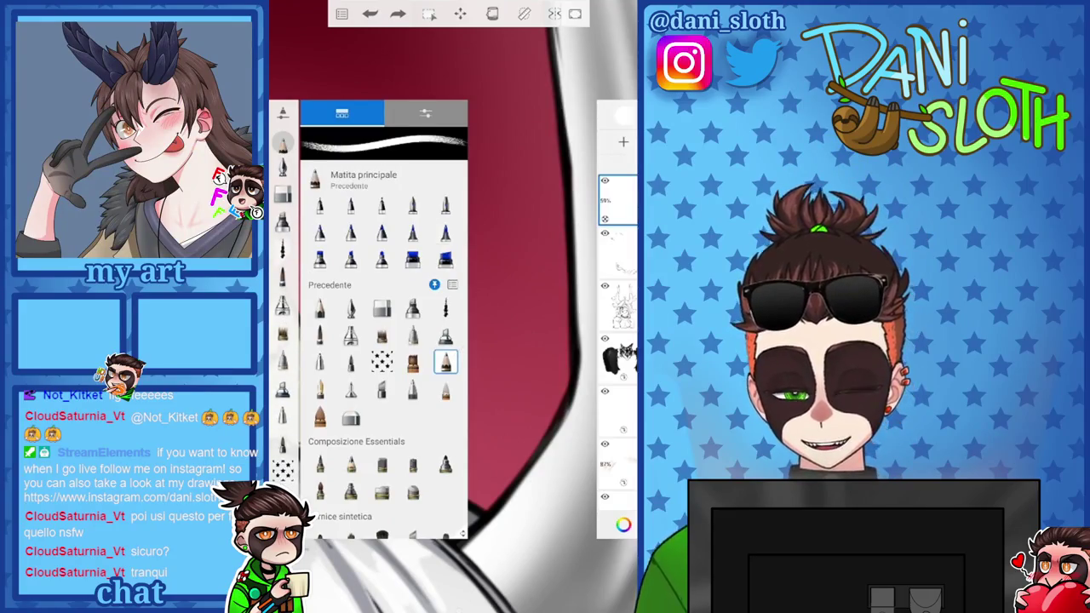
Paint a white U-shaped test stroke on the red background and view the brush's advanced settings
click(282, 143)
mouse_move(507, 228)
mouse_down()
mouse_move(472, 323)
mouse_move(451, 226)
mouse_up()
click(283, 143)
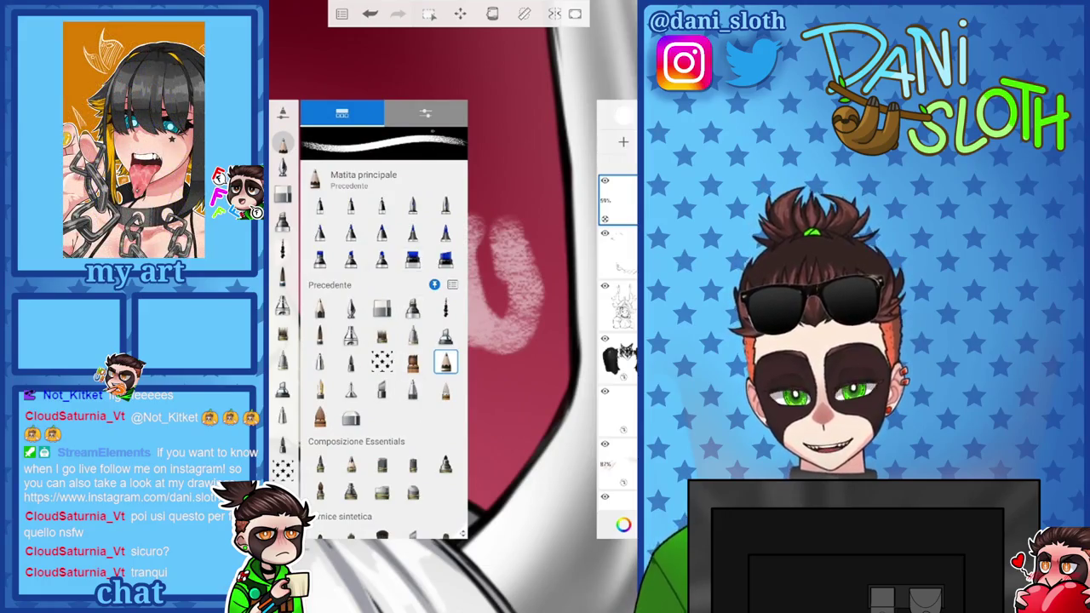
click(426, 113)
click(426, 238)
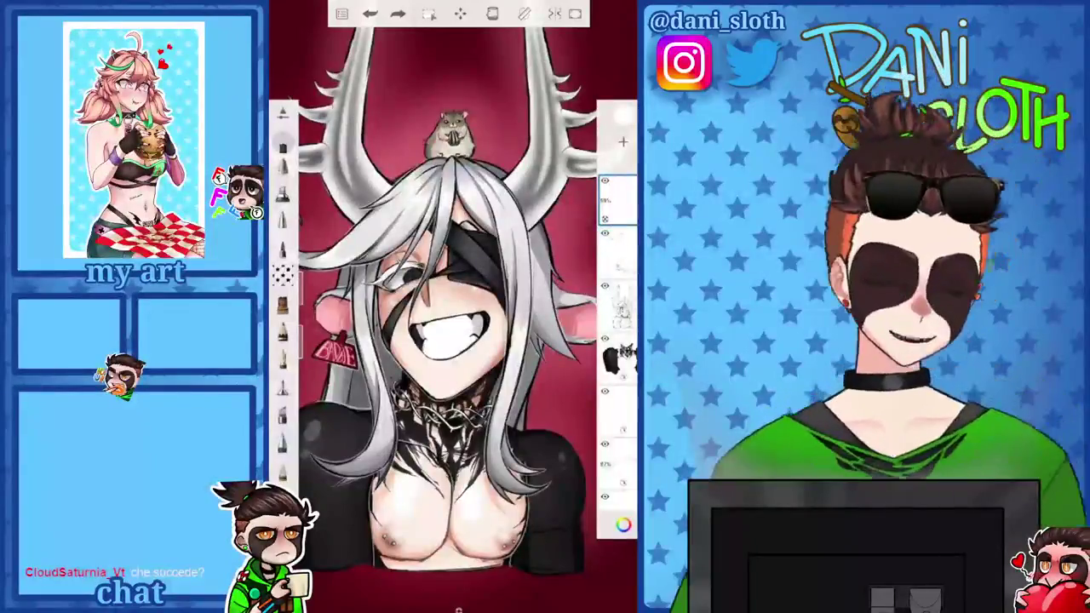
Set the brush size to 22 and undo the stray marks on the shirt
scroll(460, 298, up, 5)
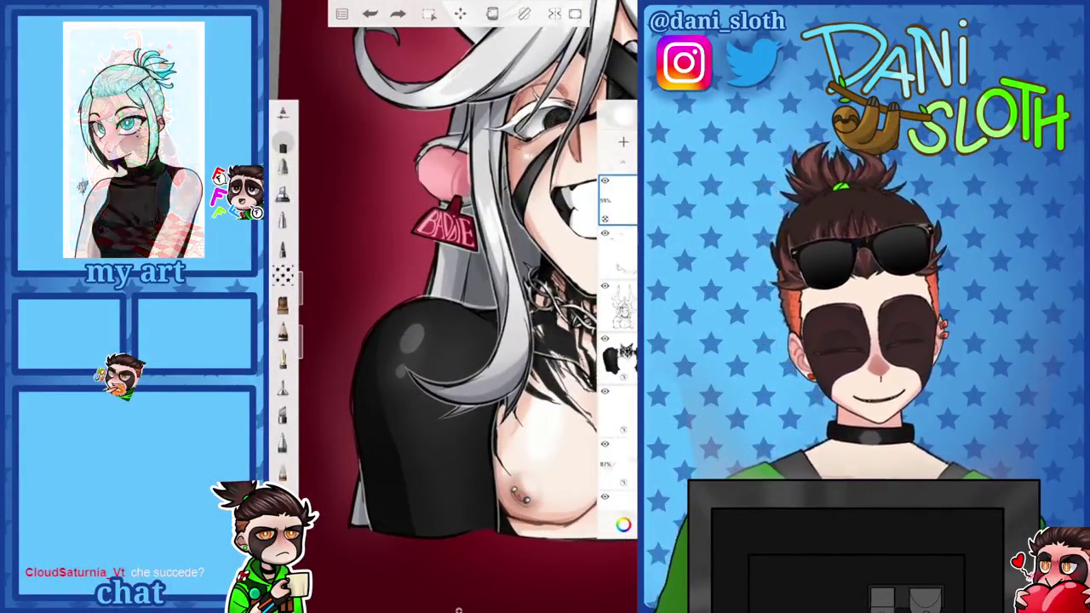
drag(308, 273, 308, 250)
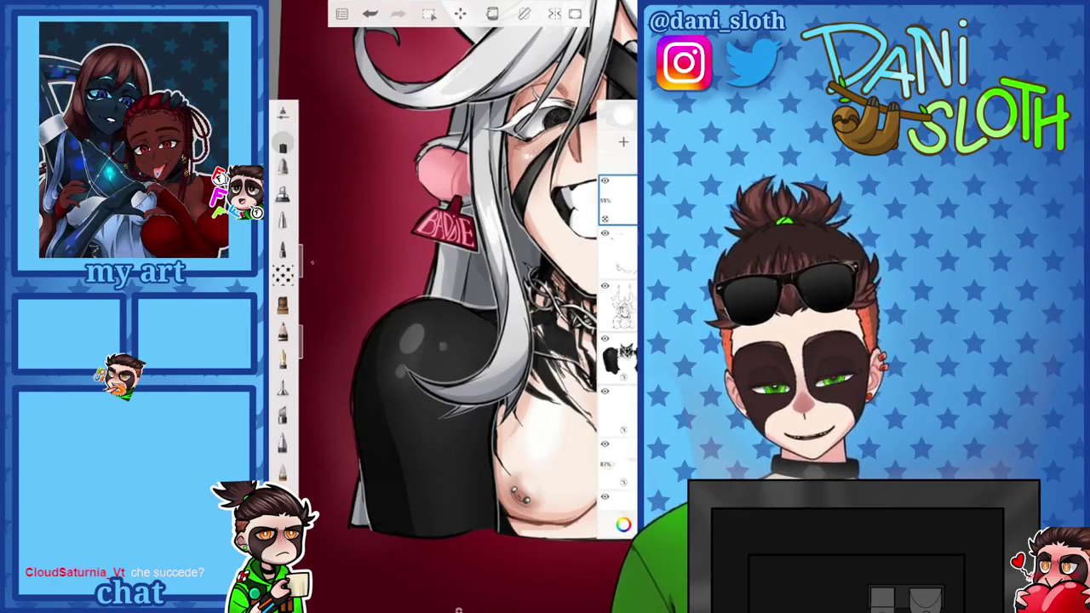
key(ctrl+z)
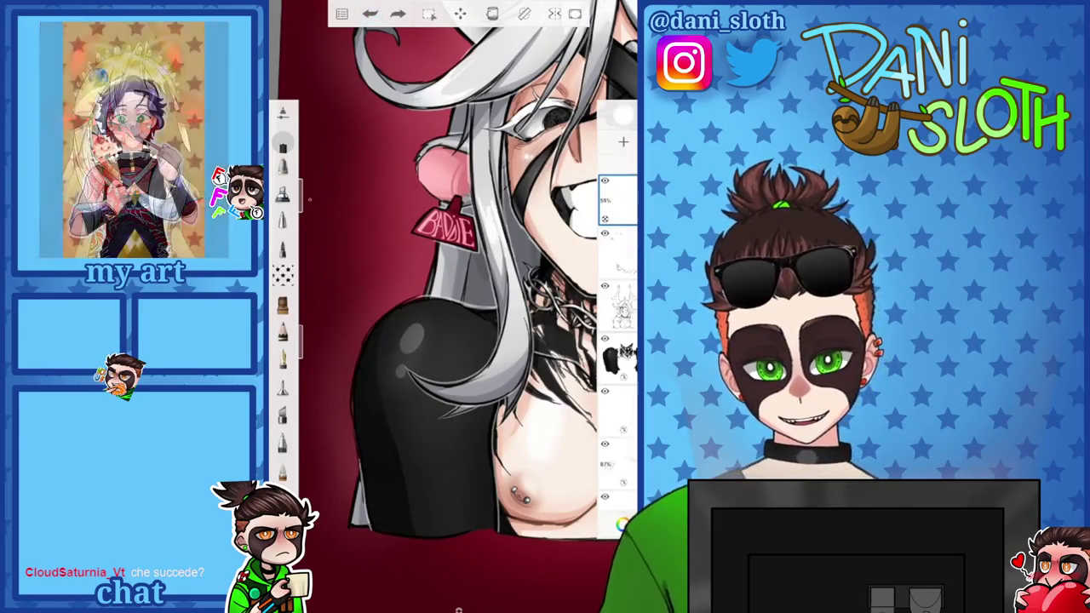
key(ctrl+y)
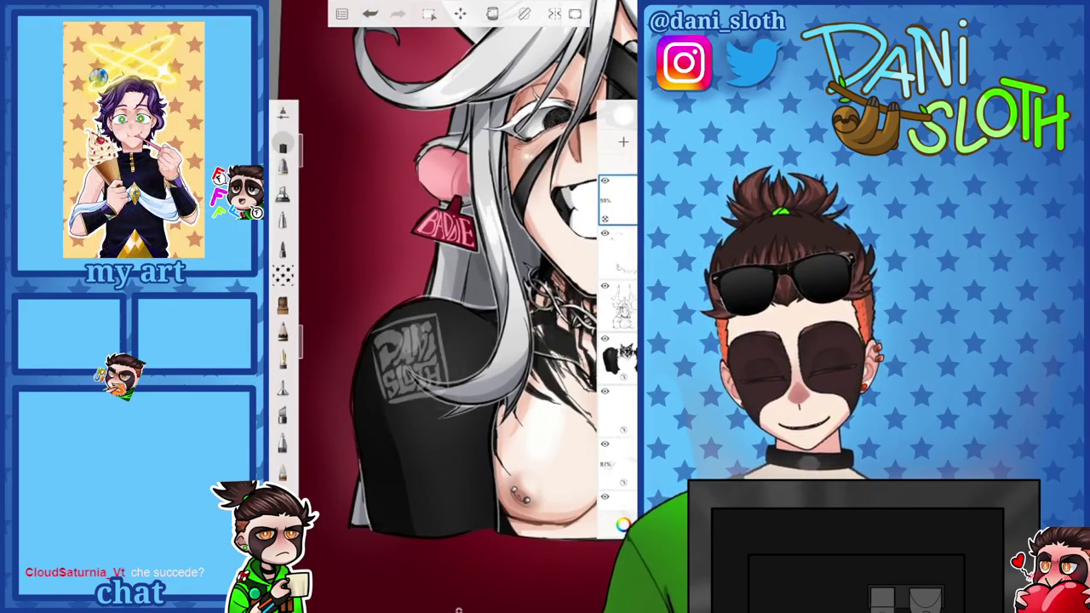
key(ctrl+z)
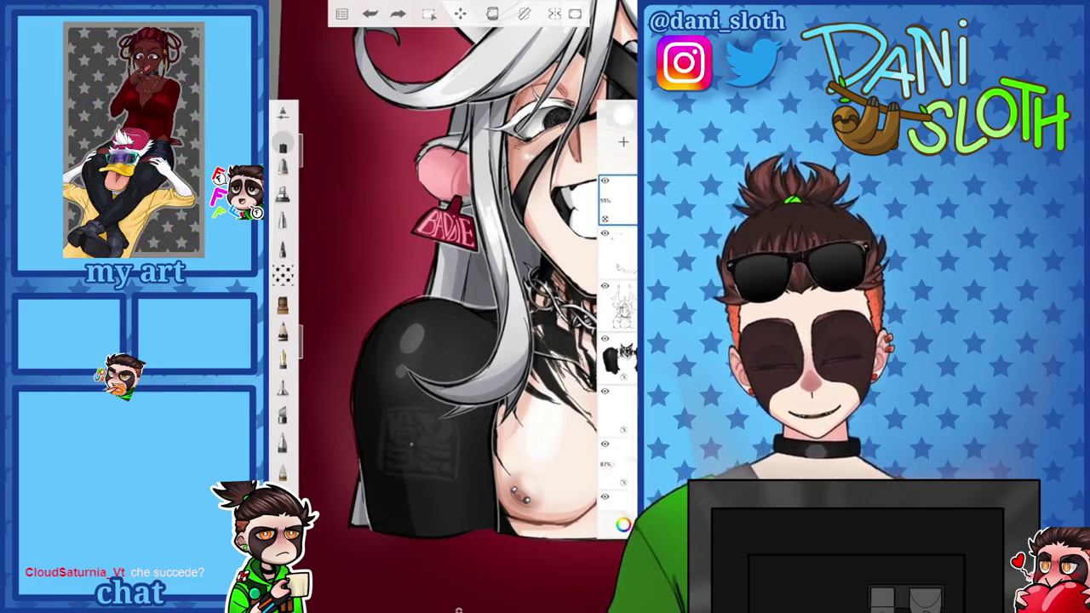
Enlarge the brush and stamp the Dani Sloth logo in two shirt spots, undoing each
key(])
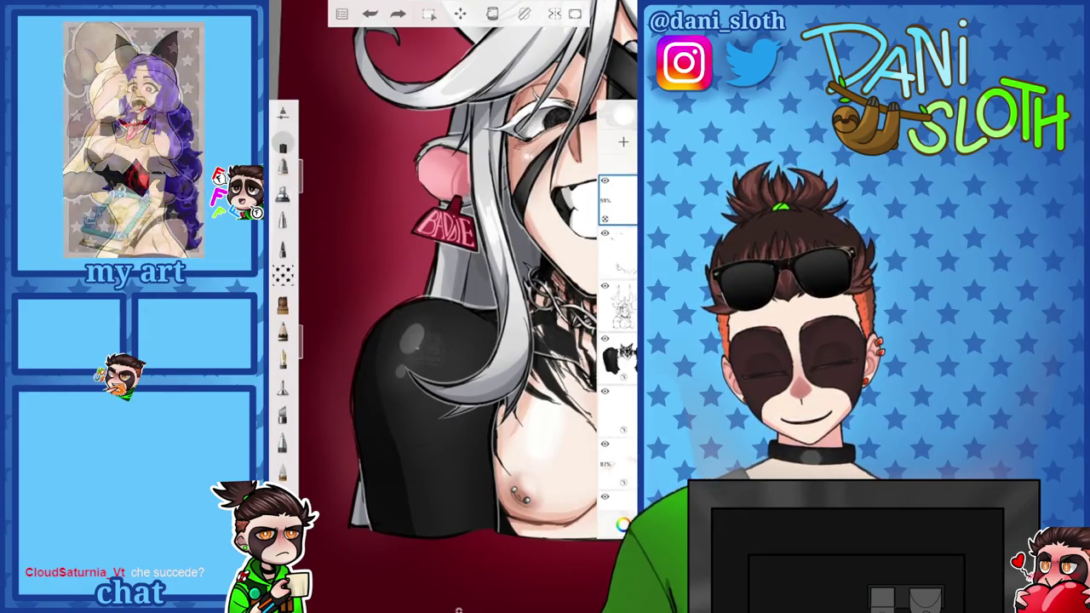
click(407, 338)
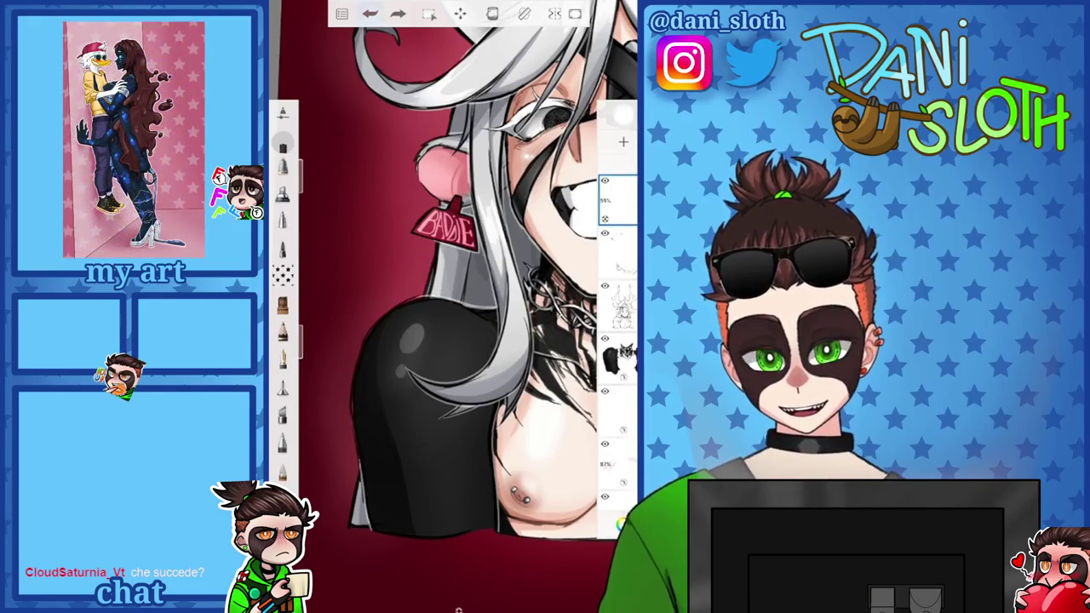
key(ctrl+z)
click(385, 375)
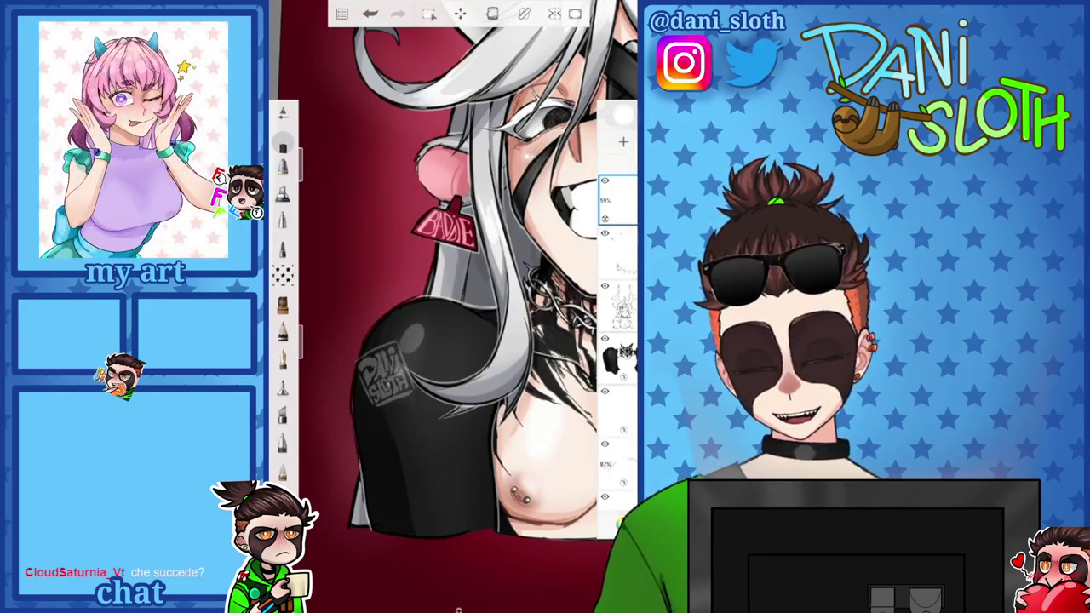
key(ctrl+z)
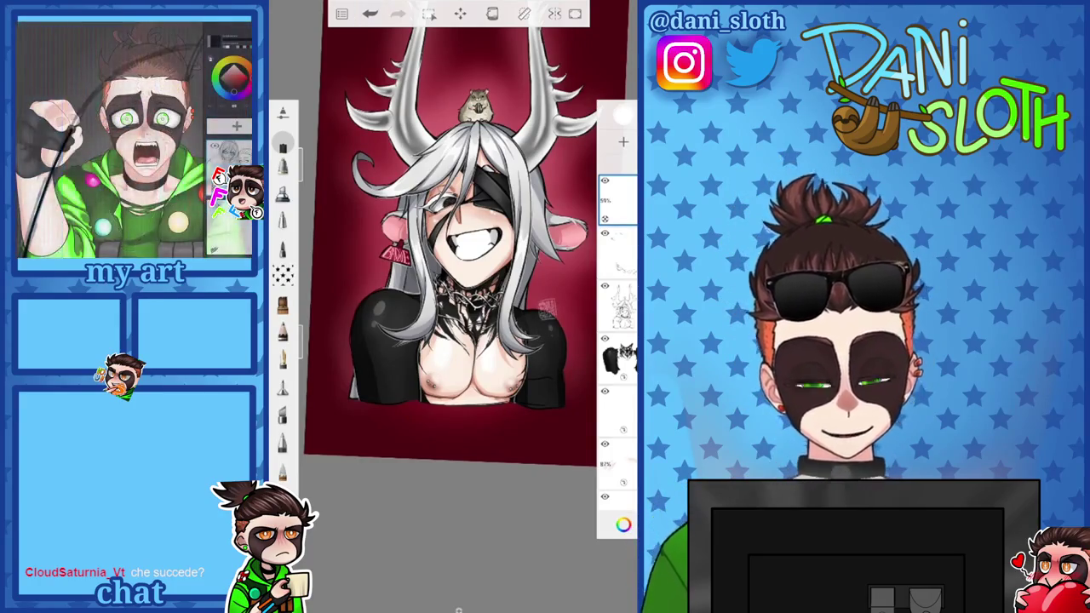
Remove the jacket logo and reduce the stamp brush size from 133 to 23
key(ctrl+z)
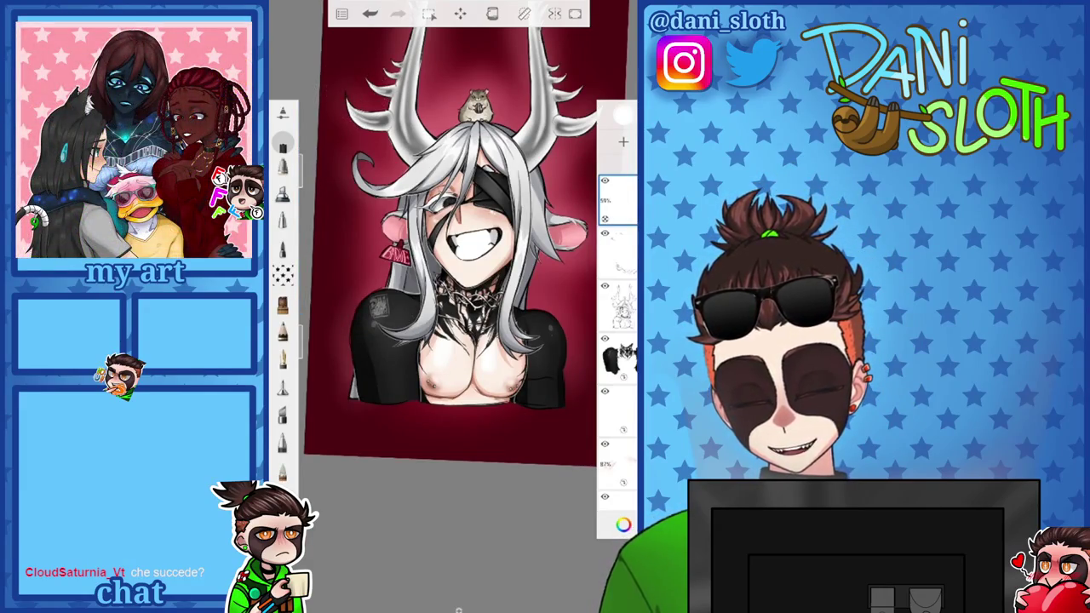
drag(308, 170, 308, 158)
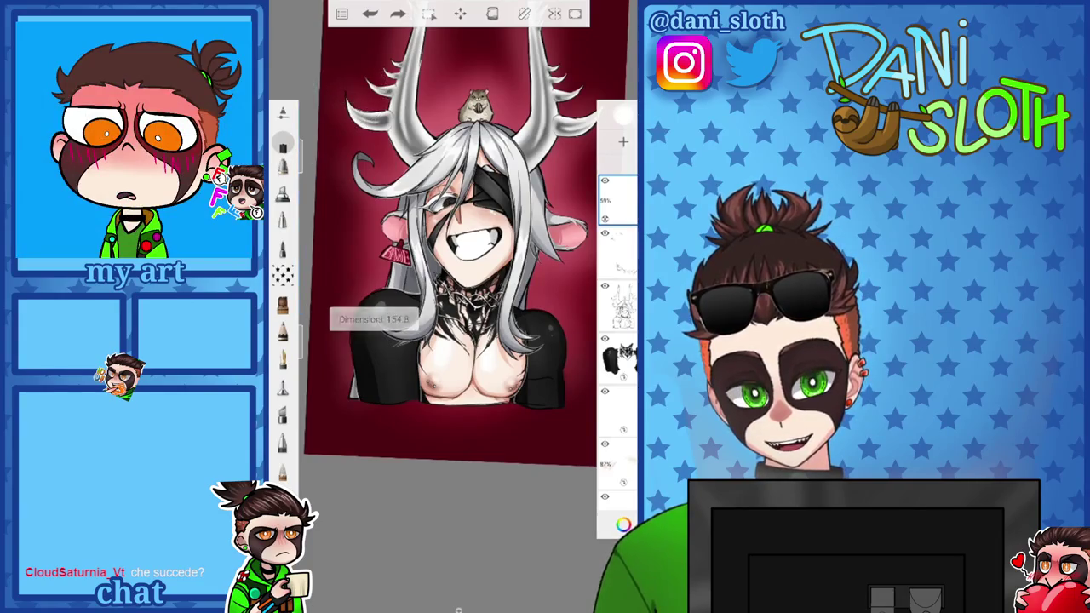
key(ctrl+z)
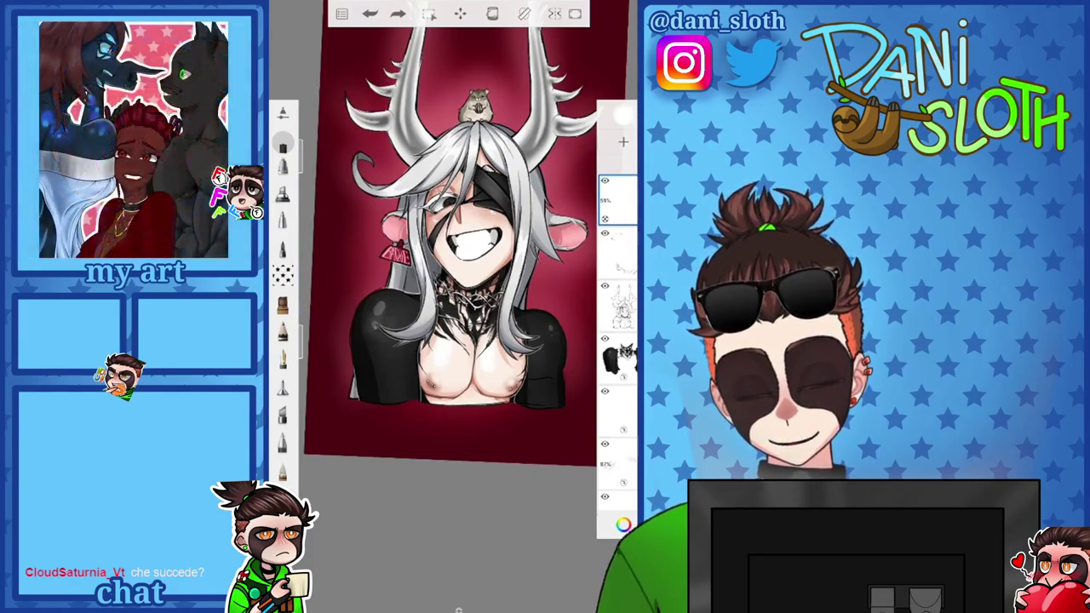
click(622, 523)
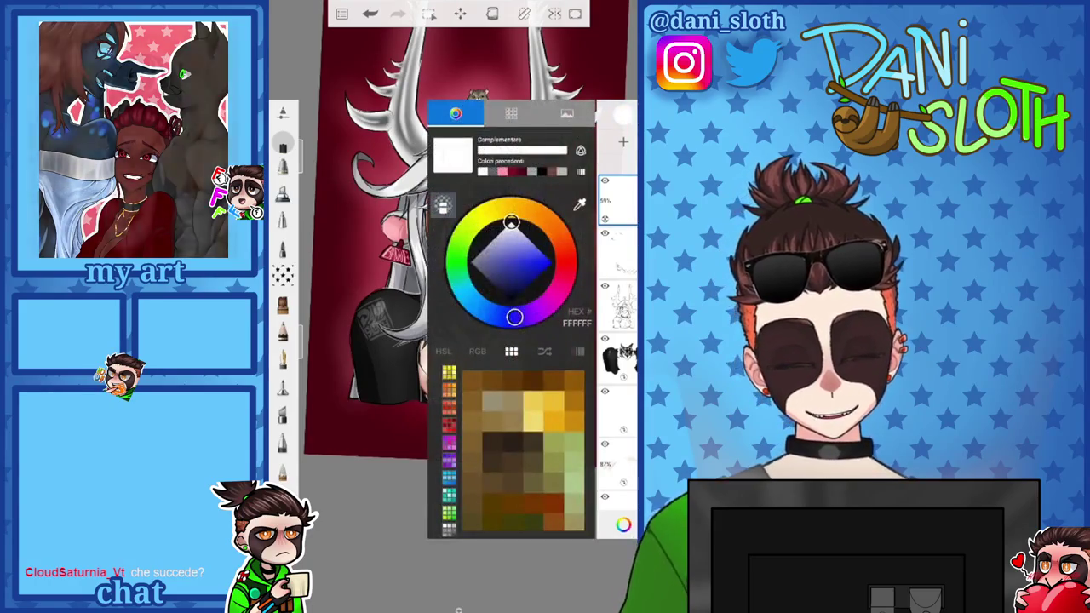
scroll(460, 298, up, 5)
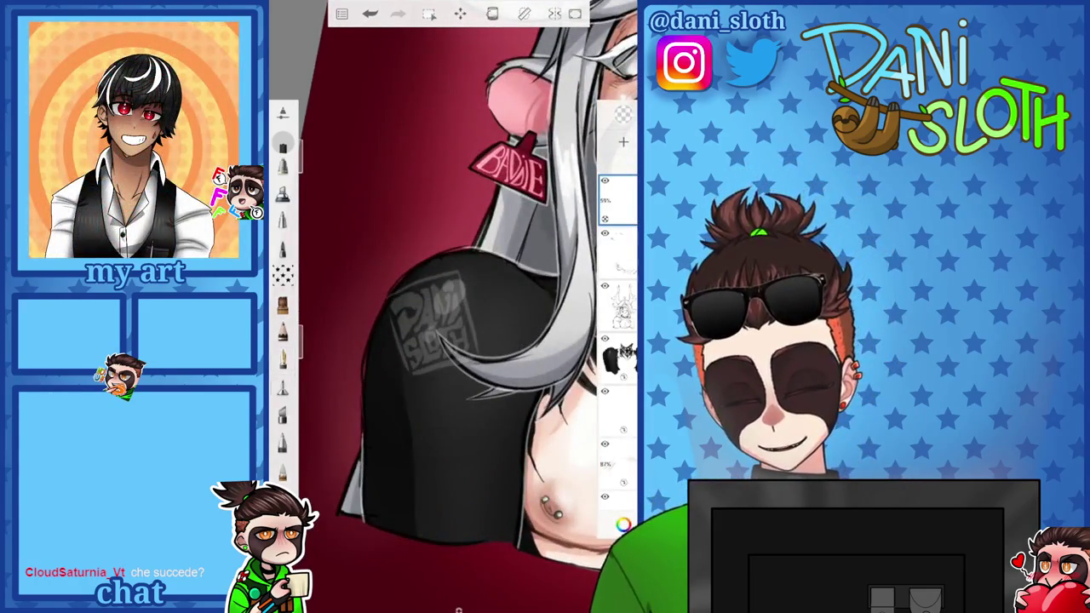
click(283, 145)
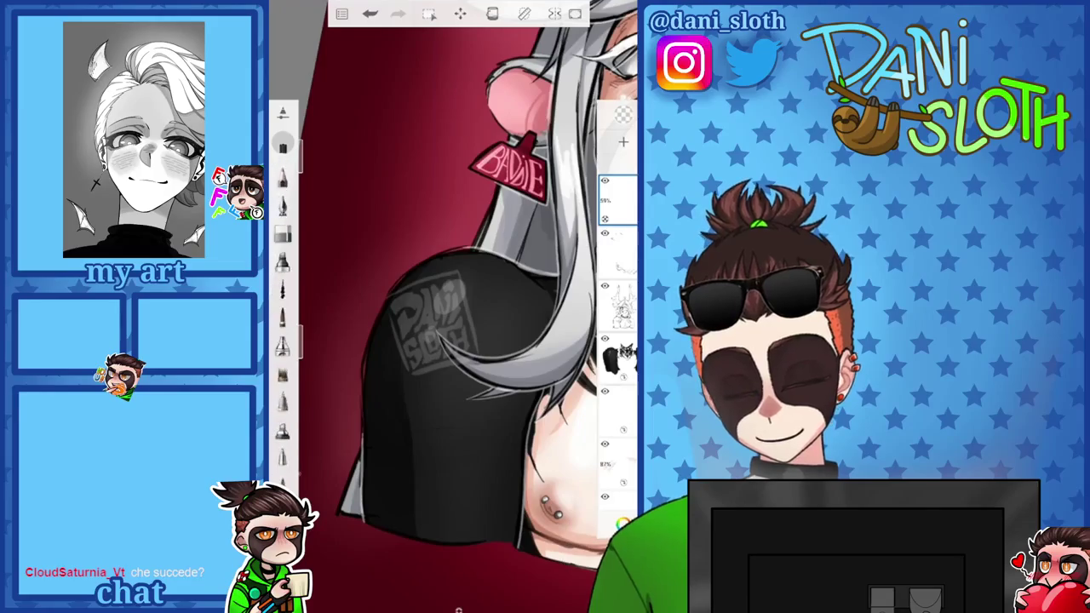
drag(308, 136, 308, 150)
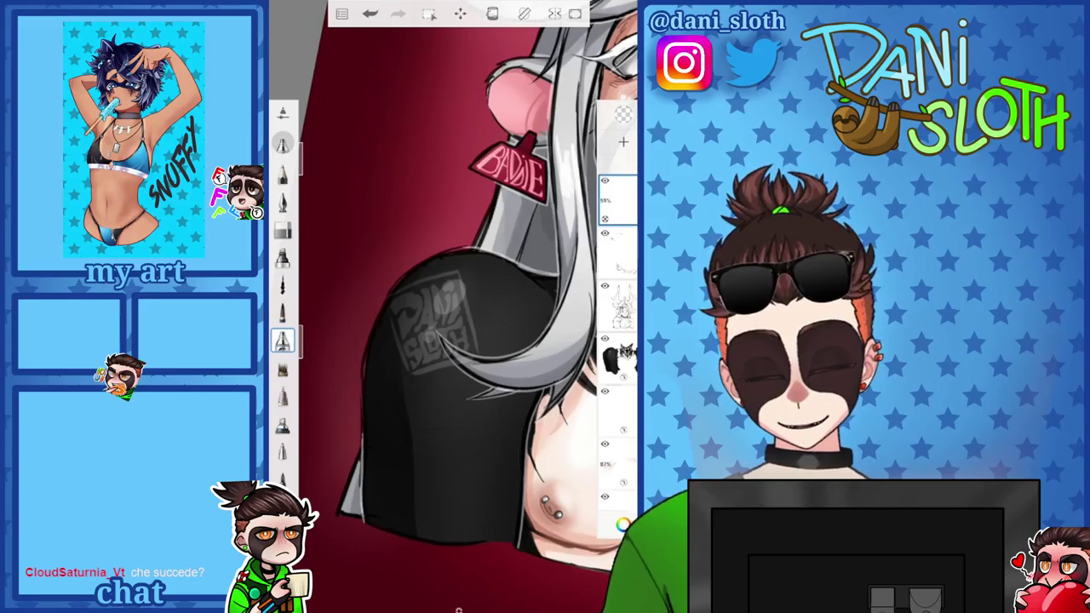
Switch brush, dismiss the transparency-locked warning and make the top layer active
scroll(453, 286, right, 3)
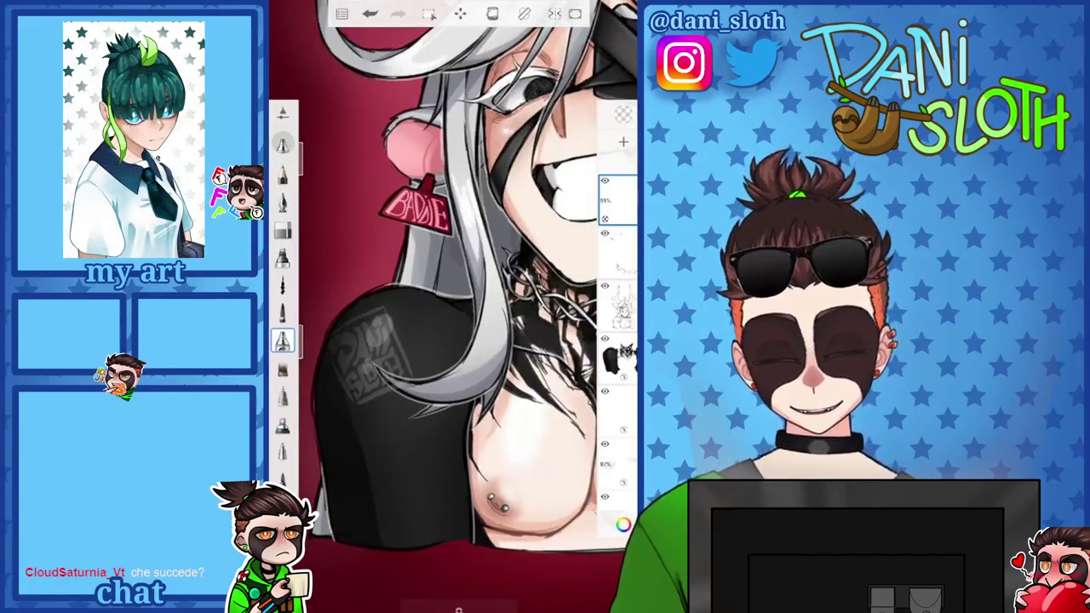
click(283, 230)
scroll(375, 349, up, 5)
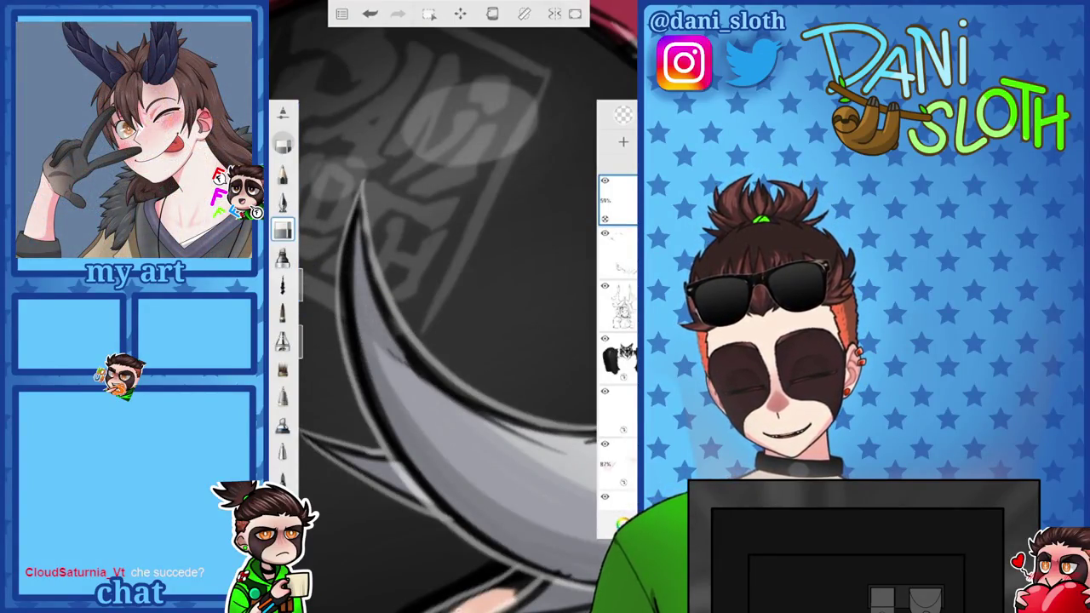
scroll(451, 307, down, 5)
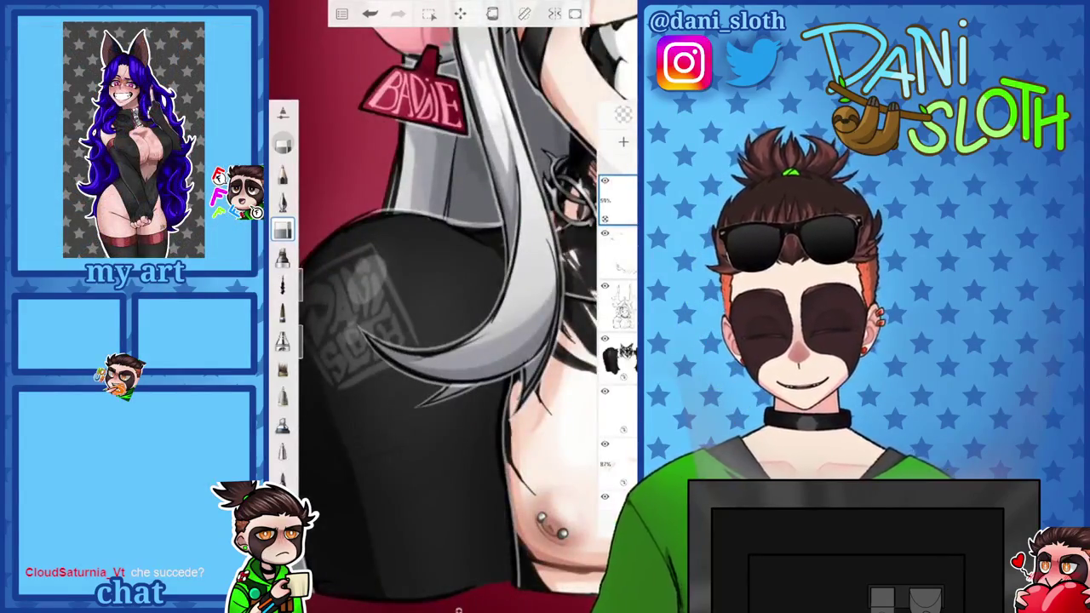
scroll(452, 307, up, 3)
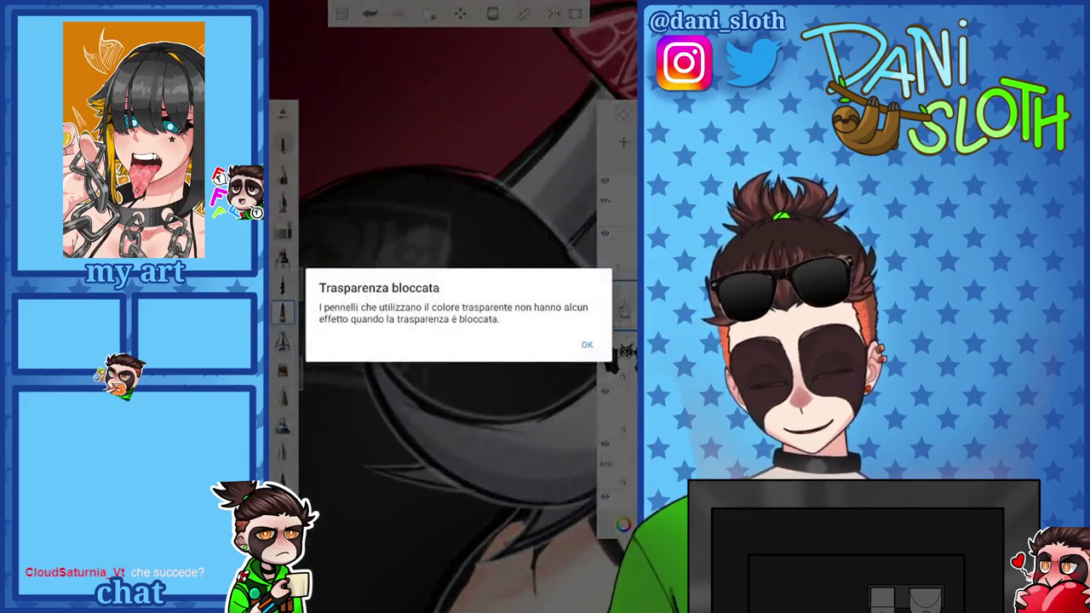
click(587, 344)
click(618, 200)
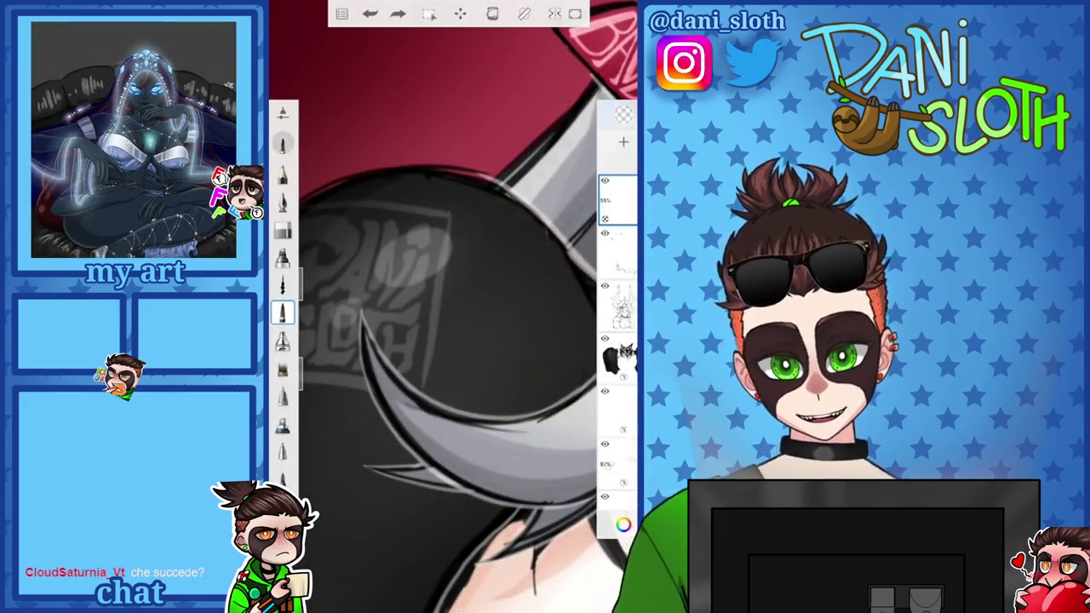
Set the painting colour to light pink FF8AA8
click(623, 525)
click(624, 525)
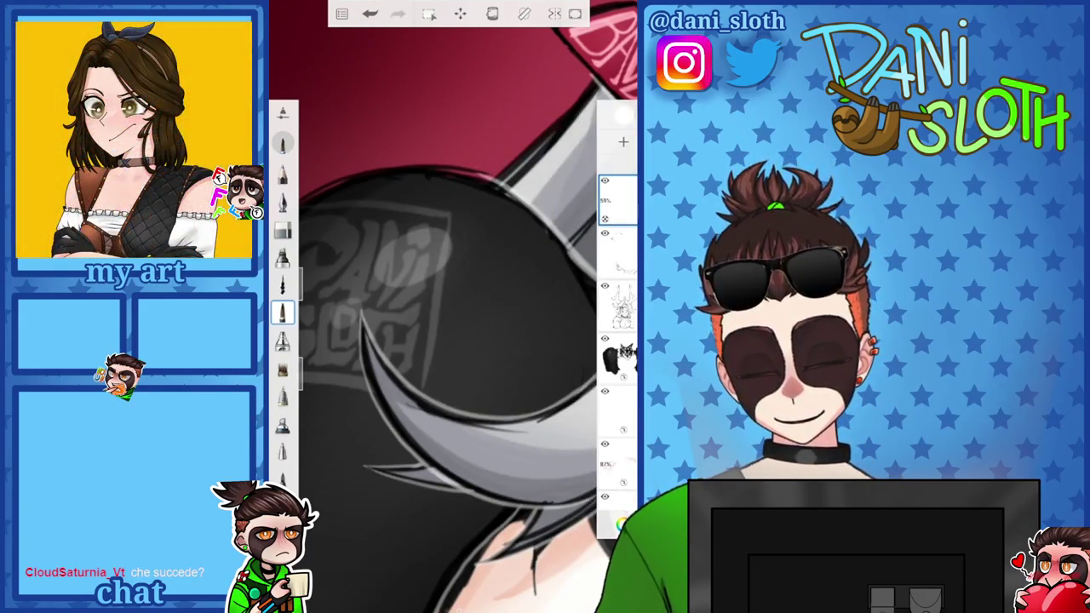
scroll(451, 306, down, 3)
scroll(451, 281, down, 3)
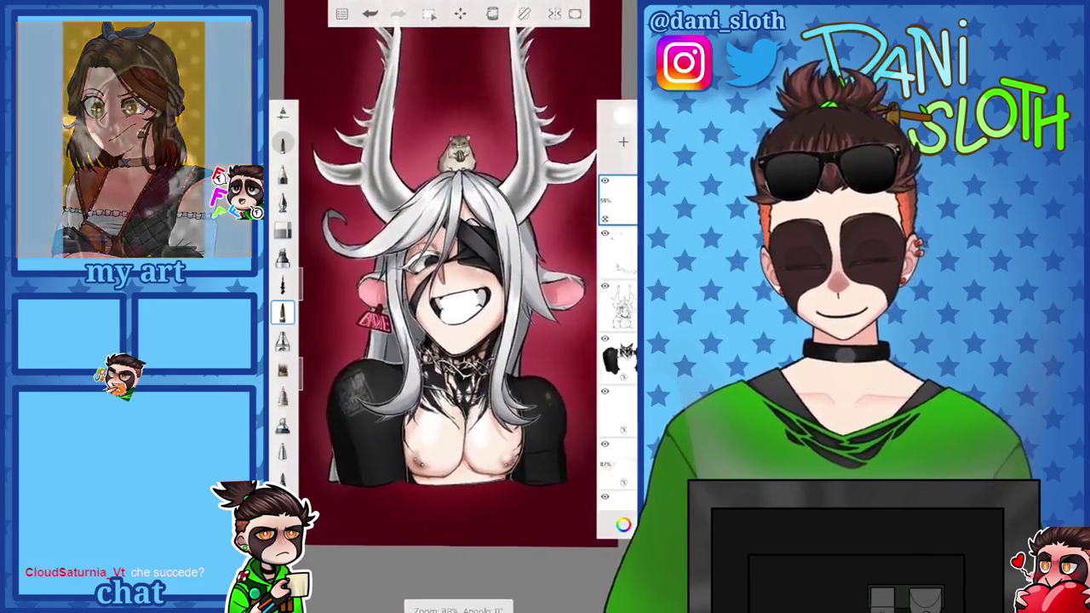
scroll(451, 298, up, 2)
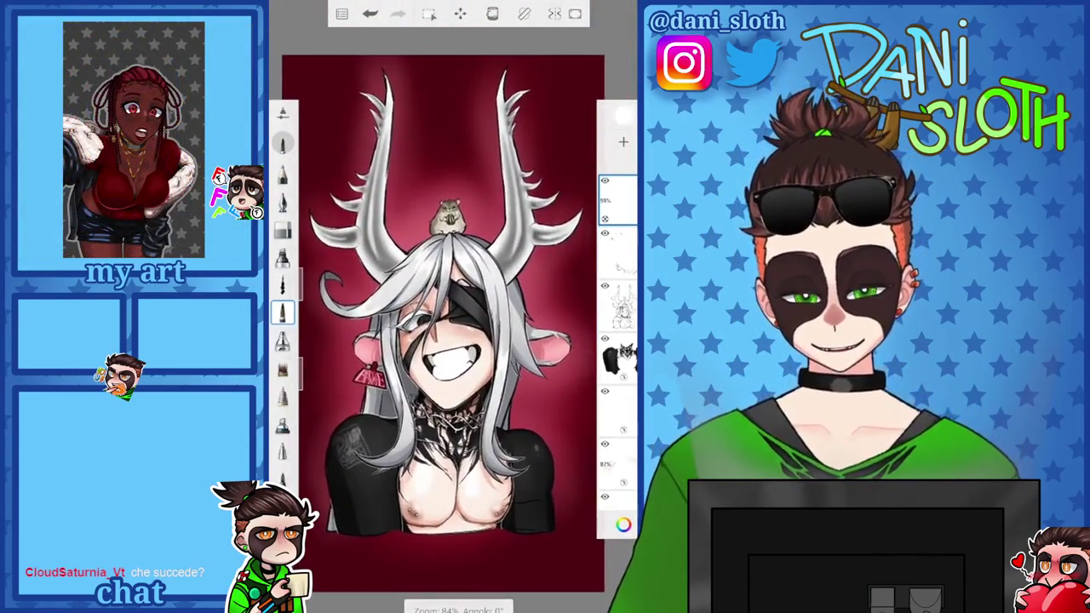
click(623, 524)
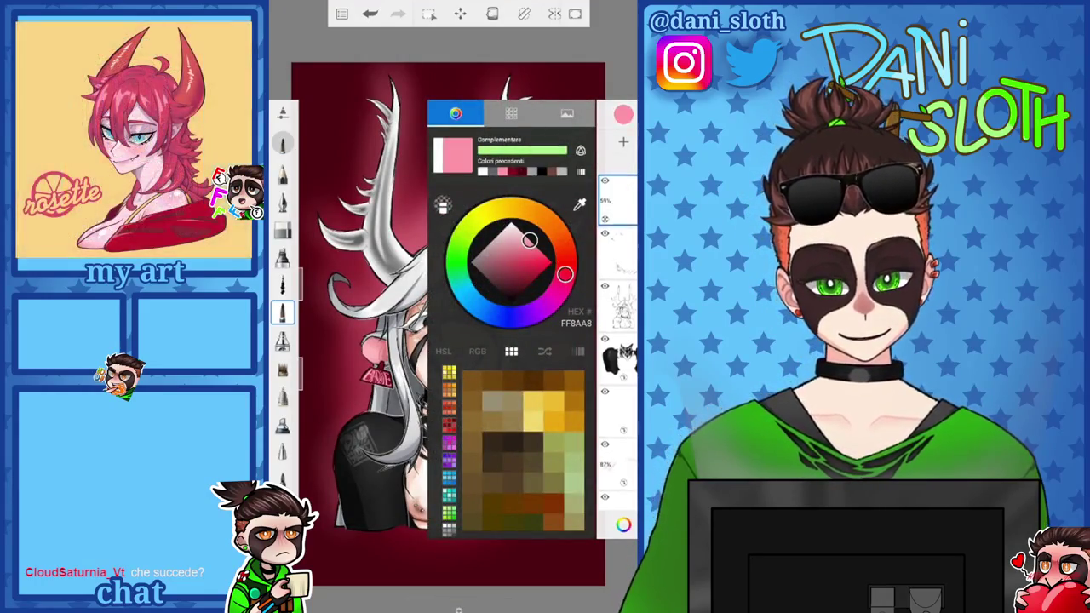
click(623, 525)
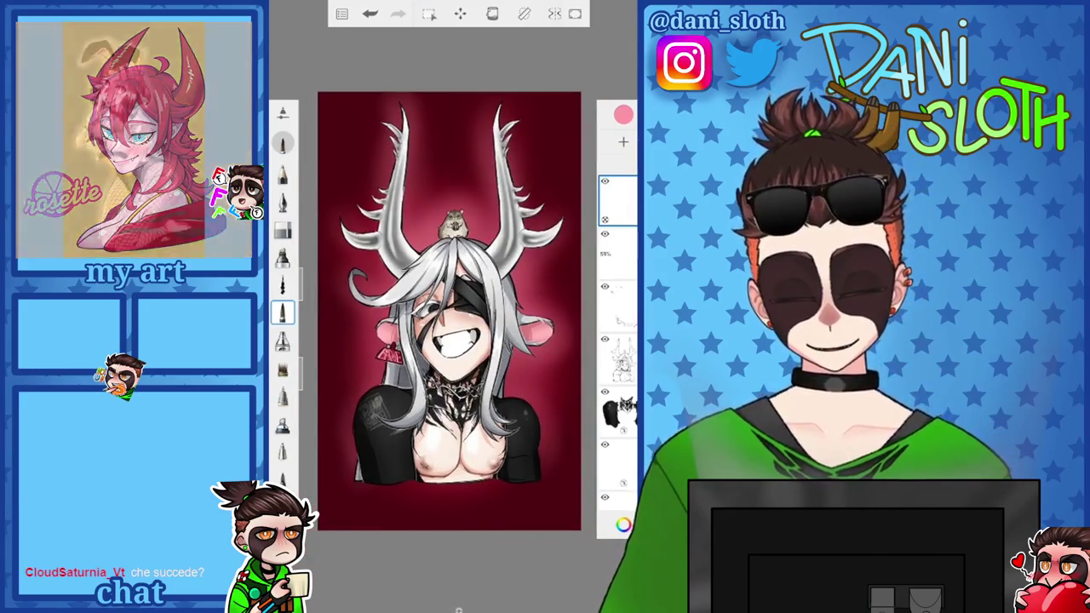
scroll(435, 289, up, 3)
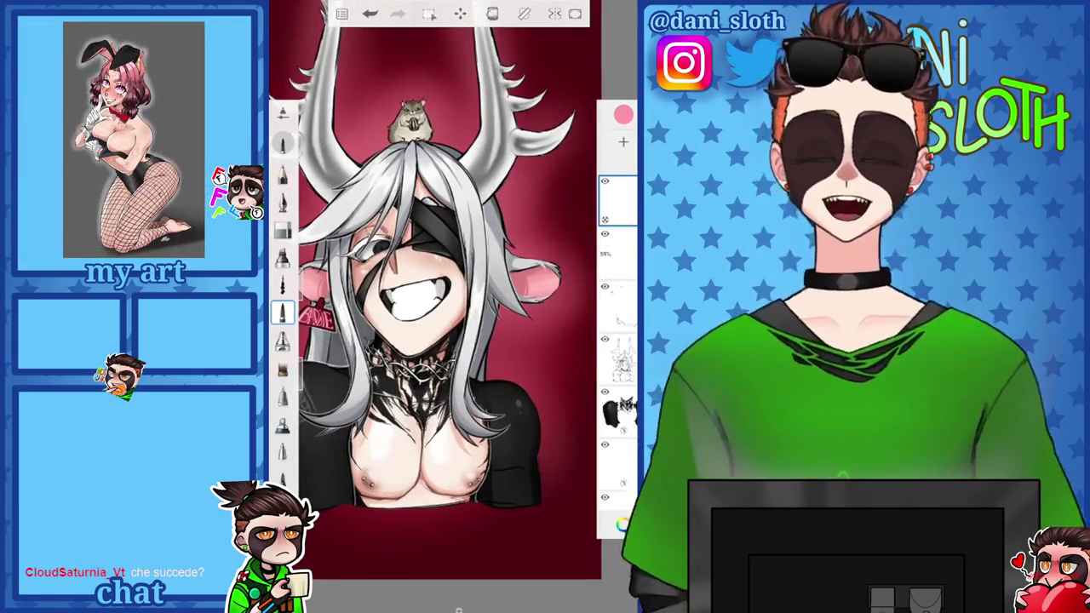
scroll(451, 289, up, 2)
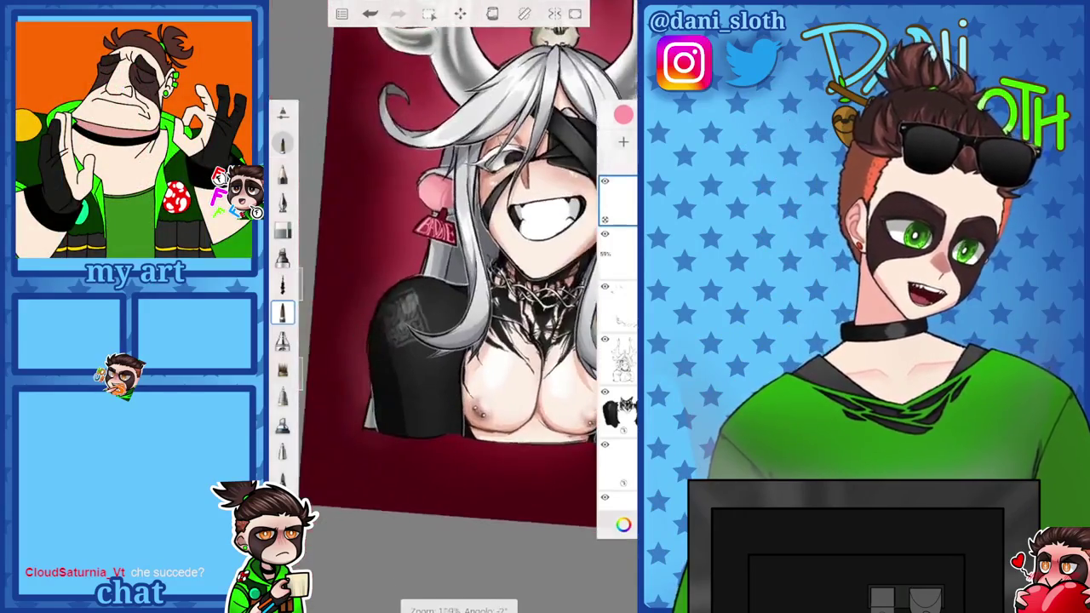
scroll(451, 289, up, 3)
scroll(451, 289, up, 2)
scroll(451, 290, up, 2)
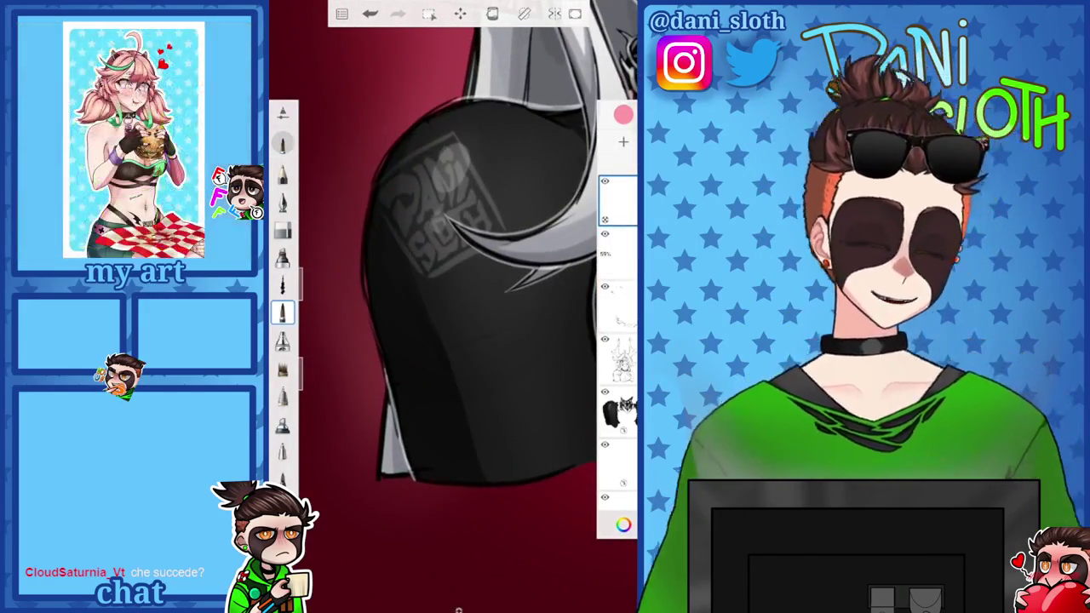
drag(454, 298, 467, 291)
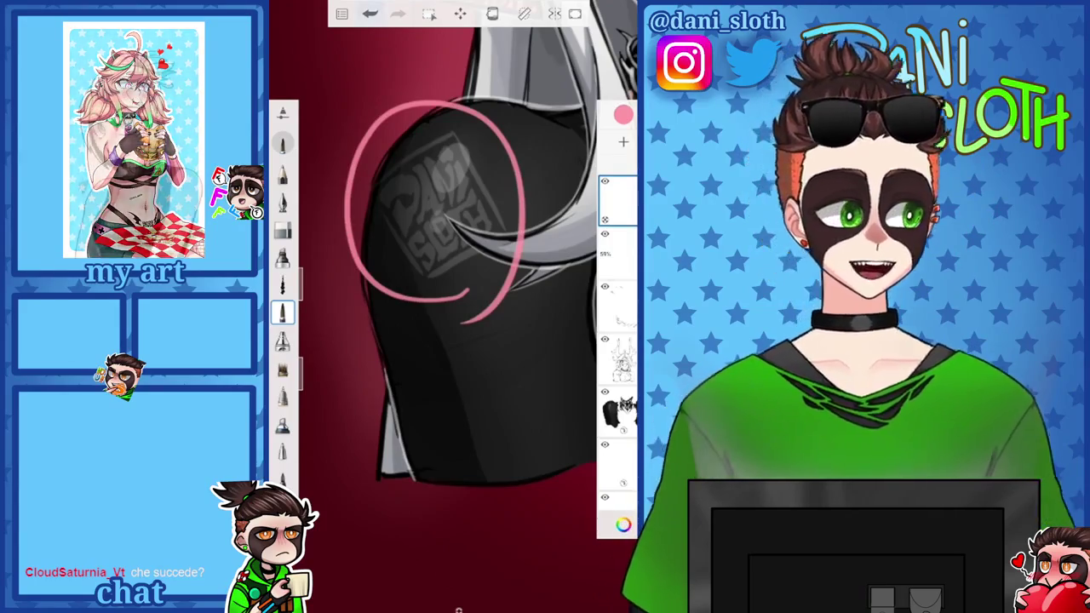
key(ctrl+z)
scroll(451, 289, down, 2)
scroll(451, 289, down, 2)
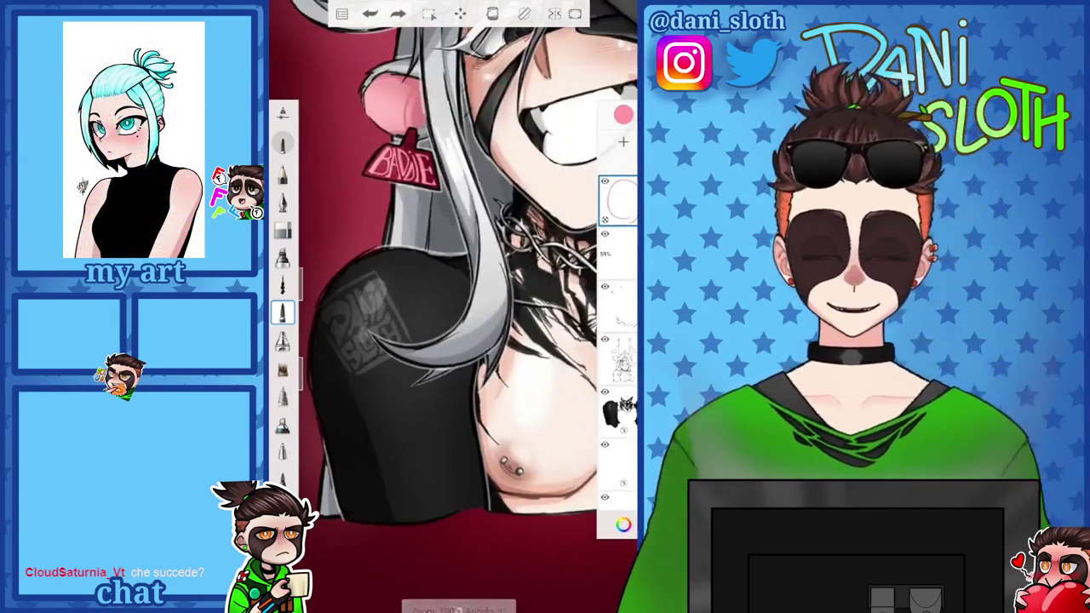
scroll(451, 290, down, 3)
scroll(451, 306, up, 2)
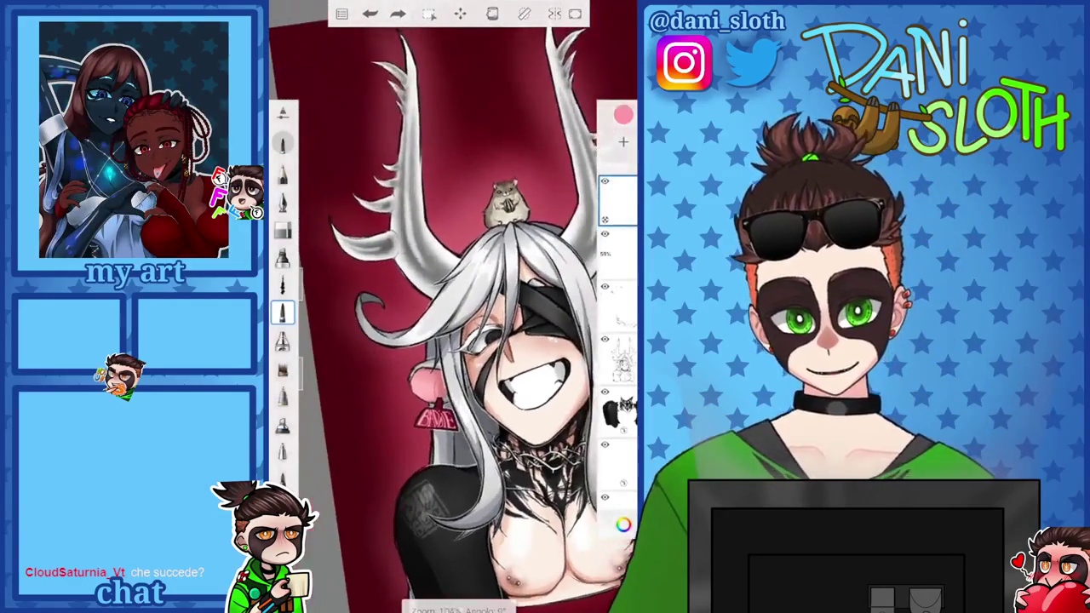
scroll(452, 306, up, 3)
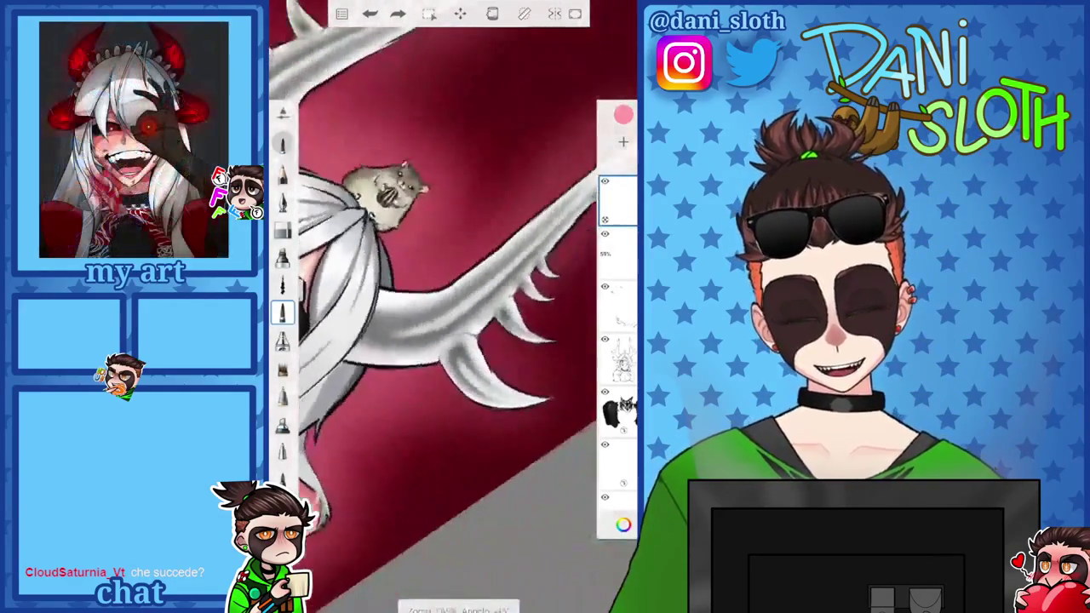
scroll(451, 307, up, 2)
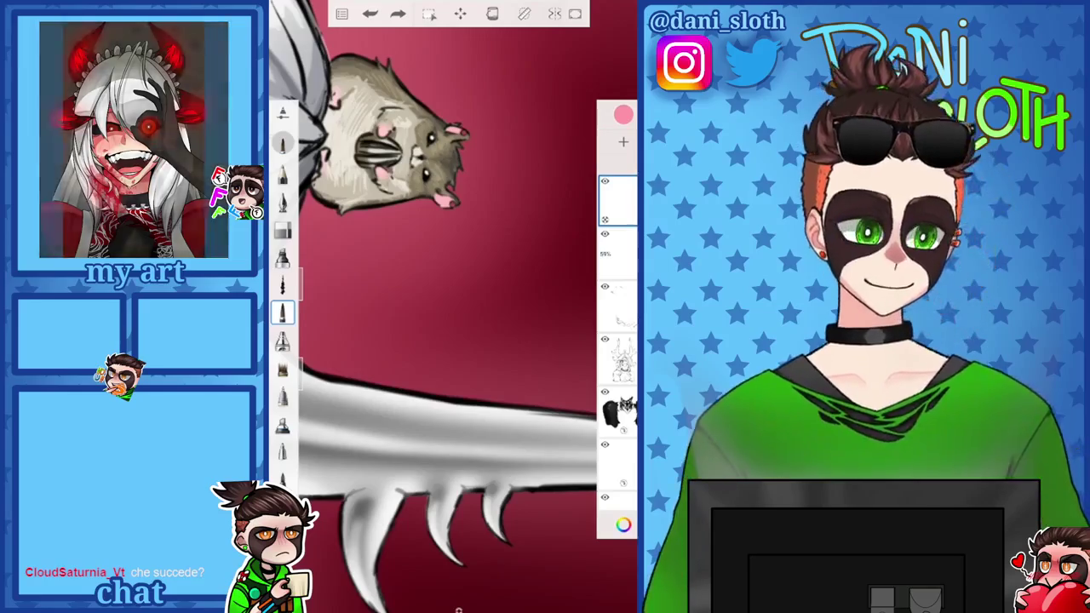
scroll(451, 340, up, 1)
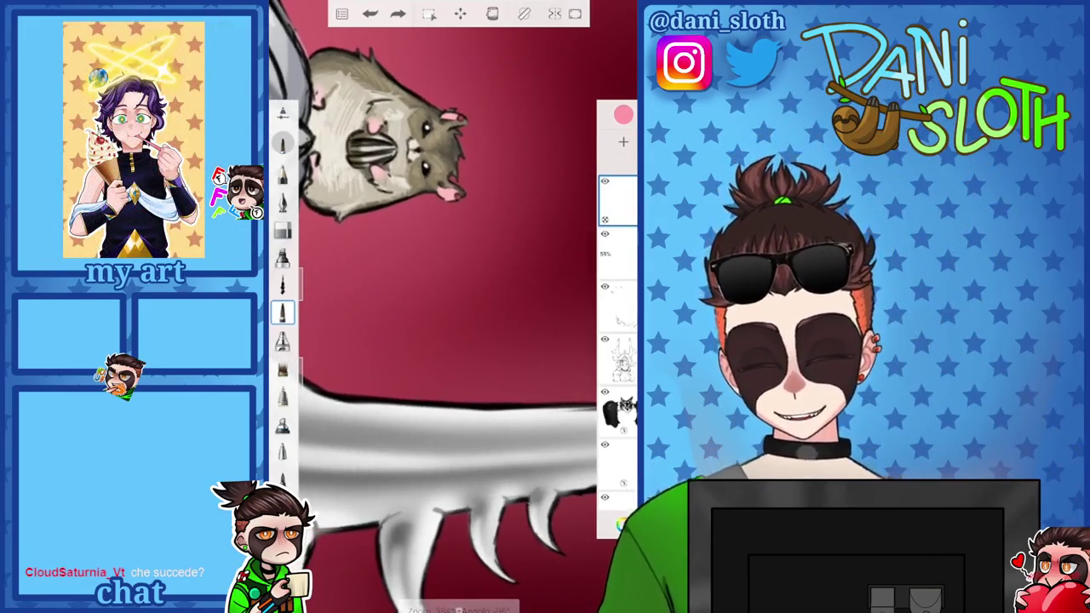
mouse_move(385, 343)
mouse_down()
mouse_move(388, 382)
mouse_move(407, 382)
mouse_up()
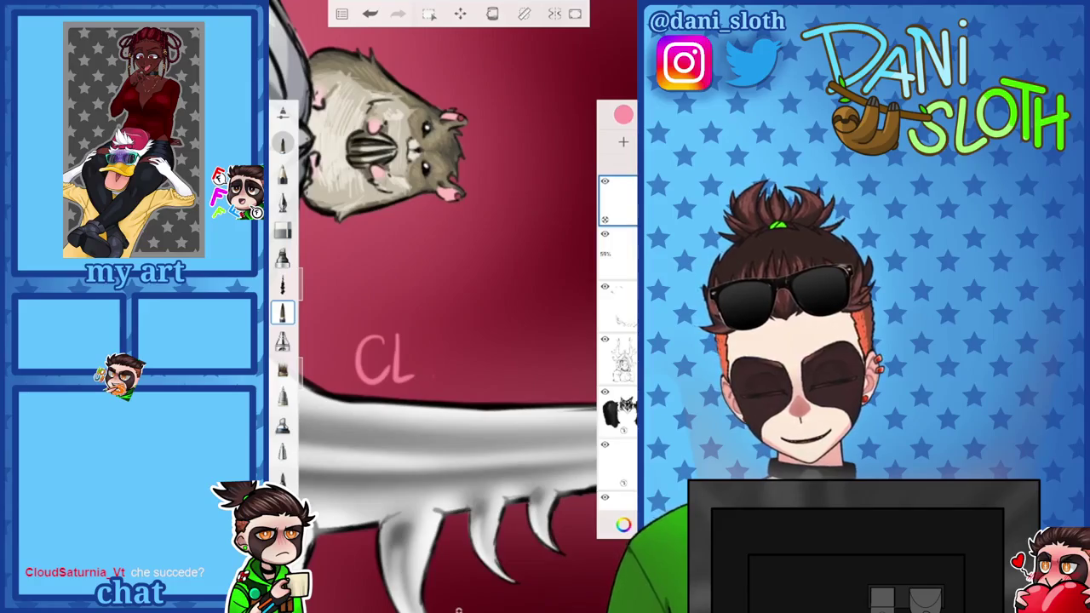
Finish lettering CLOUD in pink and add the S and following letters
mouse_move(481, 340)
mouse_down()
mouse_move(482, 382)
mouse_move(353, 332)
mouse_up()
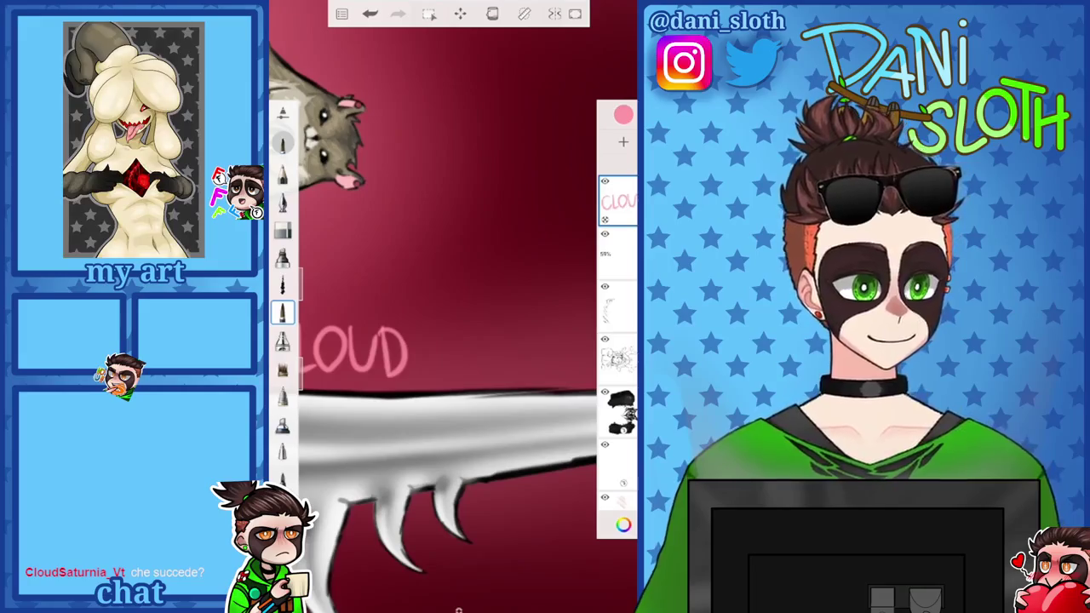
drag(436, 334, 412, 371)
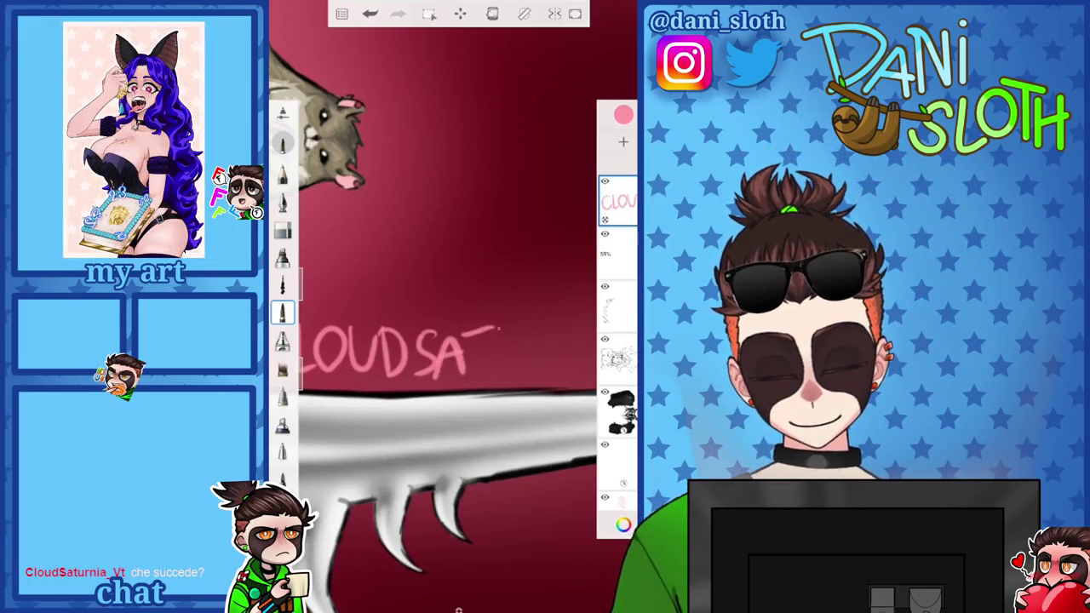
drag(504, 332, 552, 327)
drag(477, 341, 341, 357)
Redraw the R and add the final T of _VT, then zoom out
key(ctrl+z)
mouse_move(413, 342)
mouse_down()
mouse_move(427, 387)
mouse_move(424, 361)
mouse_move(471, 383)
mouse_up()
key(ctrl+z)
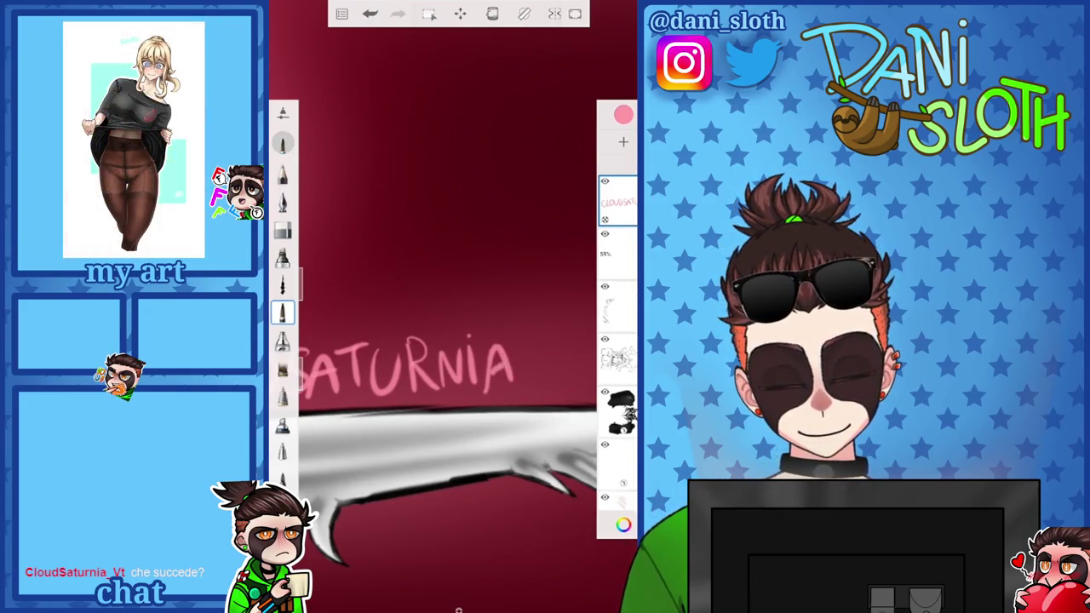
scroll(447, 306, down, 3)
scroll(446, 307, up, 3)
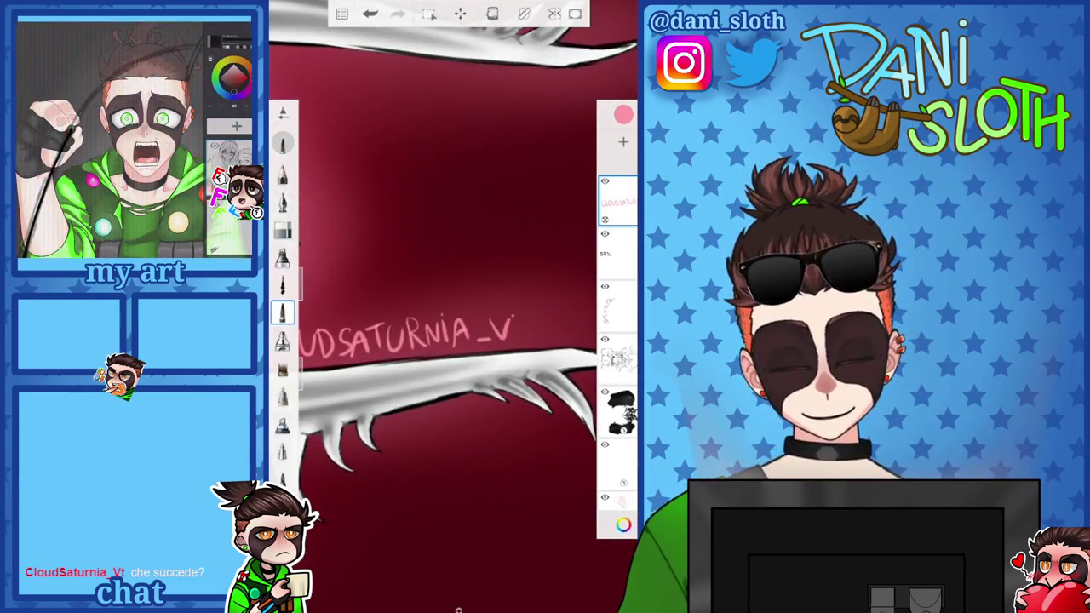
drag(521, 319, 521, 342)
scroll(447, 307, down, 2)
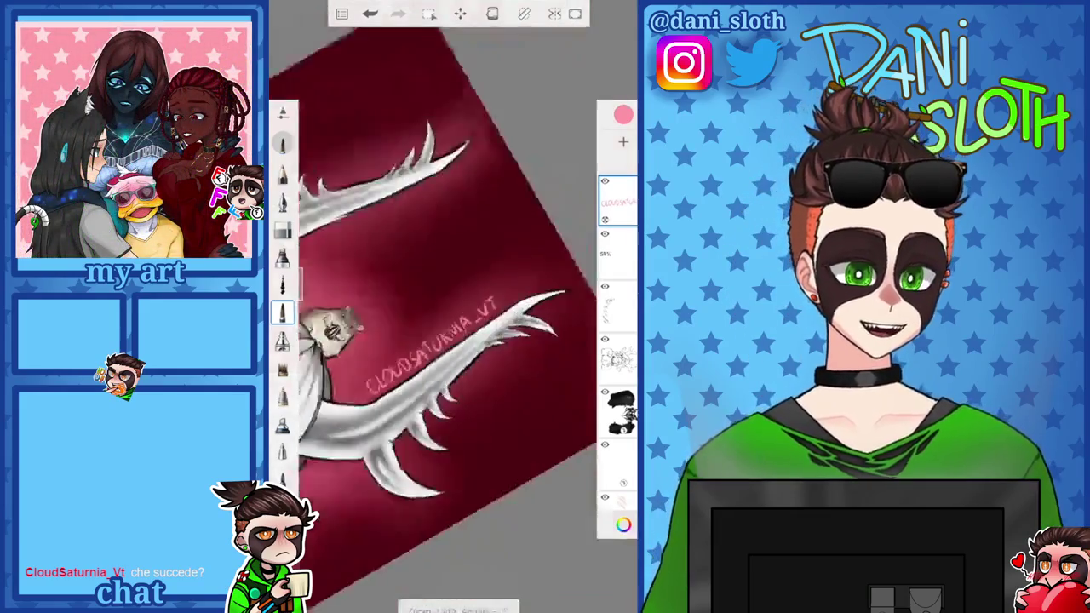
scroll(447, 307, down, 2)
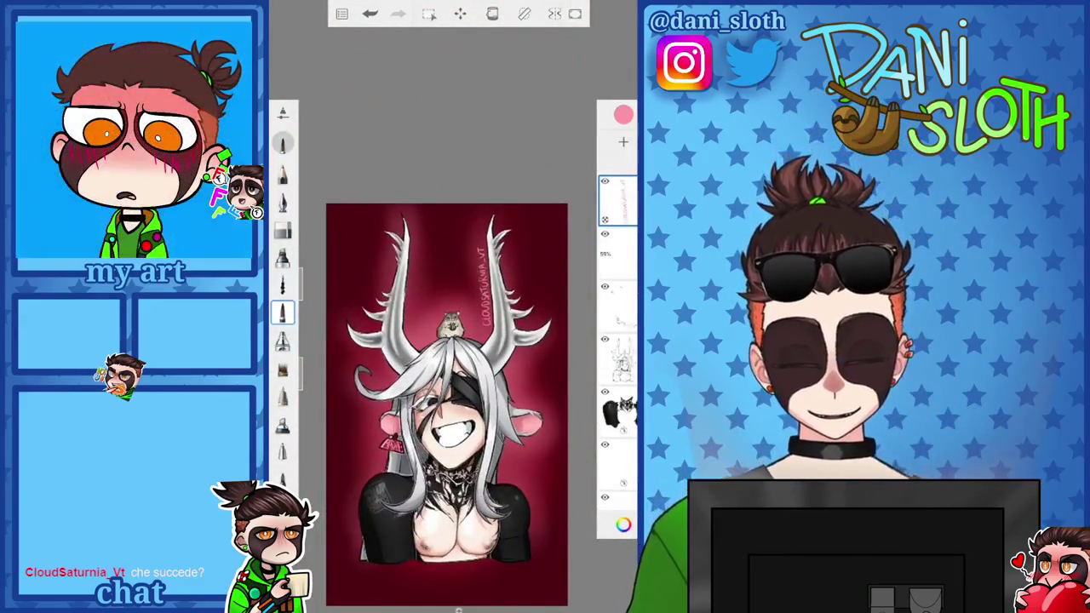
scroll(447, 307, up, 3)
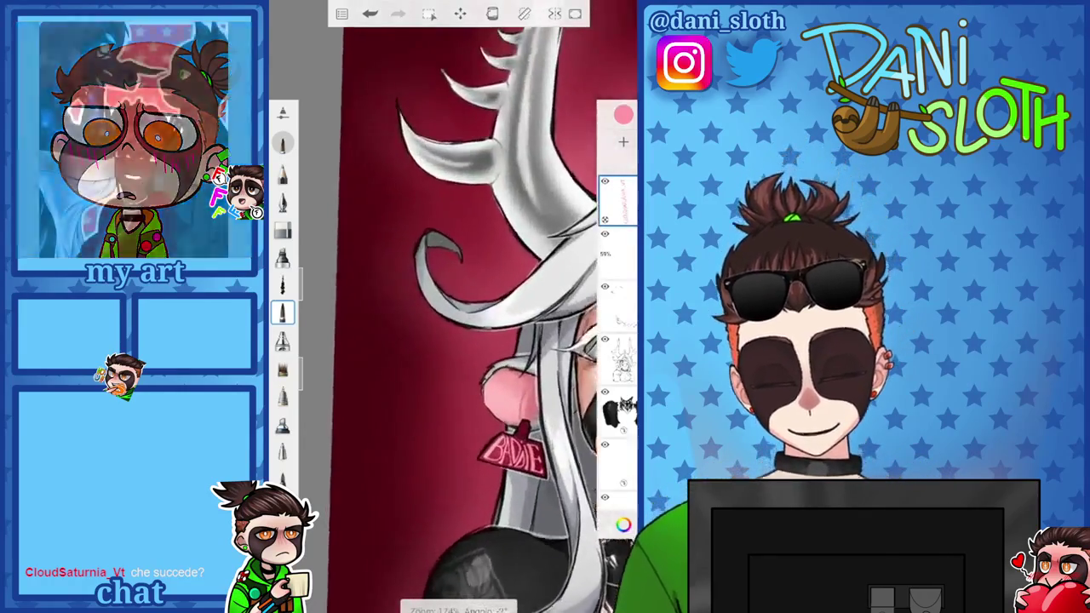
Hand-letter QUIK with DAILY beneath it in pink on the red background
drag(459, 341, 493, 349)
mouse_move(394, 390)
mouse_down()
mouse_move(403, 397)
mouse_move(423, 371)
mouse_up()
mouse_move(425, 369)
mouse_down()
mouse_move(426, 390)
mouse_move(385, 433)
mouse_up()
drag(410, 406, 403, 434)
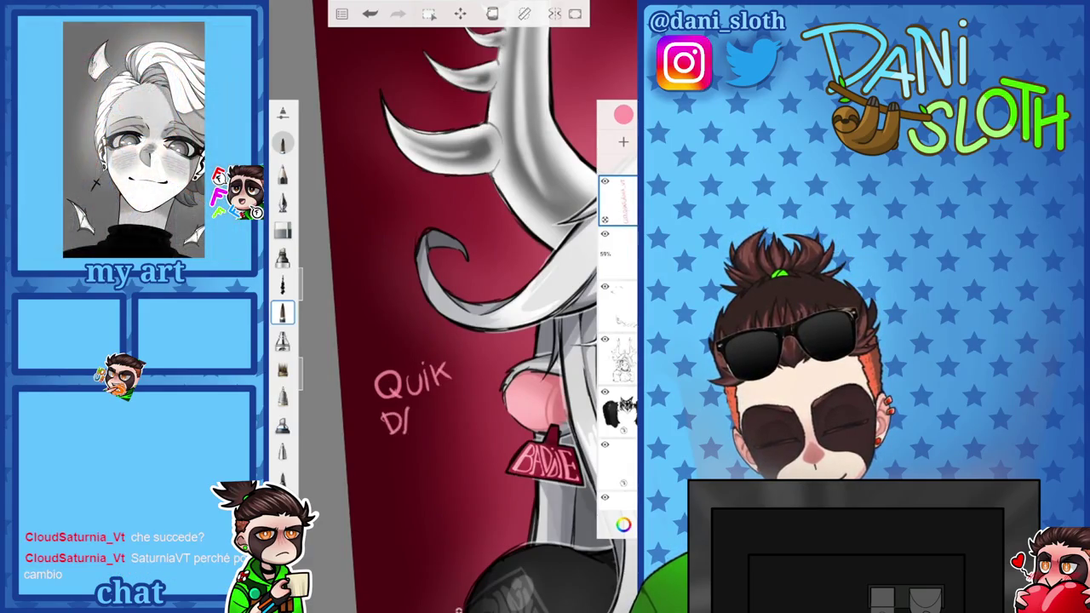
drag(437, 387, 446, 404)
drag(452, 386, 441, 421)
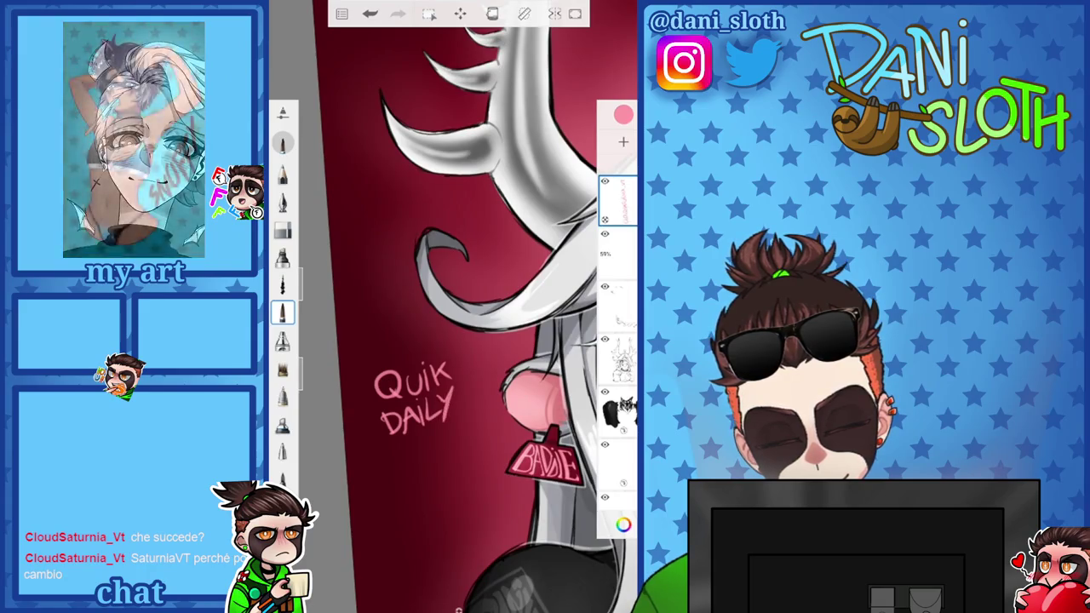
Letter SKETCH below DAILY and draw the # sign beneath it
drag(405, 452, 429, 465)
drag(415, 451, 436, 430)
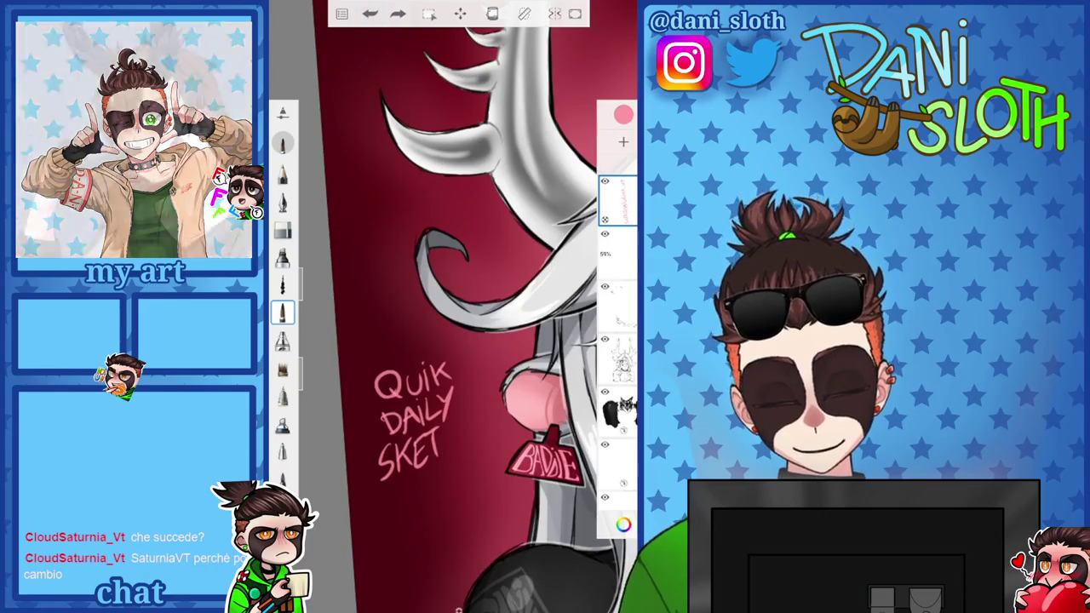
drag(461, 423, 462, 448)
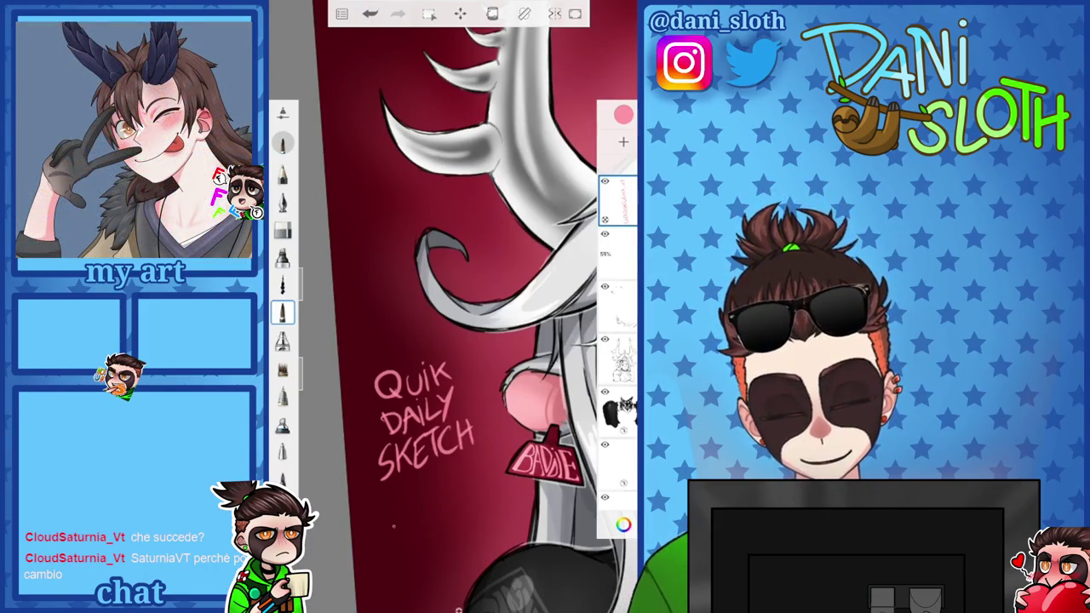
mouse_move(403, 500)
mouse_down()
mouse_move(398, 534)
mouse_move(410, 507)
mouse_up()
drag(383, 524, 412, 519)
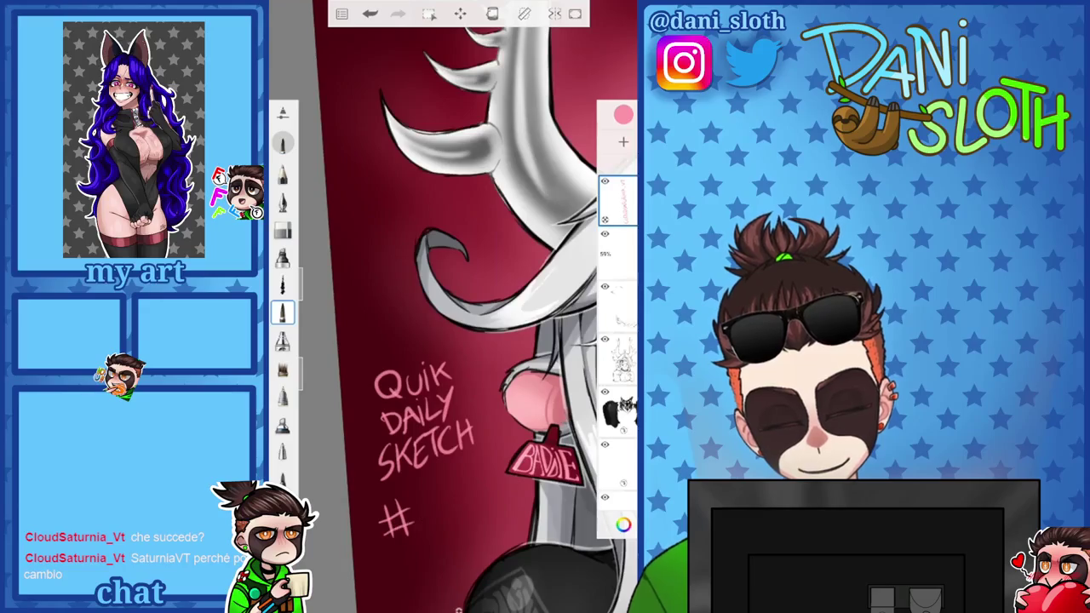
scroll(476, 341, up, 3)
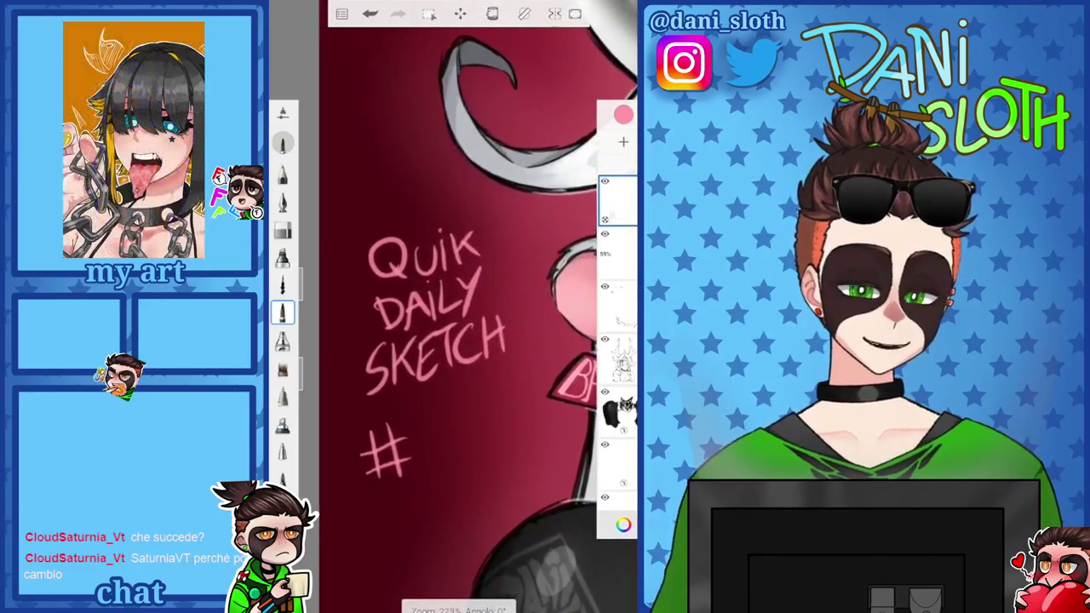
scroll(460, 340, down, 3)
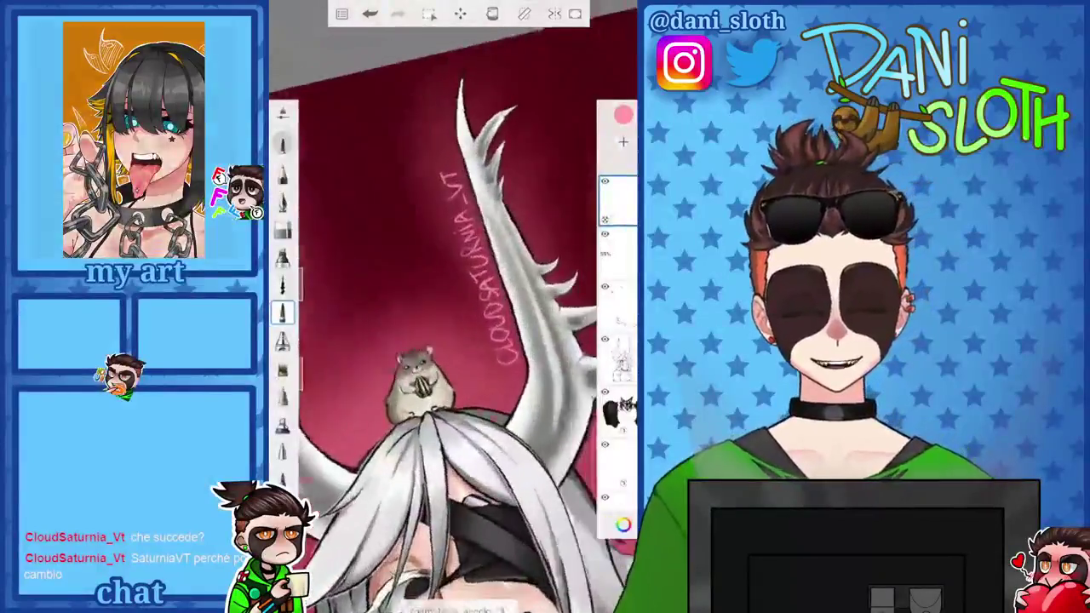
Rub out the word CLOUD with the eraser, leaving SATURNIA_VT
scroll(451, 341, up, 2)
click(283, 230)
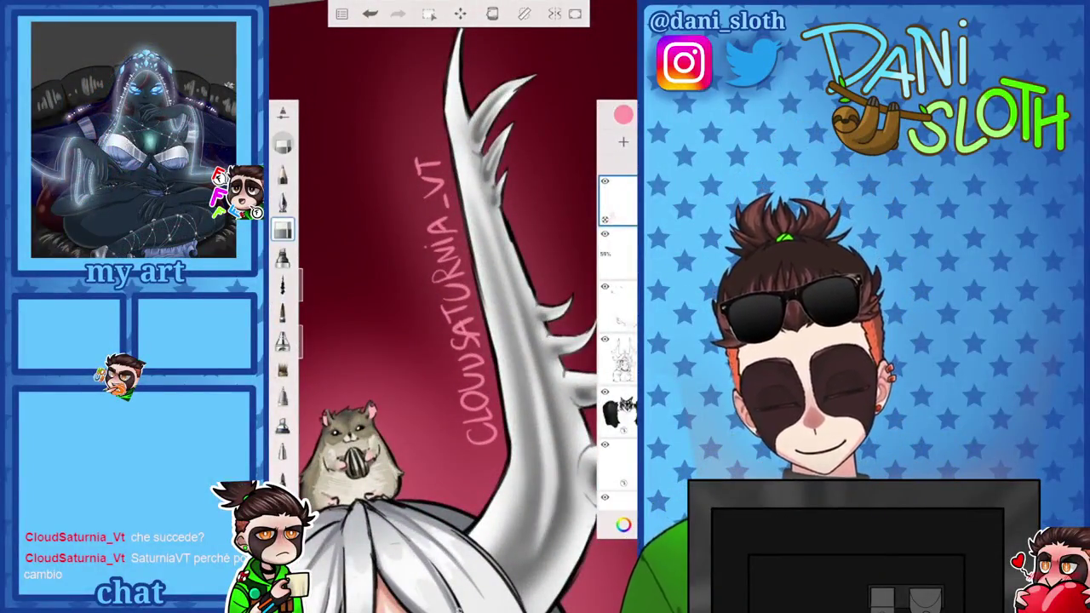
drag(477, 443, 476, 337)
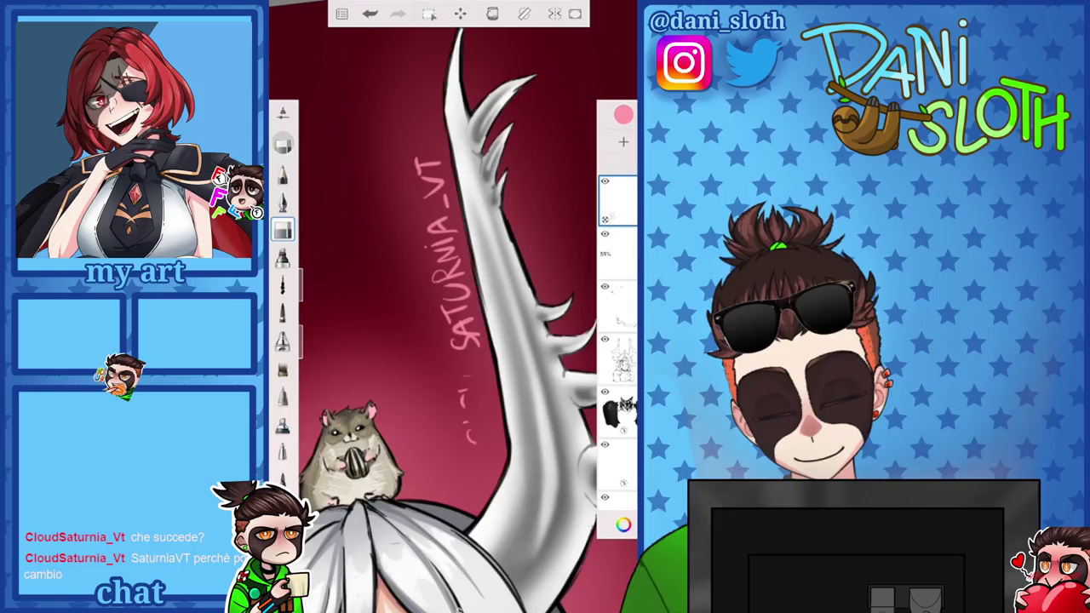
scroll(451, 340, down, 3)
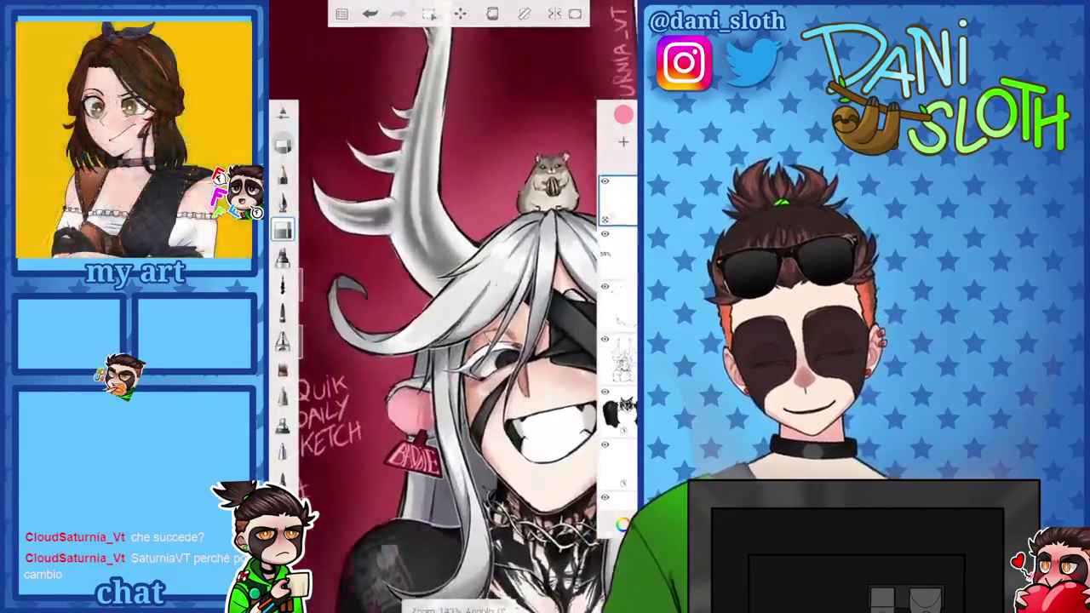
scroll(452, 341, up, 3)
scroll(472, 341, up, 1)
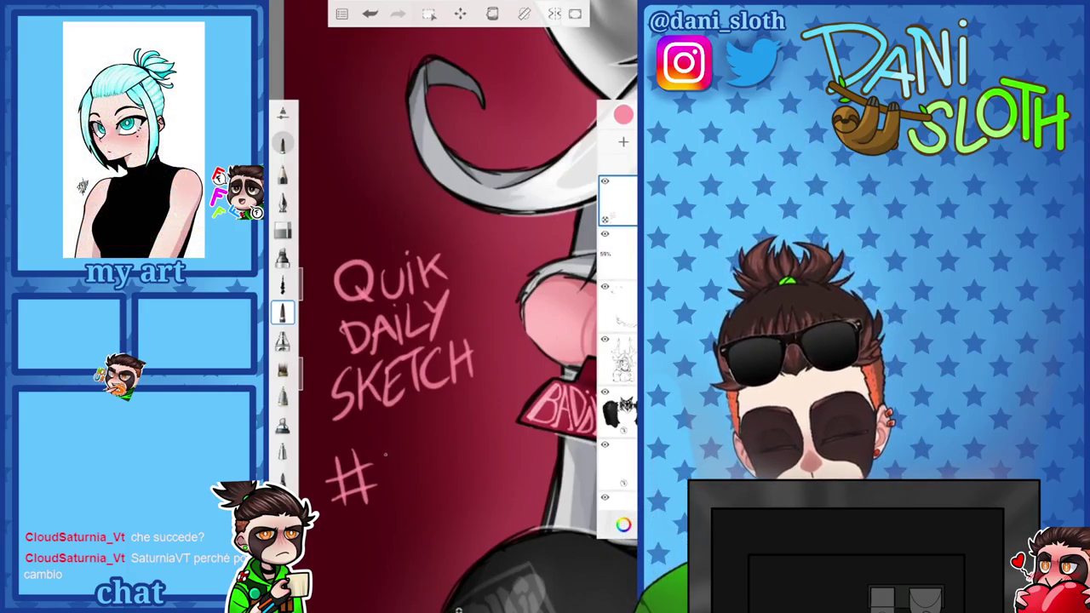
Write 118 after the # sign, redrawing the 8, then zoom out to the whole image
drag(389, 444, 400, 486)
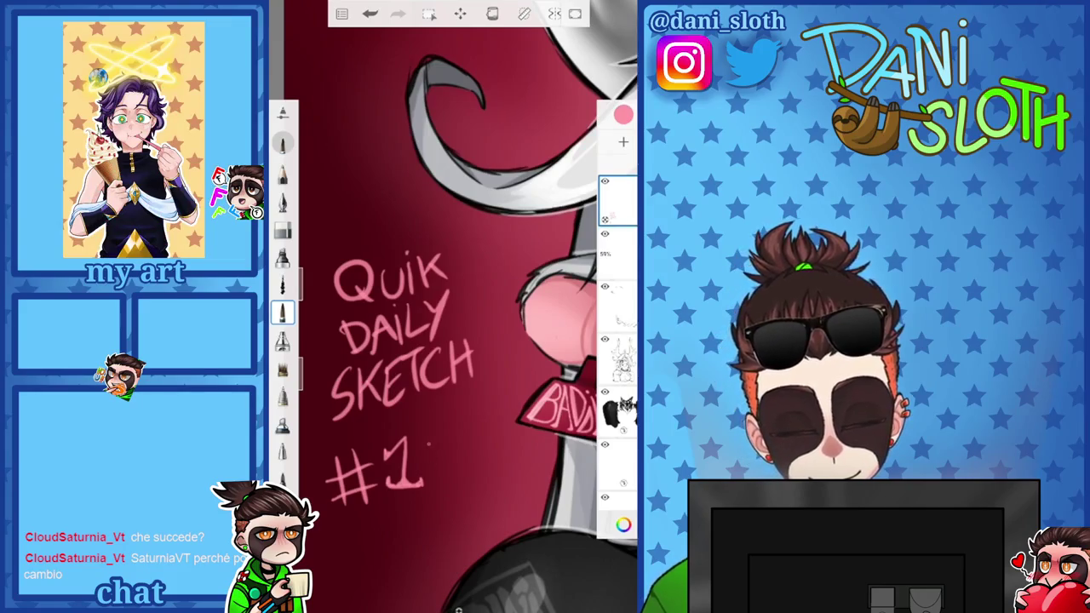
drag(442, 439, 436, 487)
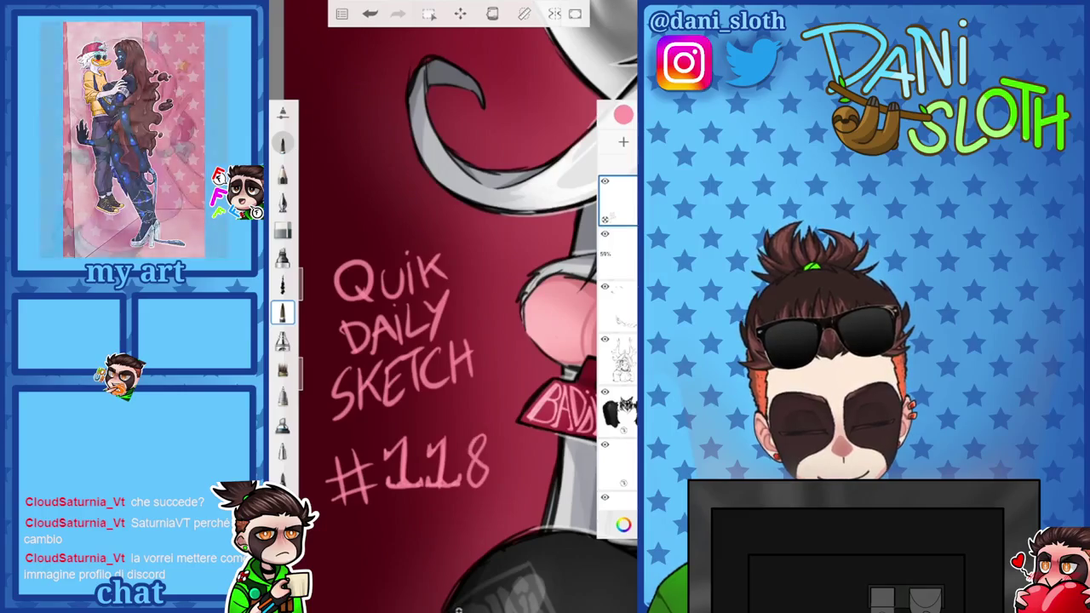
scroll(460, 306, up, 3)
key(ctrl+z)
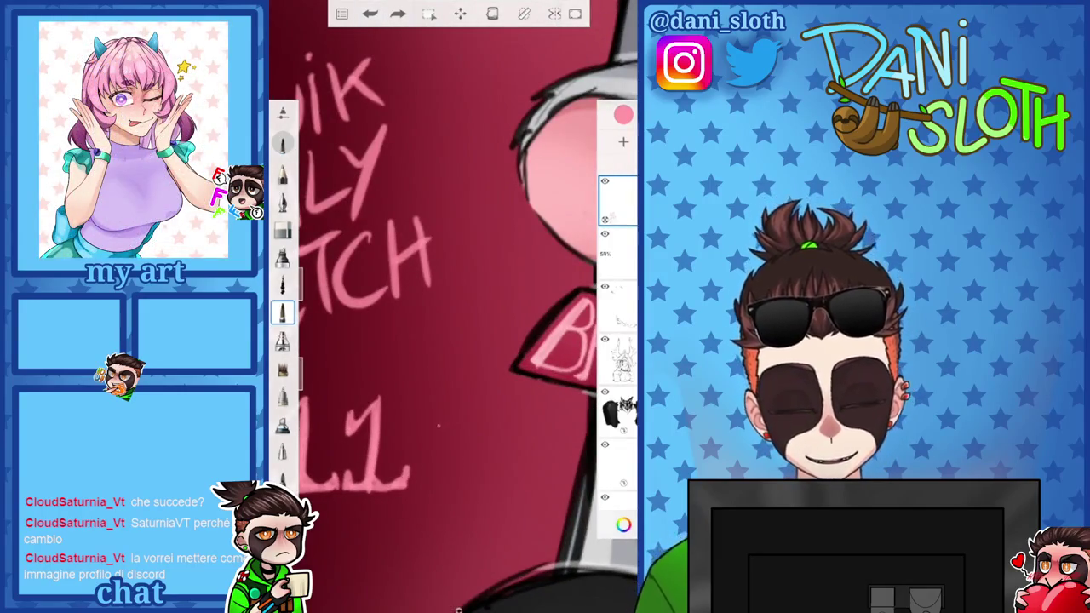
drag(460, 426, 438, 434)
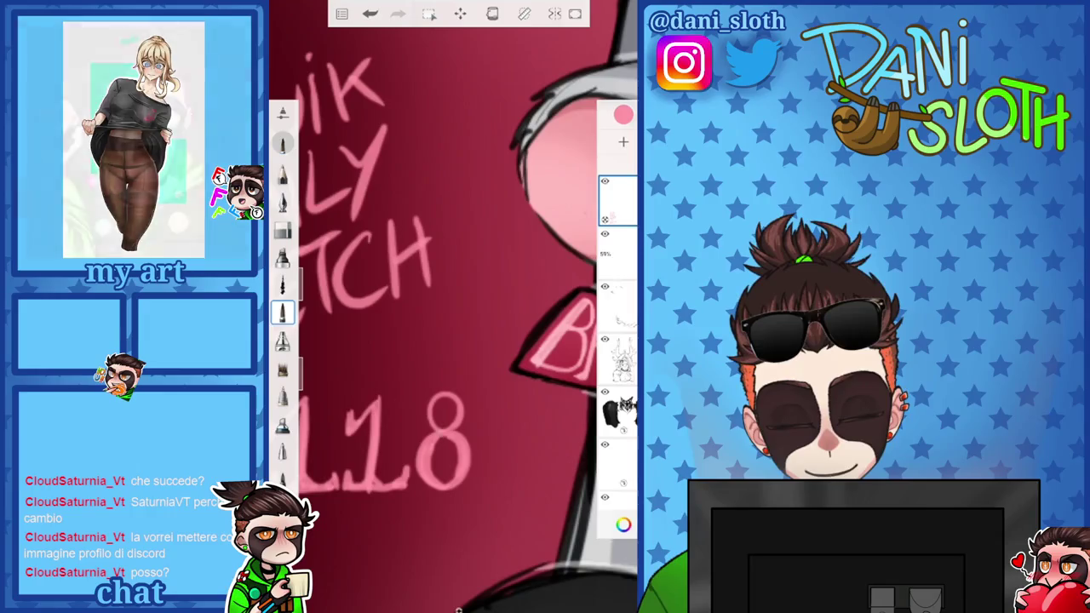
scroll(442, 341, down, 3)
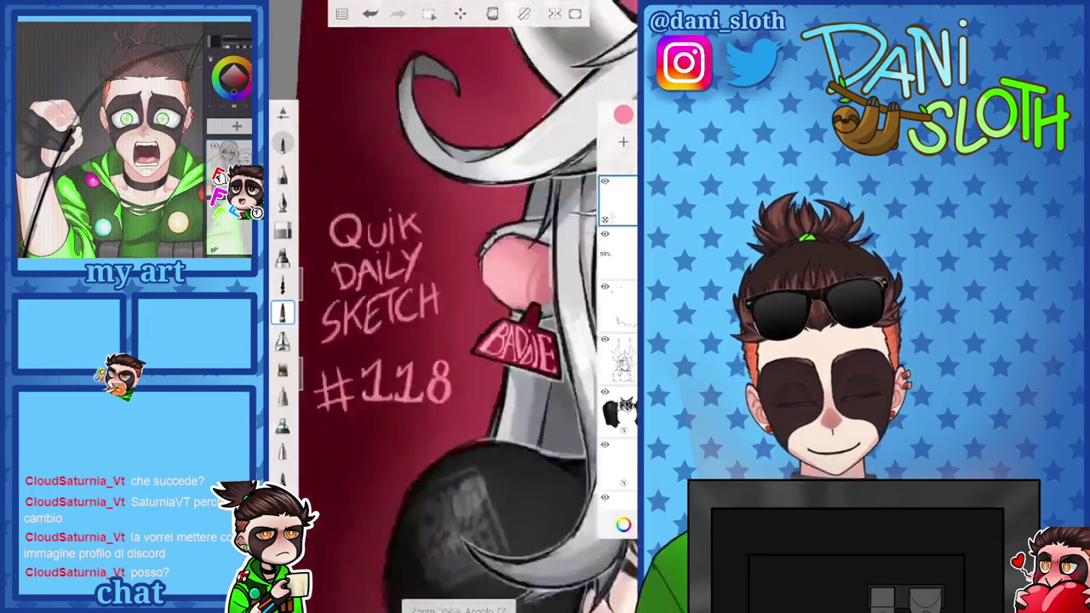
scroll(443, 340, down, 3)
scroll(442, 341, down, 2)
scroll(442, 340, down, 1)
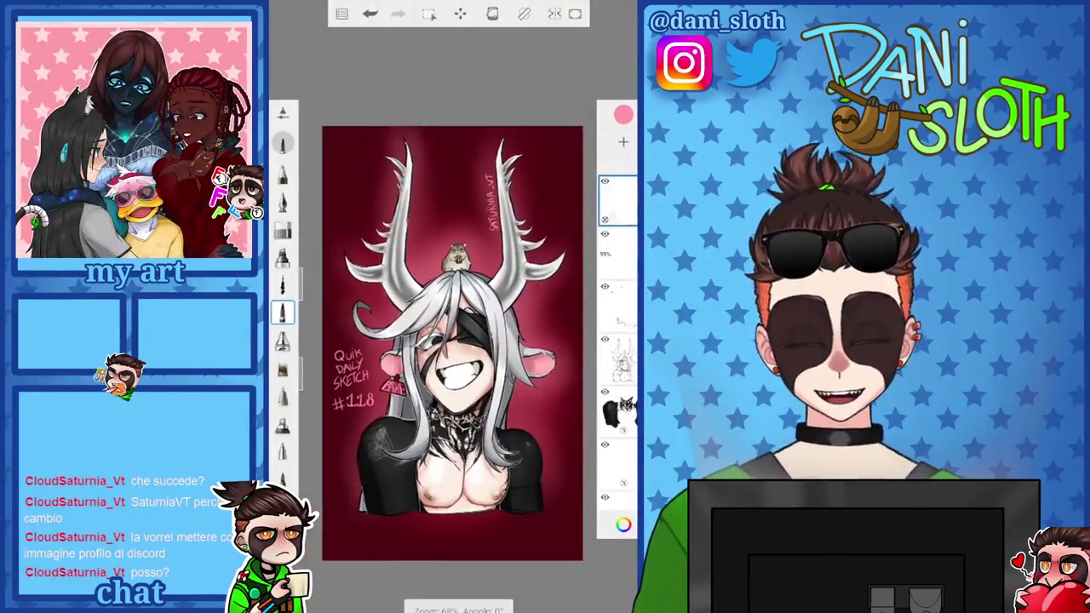
Lasso the SATURNIA_VT dedication, nudge it down, and bring up Menu > Condividi / Esporta
click(428, 13)
drag(503, 158, 492, 214)
click(474, 39)
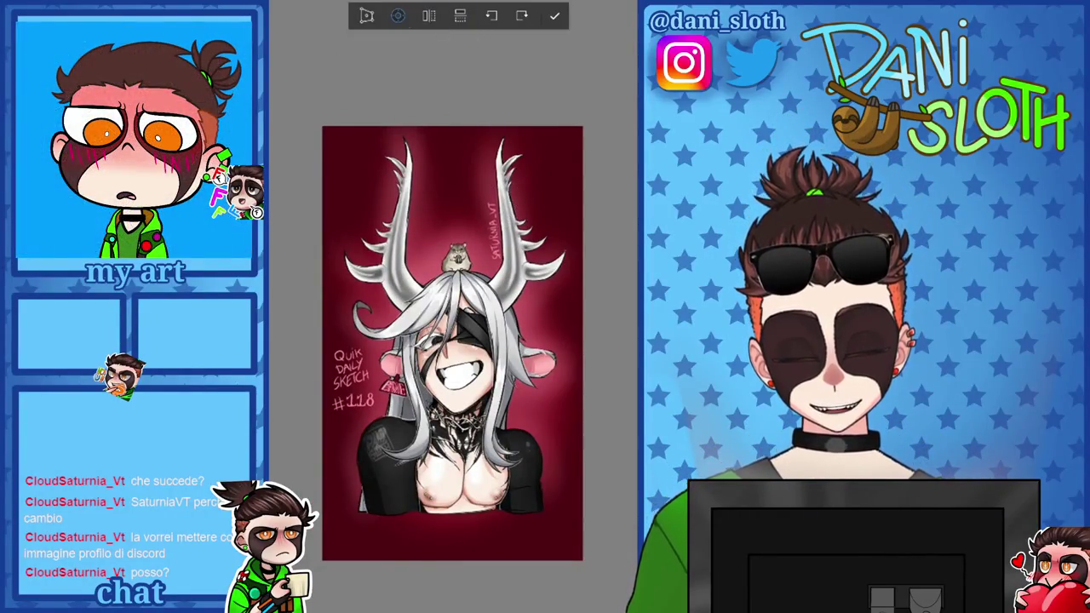
click(554, 15)
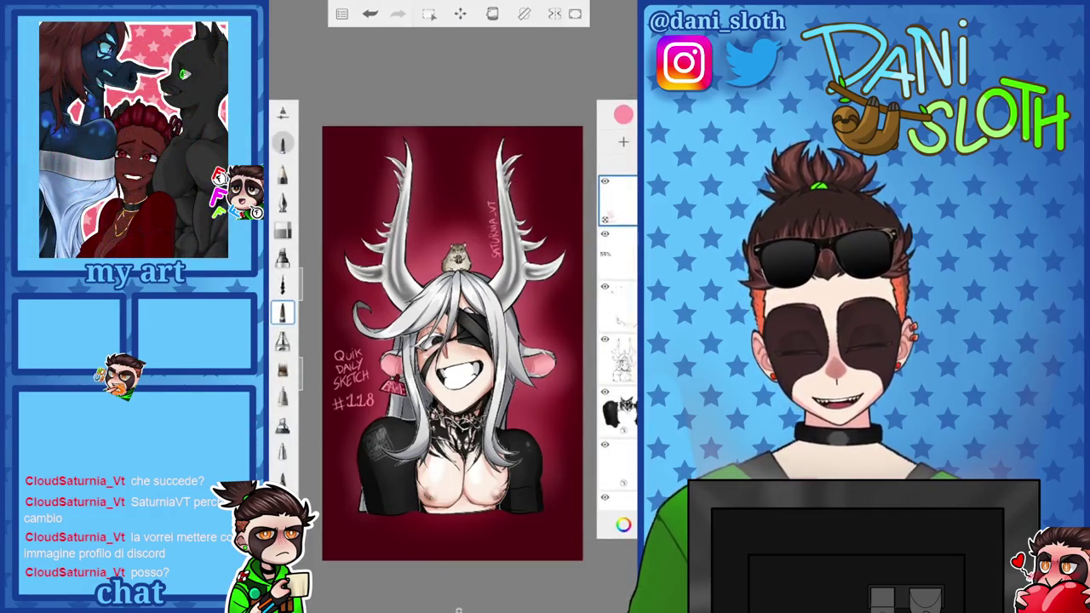
click(340, 13)
click(389, 175)
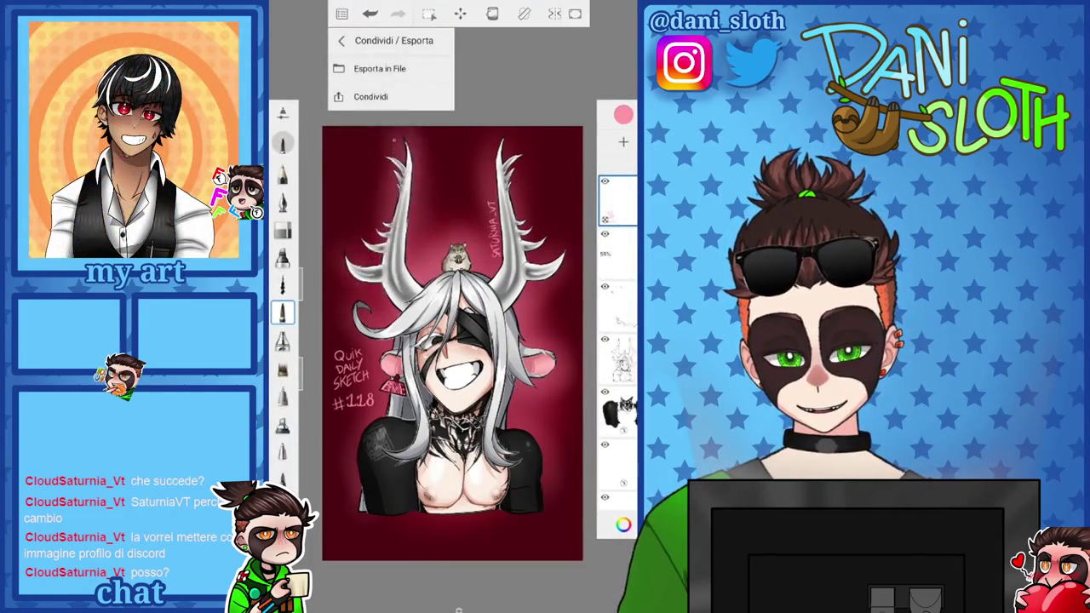